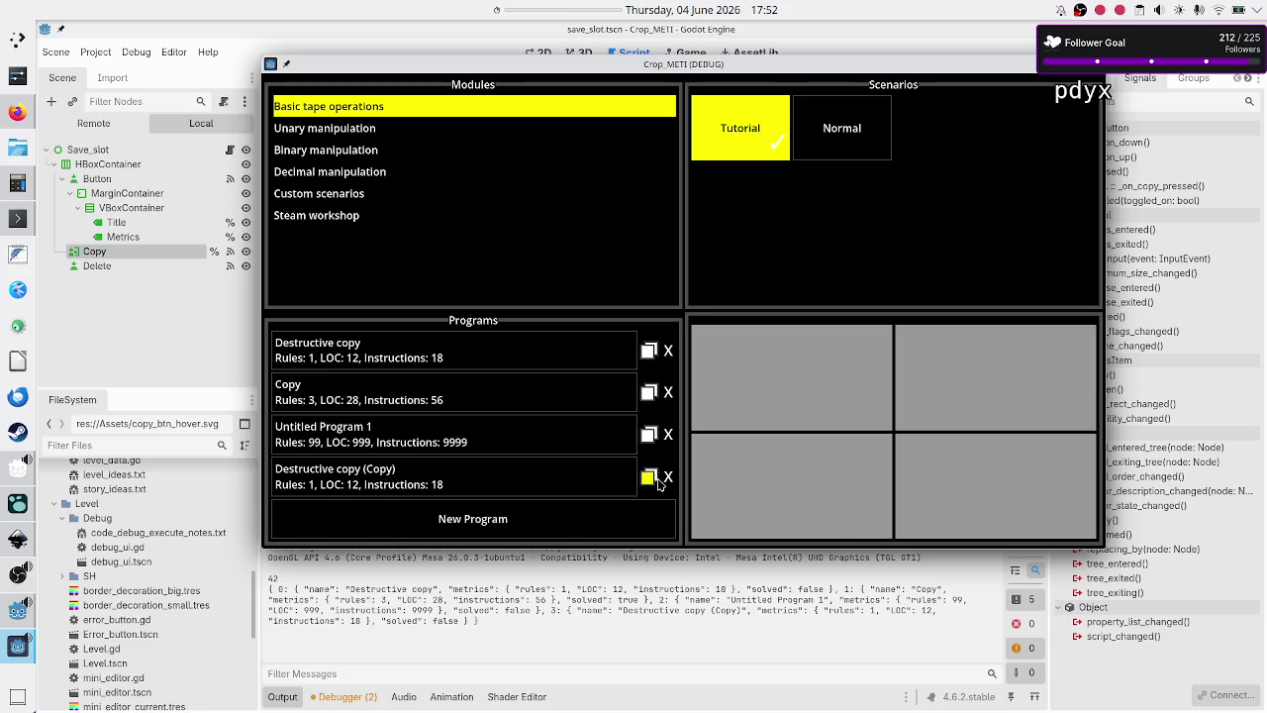
- Duplicate the Destructive copy (Copy) row into Destructive copy (Copy) (Copy), then stop the test run
click(649, 478)
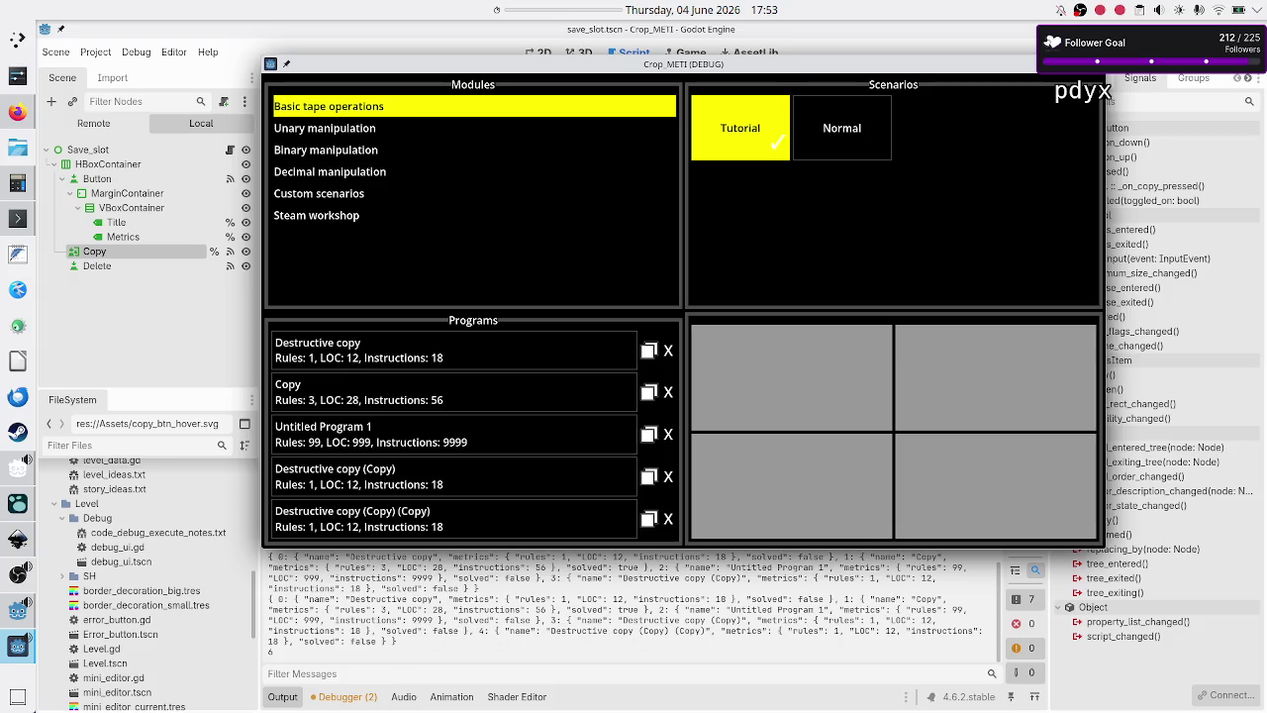
key(F8)
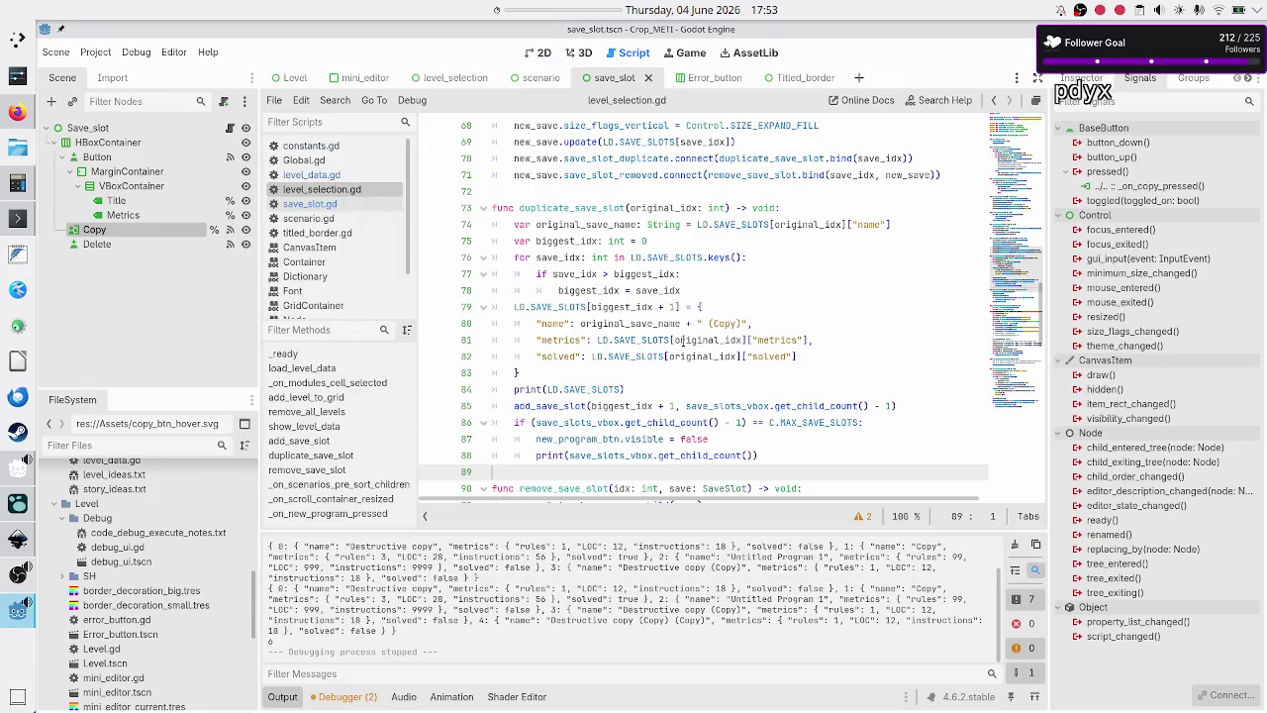
- Put an opening parenthesis before the metrics lookup on line 81
click(687, 340)
click(822, 338)
text(.du)
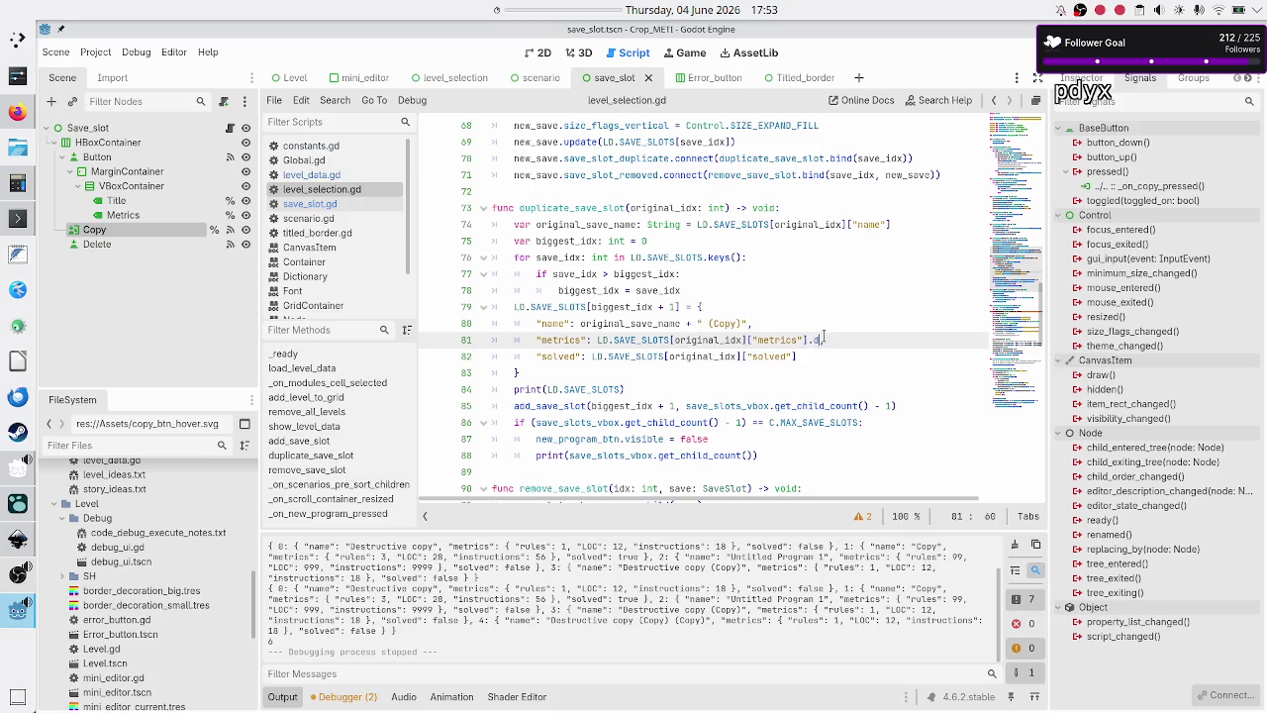
key(BackSpace)
key(BackSpace)
key(BackSpace)
text(.du)
text(pl)
key(BackSpace)
key(BackSpace)
key(BackSpace)
key(ctrl+Left)
key(ctrl+Left)
key(ctrl+Left)
text(()
key(ctrl+Right)
key(ctrl+Right)
key(ctrl+Right)
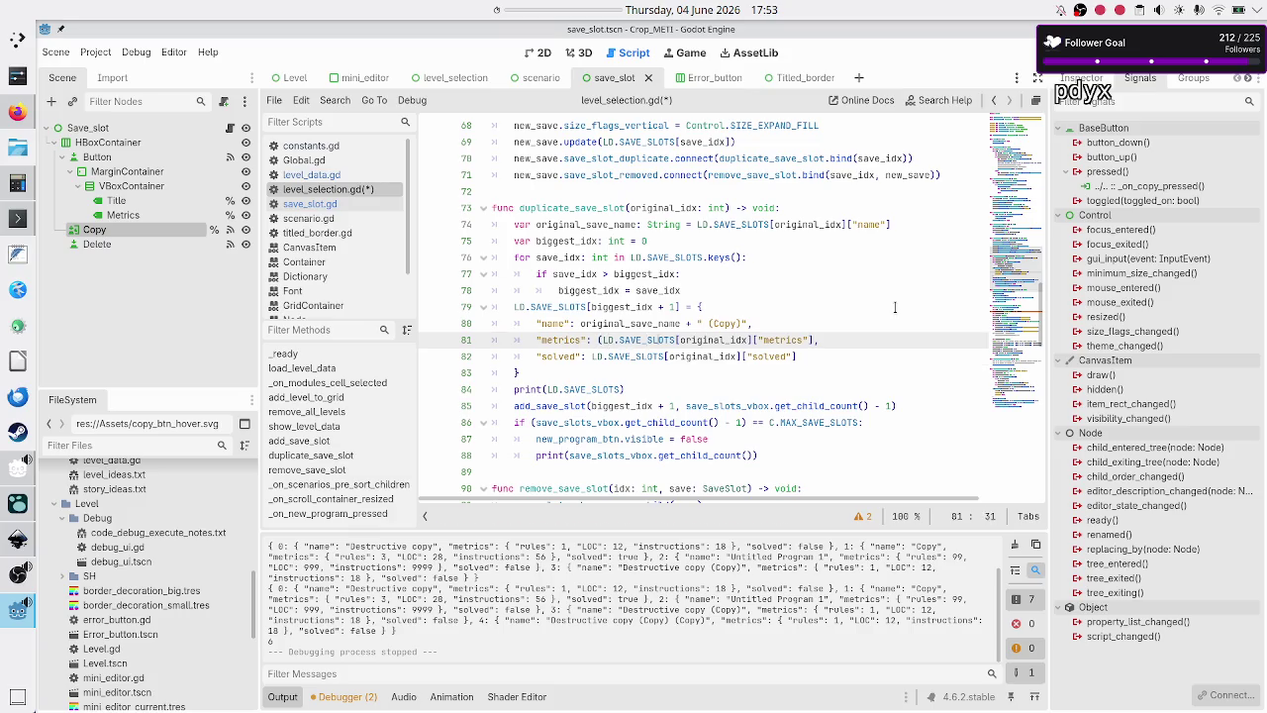
- Close the lookup with 'as Dictionary)' and call .duplicate_deep() on it
text(as Dictionary).du)
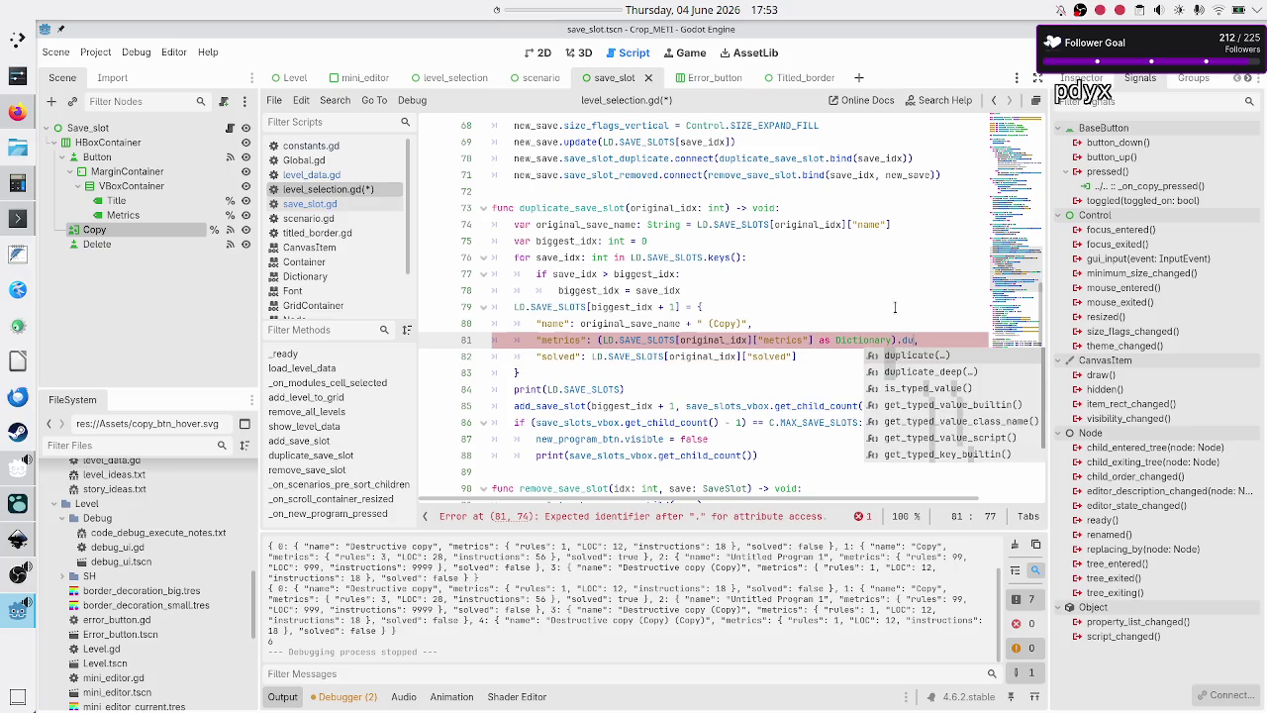
key(Return)
key(BackSpace)
key(BackSpace)
key(BackSpace)
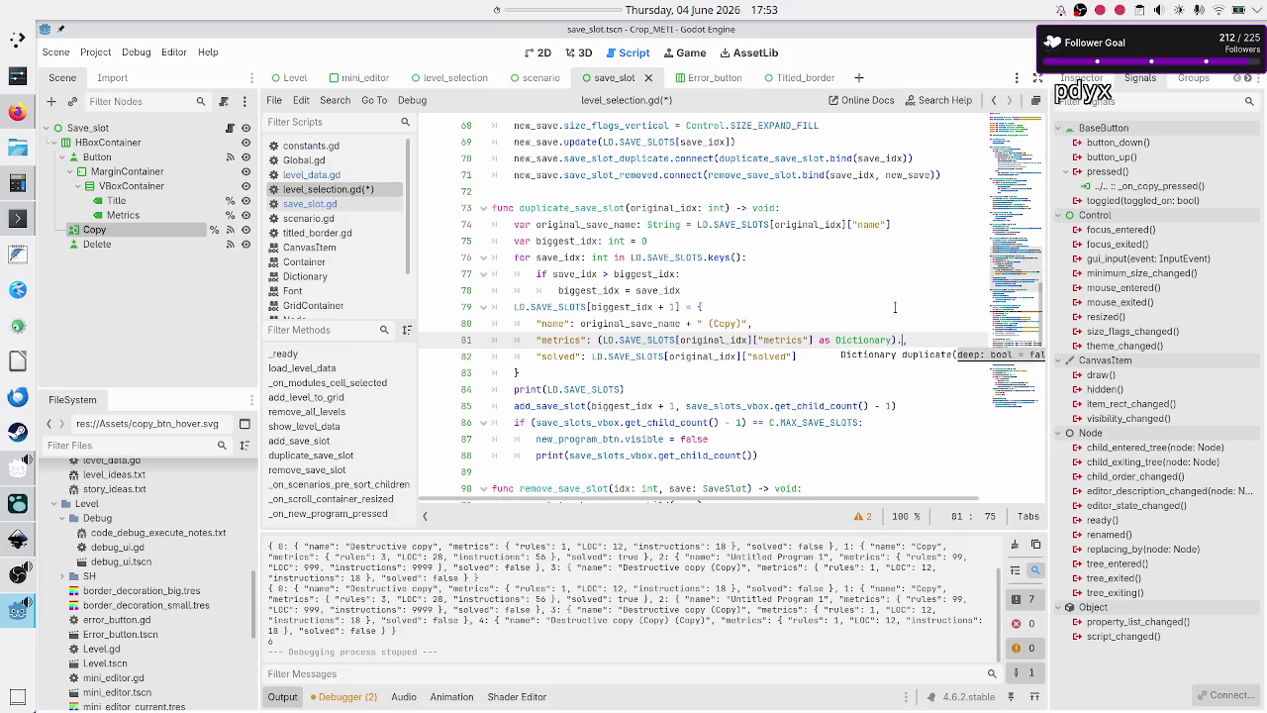
text(dee)
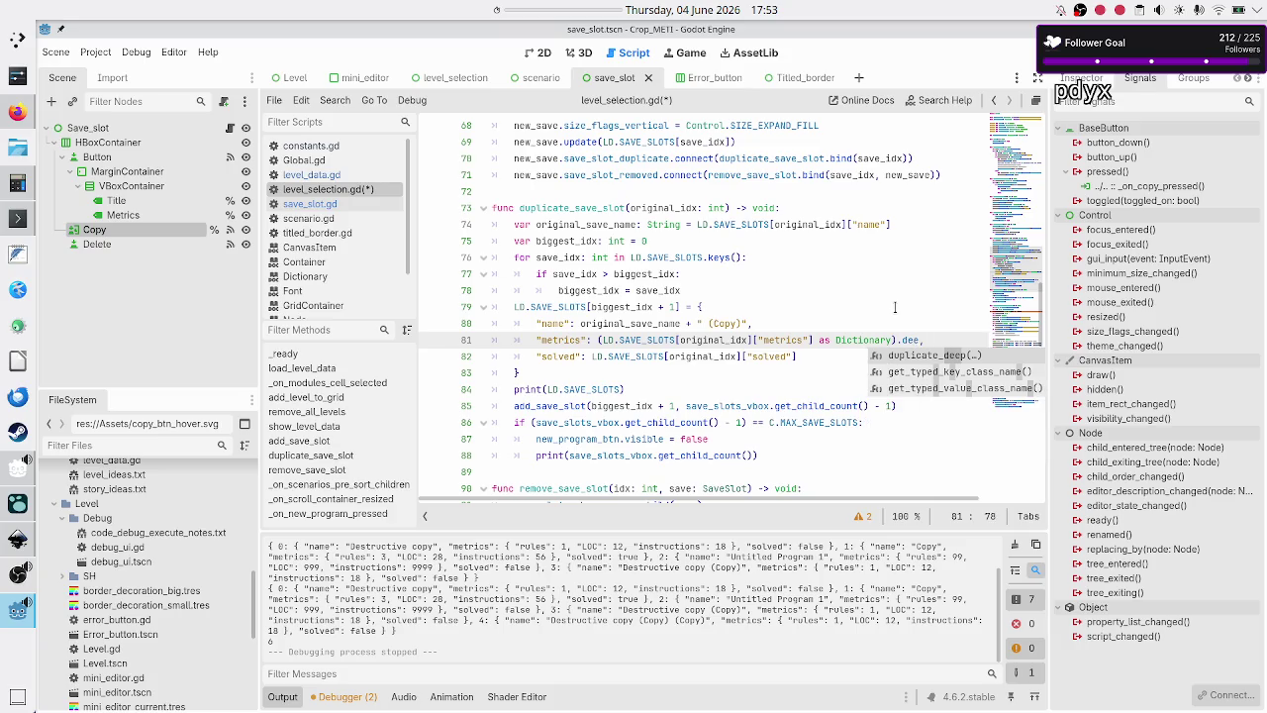
key(Return)
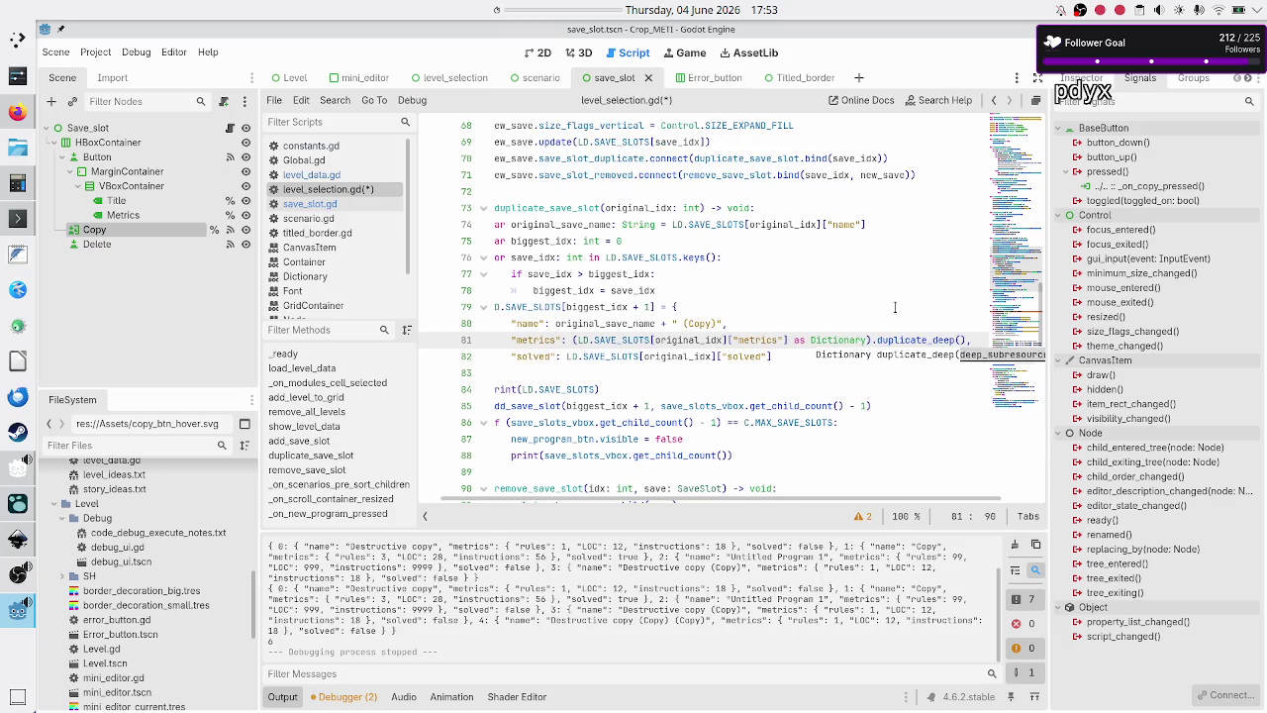
key(Down)
key(Home)
key(Home)
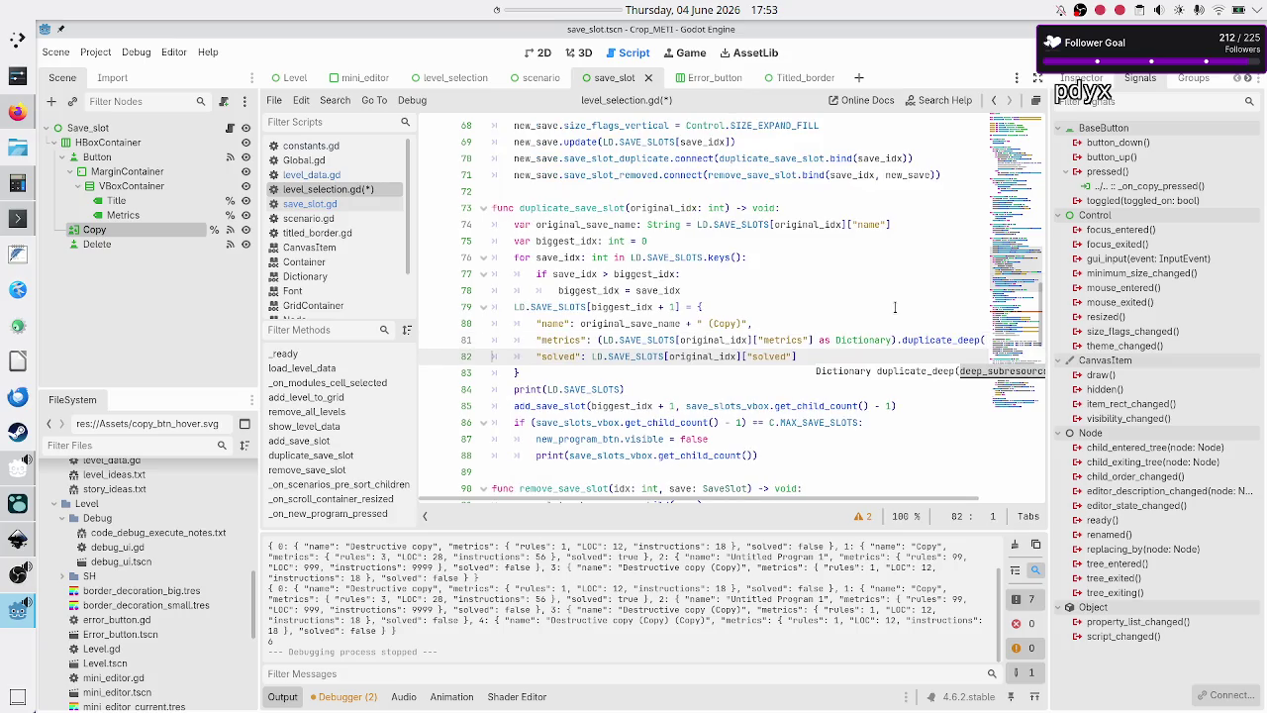
key(Escape)
key(Up)
key(Up)
key(Up)
- Delete the original_save_name declaration on line 74
key(Left)
key(ctrl+shift+Left)
key(ctrl+shift+Left)
key(ctrl+shift+Left)
key(ctrl+shift+Left)
key(ctrl+shift+Left)
key(ctrl+shift+Left)
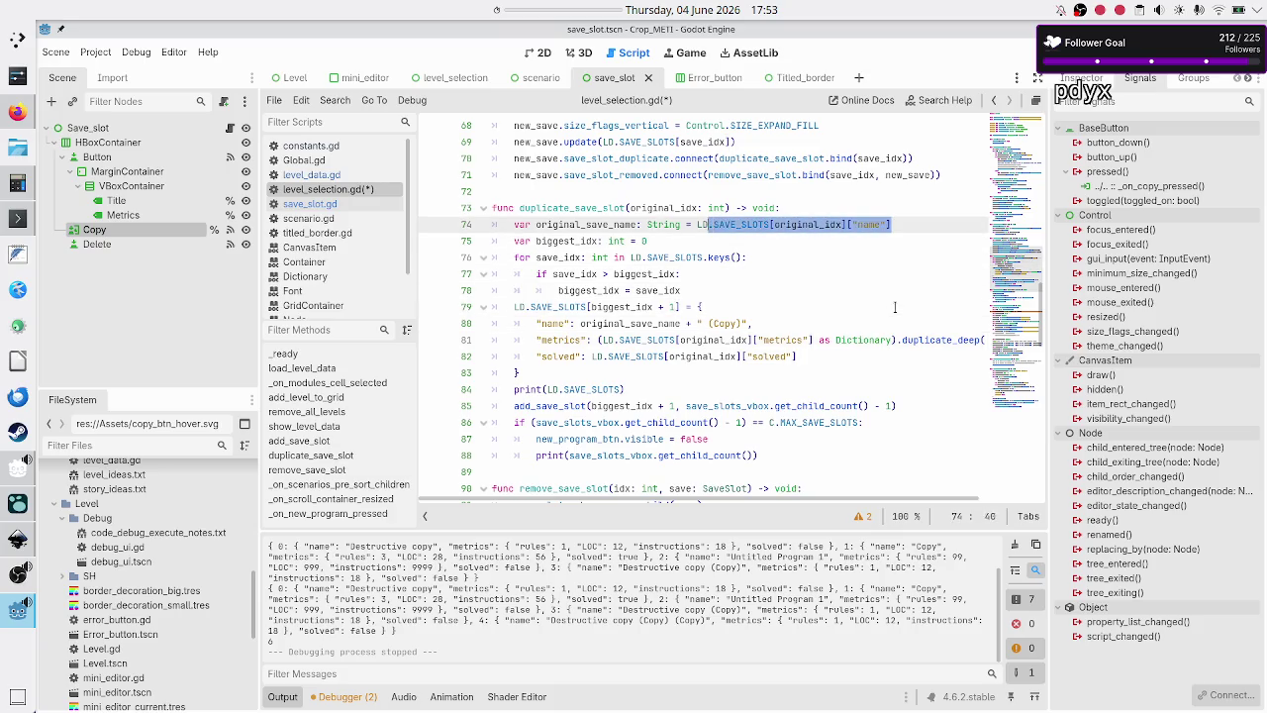
key(ctrl+x)
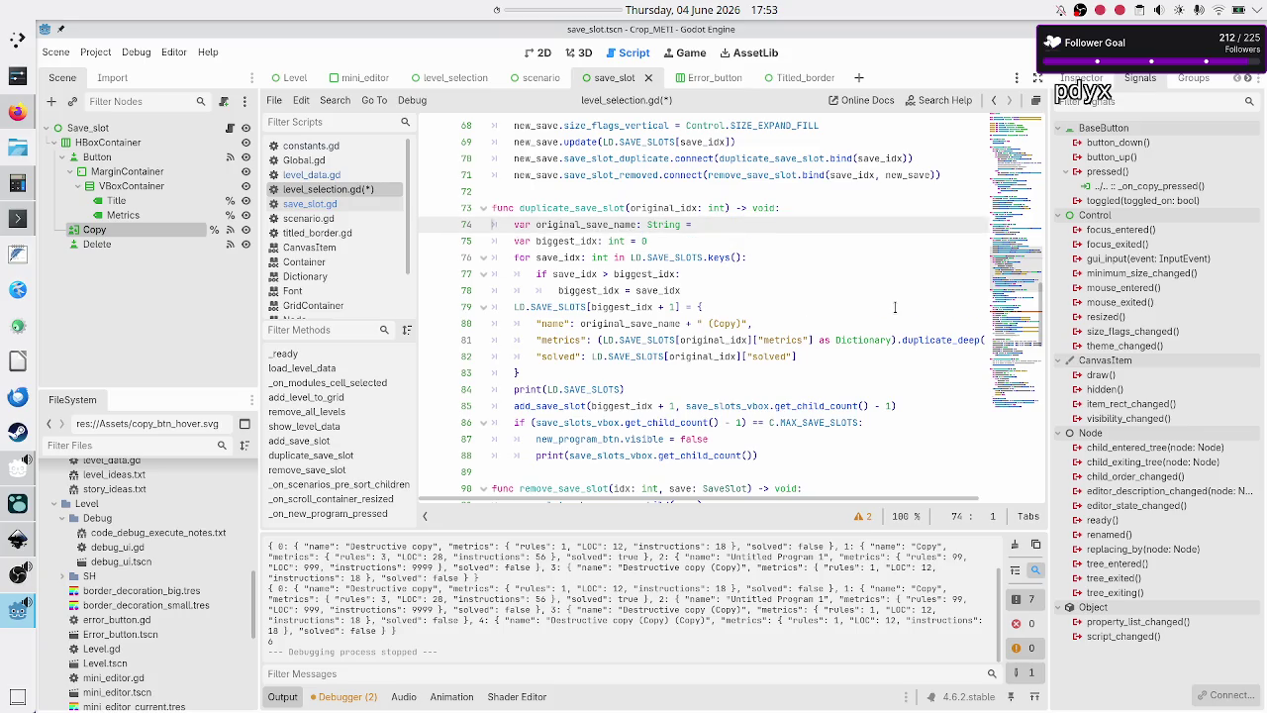
key(shift+Home)
key(shift+Home)
key(BackSpace)
key(BackSpace)
key(Down)
key(Down)
key(Down)
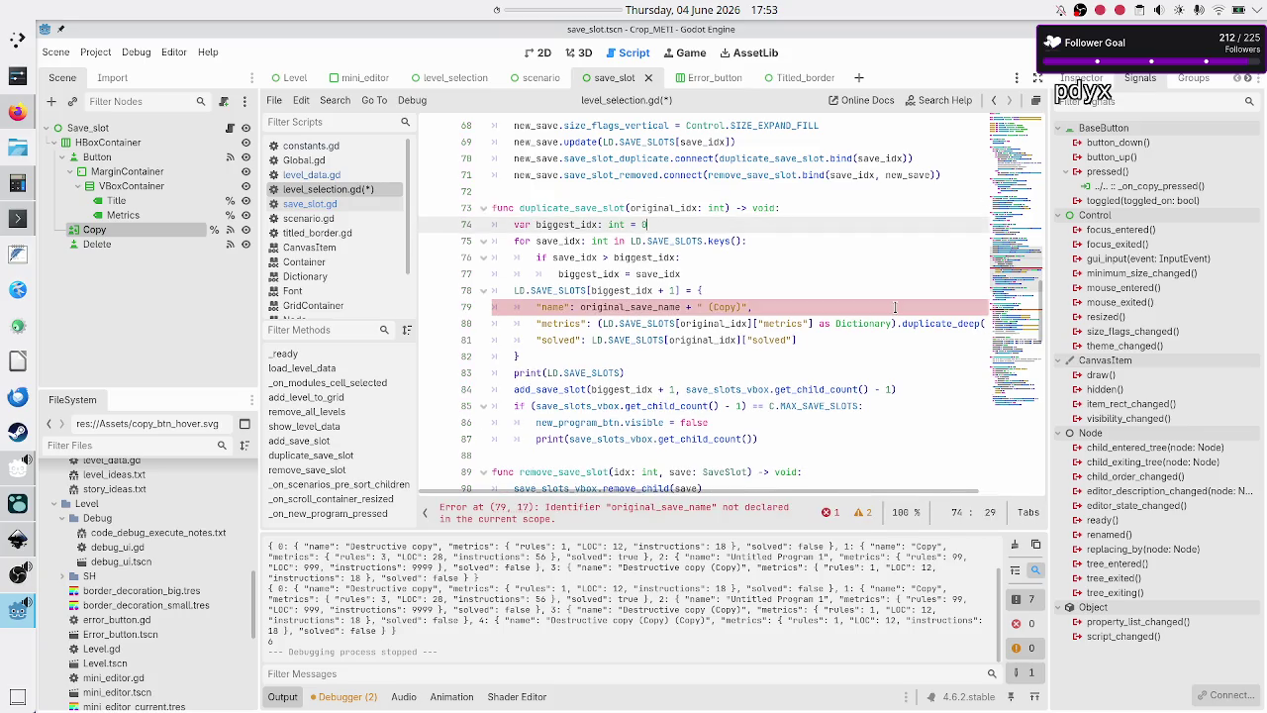
- Replace original_save_name in the name entry with LD.SAVE_SLOTS[original_idx]["name"] and save
key(Left)
key(Left)
key(Left)
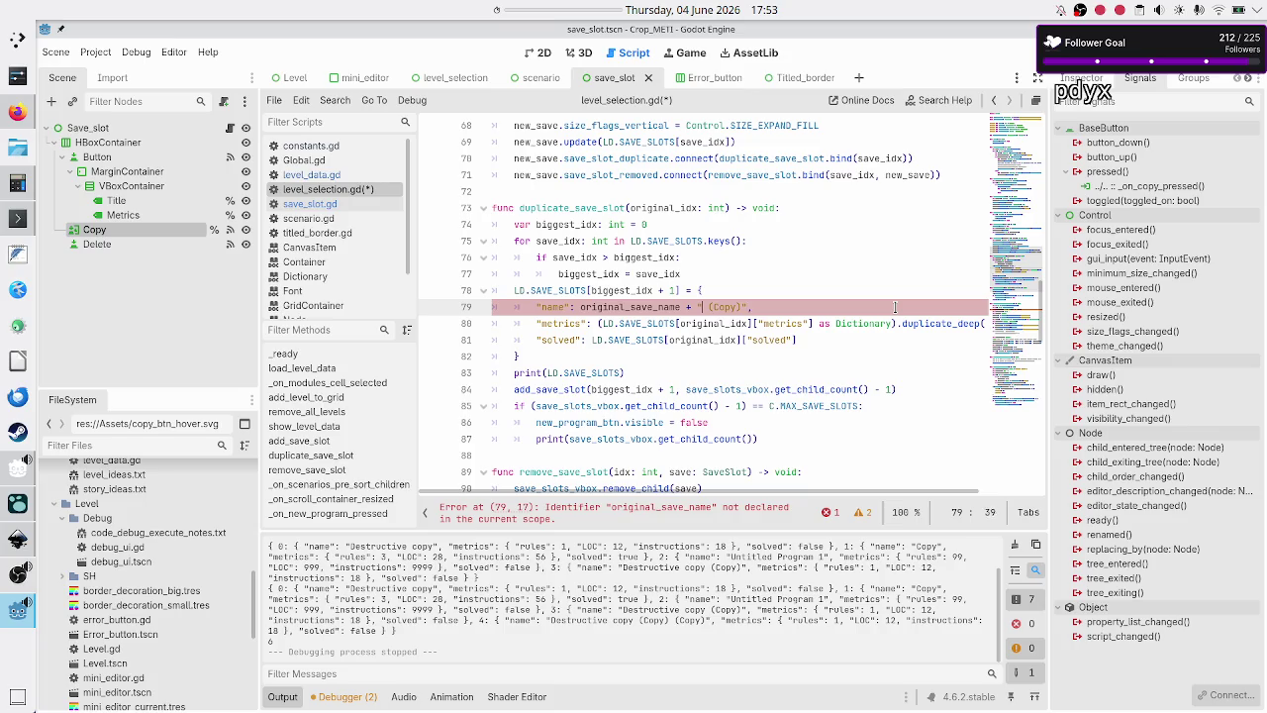
key(BackSpace)
key(BackSpace)
key(BackSpace)
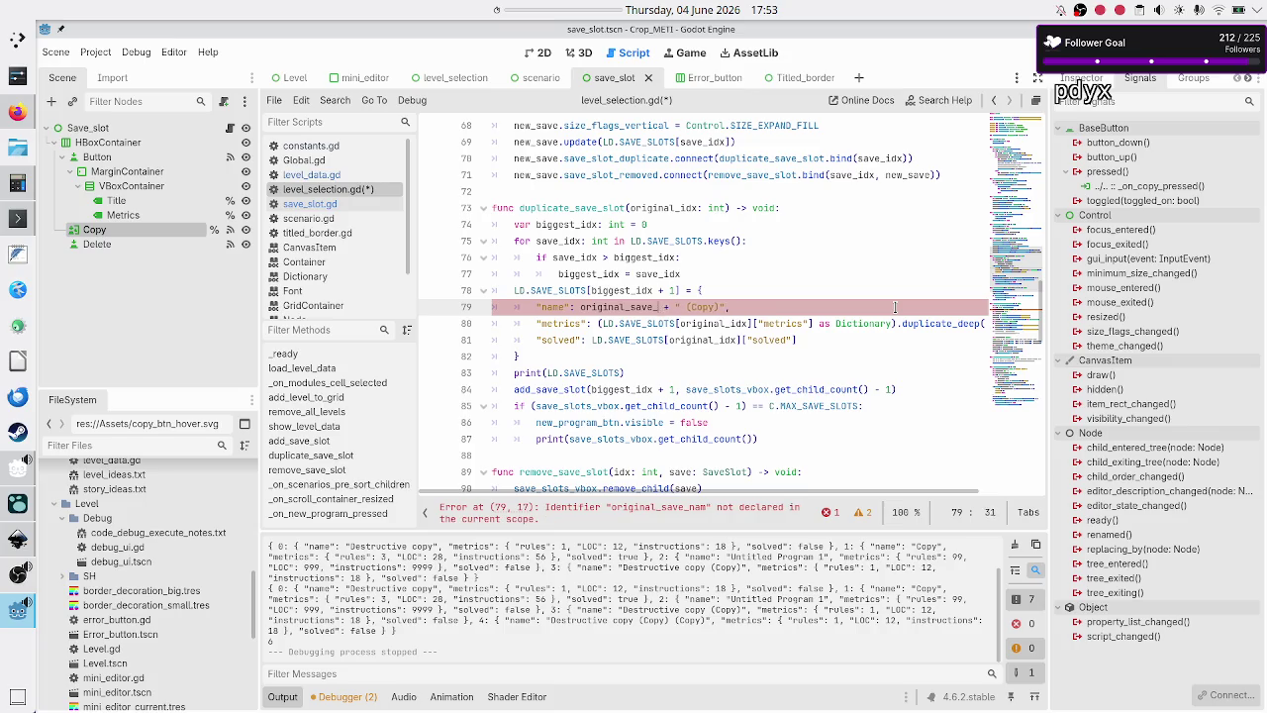
key(BackSpace)
text(LD.SAVE_SLOTS[original_idx]["name"])
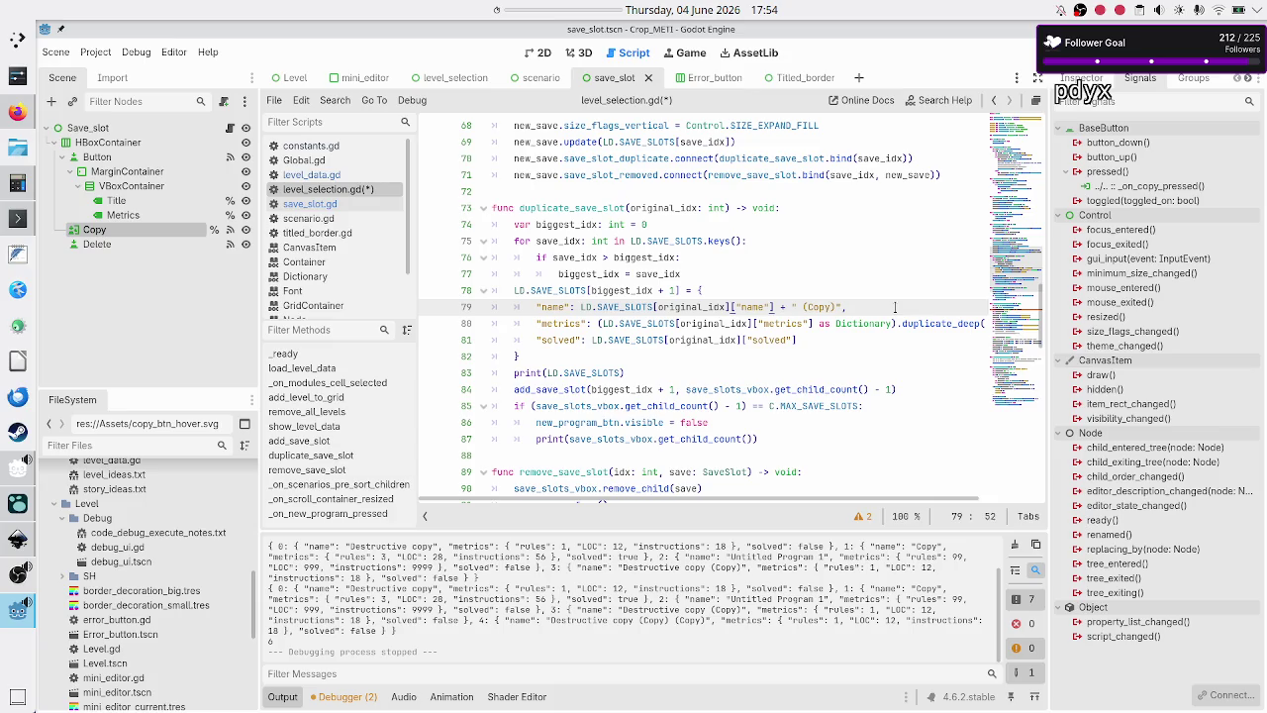
key(ctrl+s)
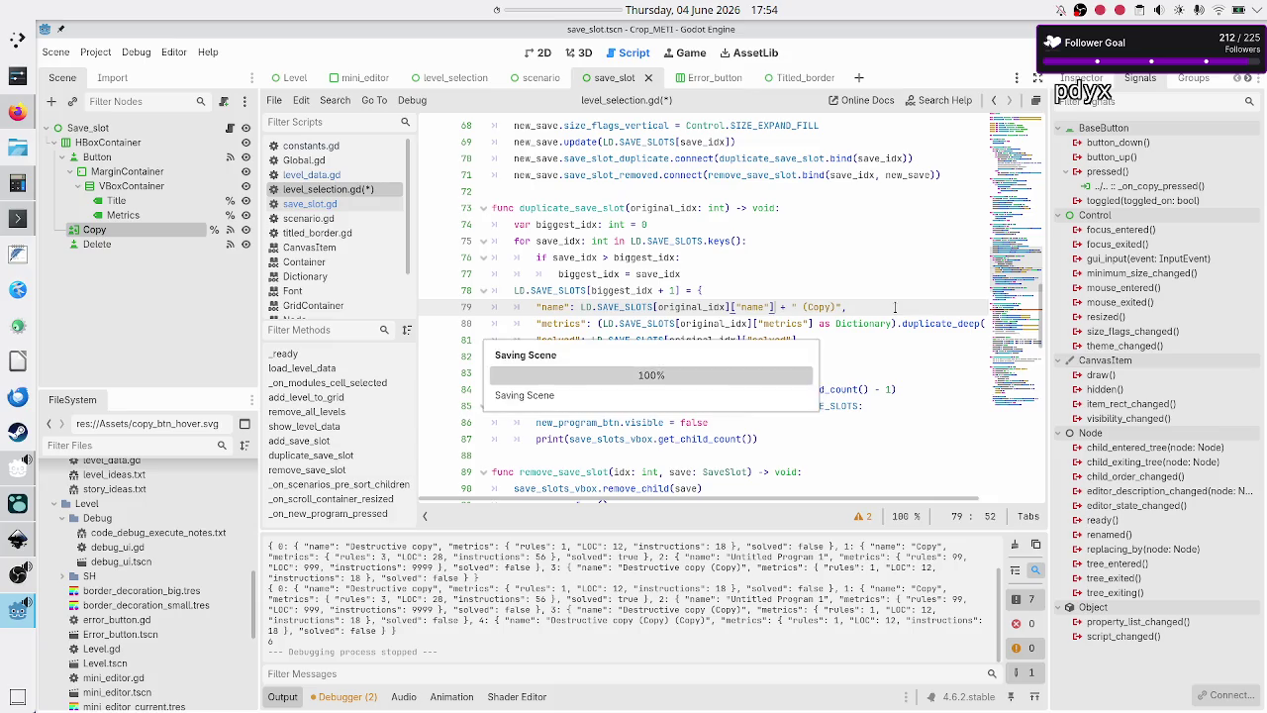
- Add a '#TODO: what if you duplicate the duplicate up to max slots' comment above the name entry
key(Home)
key(Return)
key(Up)
text(#)
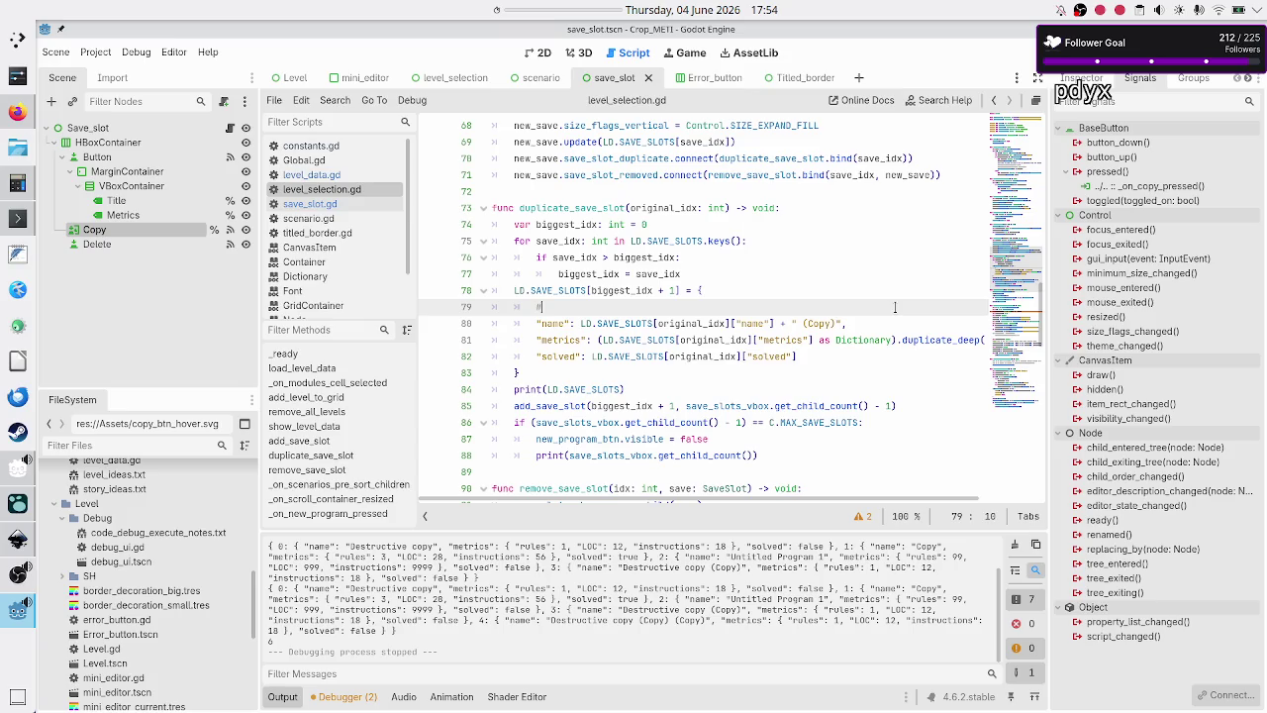
text(TODO: what if)
key(BackSpace)
key(BackSpace)
key(BackSpace)
text(what if)
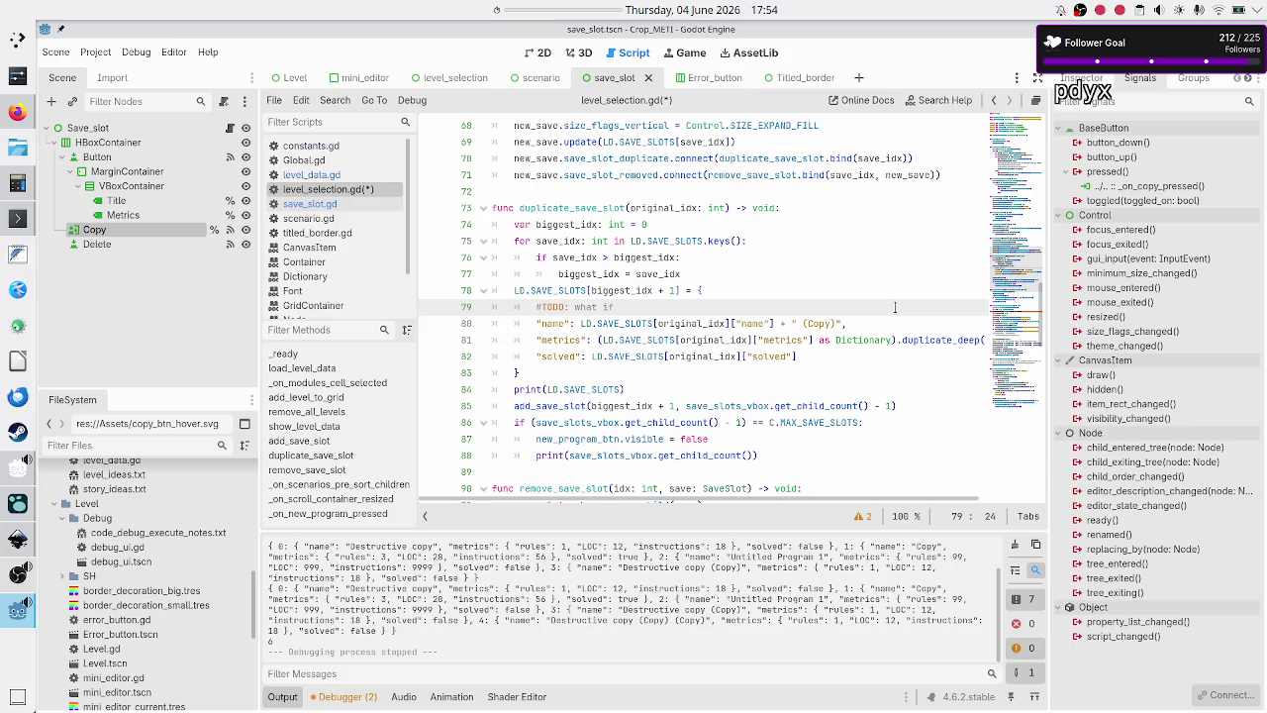
text(you duplicate )
text(the duplicate up to ma)
text(x slots)
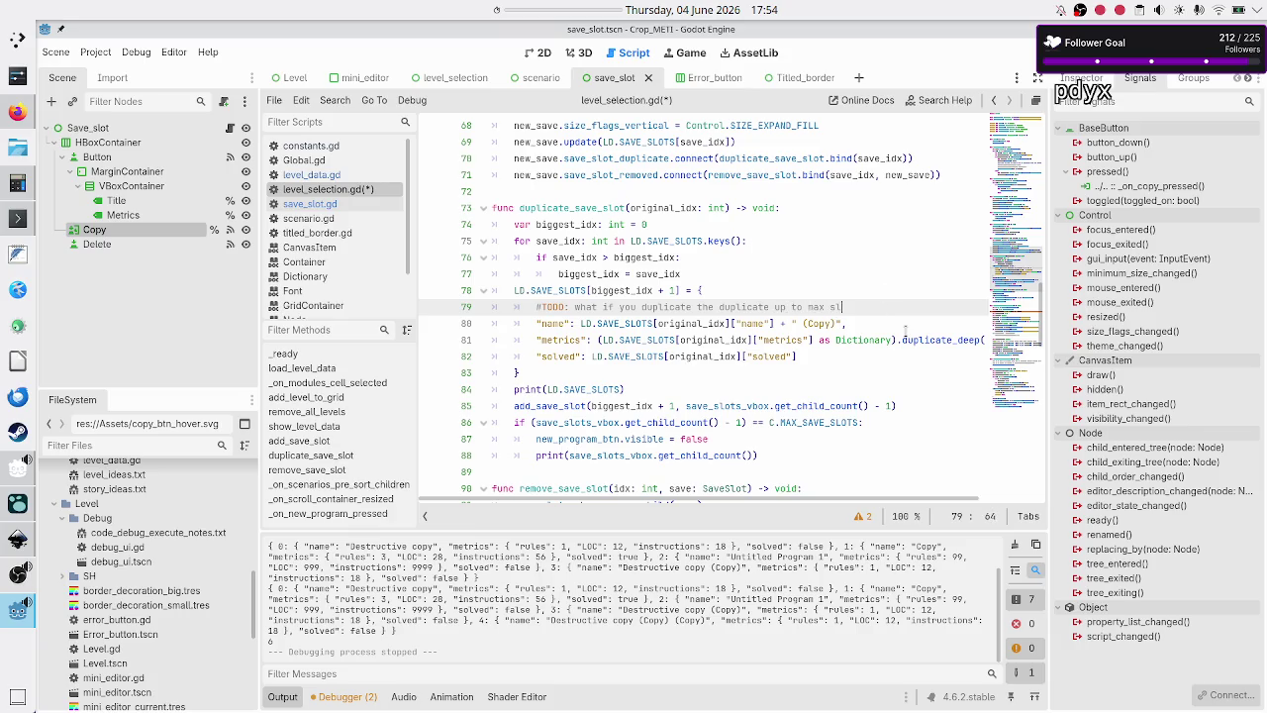
- Reword the TODO to warn the new name won't fit, save, and run the game
key(Home)
key(BackSpace)
key(BackSpace)
key(BackSpace)
text(when)
text(the nam)
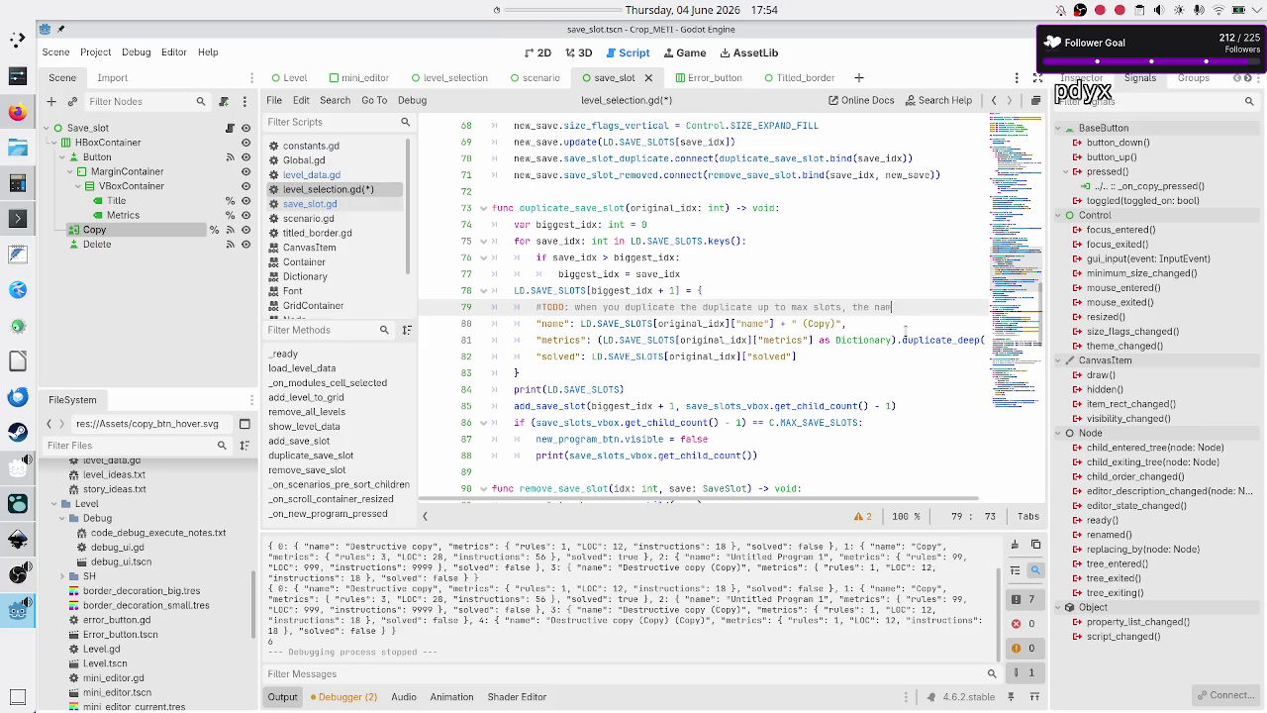
text(e won't fit)
key(Left)
key(Left)
key(Left)
key(Right)
key(Right)
key(Right)
text(new)
key(Home)
click(803, 323)
click(849, 322)
key(ctrl+s)
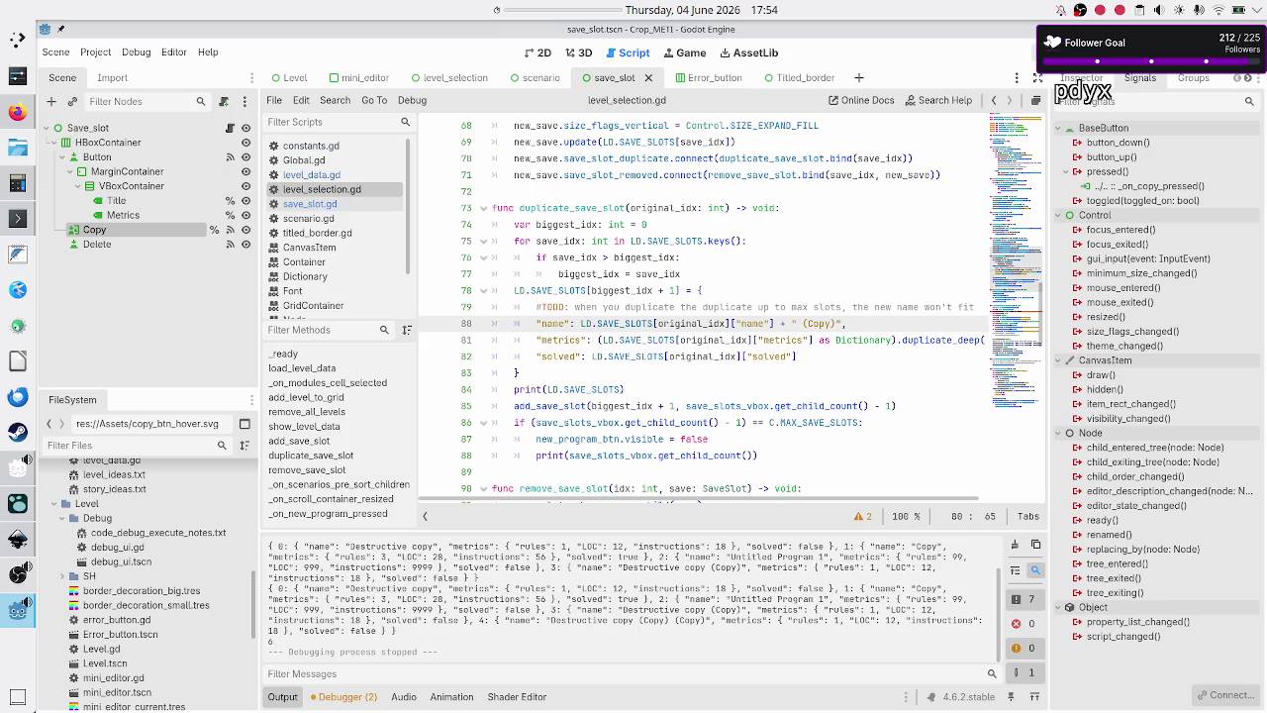
key(F5)
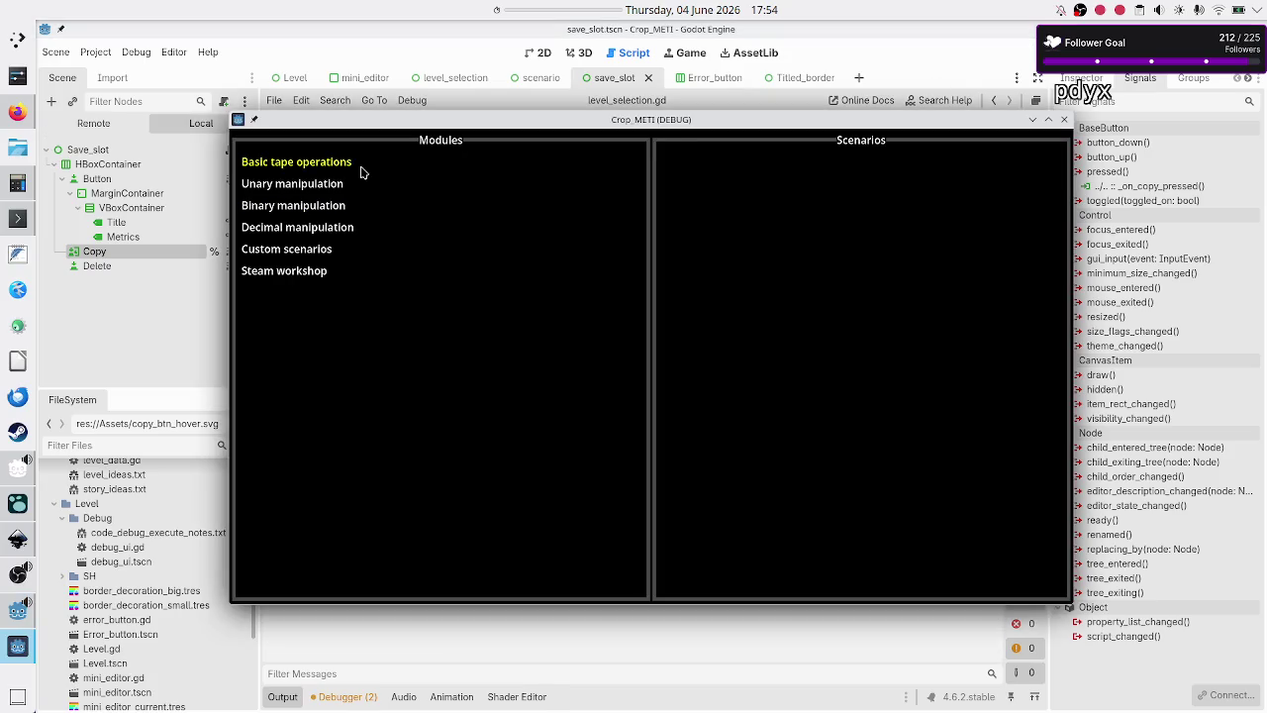
- In Basic tape operations' Tutorial, duplicate Destructive copy, delete the three original rows, then duplicate Destructive copy (Copy)
click(361, 173)
click(690, 188)
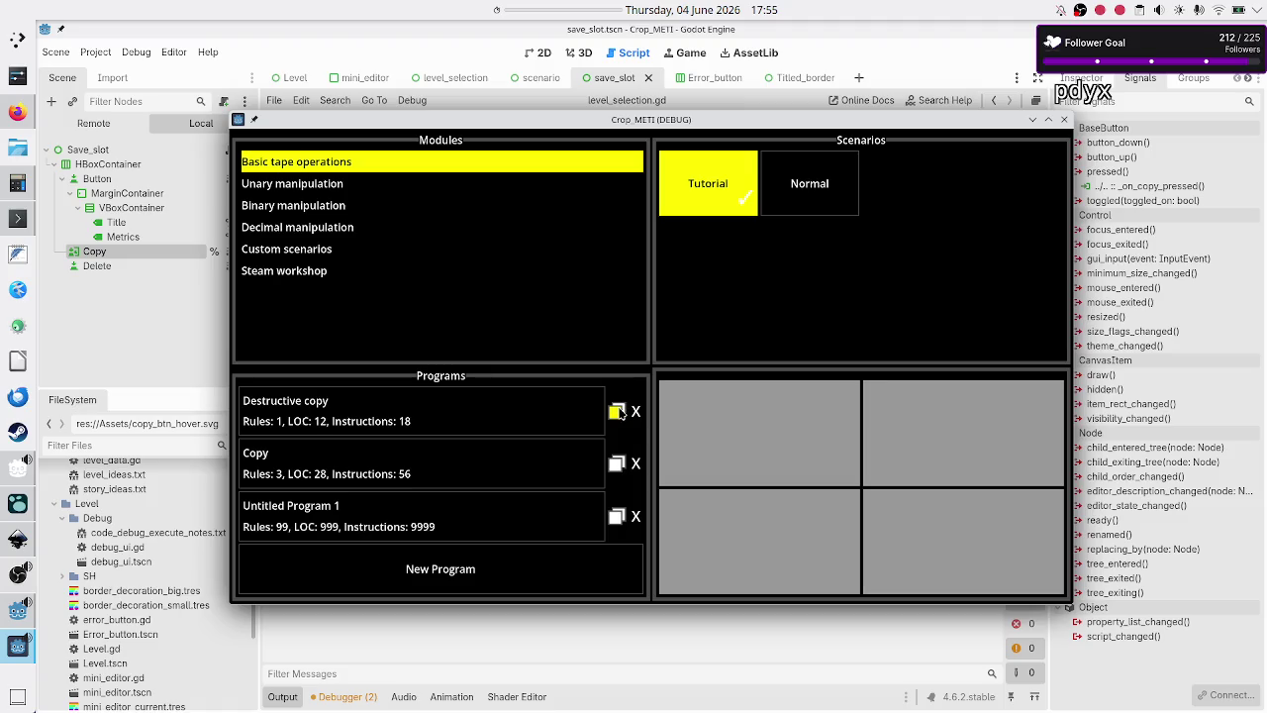
click(618, 411)
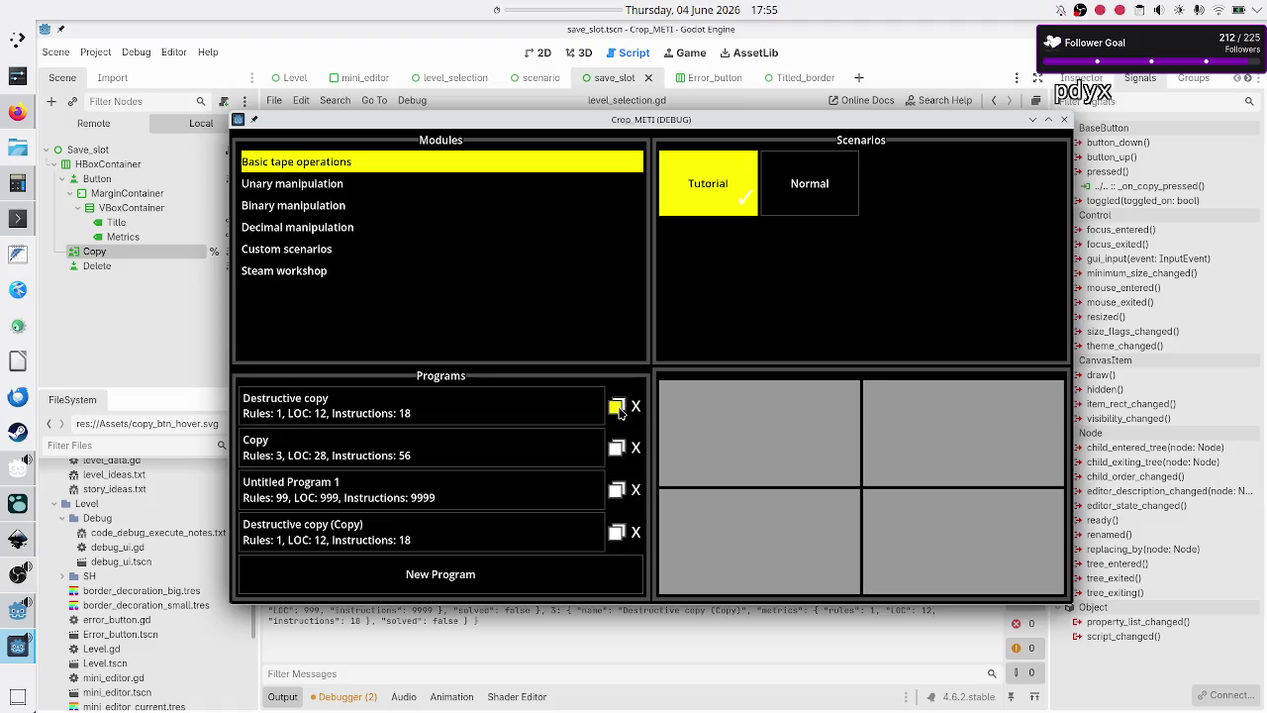
click(638, 408)
click(639, 409)
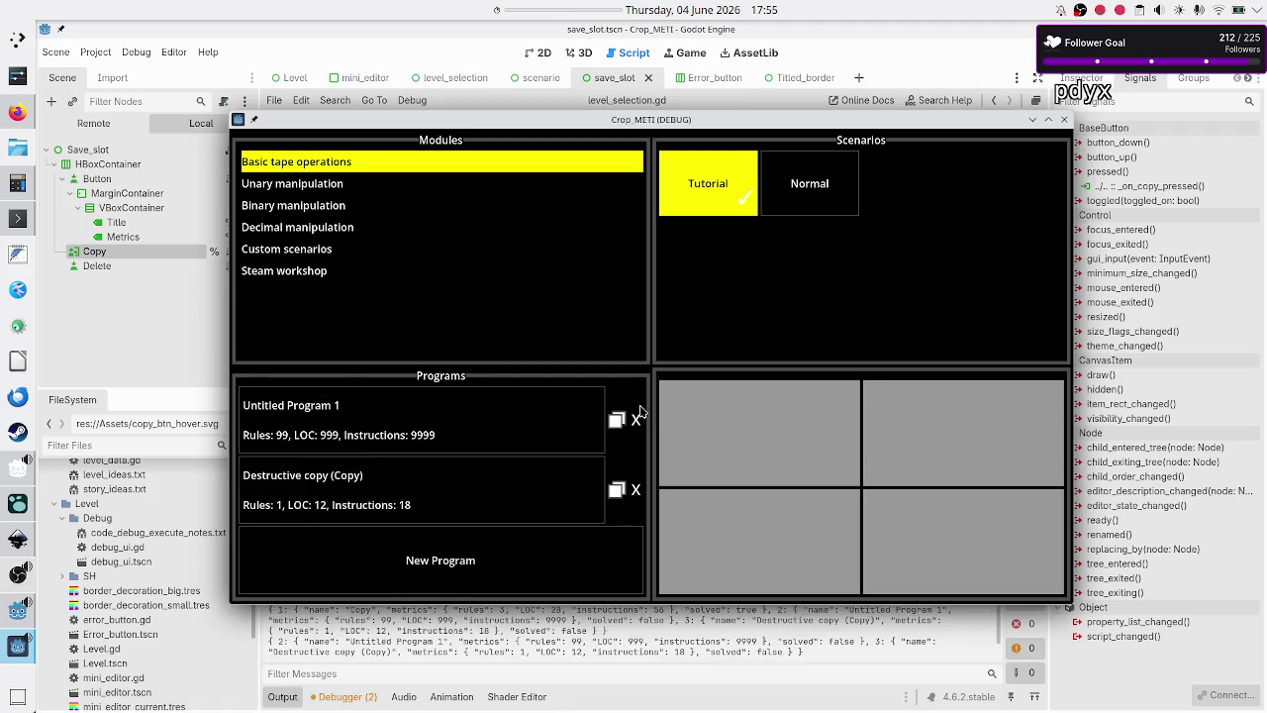
click(639, 419)
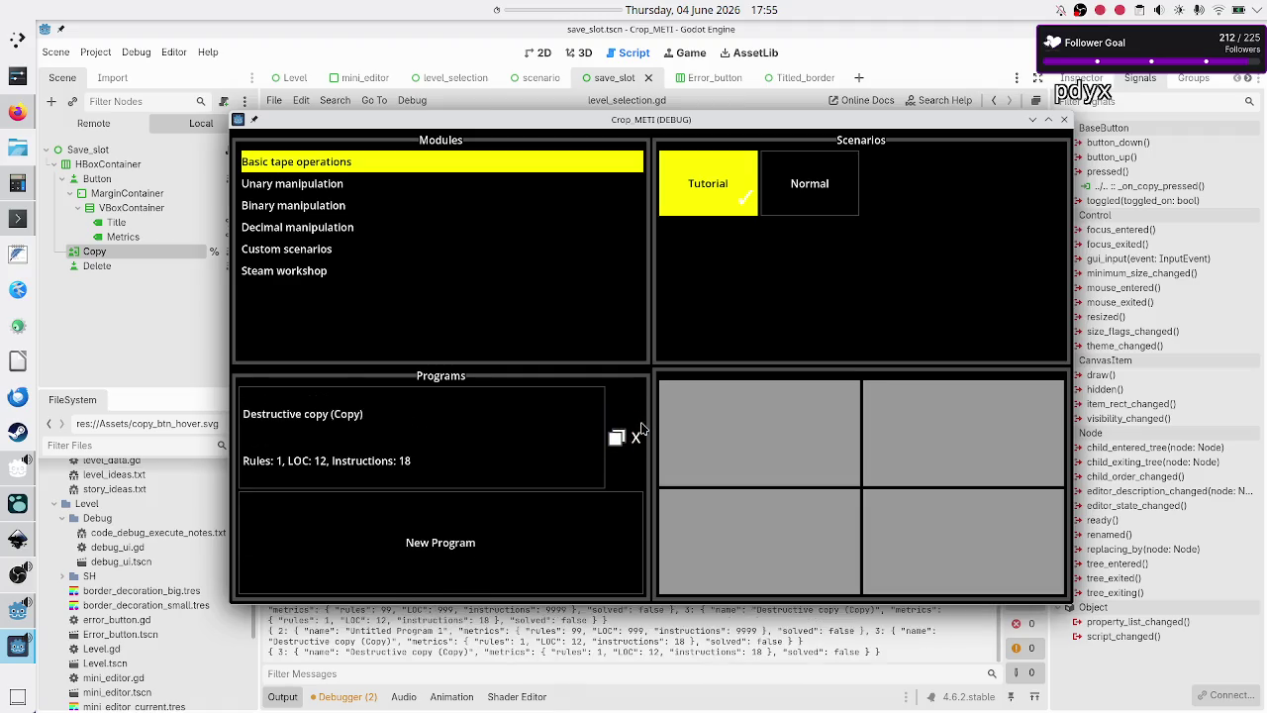
click(616, 436)
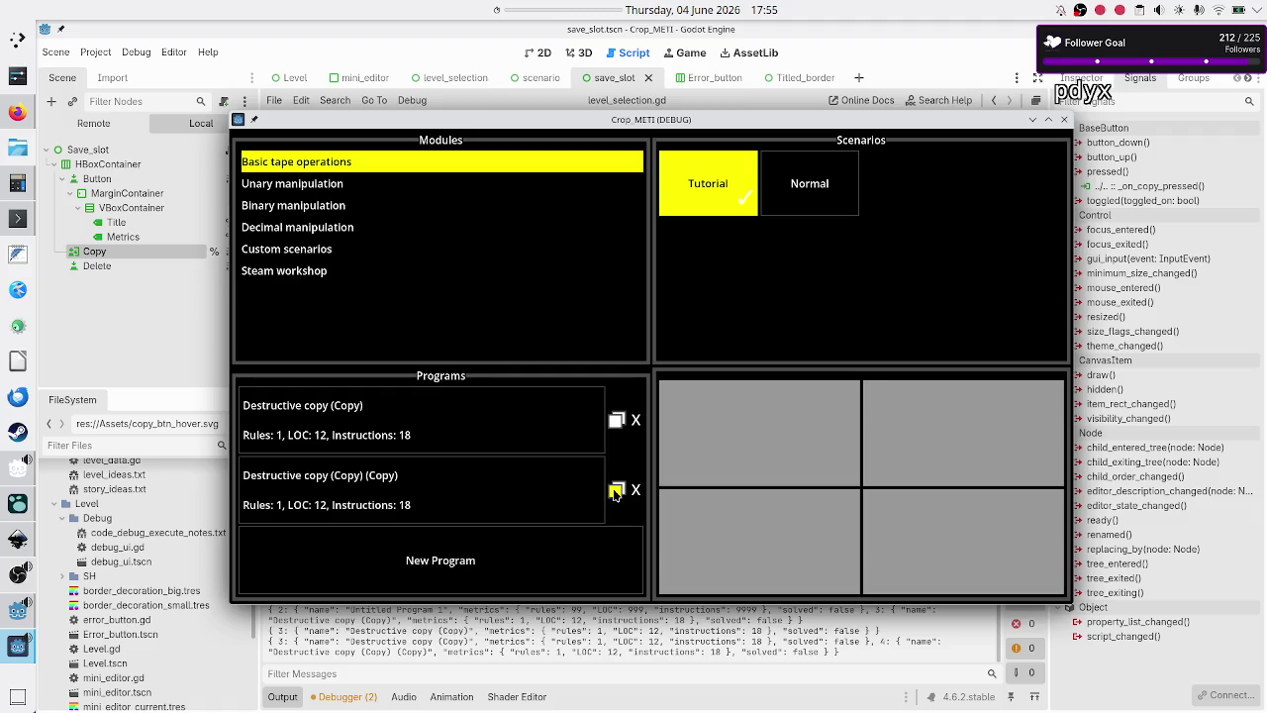
- Duplicate Destructive copy (Copy) and the later programs until a fifth row appears, deleting the third once
click(617, 422)
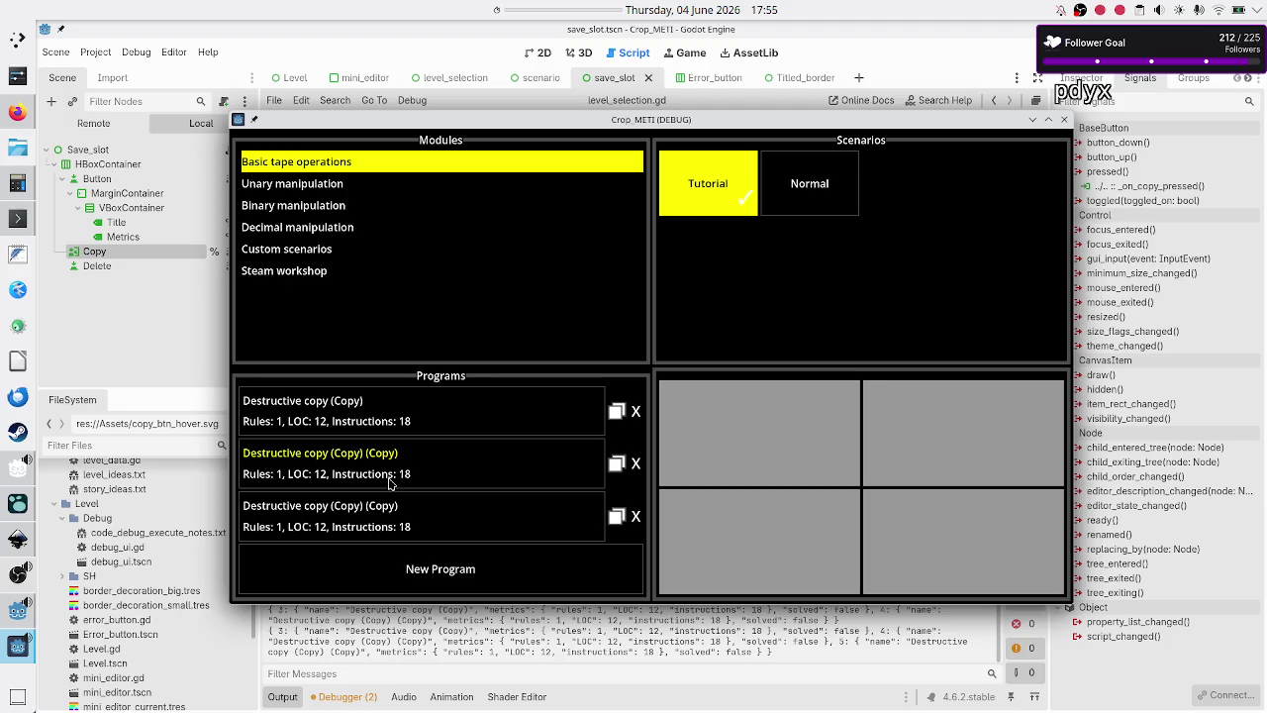
click(636, 517)
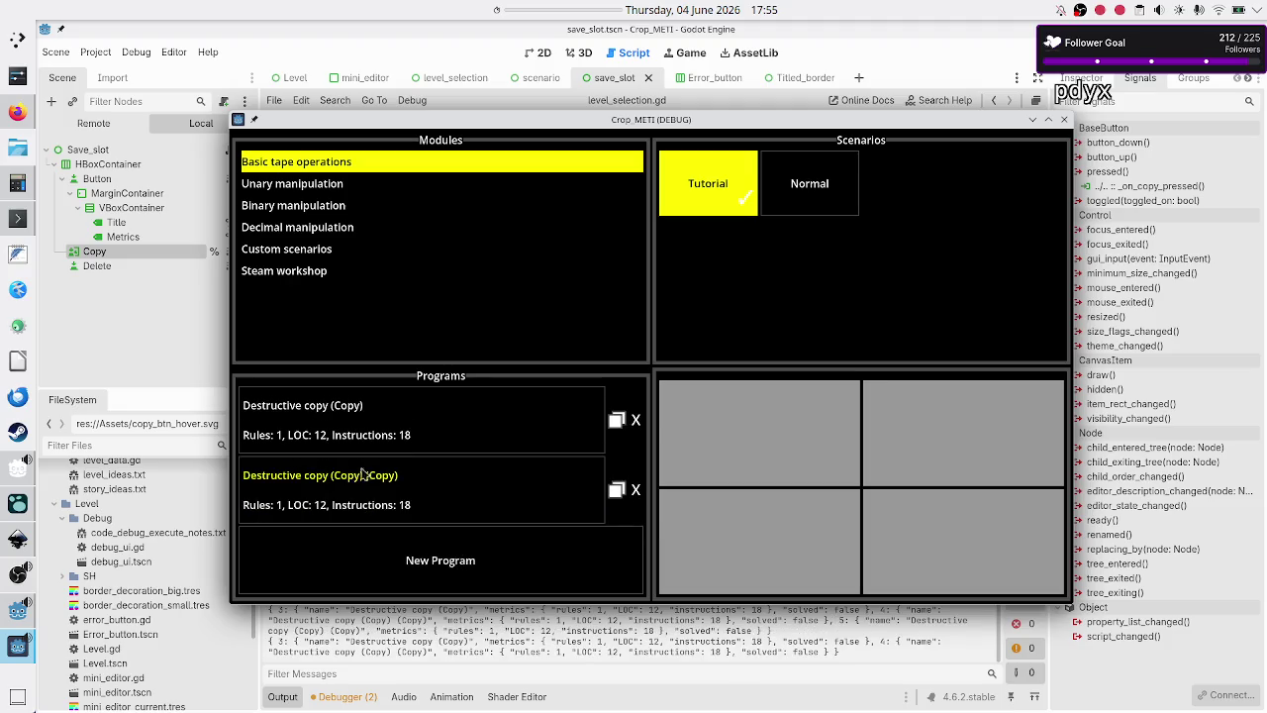
click(618, 495)
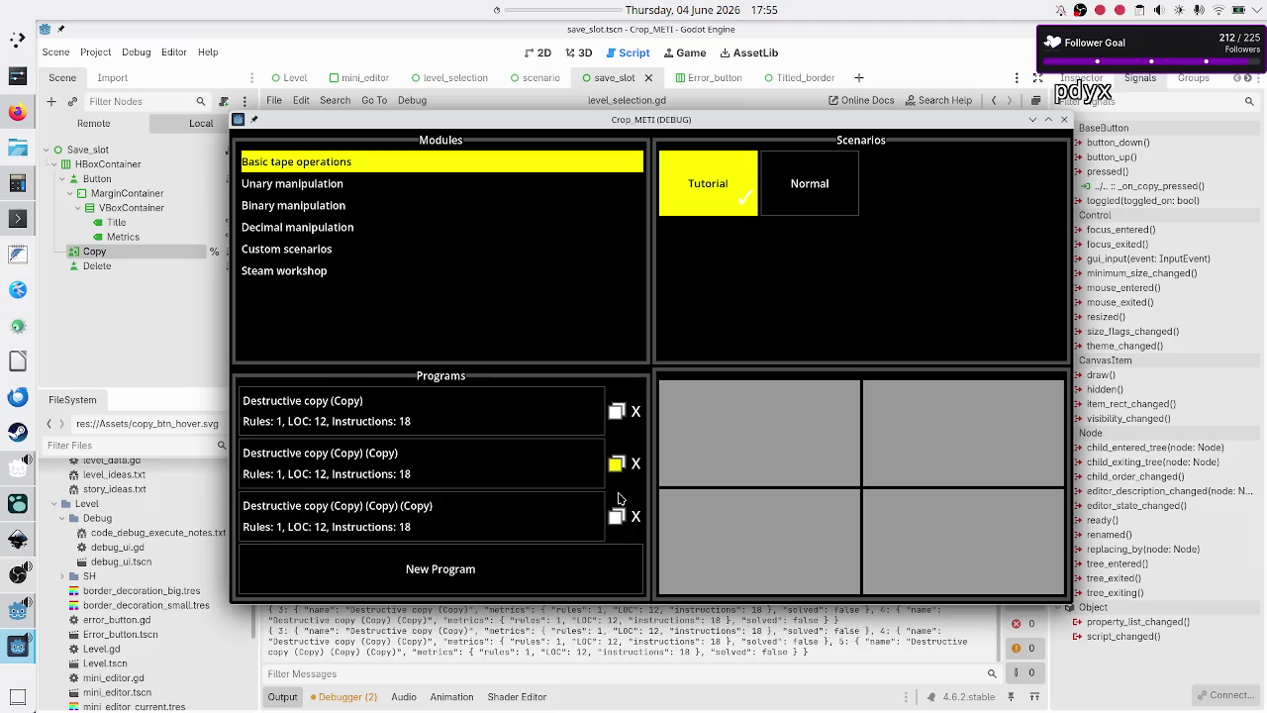
click(620, 522)
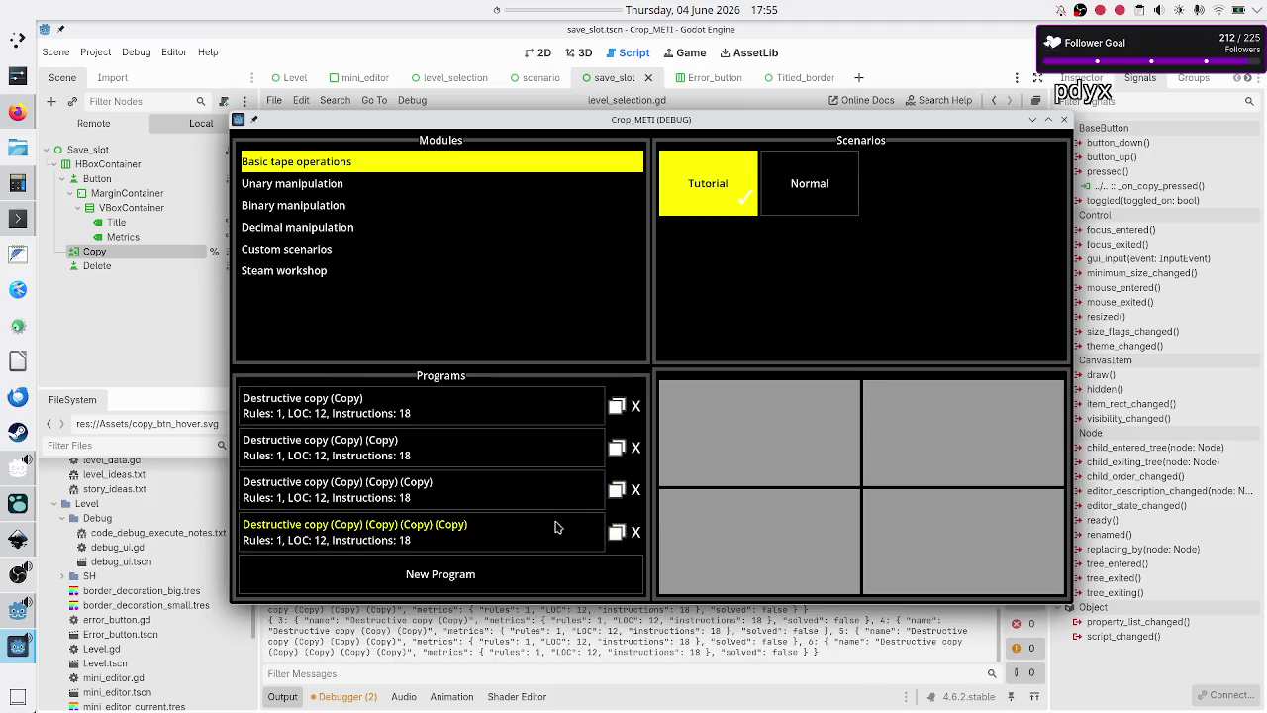
click(615, 535)
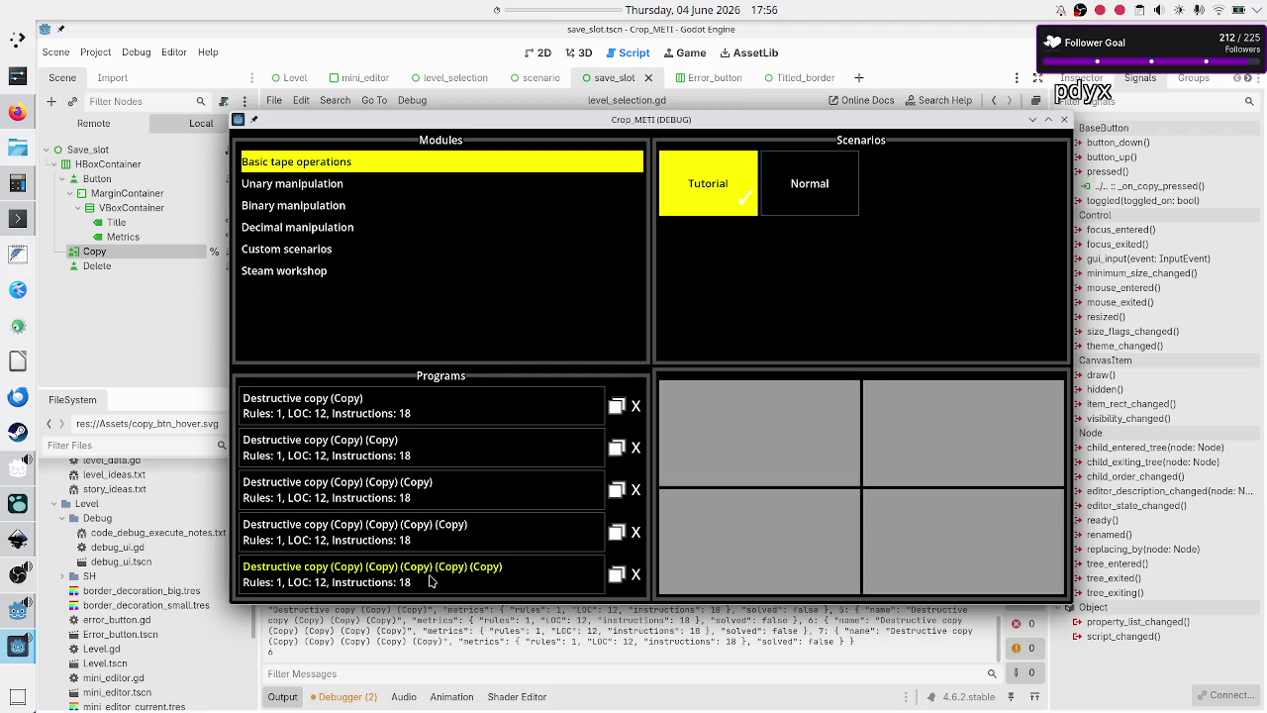
- Delete the fifth, fourth and third rows, duplicate the first program again, and close the game
click(635, 576)
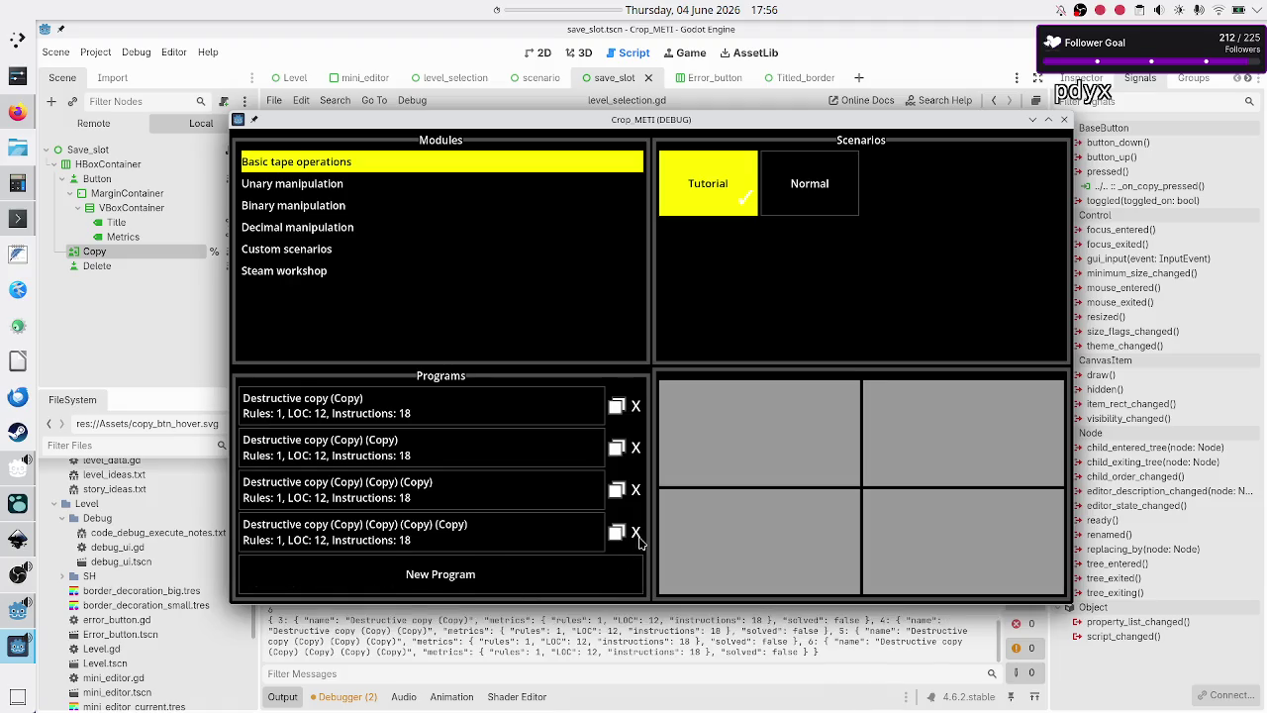
click(636, 533)
click(637, 517)
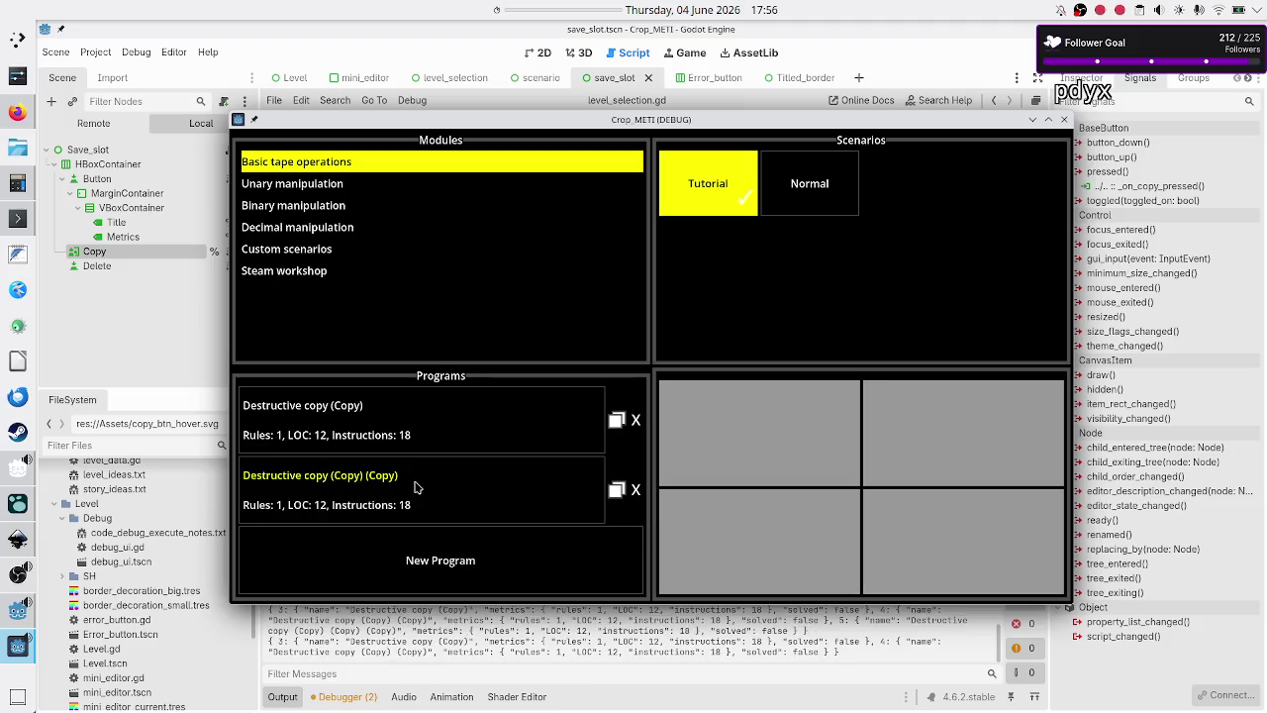
click(617, 420)
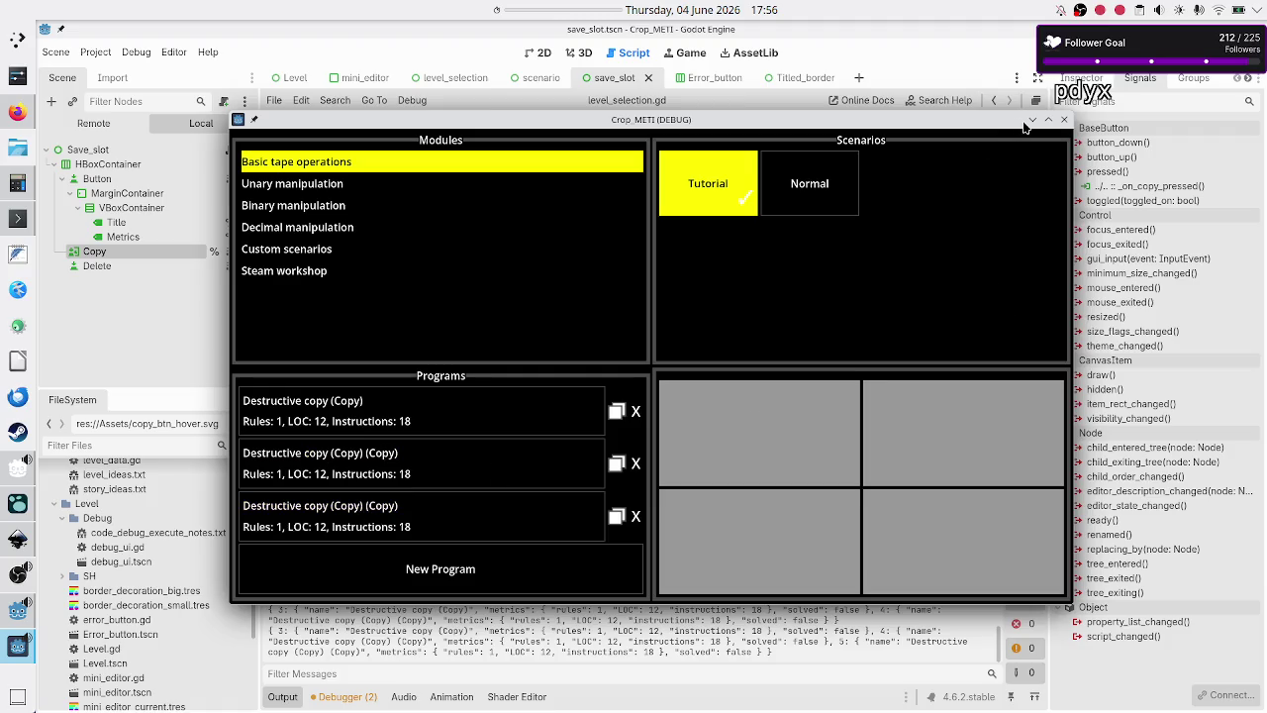
click(1064, 120)
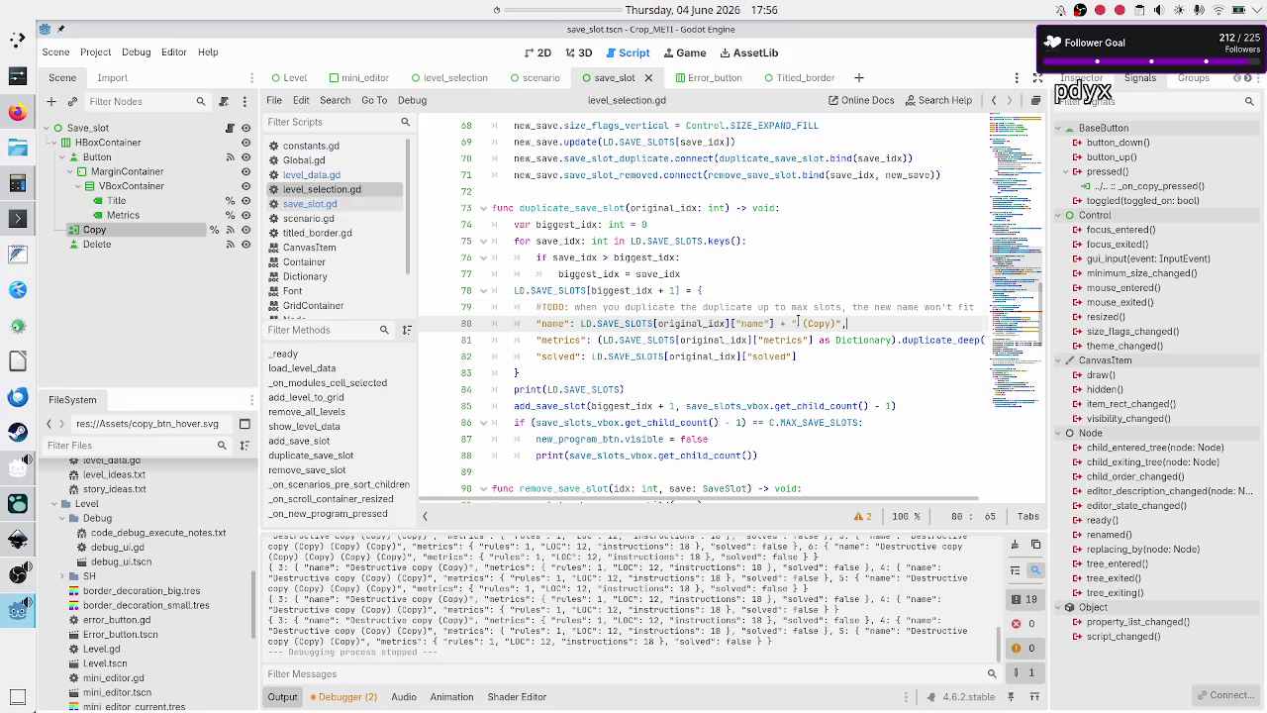
- Insert a comment on new line 79: duplicating the same save slot twice gives saves the same name
key(Home)
key(Left)
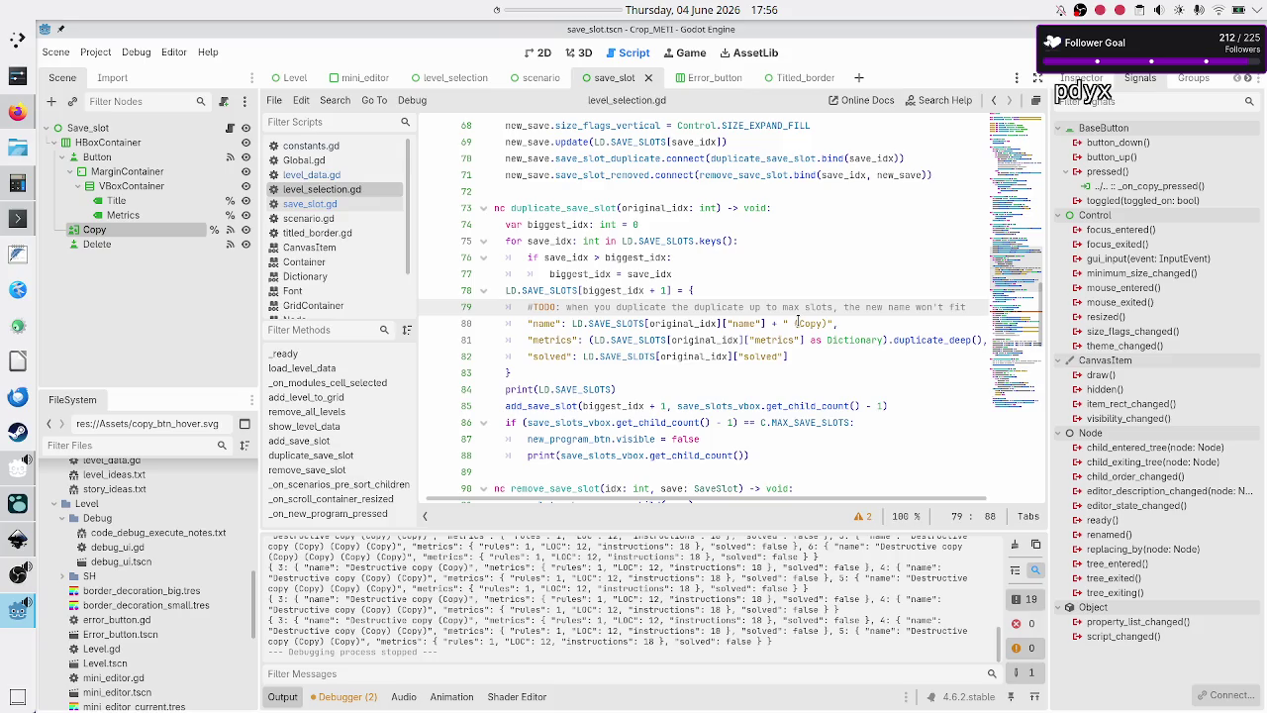
key(Up)
key(Up)
key(Up)
key(Down)
key(Down)
key(Down)
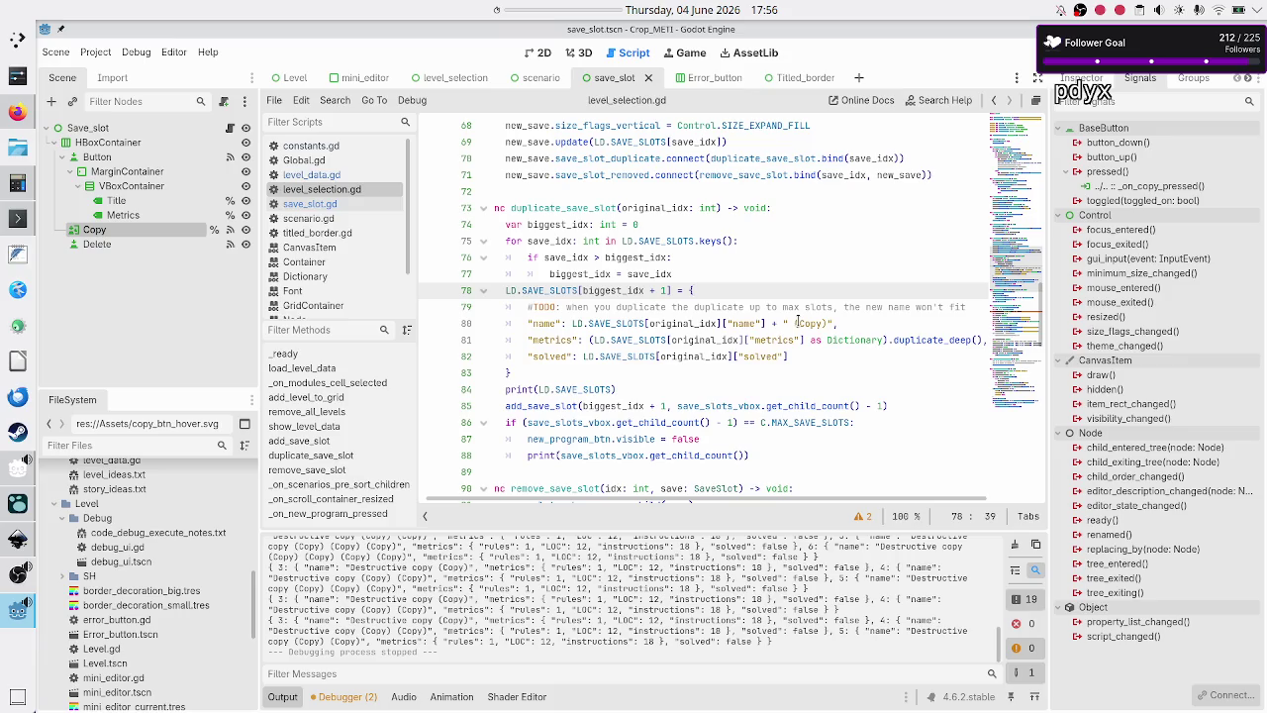
key(Return)
text(#TODO::)
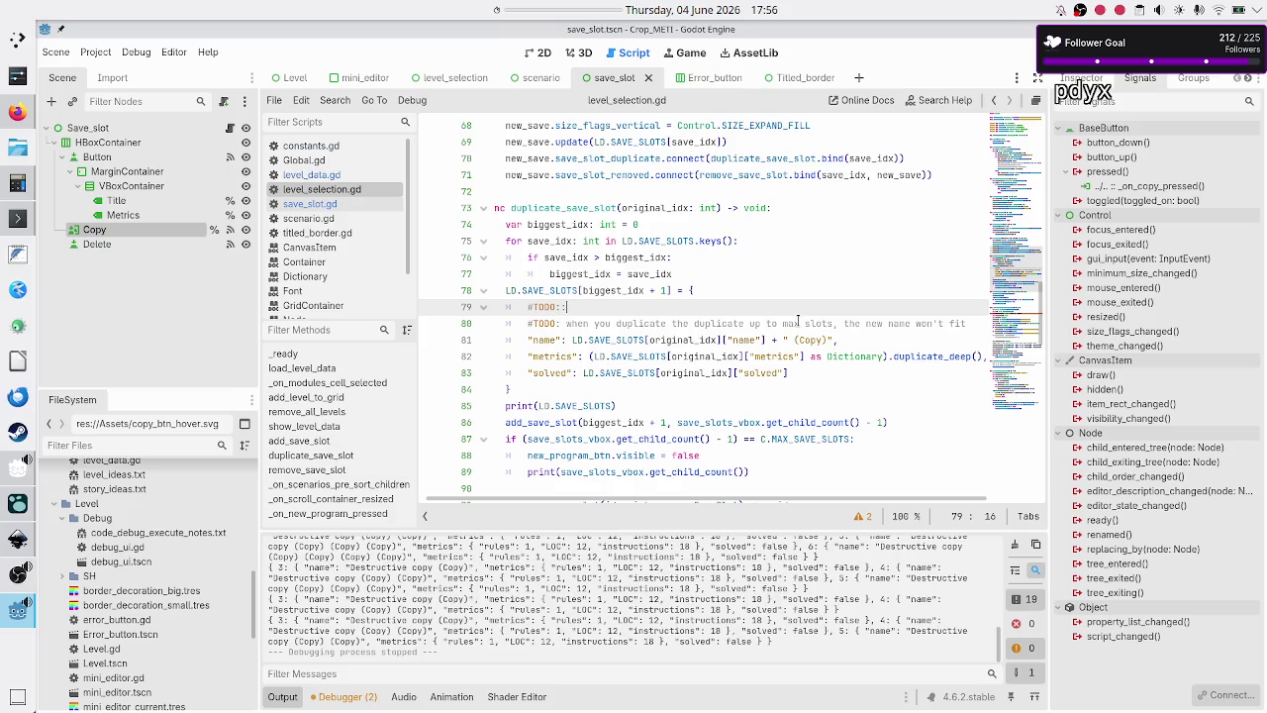
key(BackSpace)
key(BackSpace)
key(BackSpace)
text(when you dupli)
text(cate the same d)
text(uplicate)
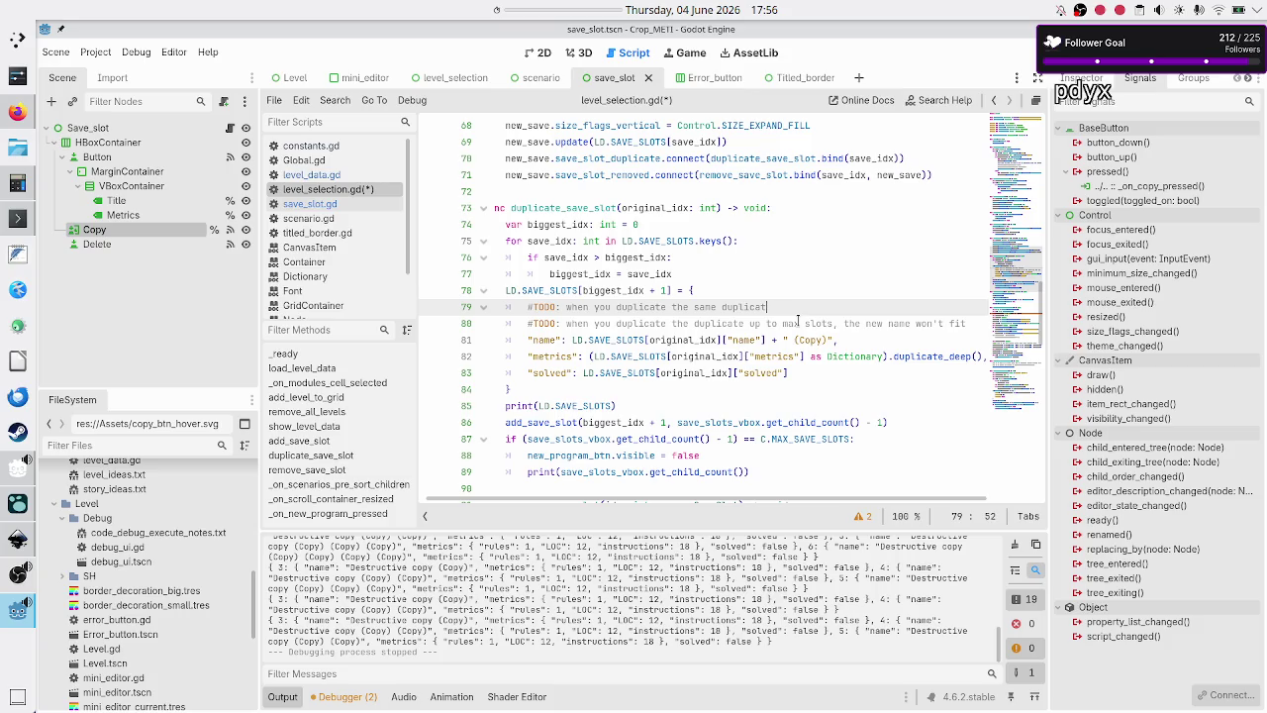
key(BackSpace)
key(BackSpace)
key(BackSpace)
key(BackSpace)
key(BackSpace)
key(BackSpace)
key(BackSpace)
key(BackSpace)
key(BackSpace)
text(twice )
text(the same )
text(save slot, th)
text(e new saves h)
text(ave t)
key(BackSpace)
text(the same name)
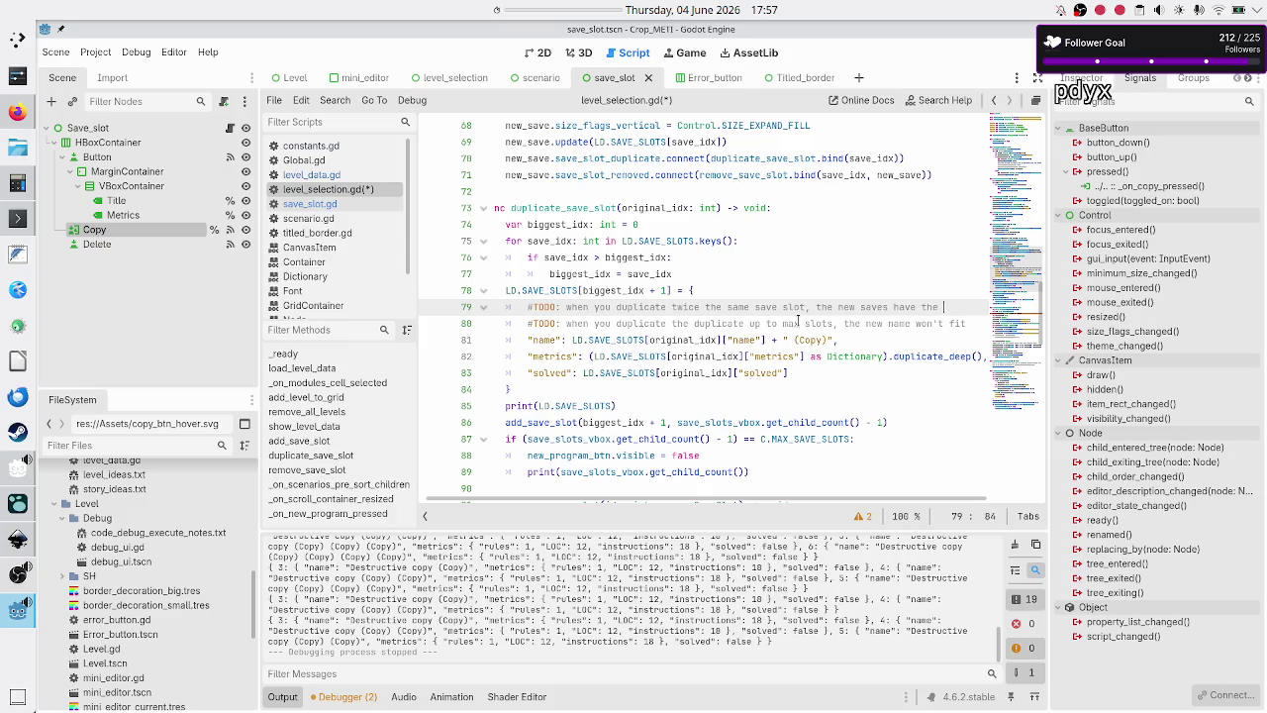
- Change the comment's TODO to BUG, lowercase 'when' on line 80, and save level_selection.gd
key(Home)
key(Home)
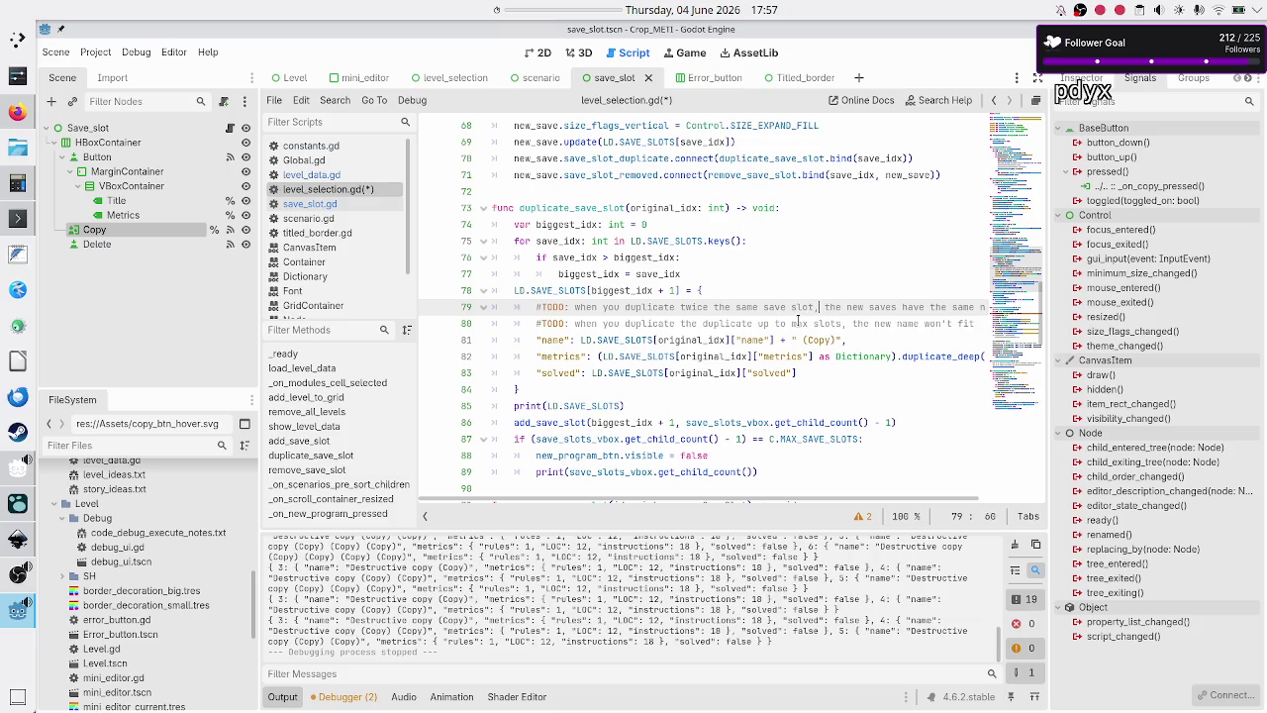
key(BackSpace)
key(BackSpace)
key(BackSpace)
key(End)
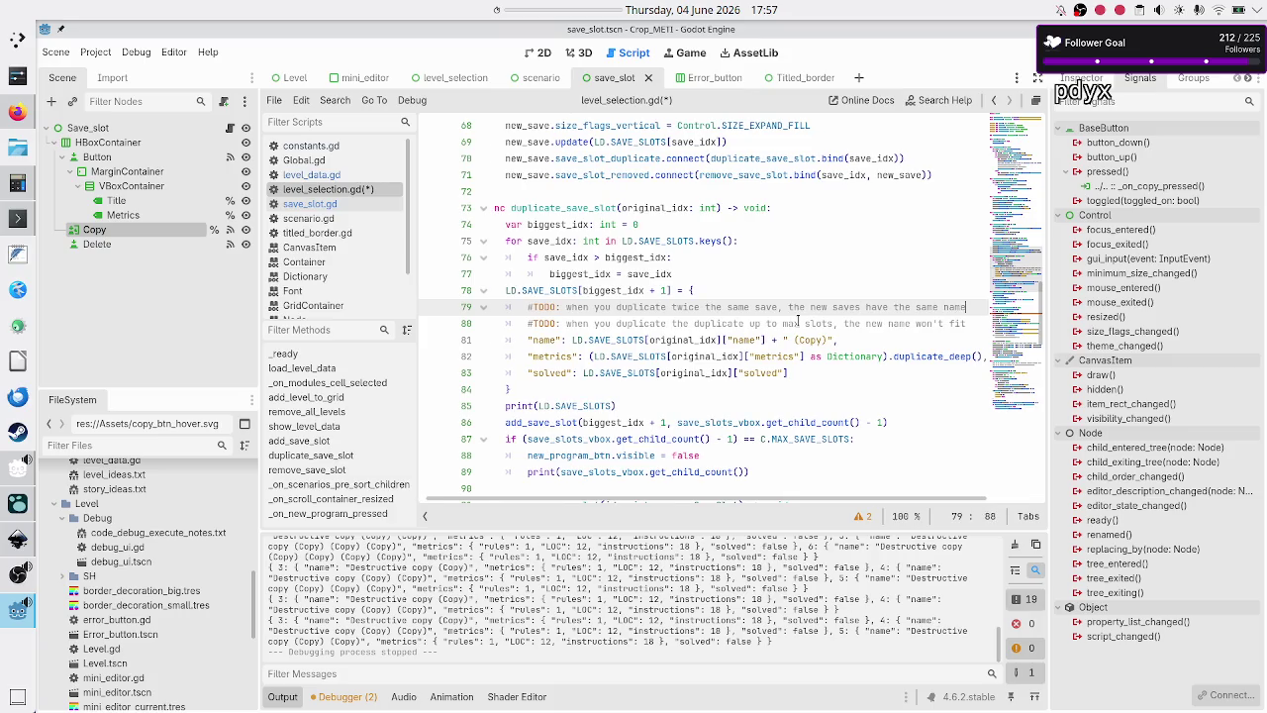
key(Home)
key(BackSpace)
key(BackSpace)
key(BackSpace)
text(BUG)
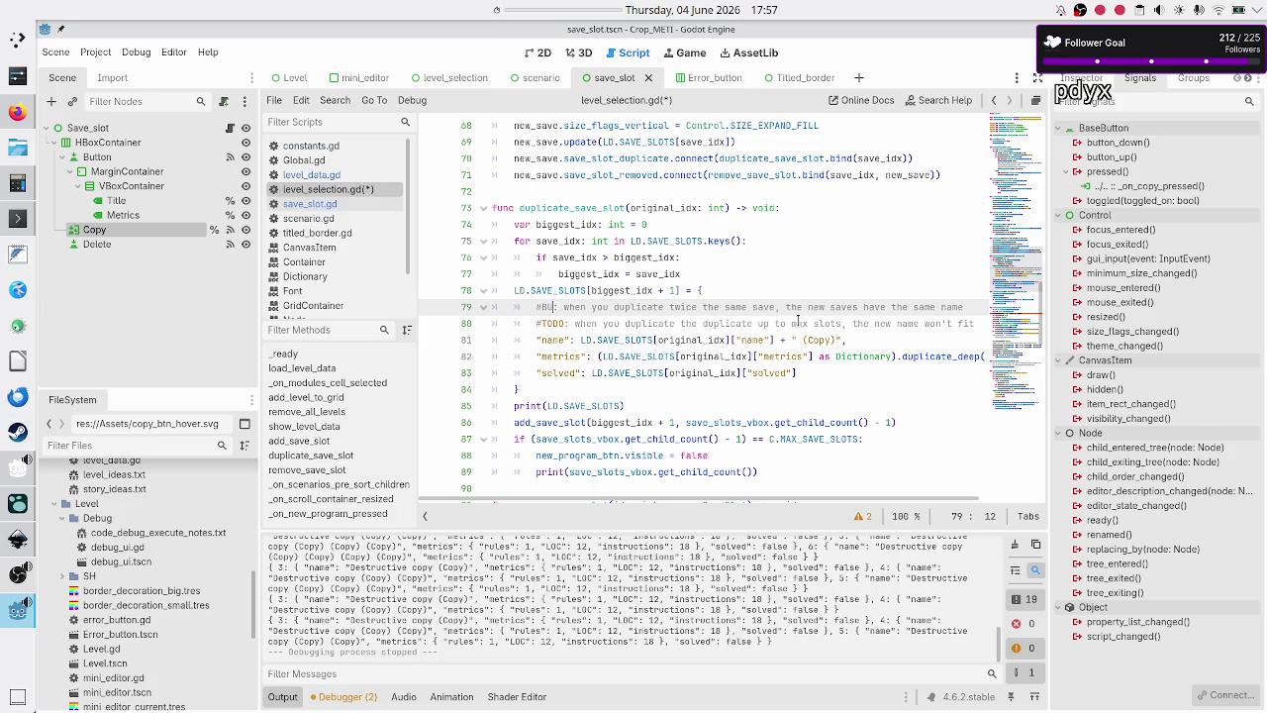
key(Down)
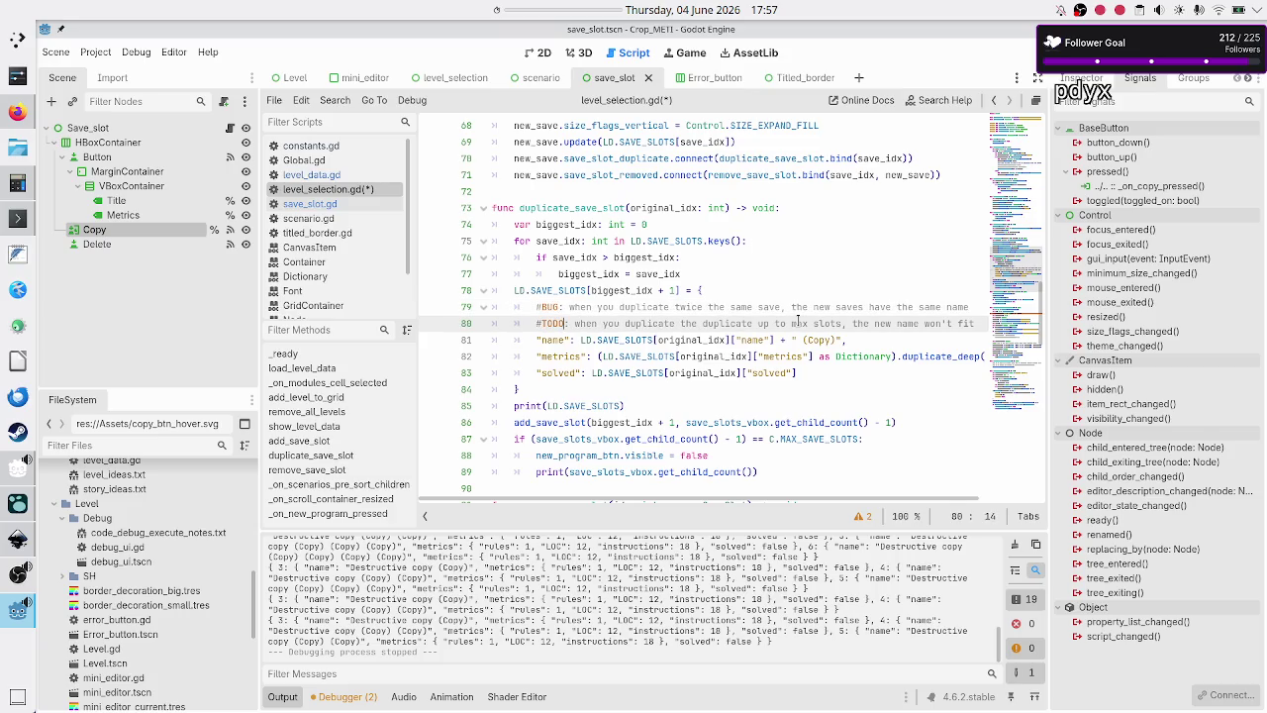
key(shift+Right)
key(shift+Right)
key(shift+Right)
text(when)
key(Up)
key(ctrl+s)
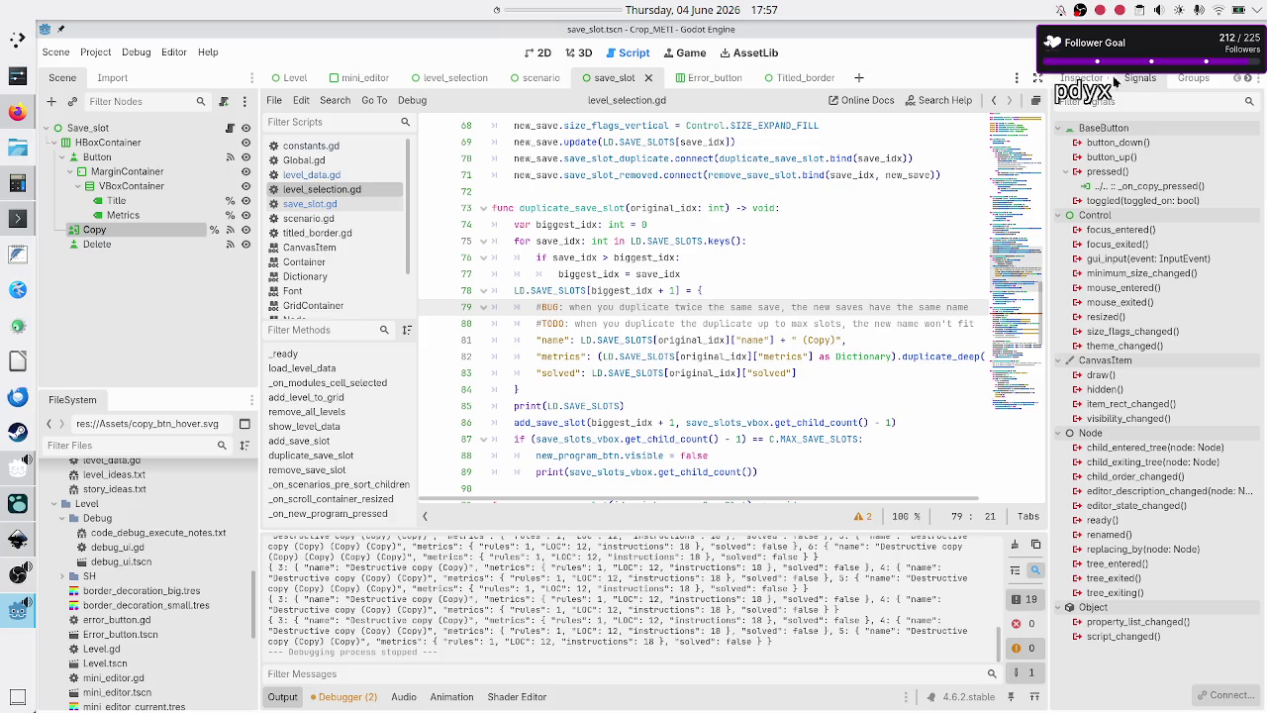
click(1034, 50)
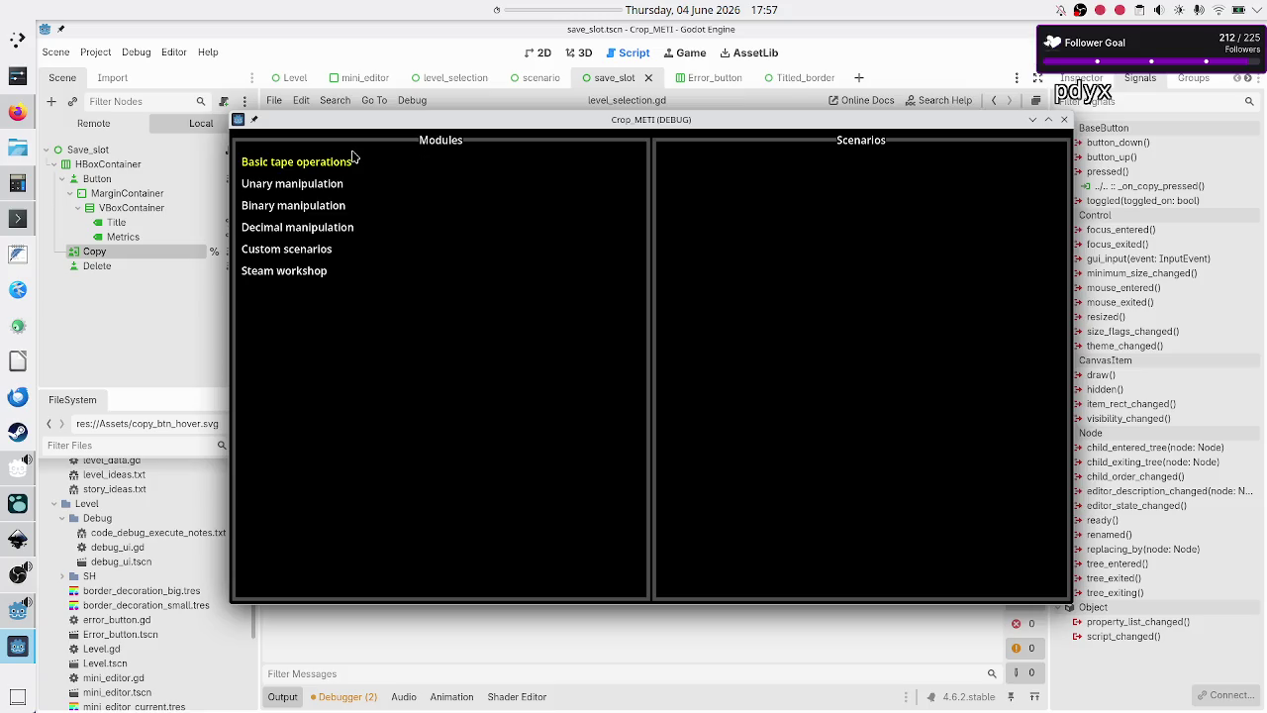
click(350, 160)
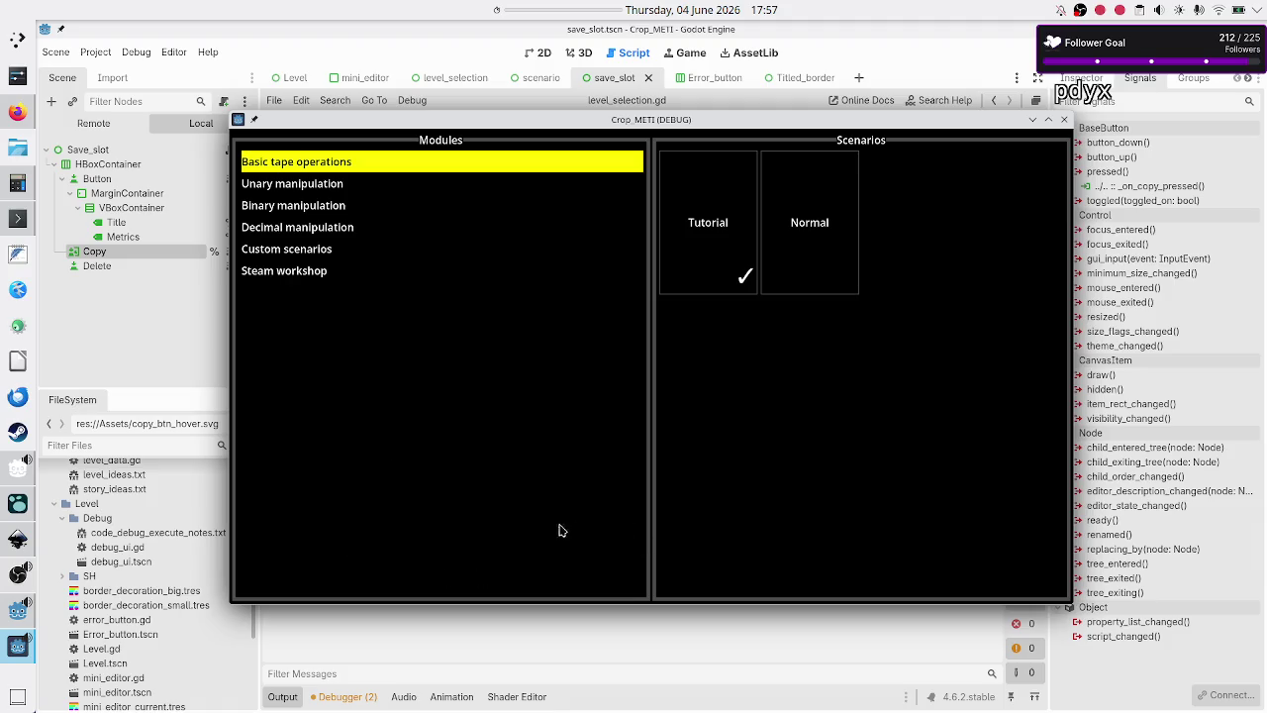
click(694, 216)
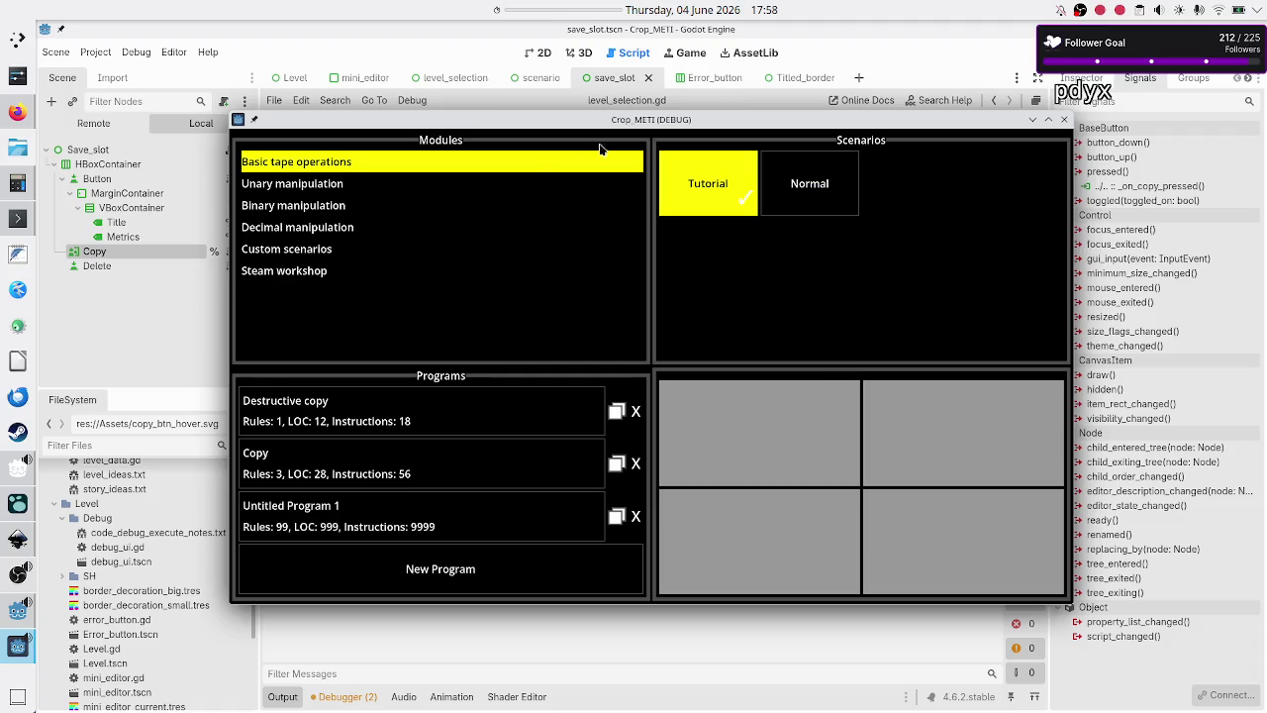
click(1065, 119)
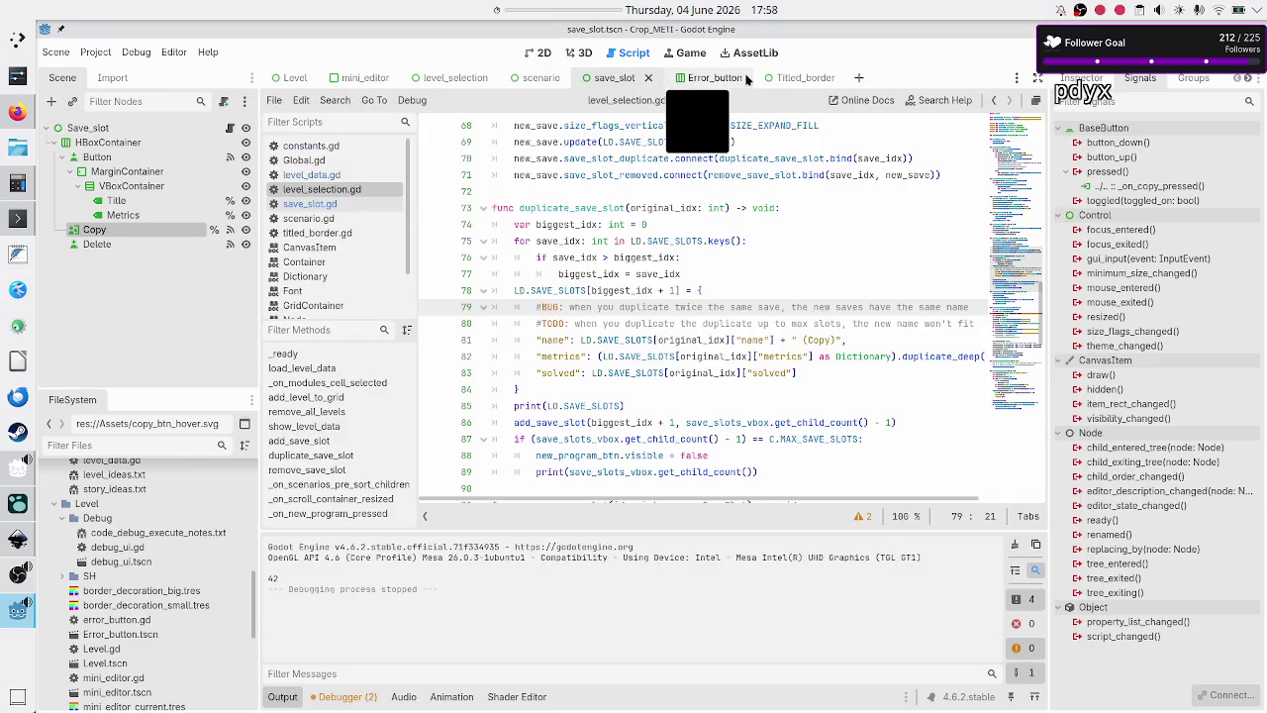
- View the Titled_border scene on the 2D canvas
click(788, 79)
click(543, 52)
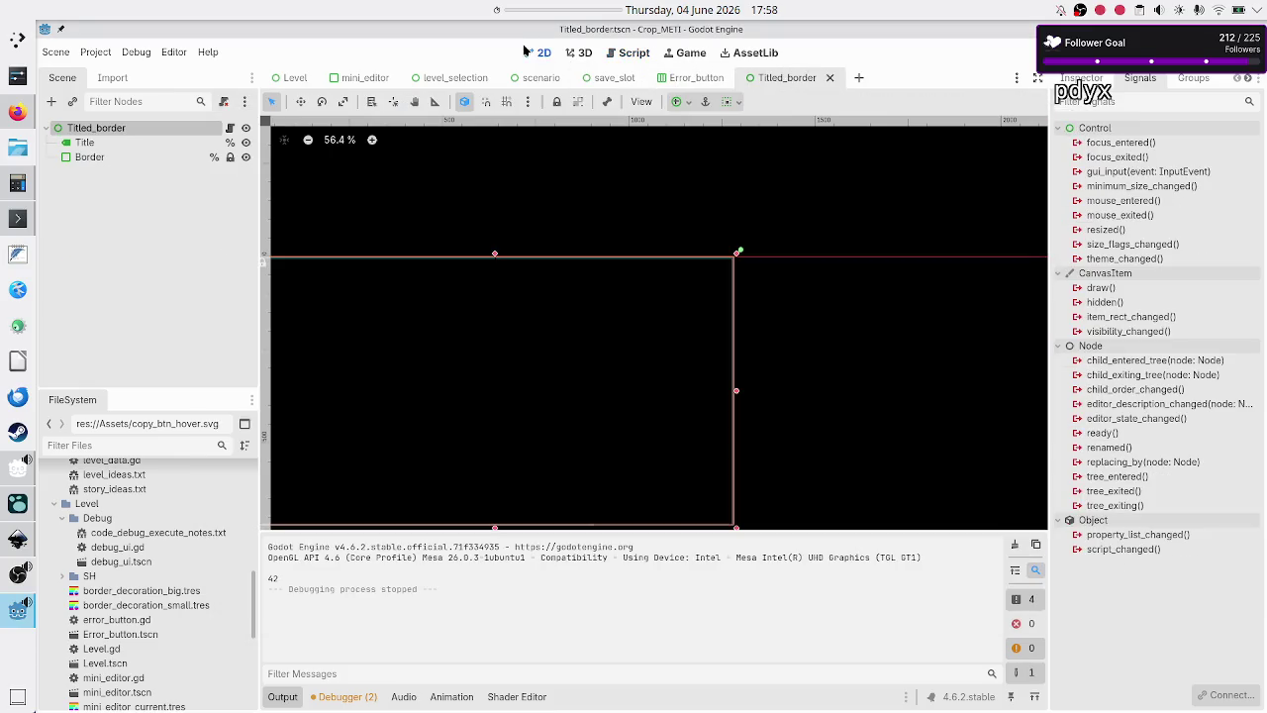
scroll(560, 246, down, 5)
scroll(560, 246, up, 3)
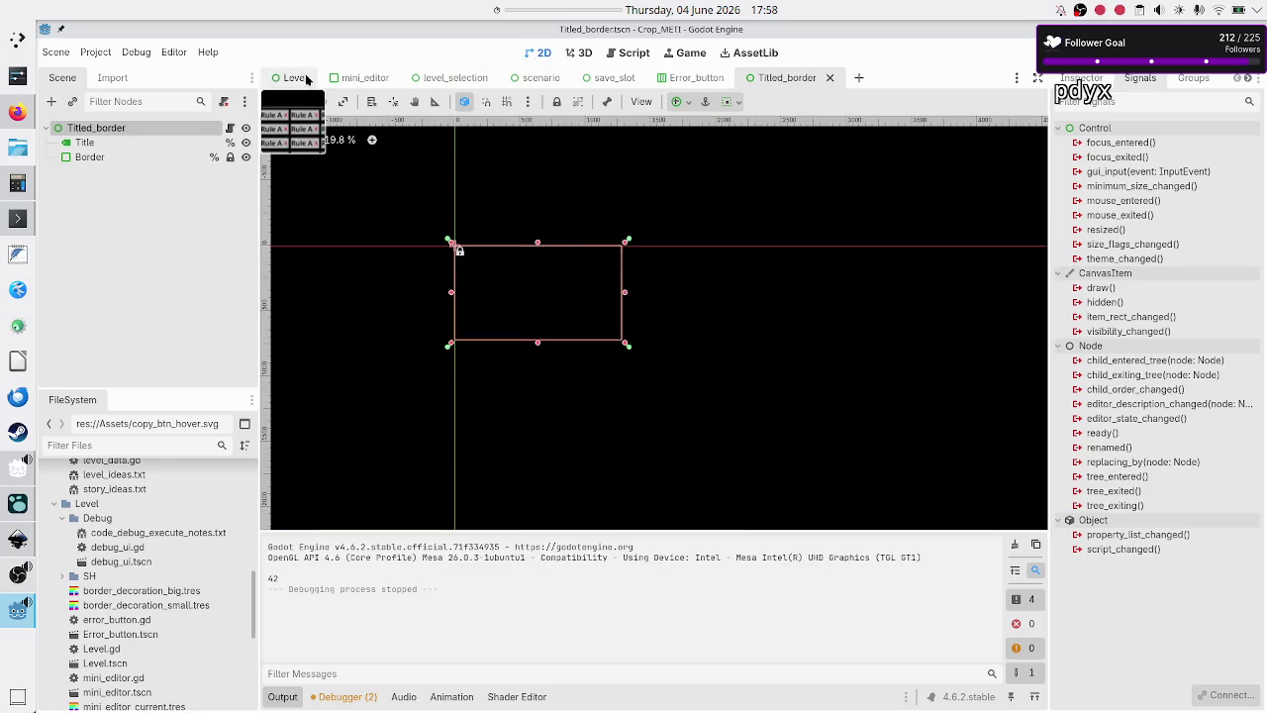
- In level_selection, expand PanelContainer, select Level_data and begin instancing a child scene
click(457, 83)
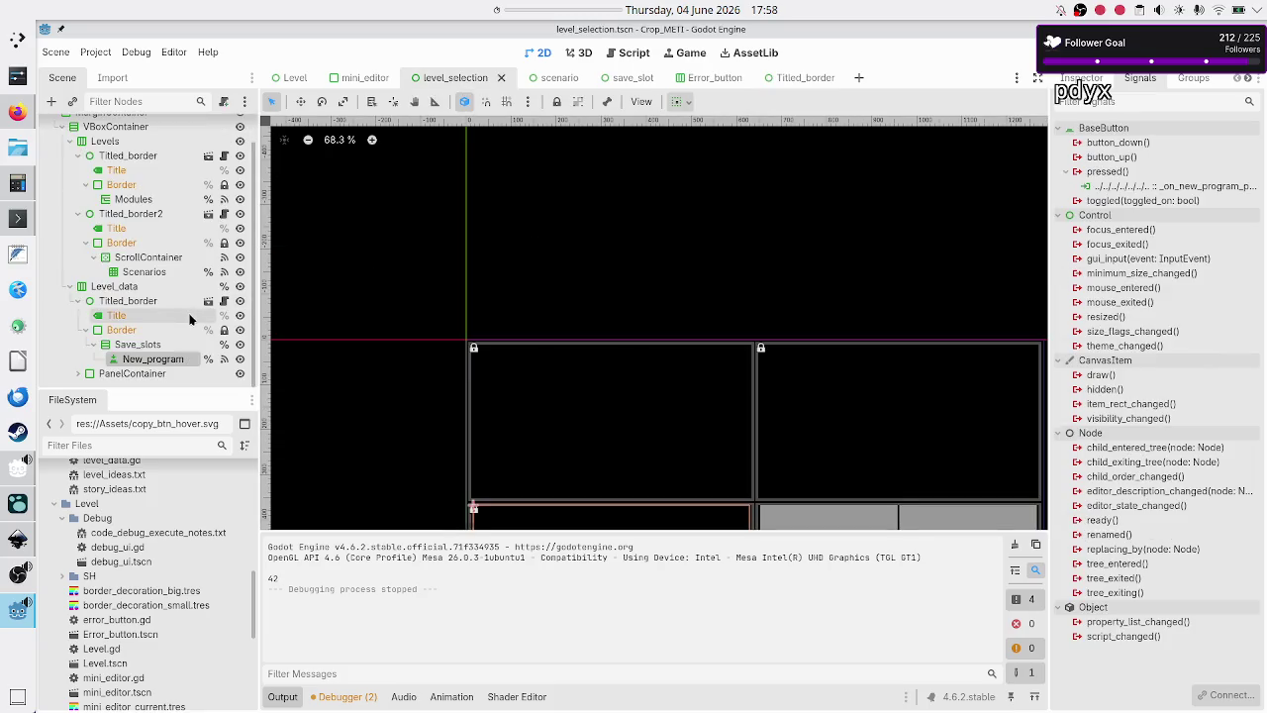
click(119, 374)
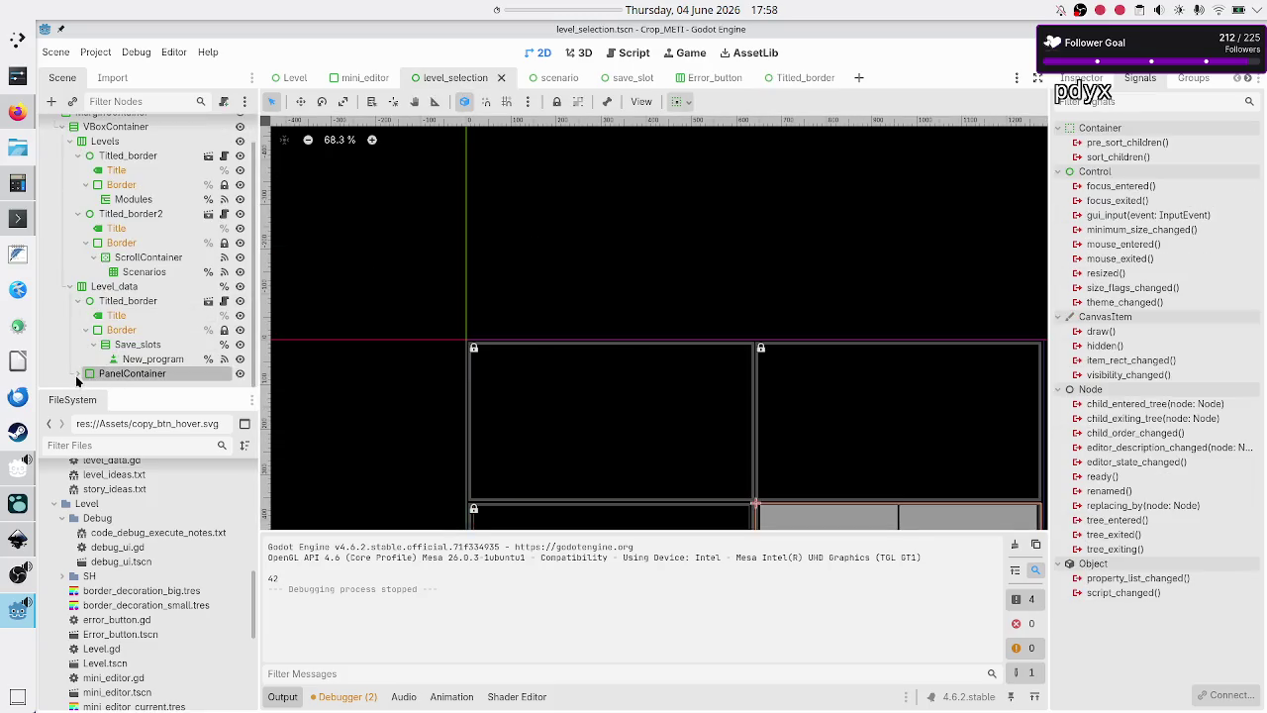
click(78, 374)
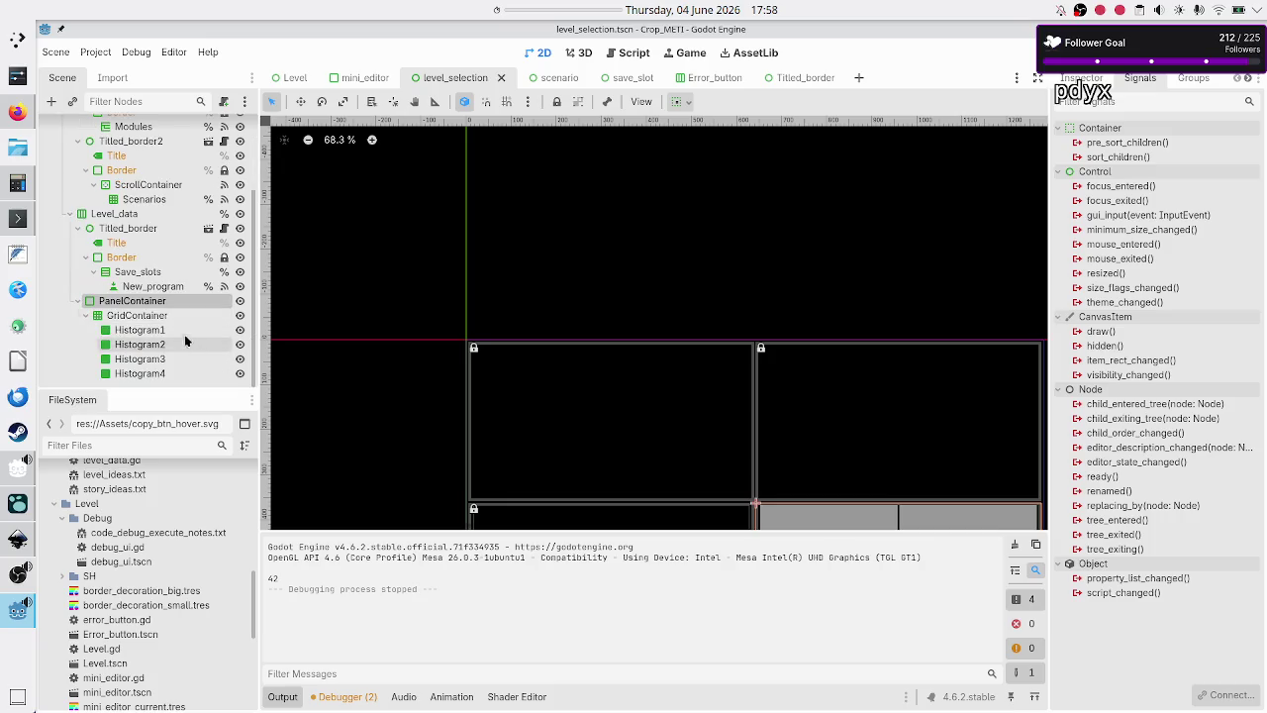
click(153, 317)
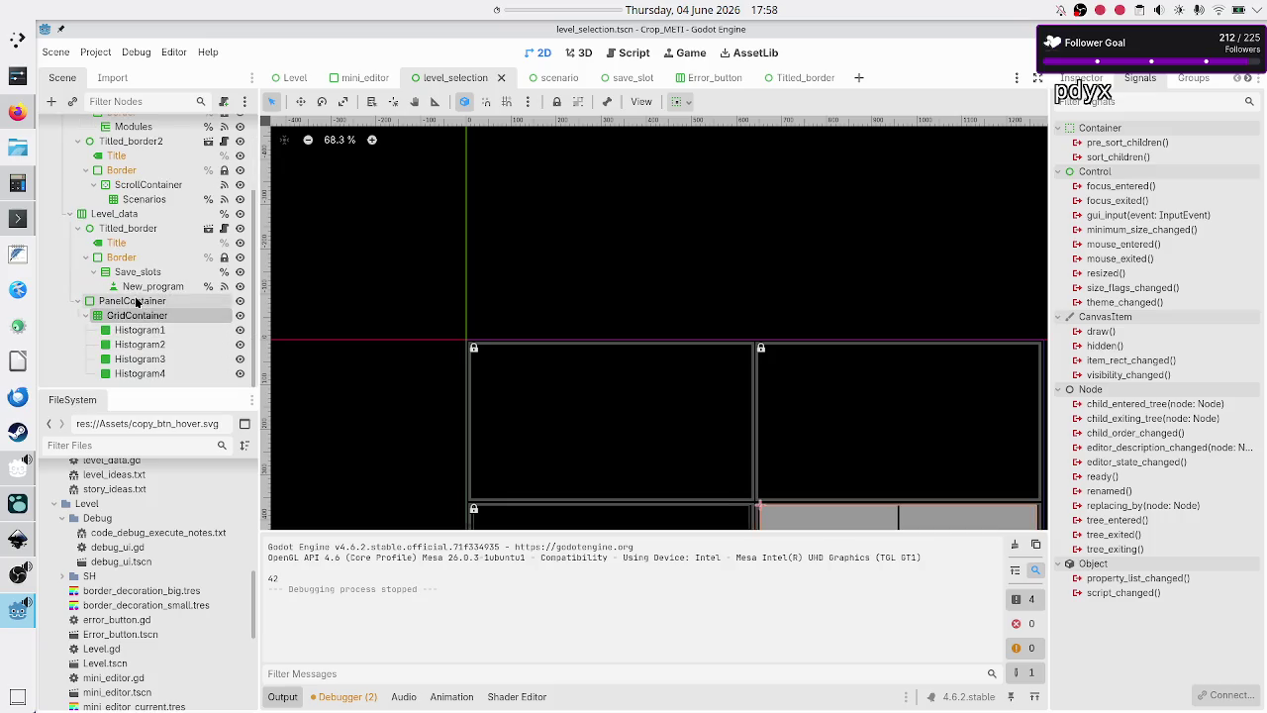
click(138, 301)
click(137, 317)
click(76, 229)
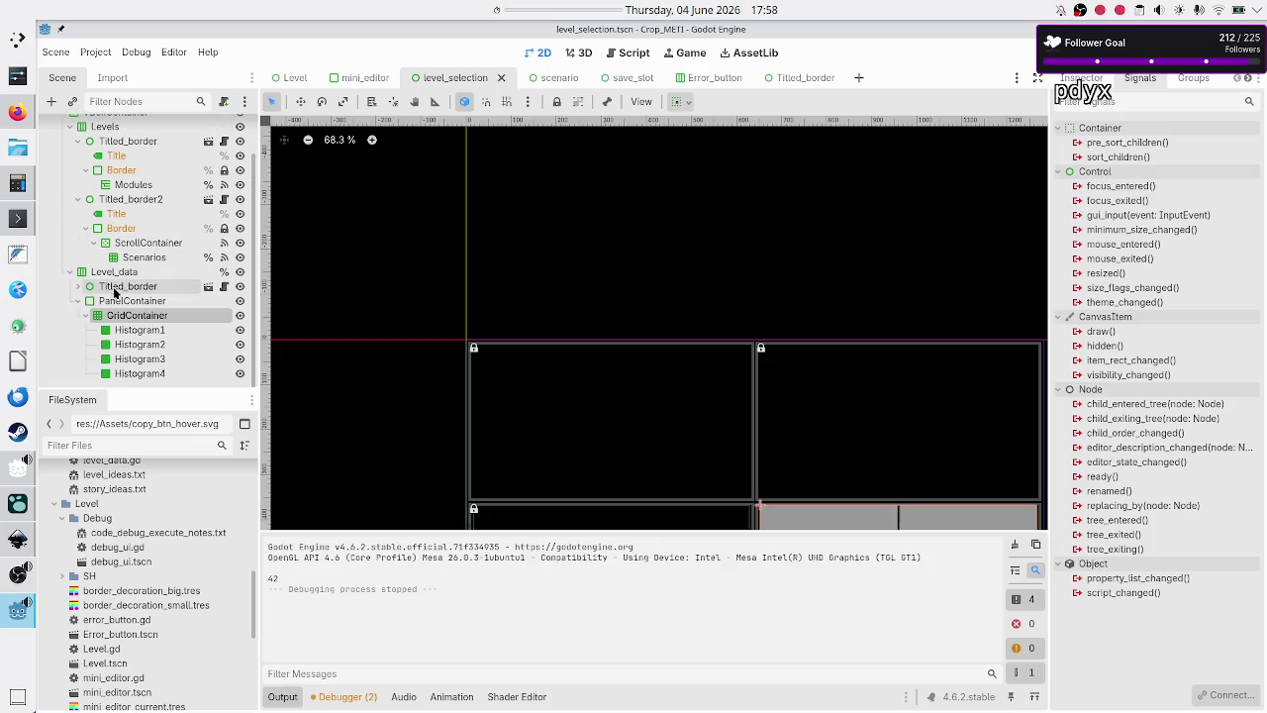
click(116, 274)
click(73, 102)
- Instance Titled_border under Level_data and move the GridContainer inside the new Titled_border2
text(til)
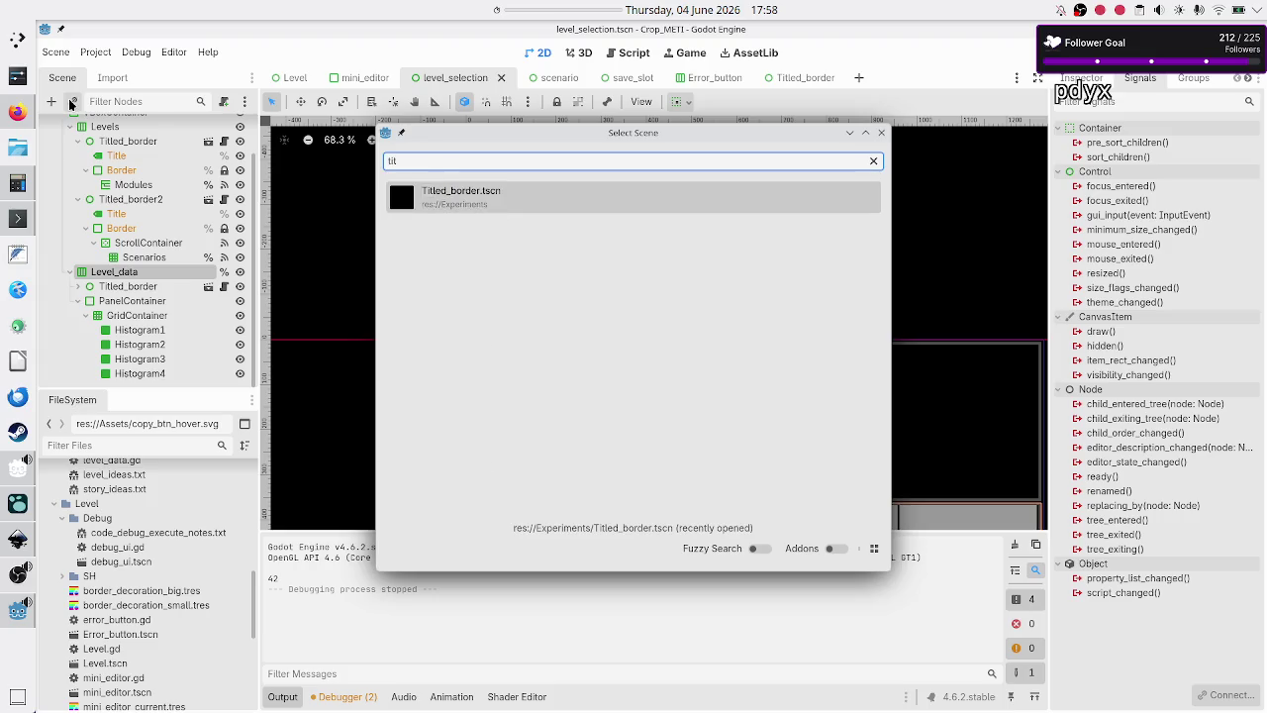
key(Return)
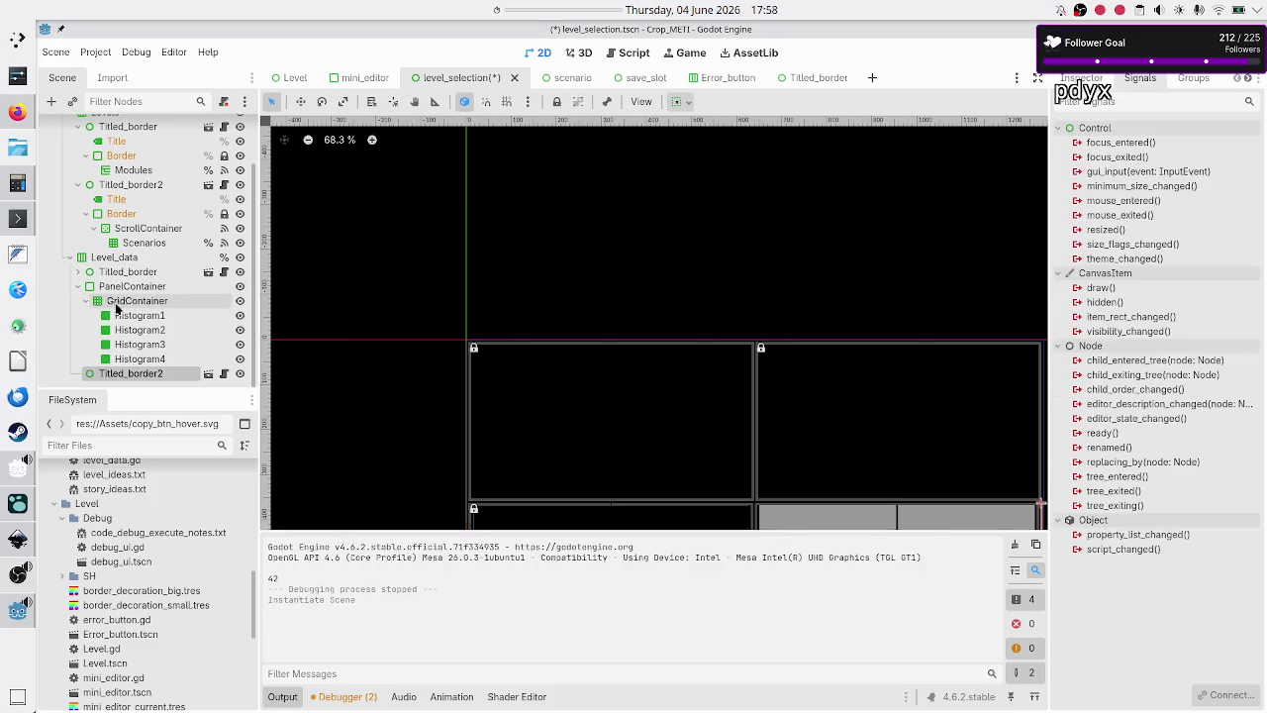
click(119, 303)
drag(119, 303, 133, 374)
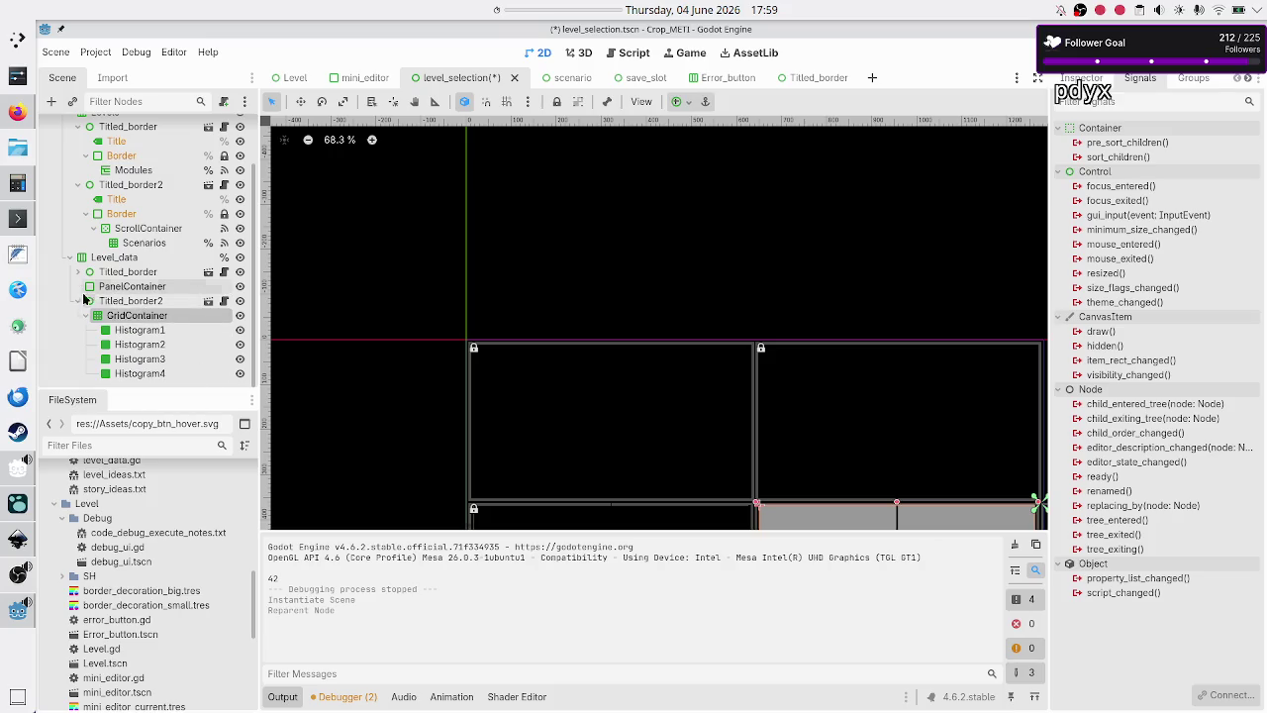
click(78, 301)
- Delete the now-empty PanelContainer from Level_data
click(107, 348)
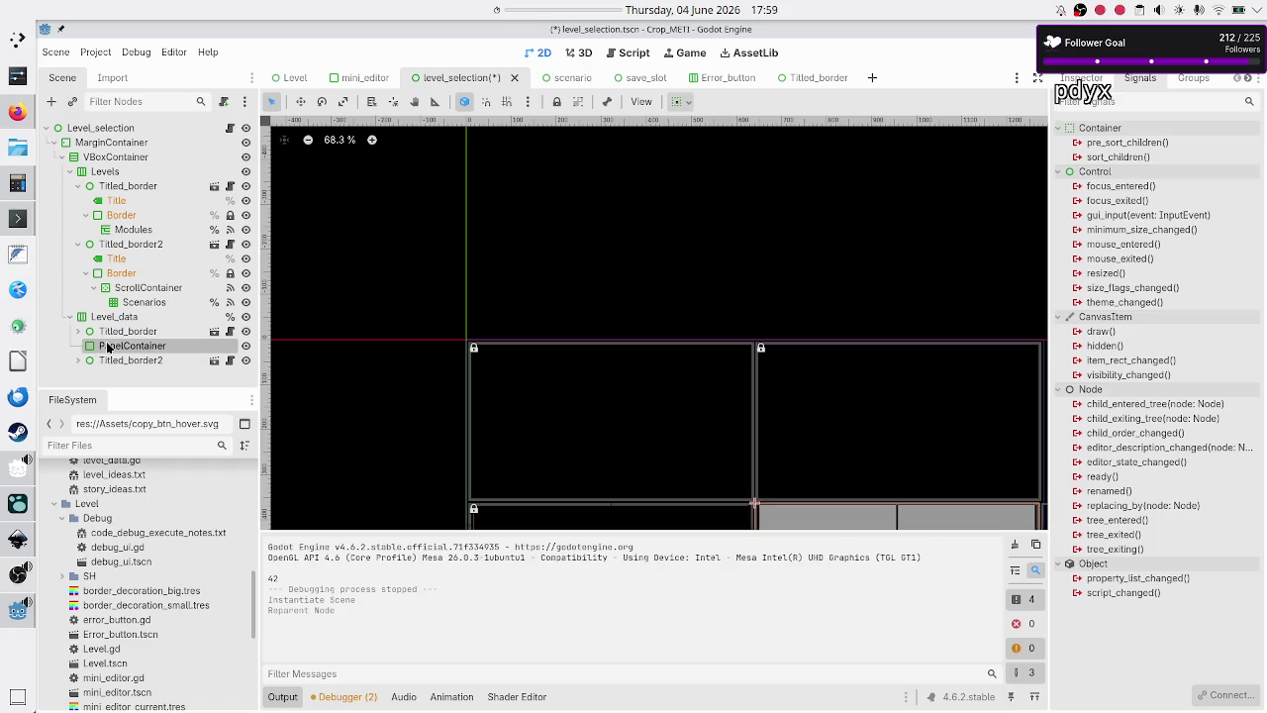
key(Delete)
key(Return)
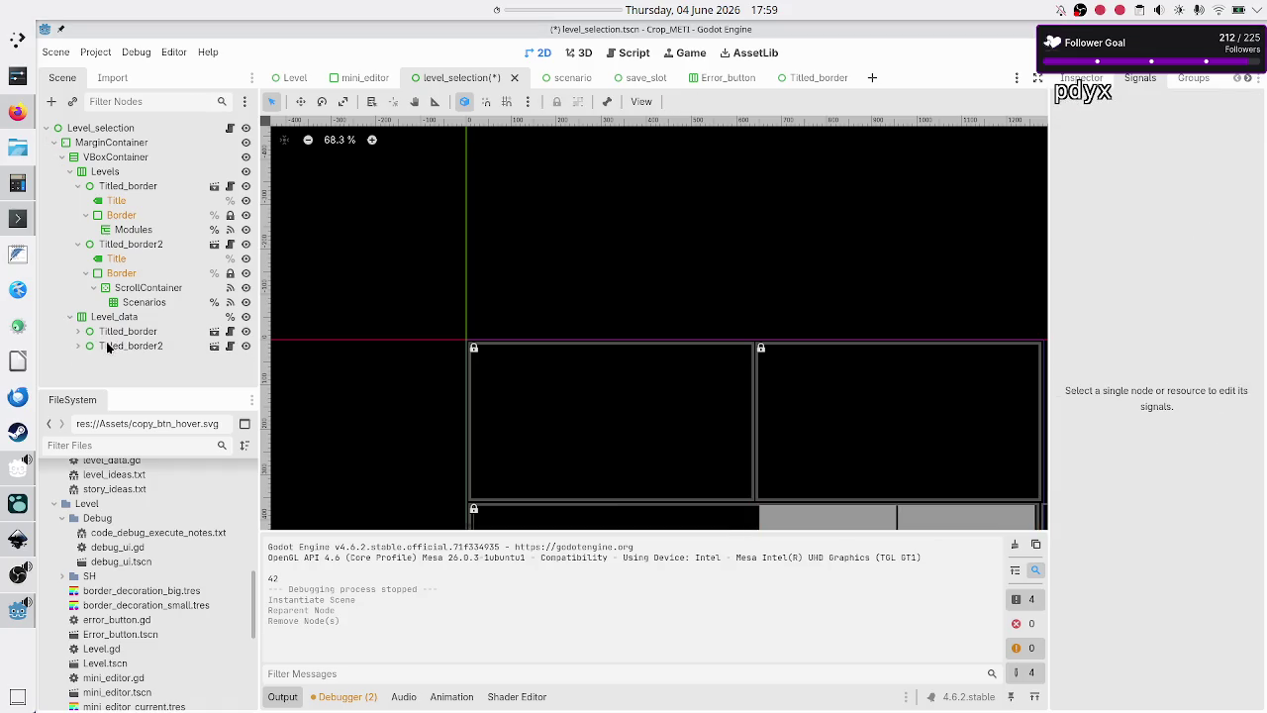
click(133, 346)
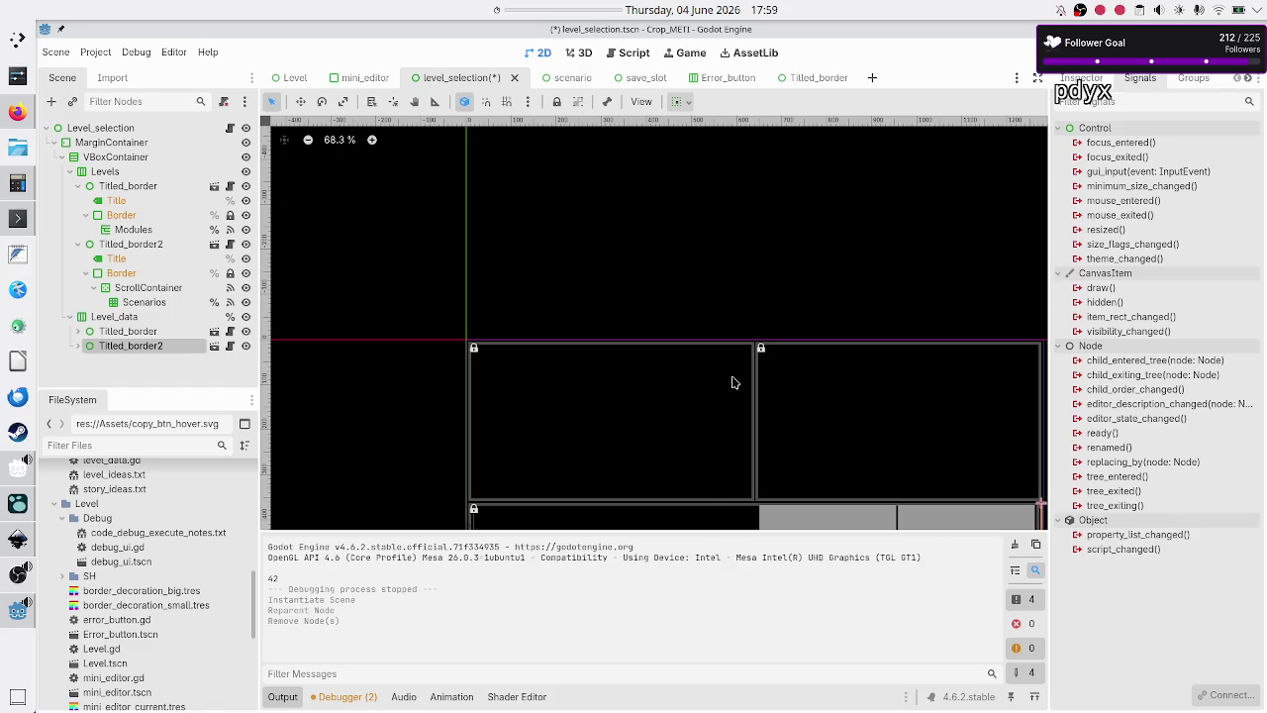
scroll(733, 382, down, 5)
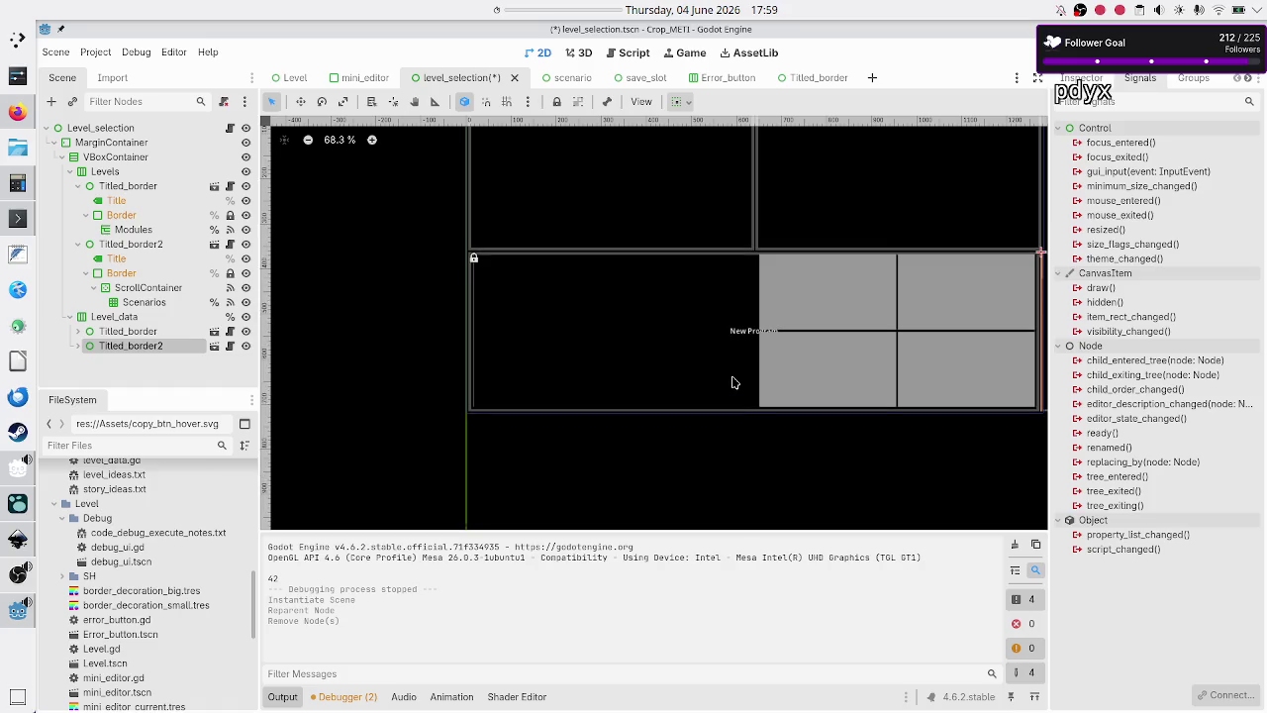
scroll(734, 382, up, 1)
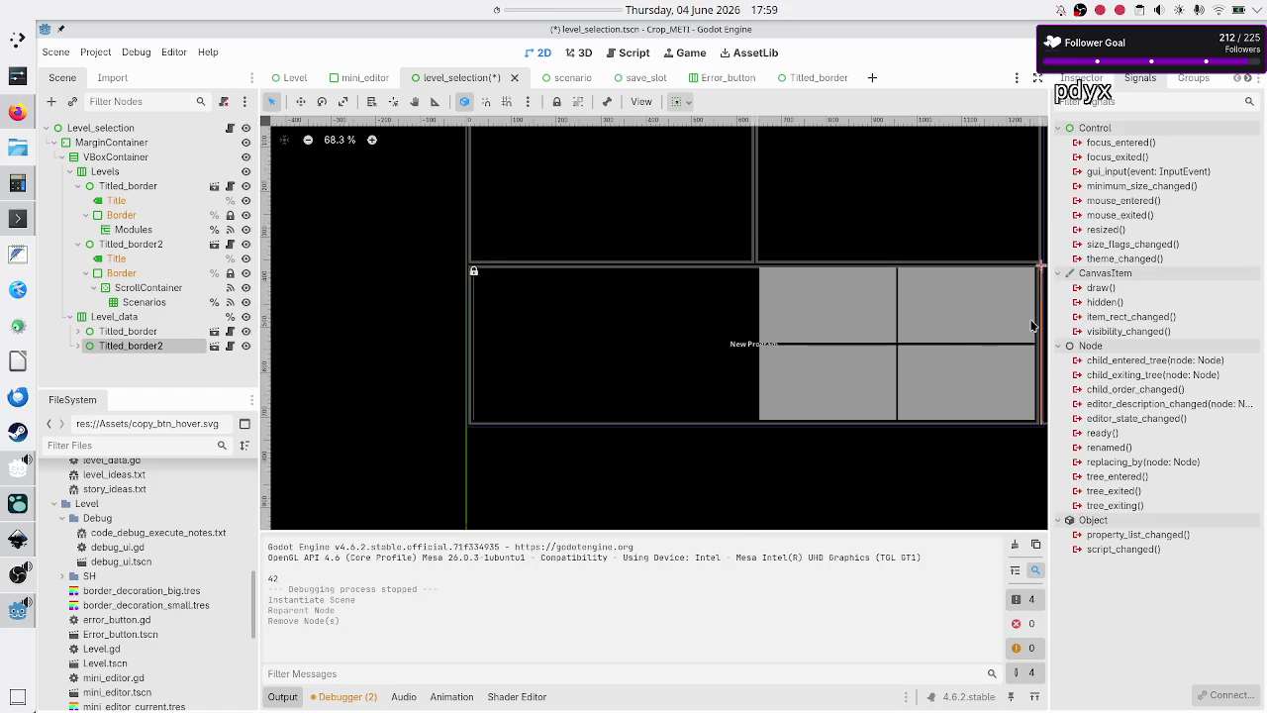
- Set Titled_border2 to expand horizontally, then undo an accidental reparent into Titled_border
click(1082, 79)
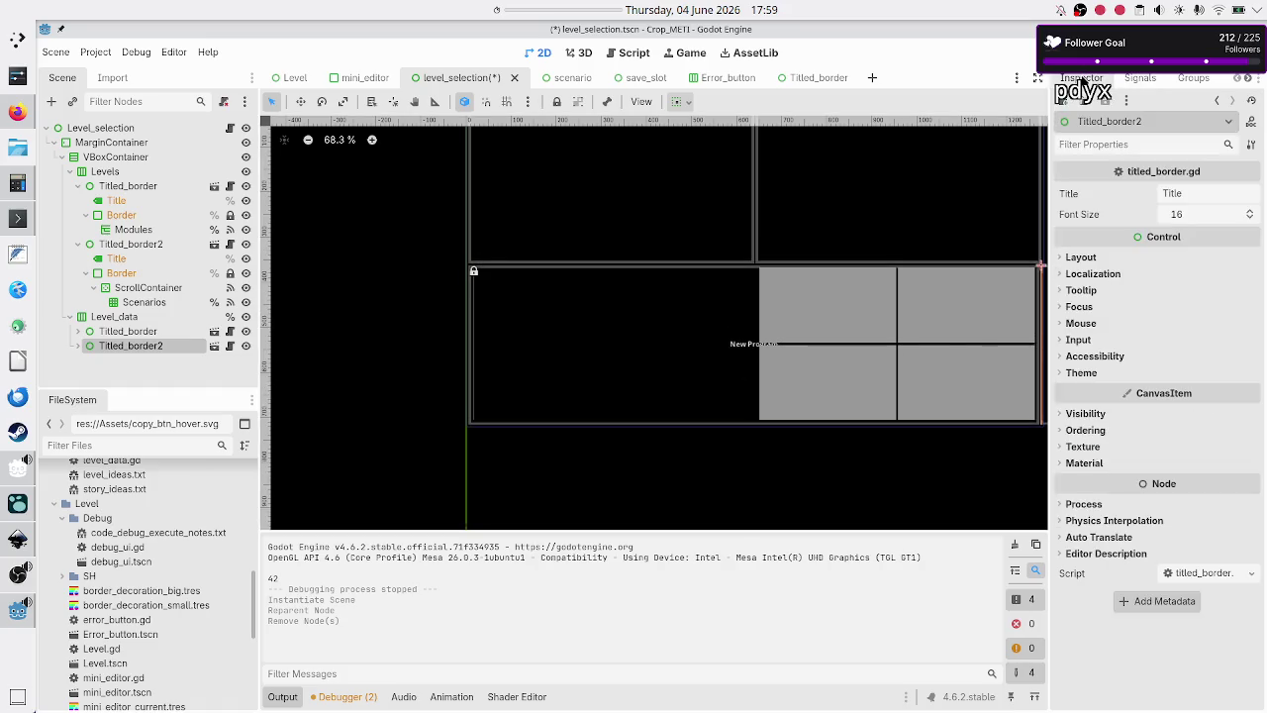
click(1086, 260)
click(1110, 436)
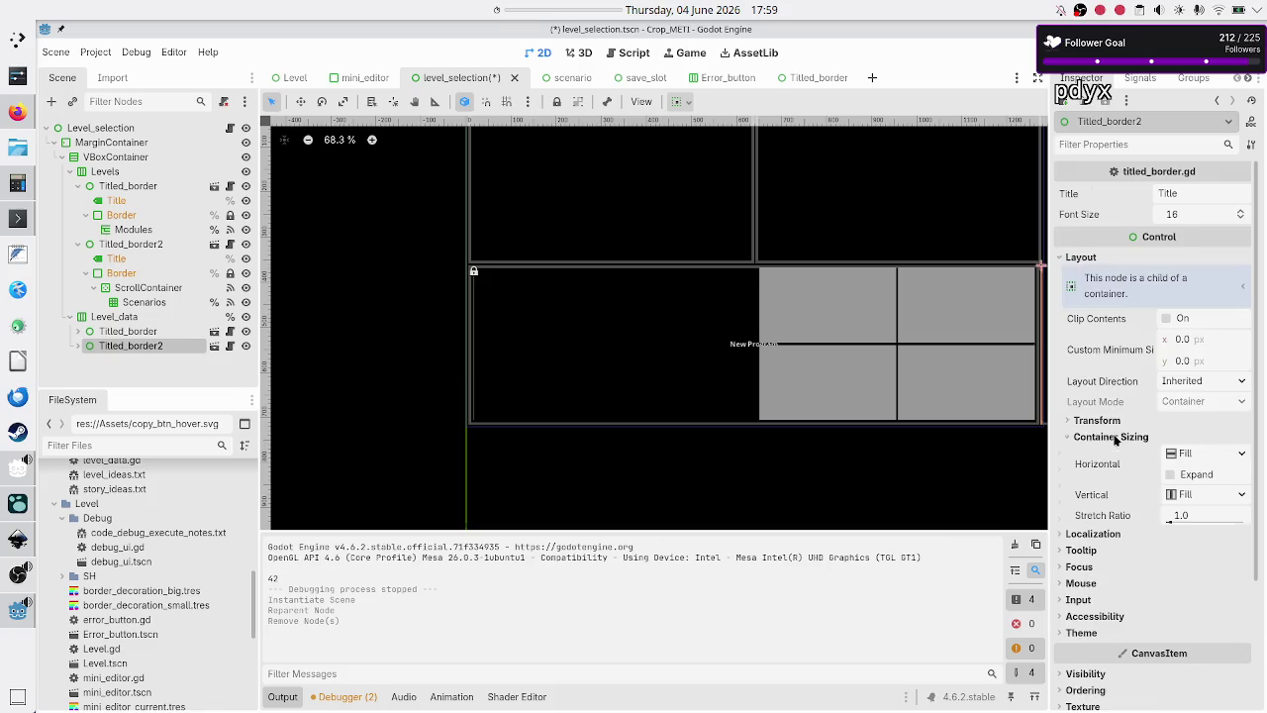
click(1182, 478)
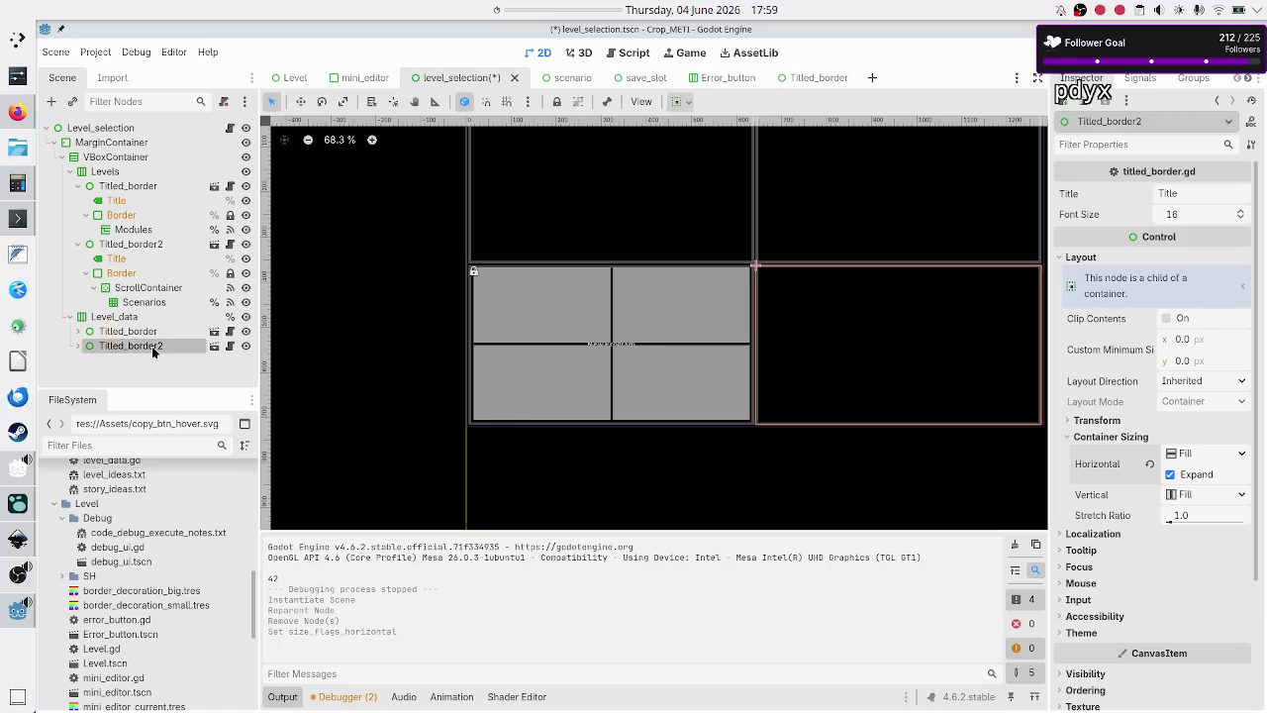
drag(151, 347, 151, 331)
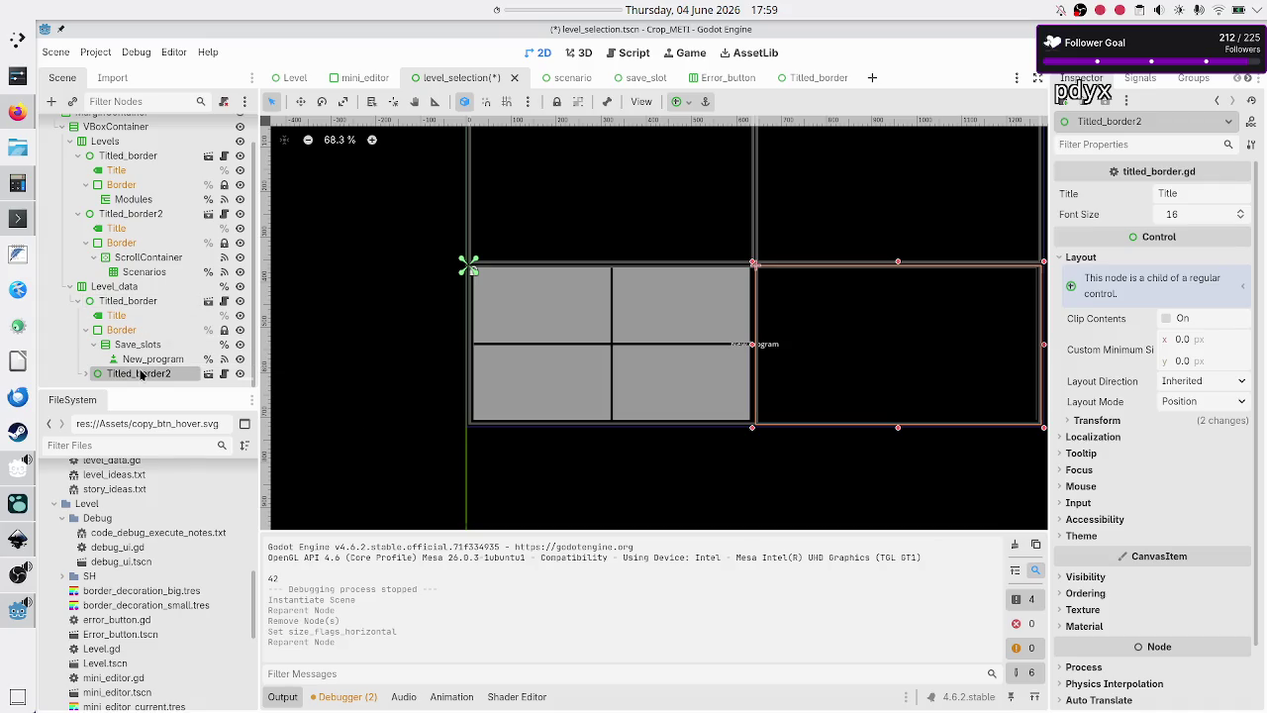
key(ctrl+z)
key(ctrl+z)
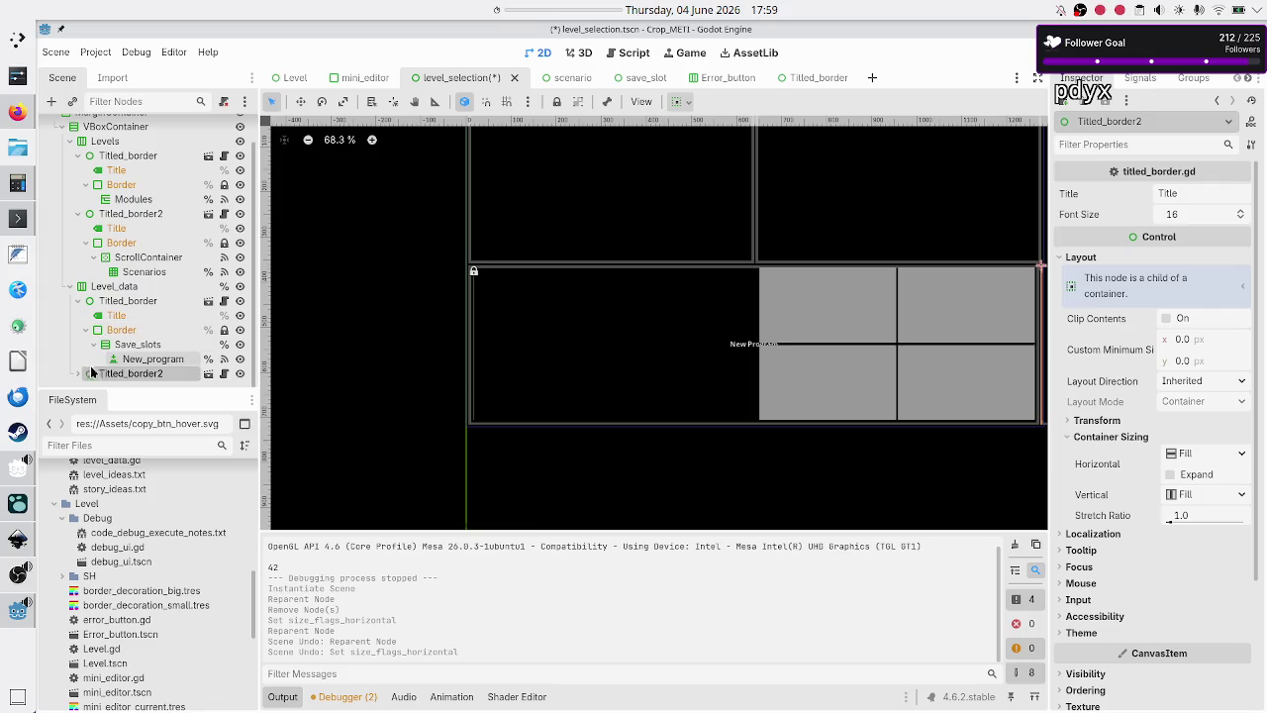
- Inspect the Titled_border children, then set Titled_border2's horizontal sizing to Expand
click(78, 303)
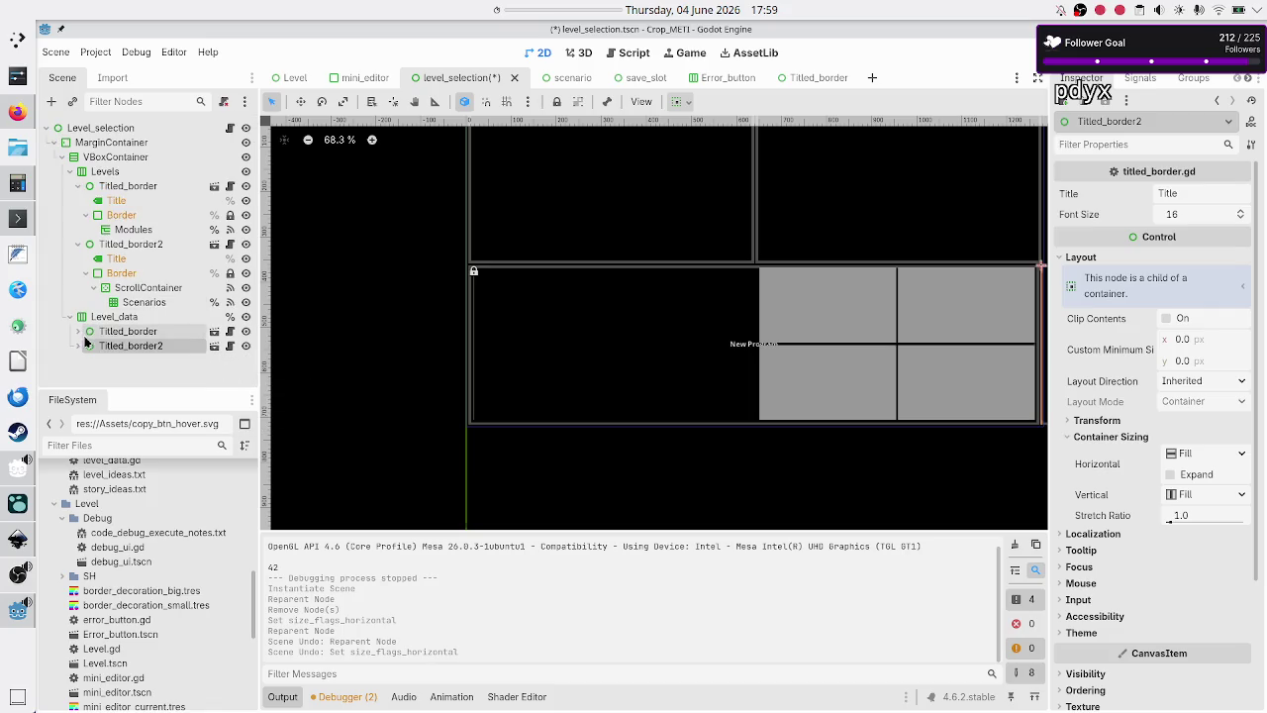
click(78, 333)
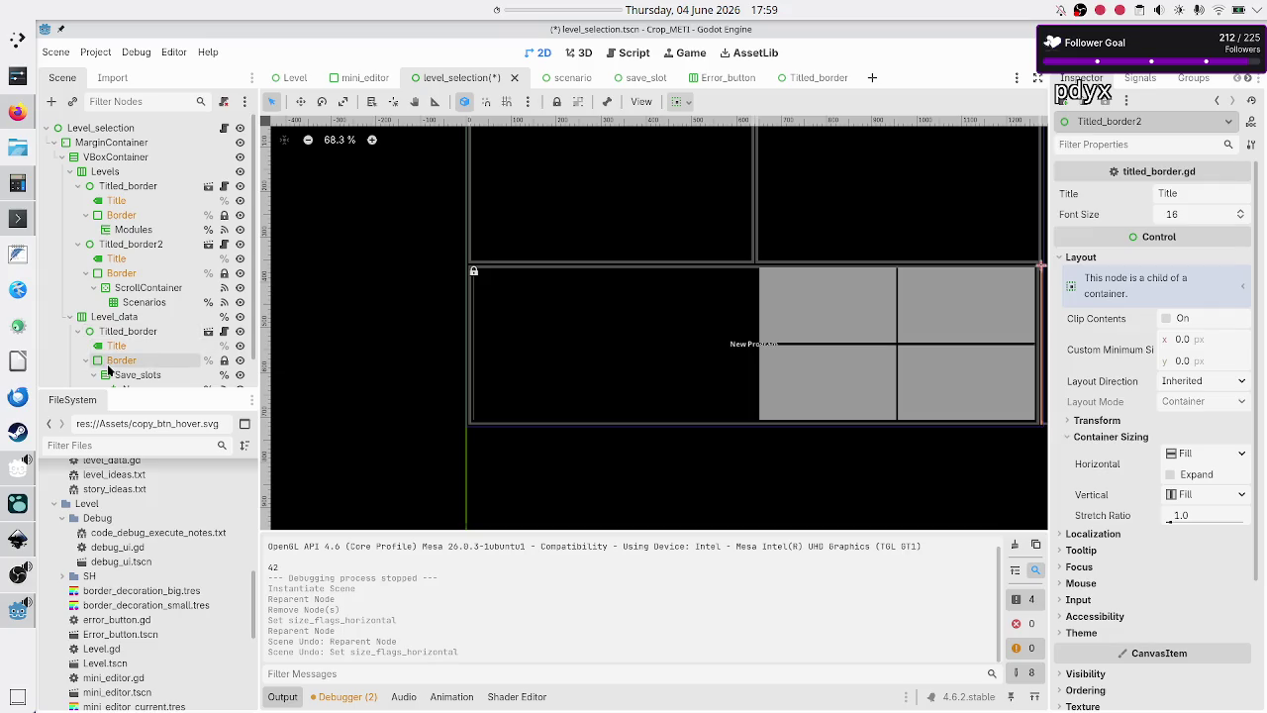
scroll(89, 337, down, 1)
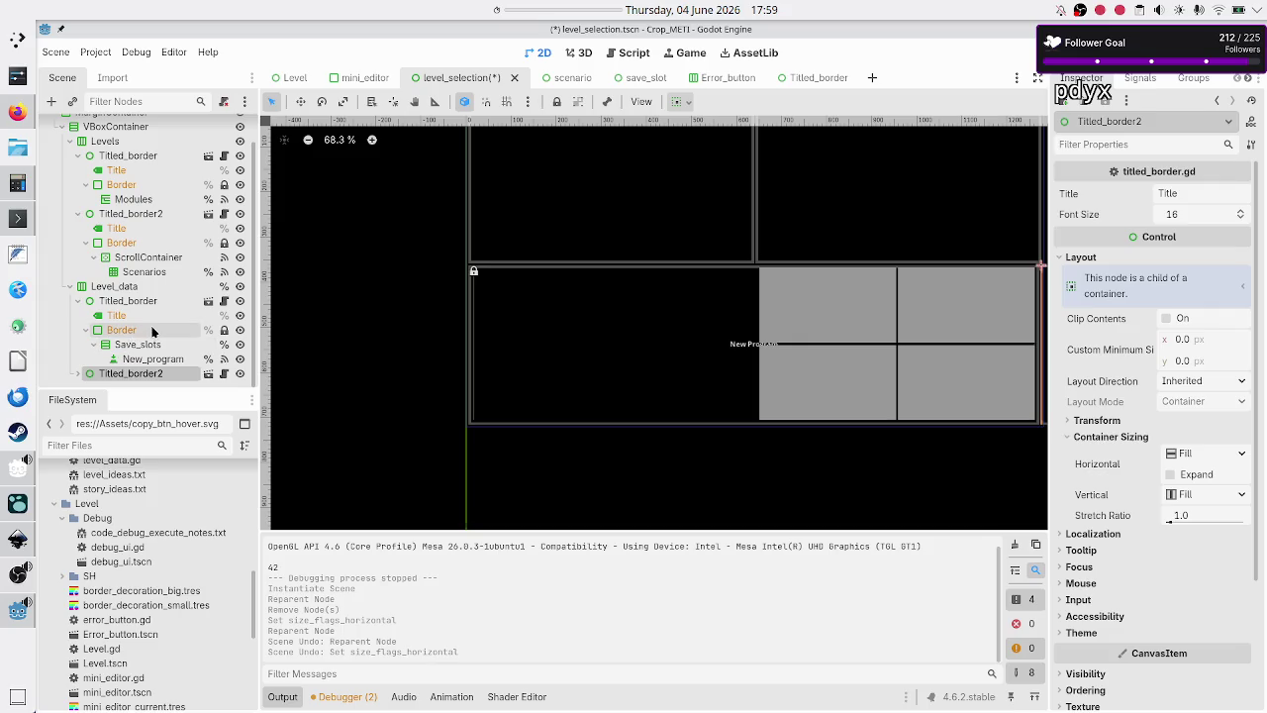
click(138, 345)
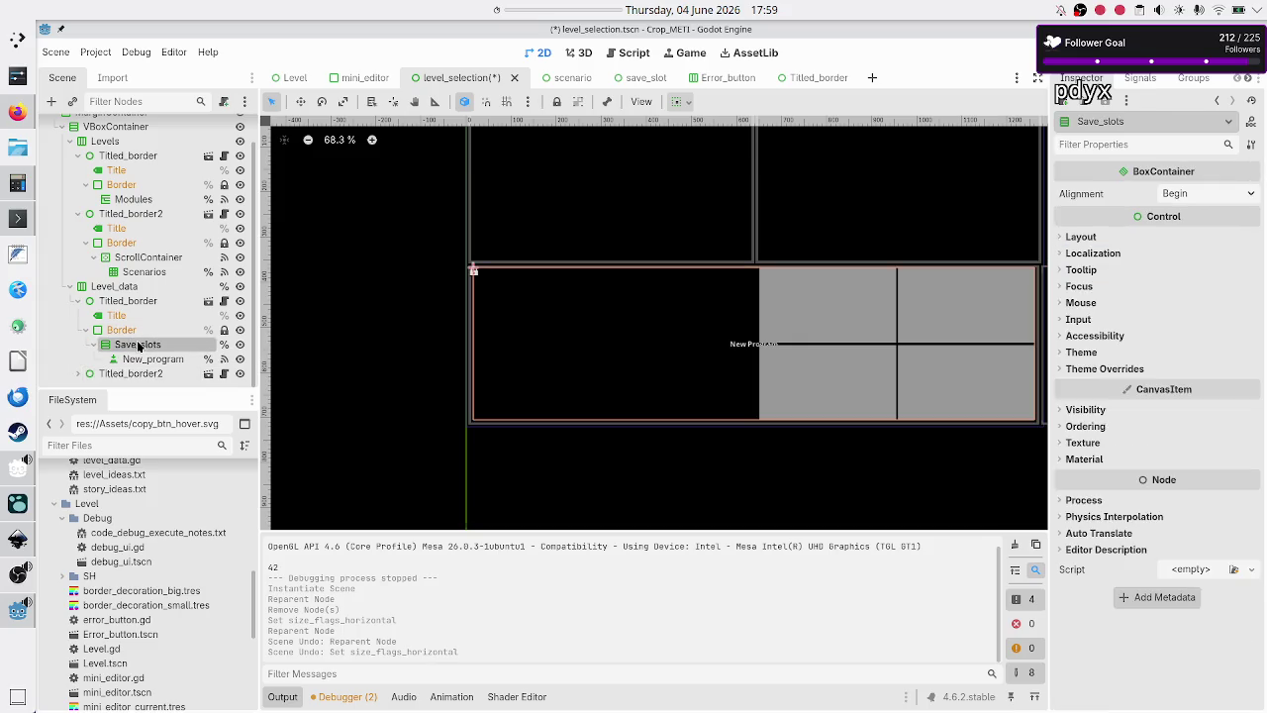
click(77, 301)
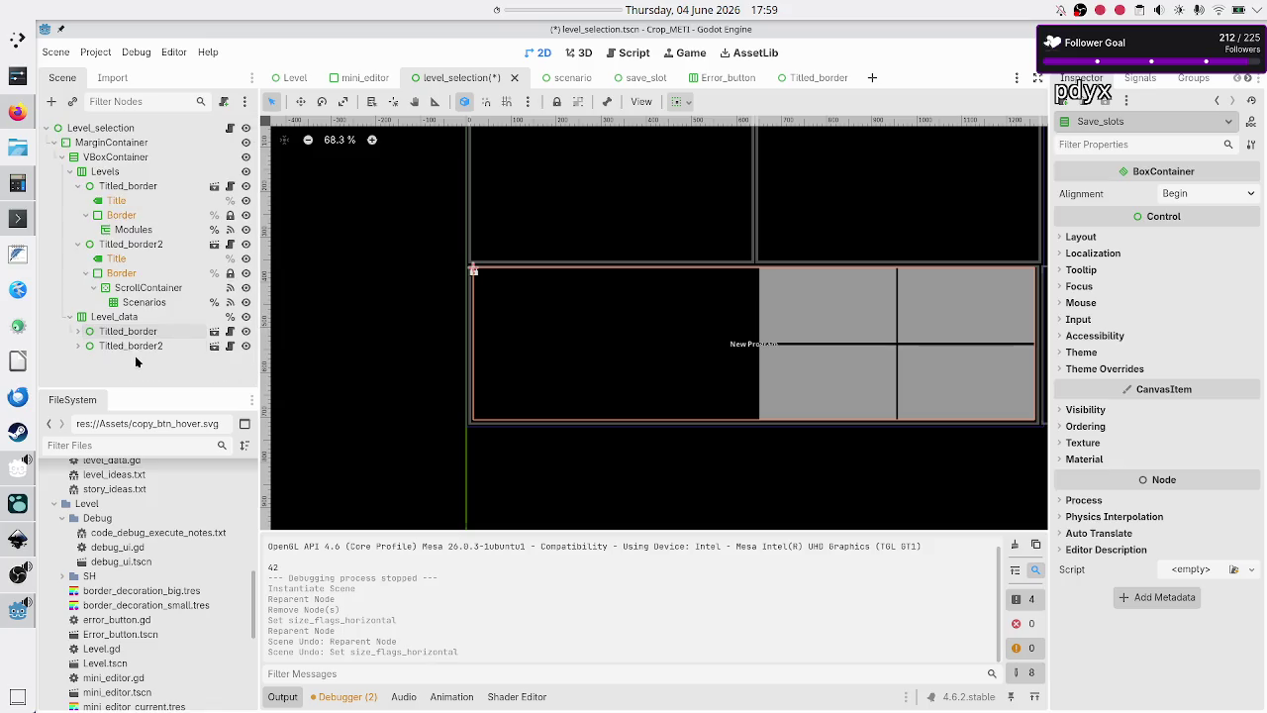
click(147, 348)
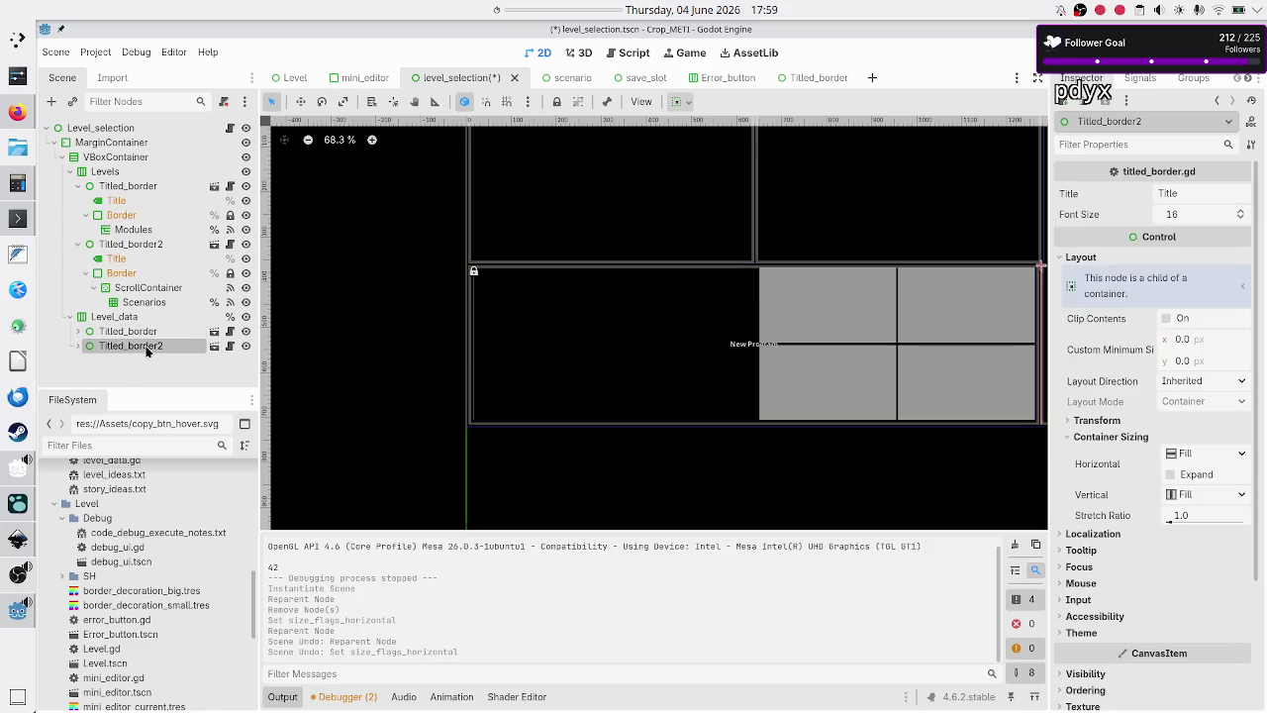
click(1171, 475)
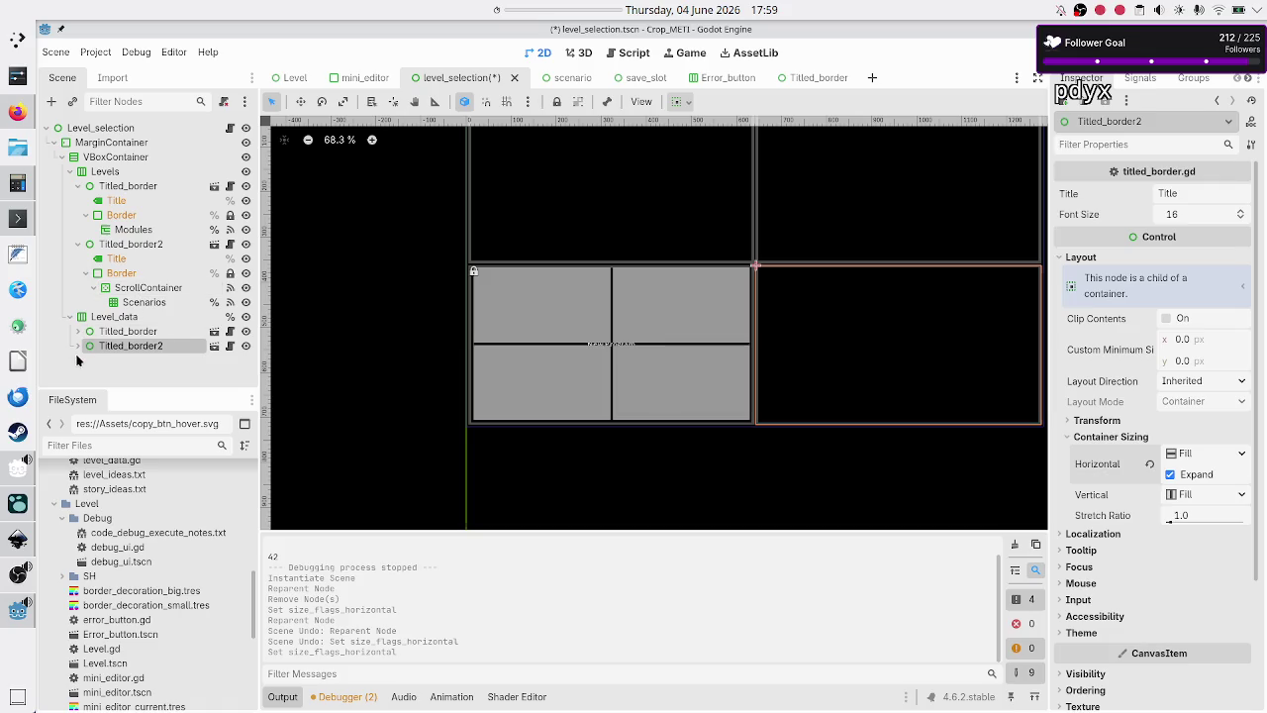
- Enable Editable Children on Titled_border2 and move its GridContainer into its Border
click(77, 345)
scroll(138, 384, down, 1)
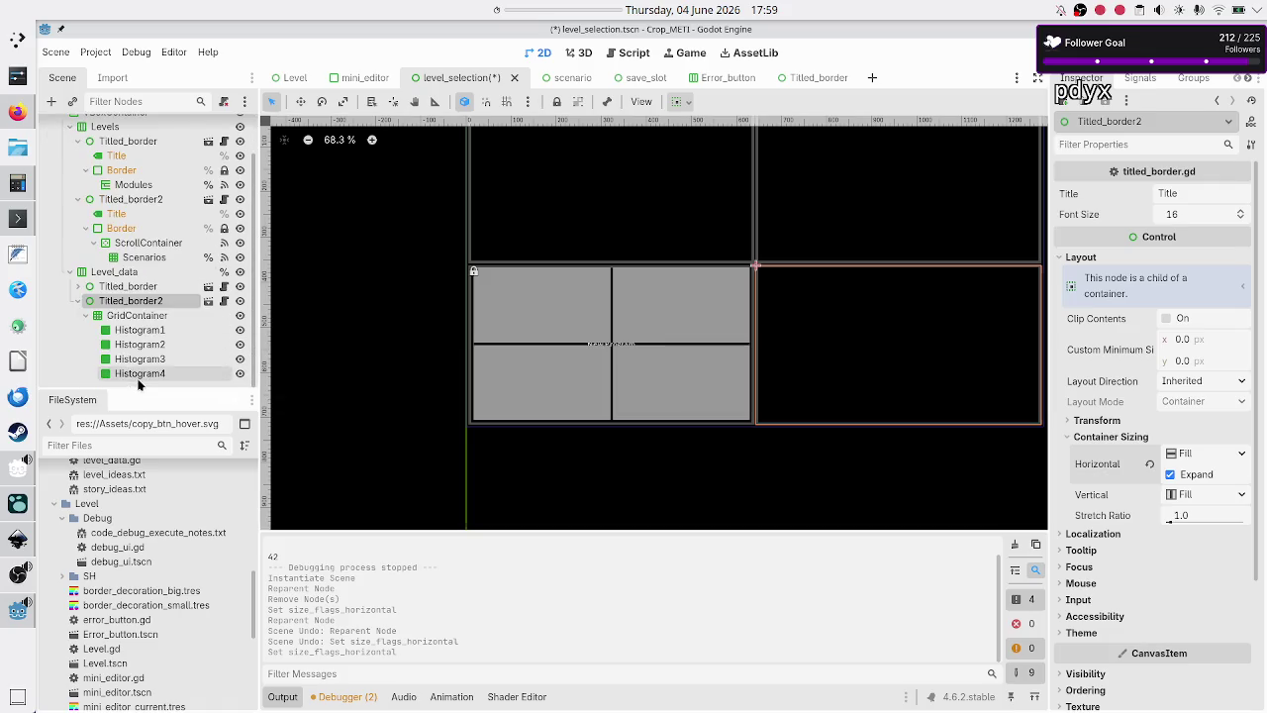
double_click(131, 303)
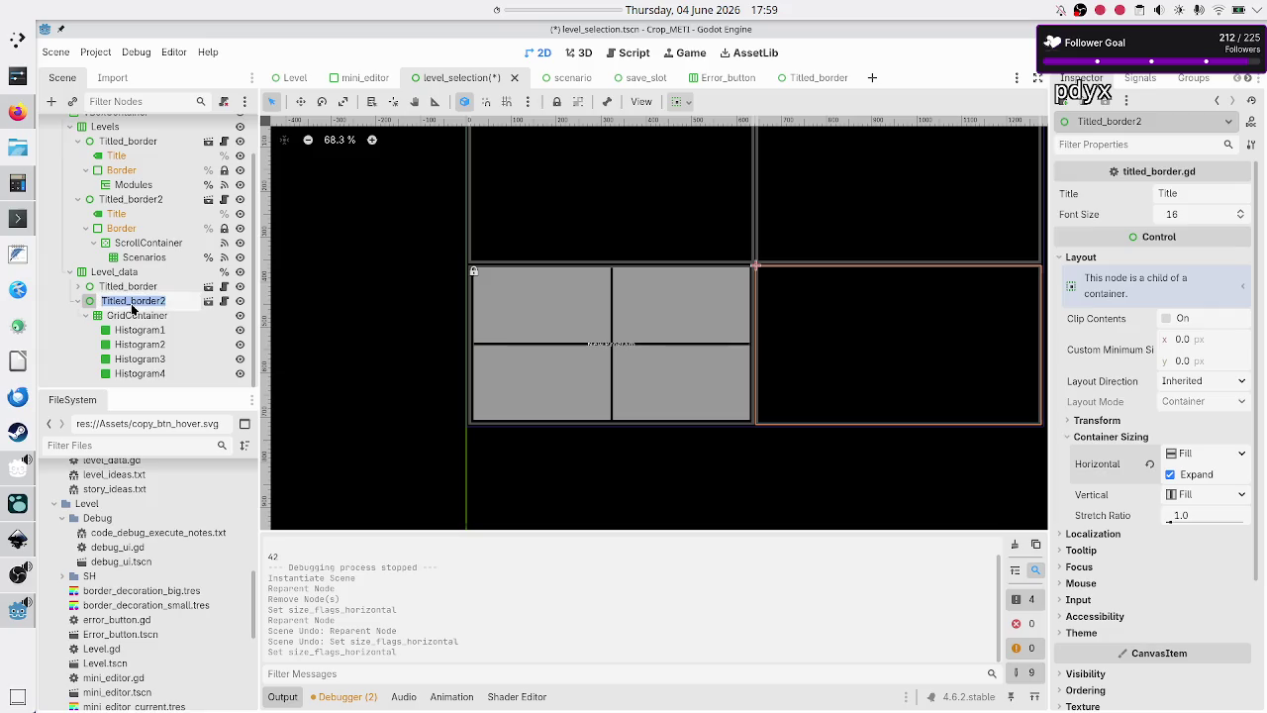
key(Escape)
right_click(132, 310)
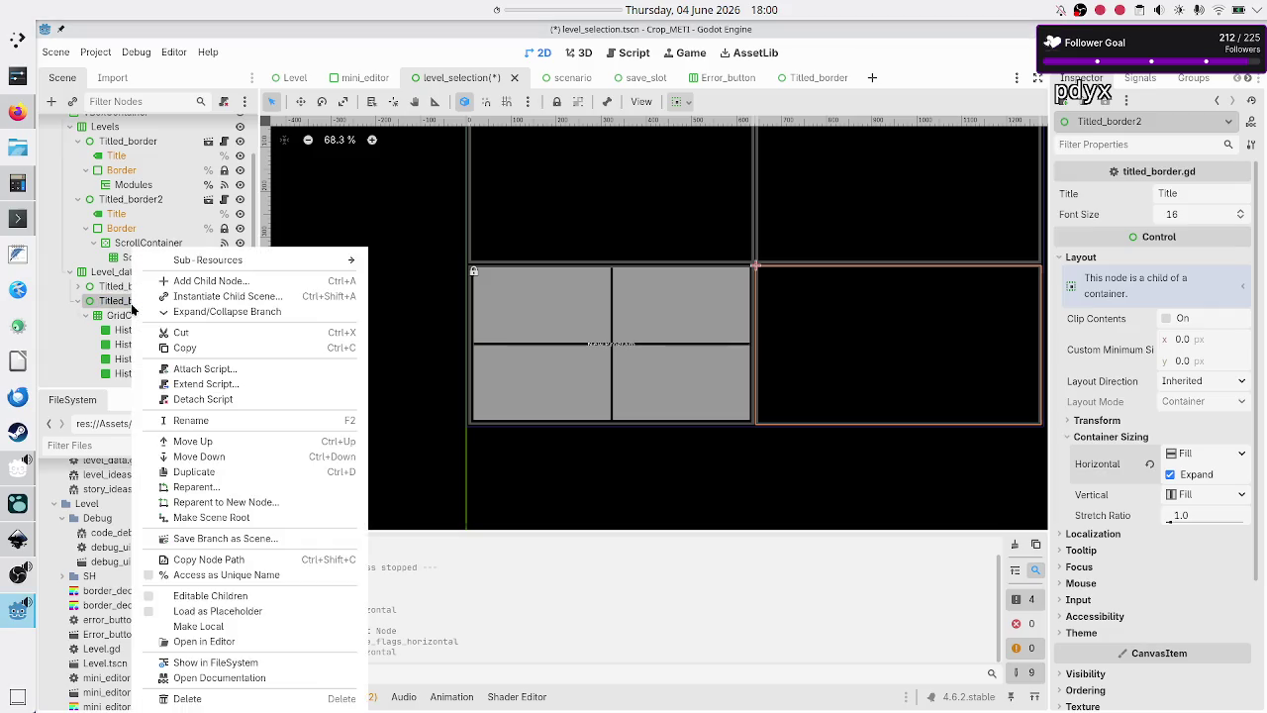
click(233, 596)
scroll(129, 332, down, 1)
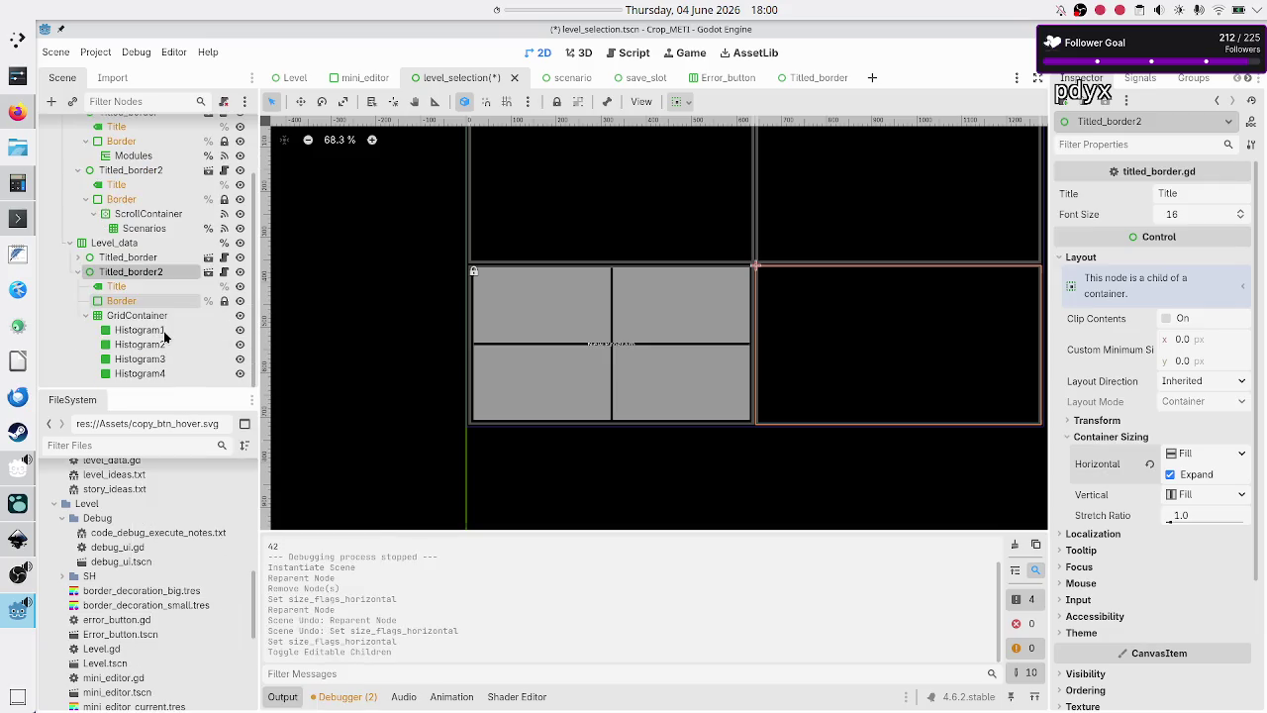
click(123, 315)
drag(123, 318, 125, 308)
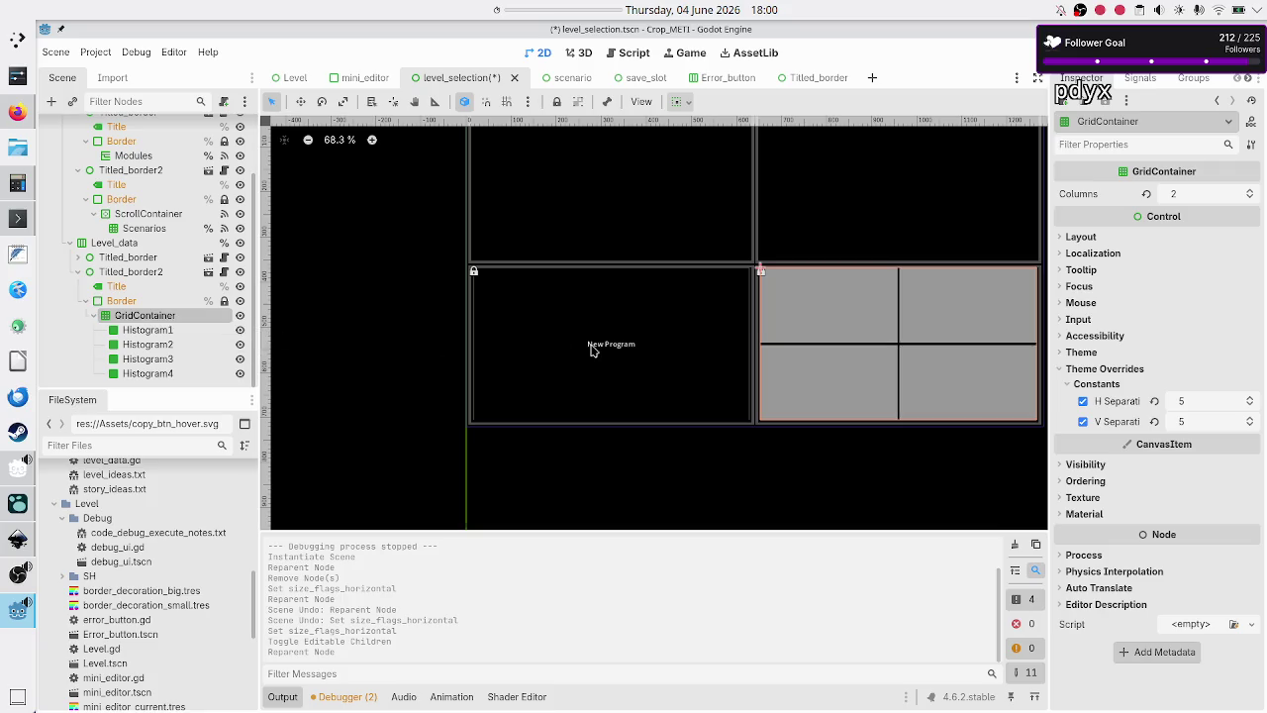
- Title the Titled_border2 panel 'Histograms', then save the scene and run the game
click(112, 275)
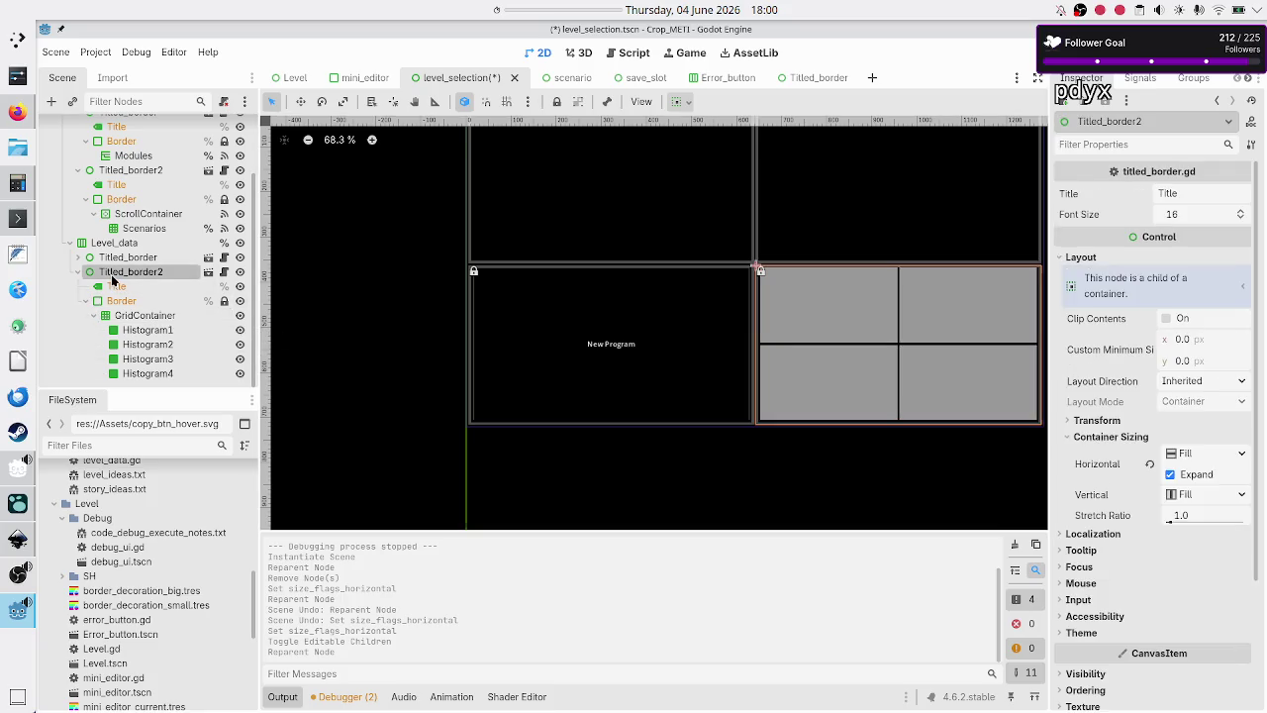
double_click(1199, 193)
text(Histograms)
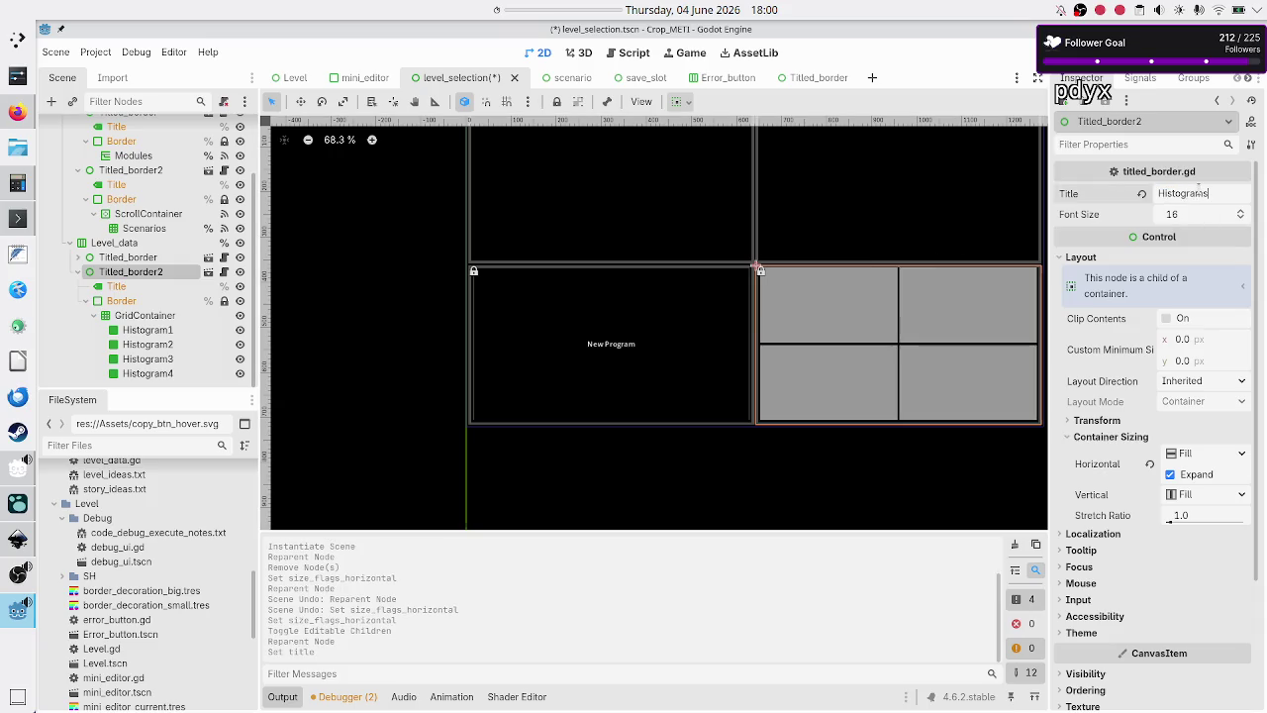
key(F6)
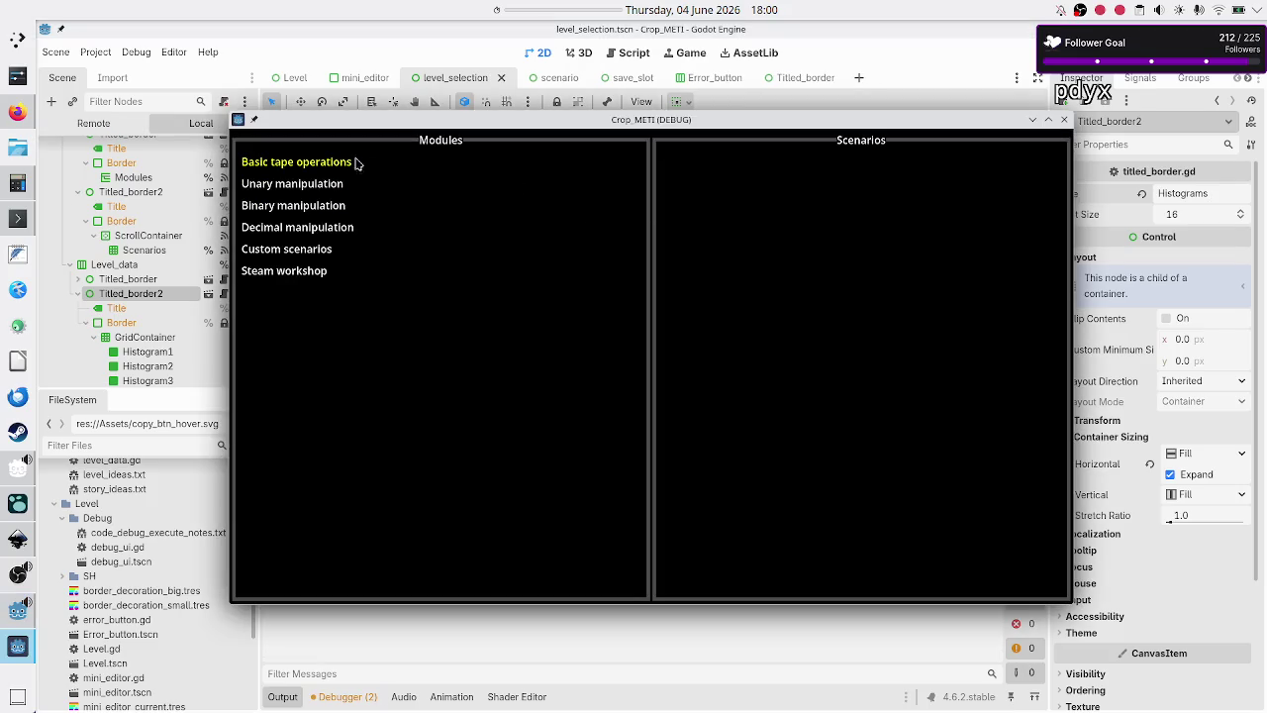
- In the game, open Basic tape operations > Tutorial, then Binary manipulation, reopen Tutorial, and close the game
click(355, 163)
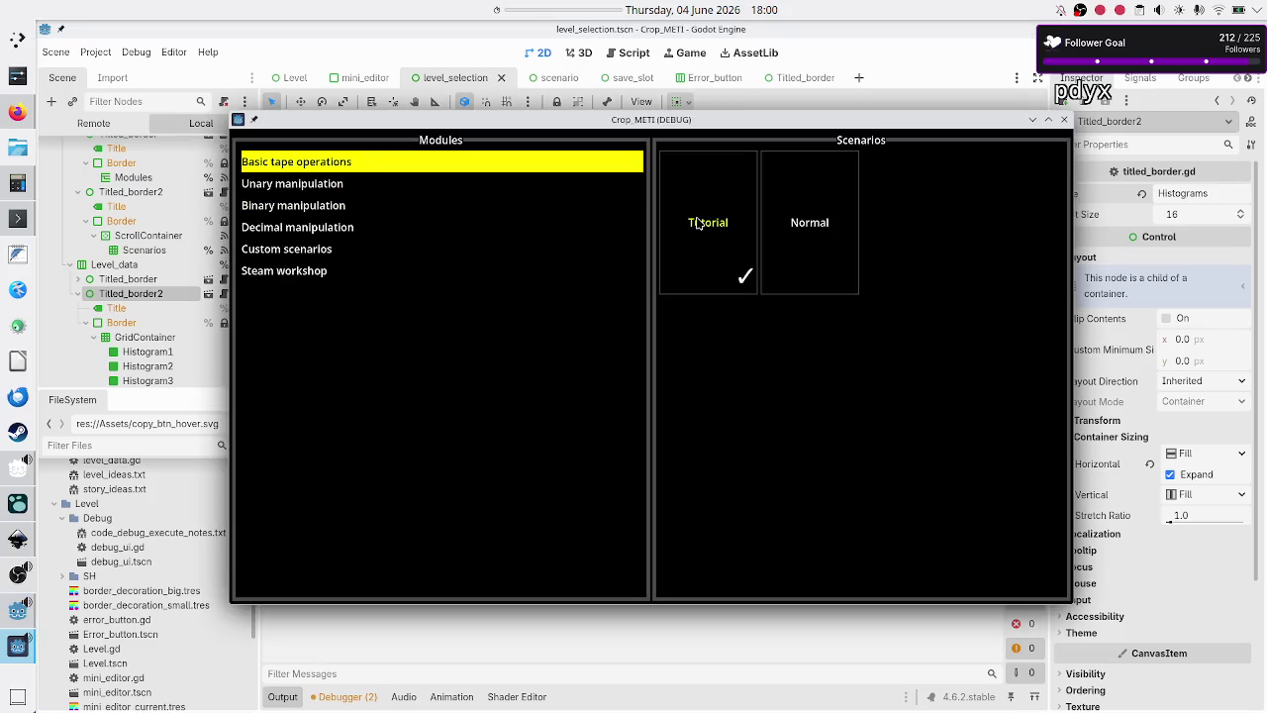
click(697, 224)
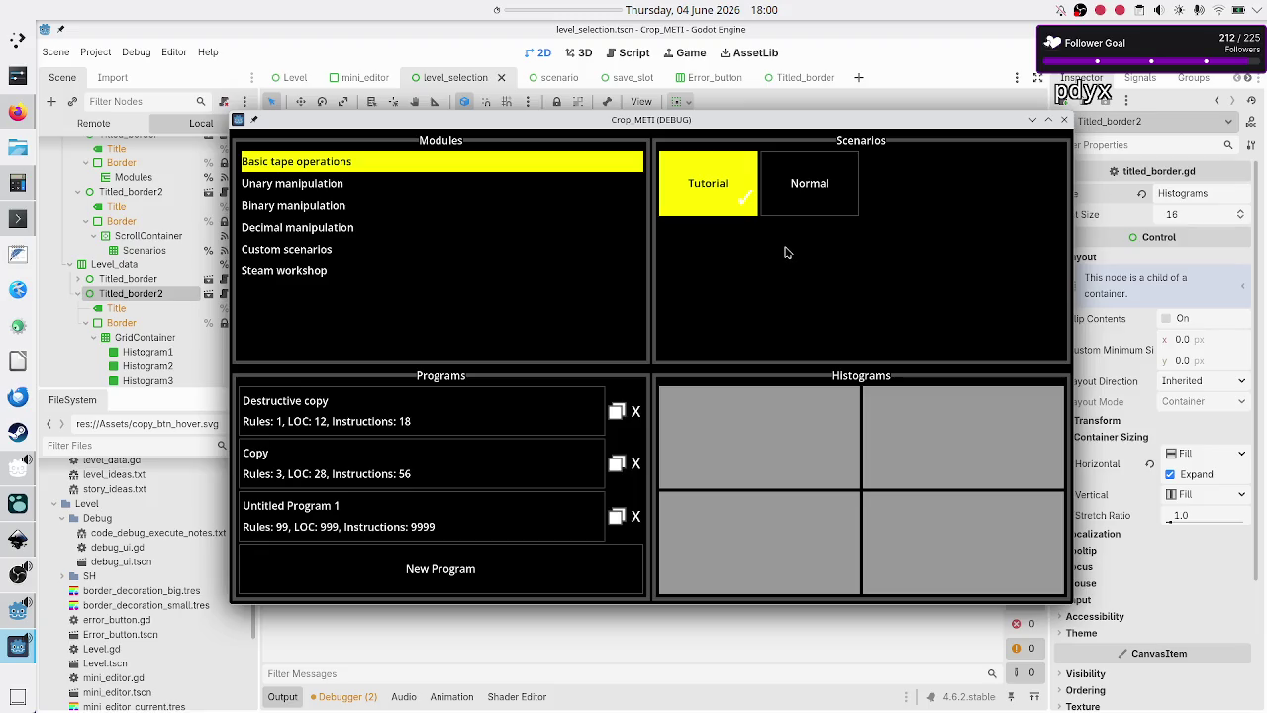
click(321, 210)
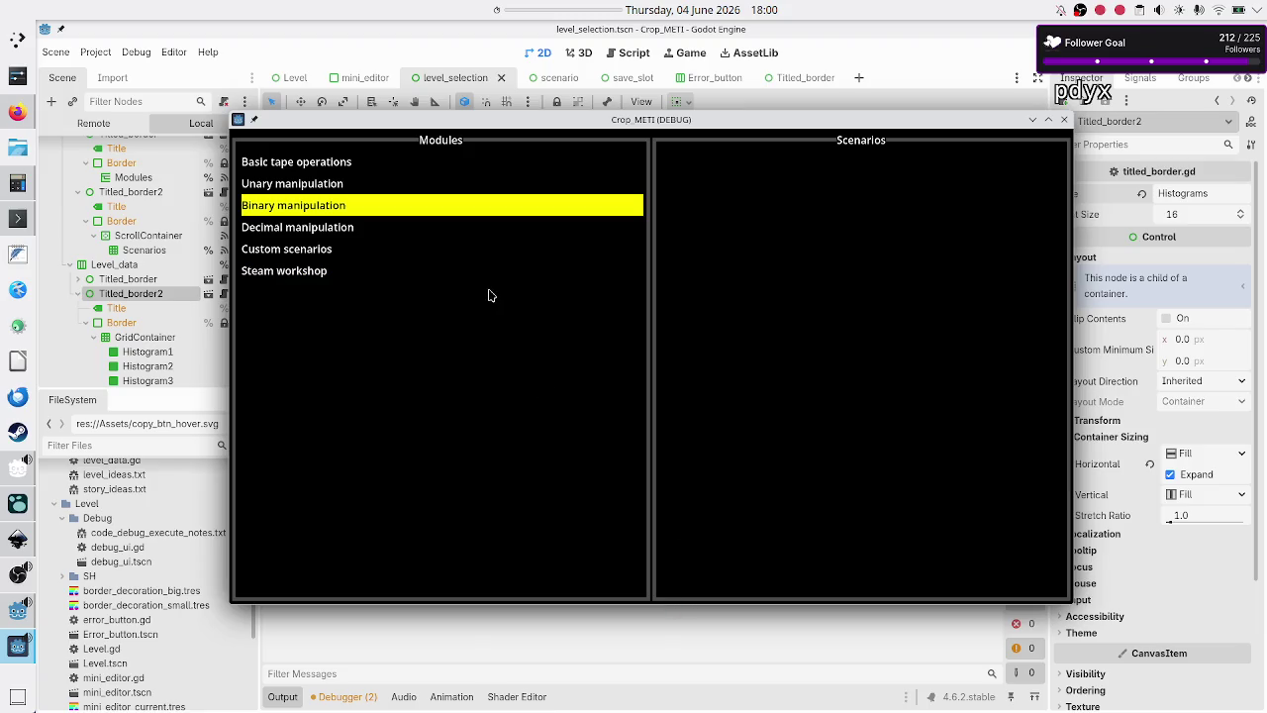
click(338, 166)
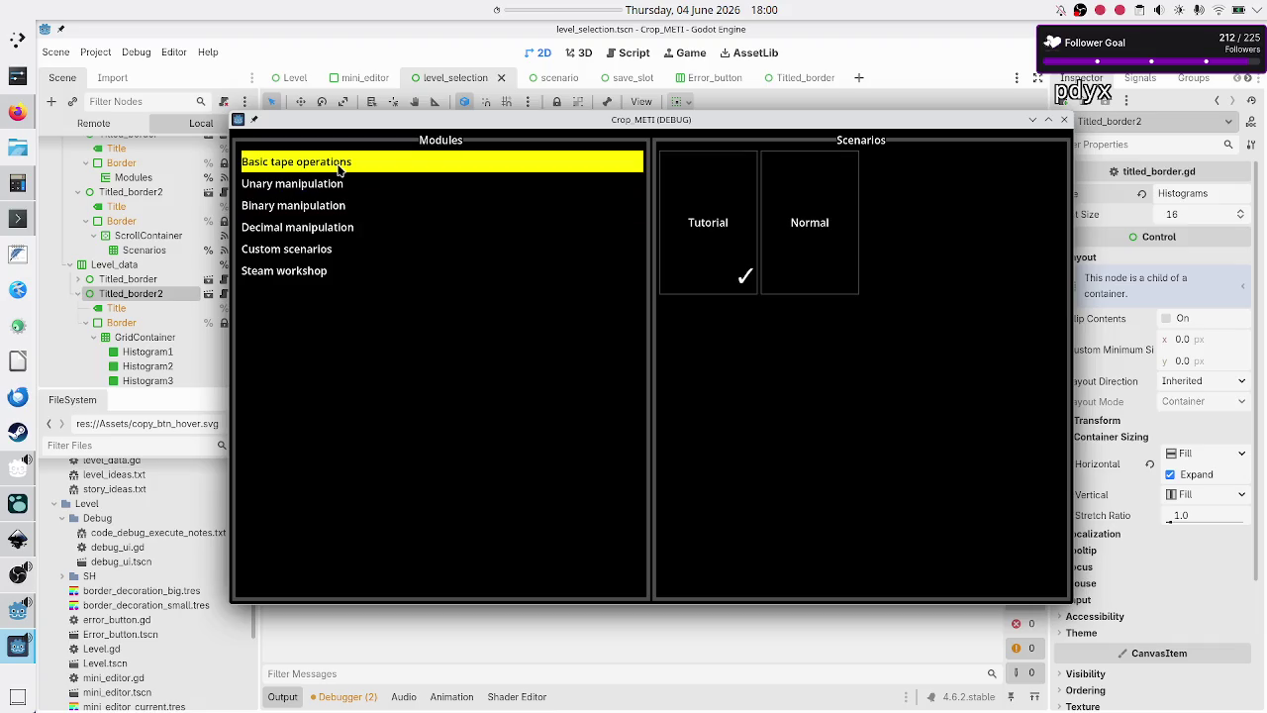
click(687, 210)
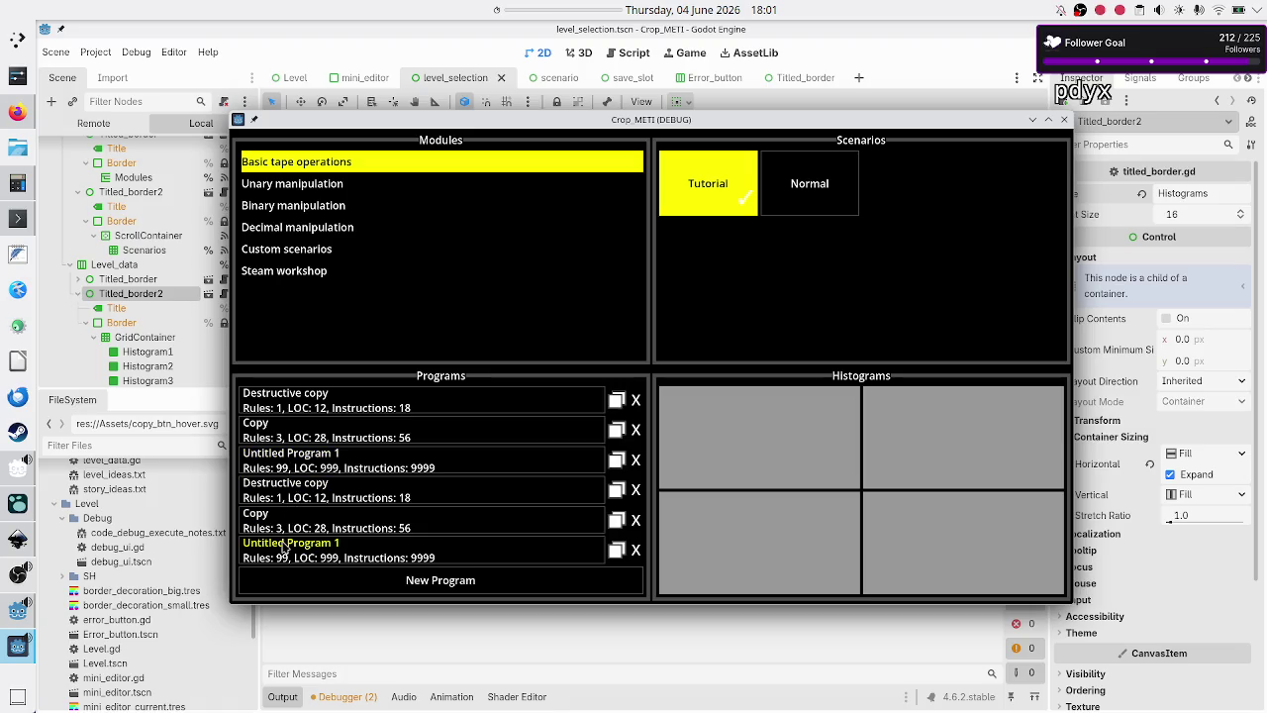
click(1063, 119)
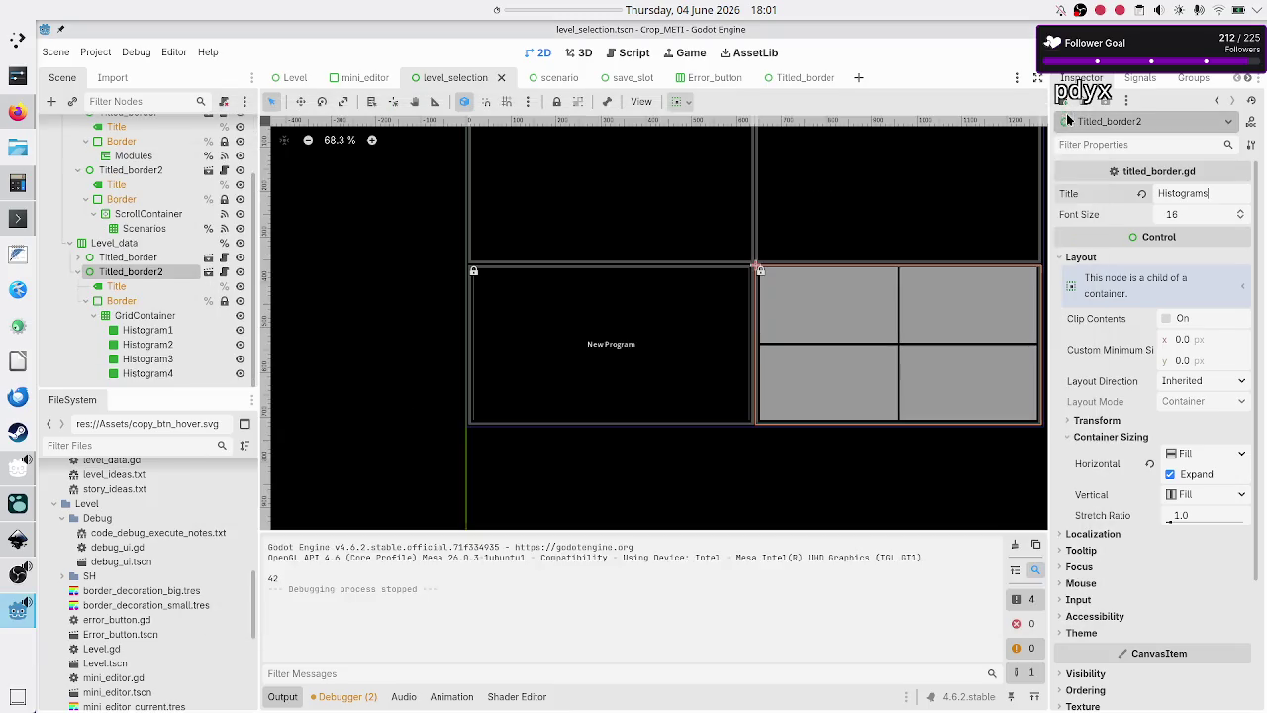
- Relaunch the game, switch Basic tape operations from Tutorial to Normal and back, then close it
key(F5)
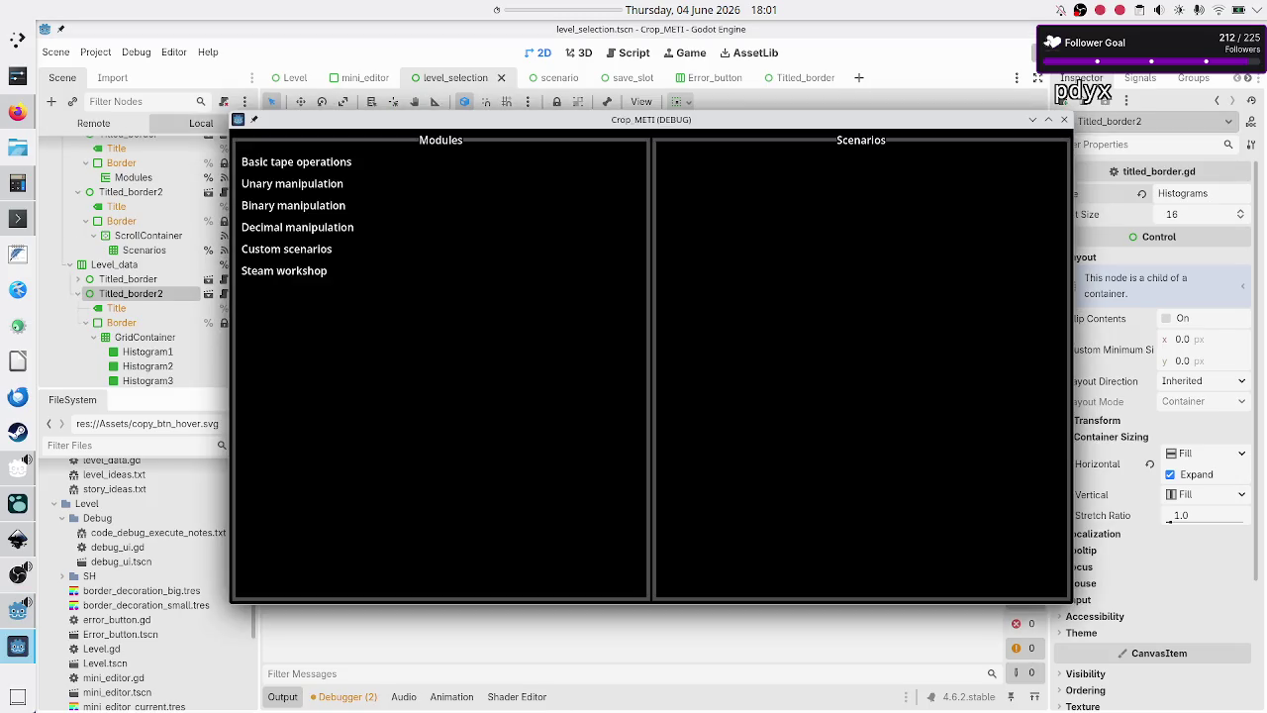
click(339, 162)
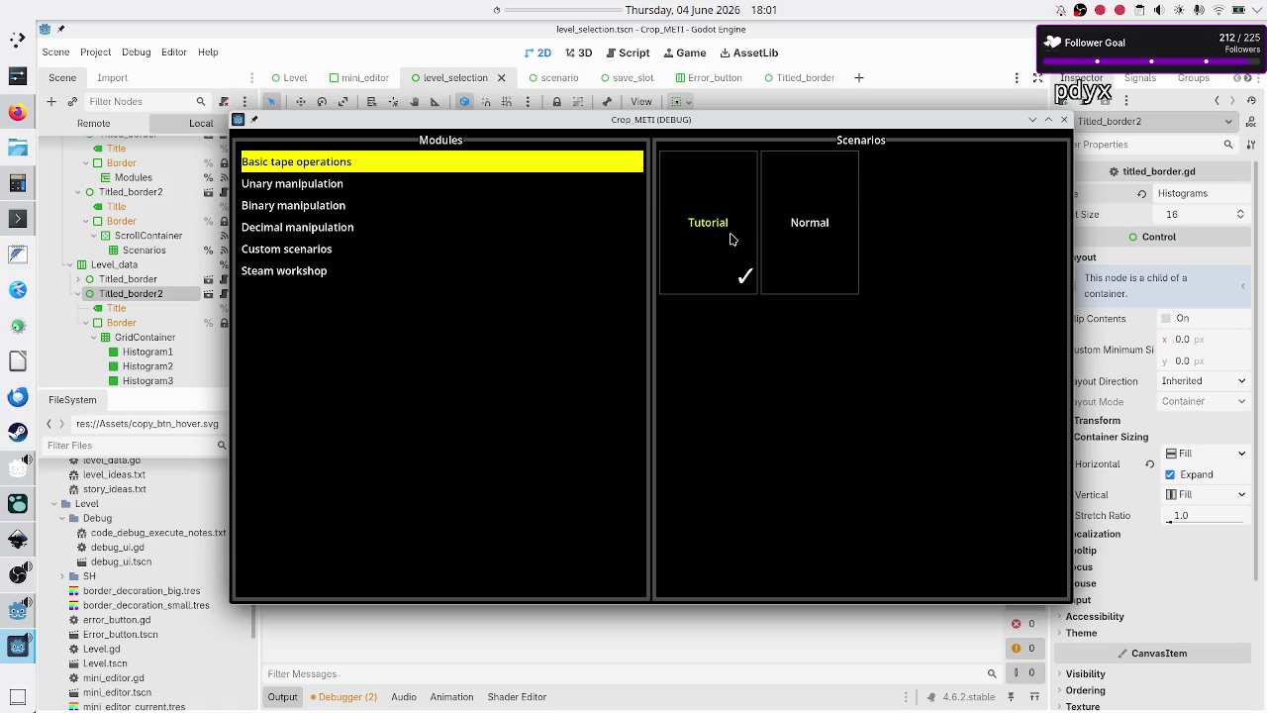
click(715, 193)
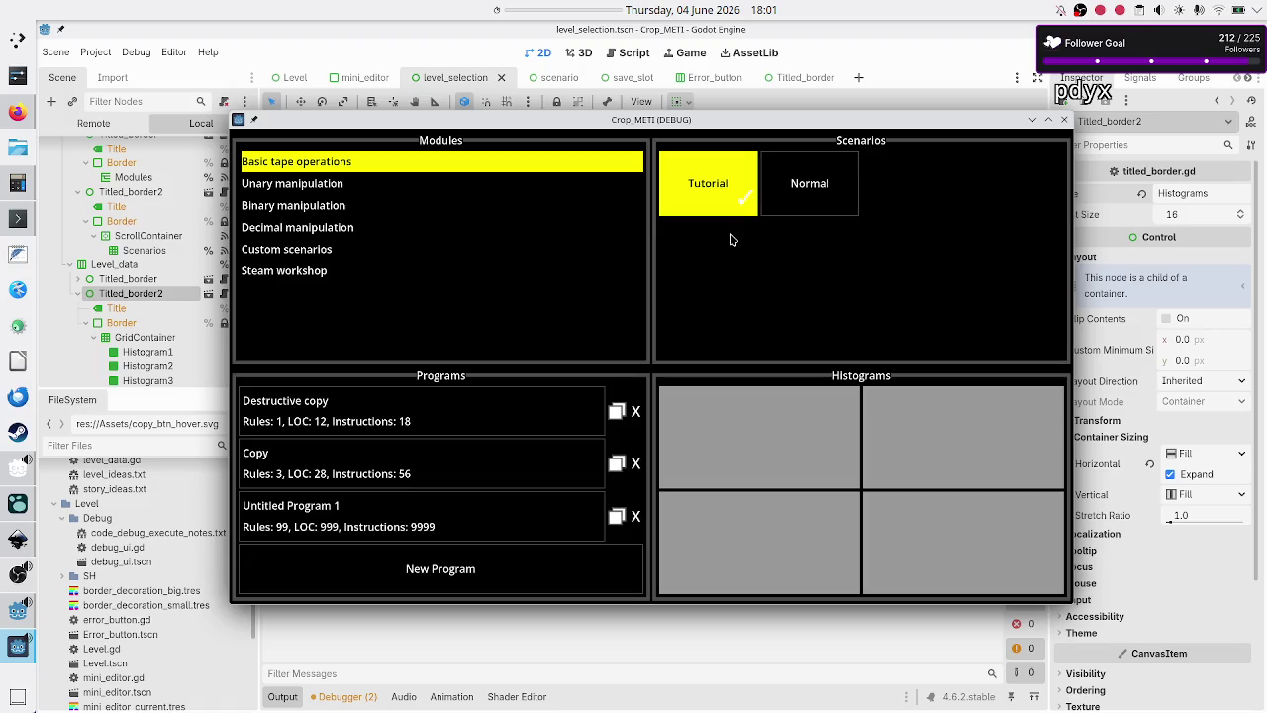
click(809, 186)
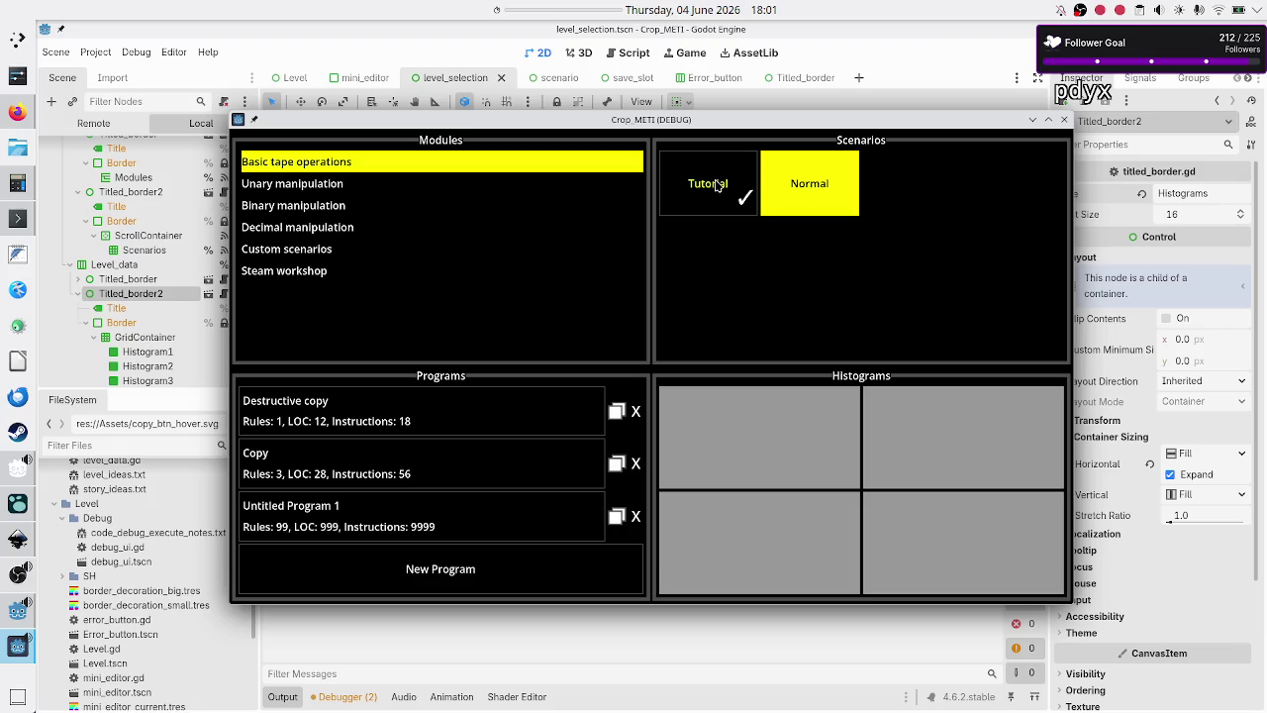
click(712, 184)
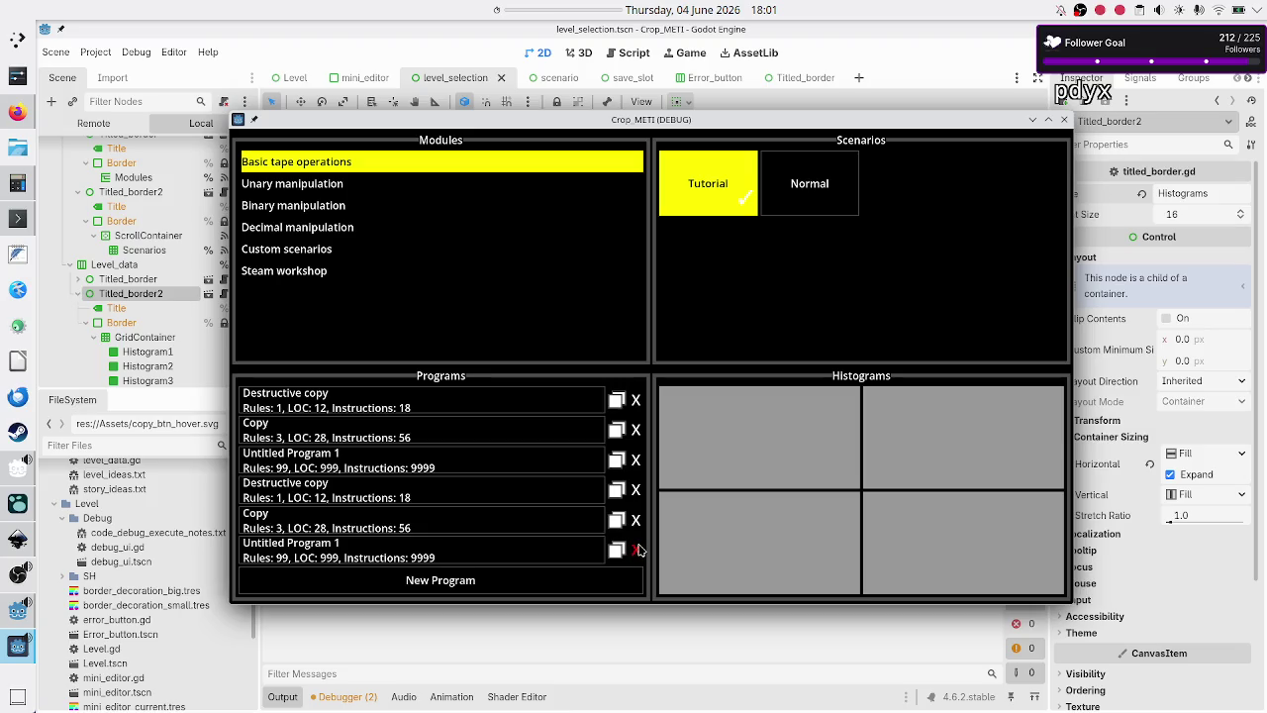
click(1064, 120)
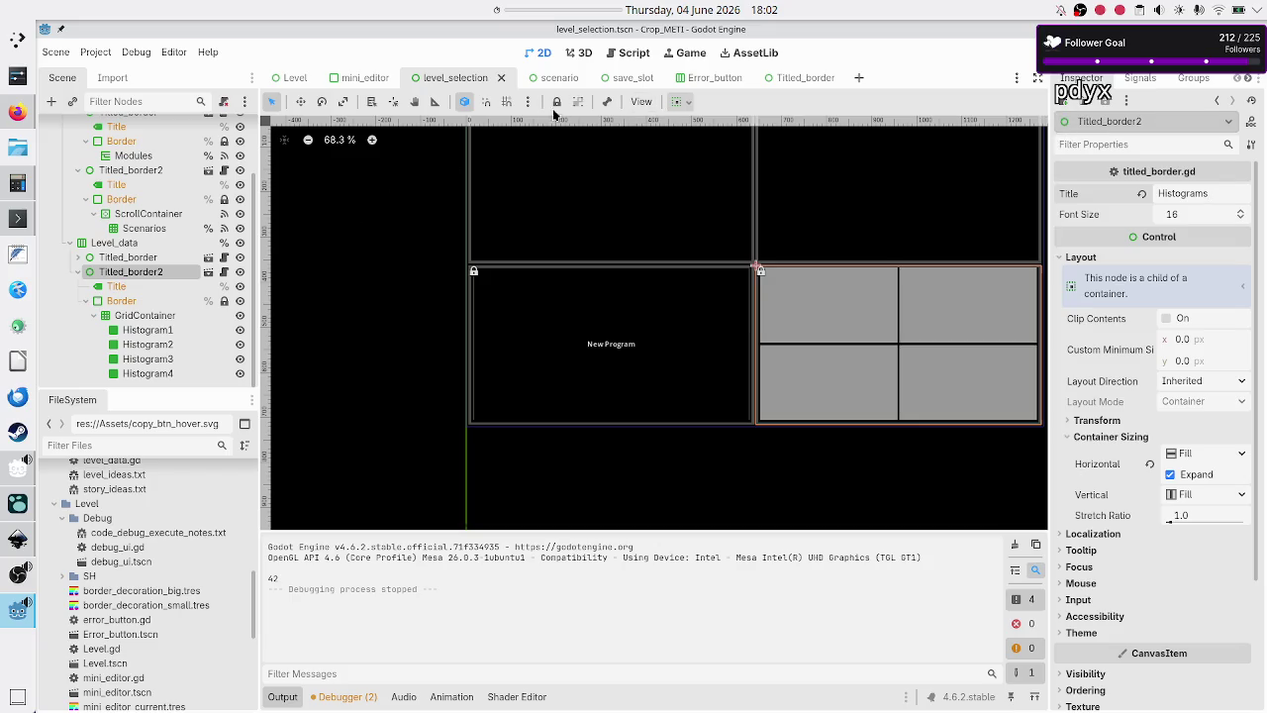
- Open level_data.gd in the script editor
scroll(149, 248, up, 3)
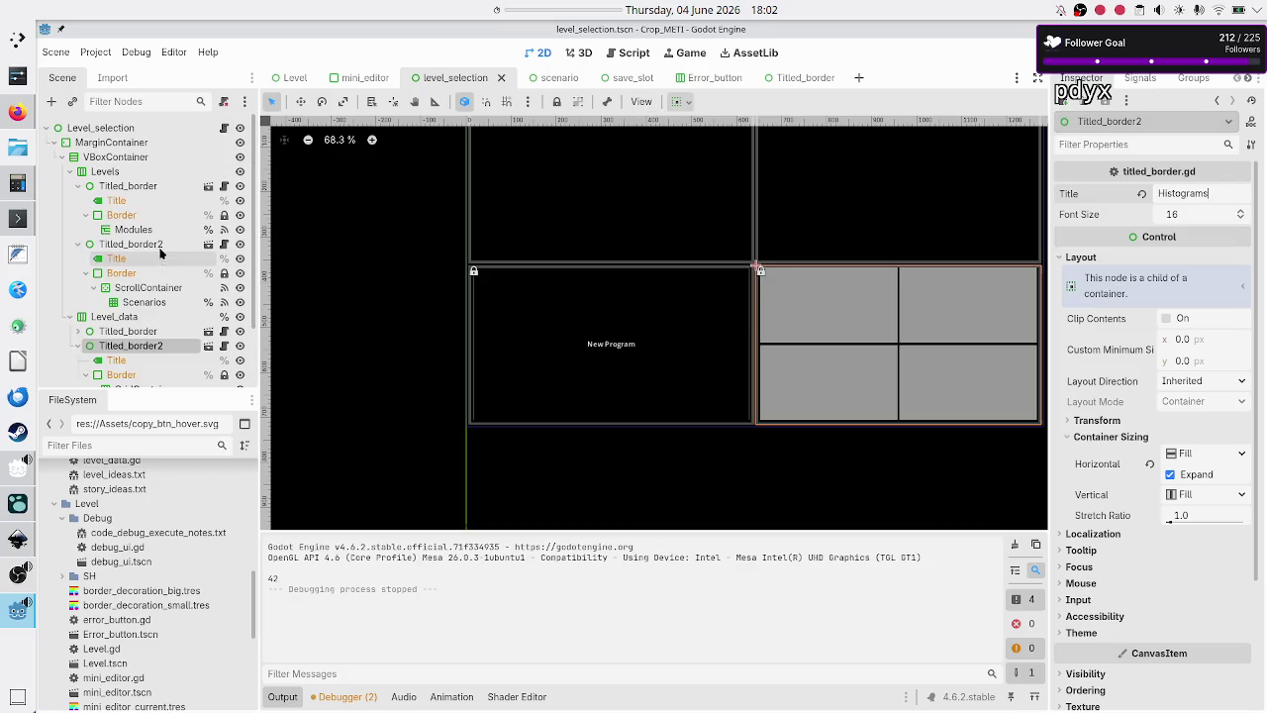
click(225, 131)
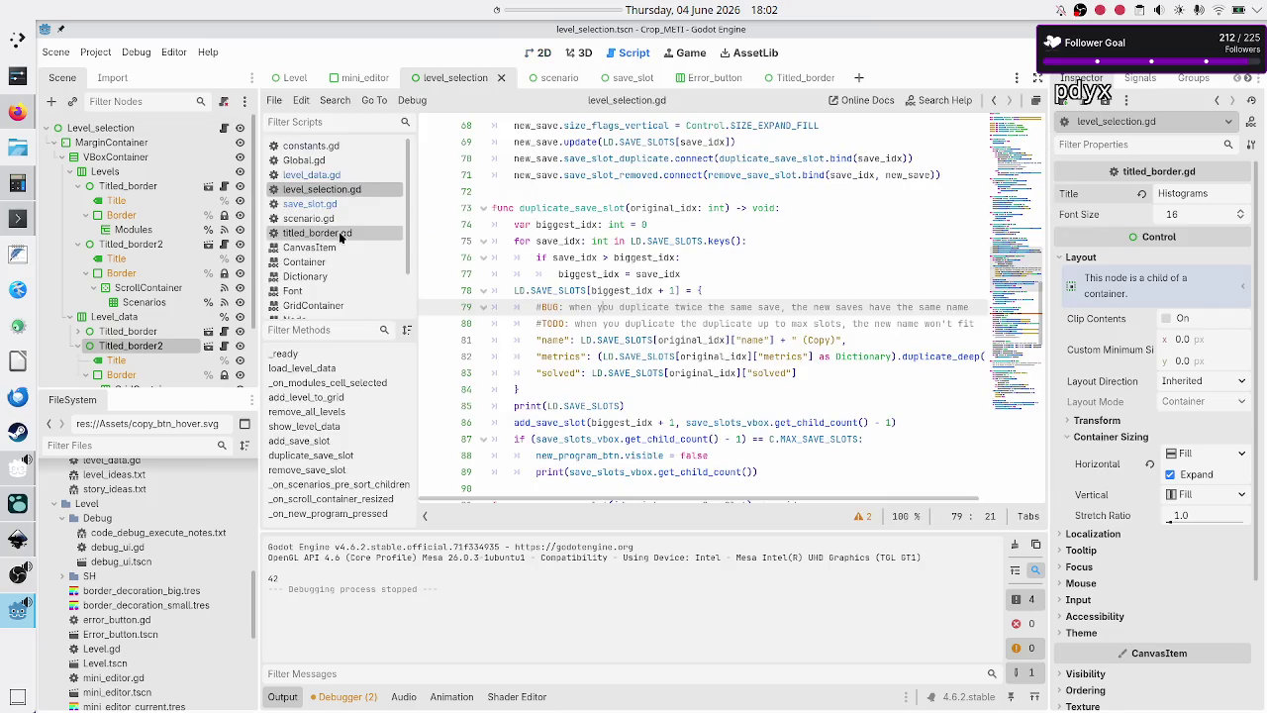
click(312, 176)
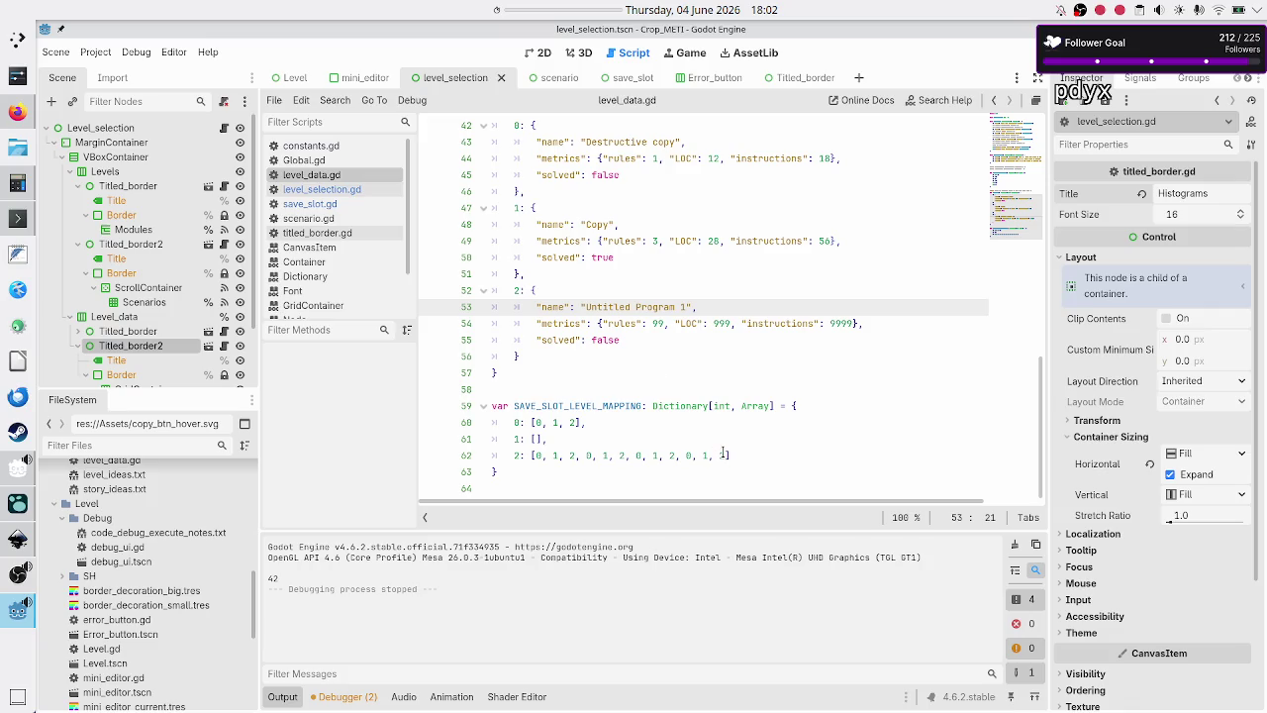
- Trim SAVE_SLOT_LEVEL_MAPPING entry 2 on line 62 to [0, 1, 2, 0, 1] and run the game
click(753, 456)
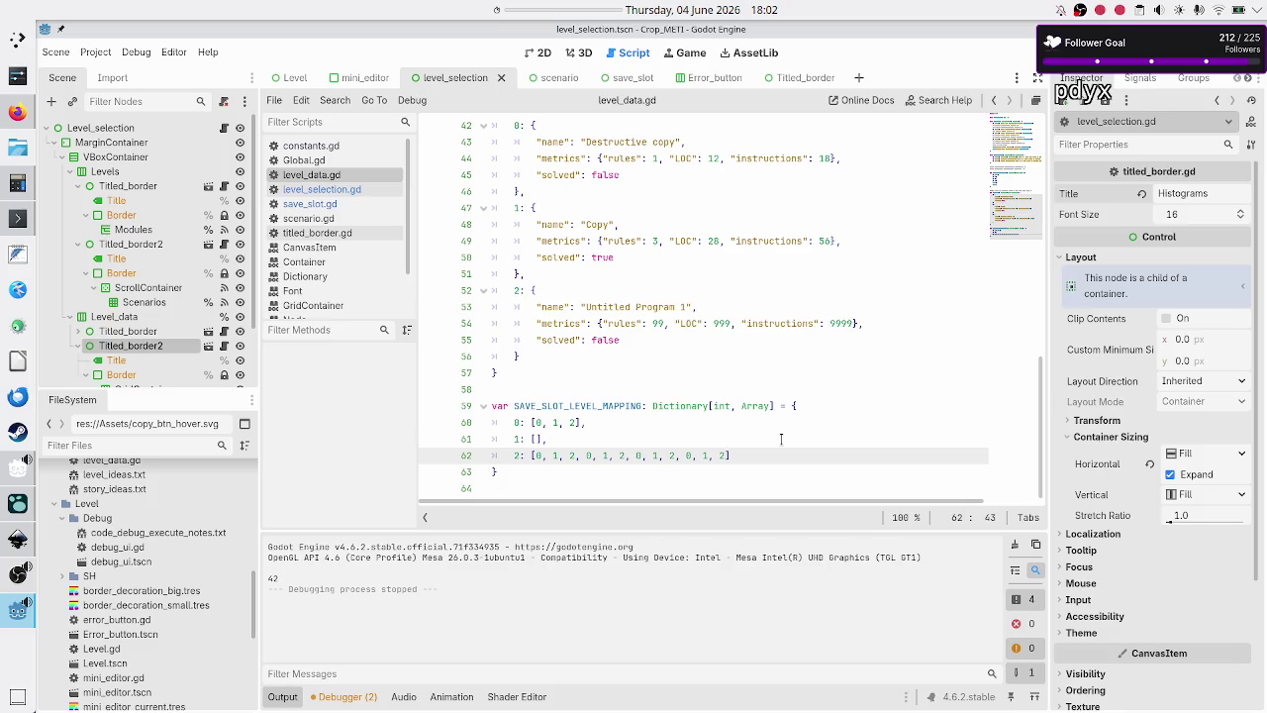
key(shift+Left)
key(shift+Left)
key(shift+Left)
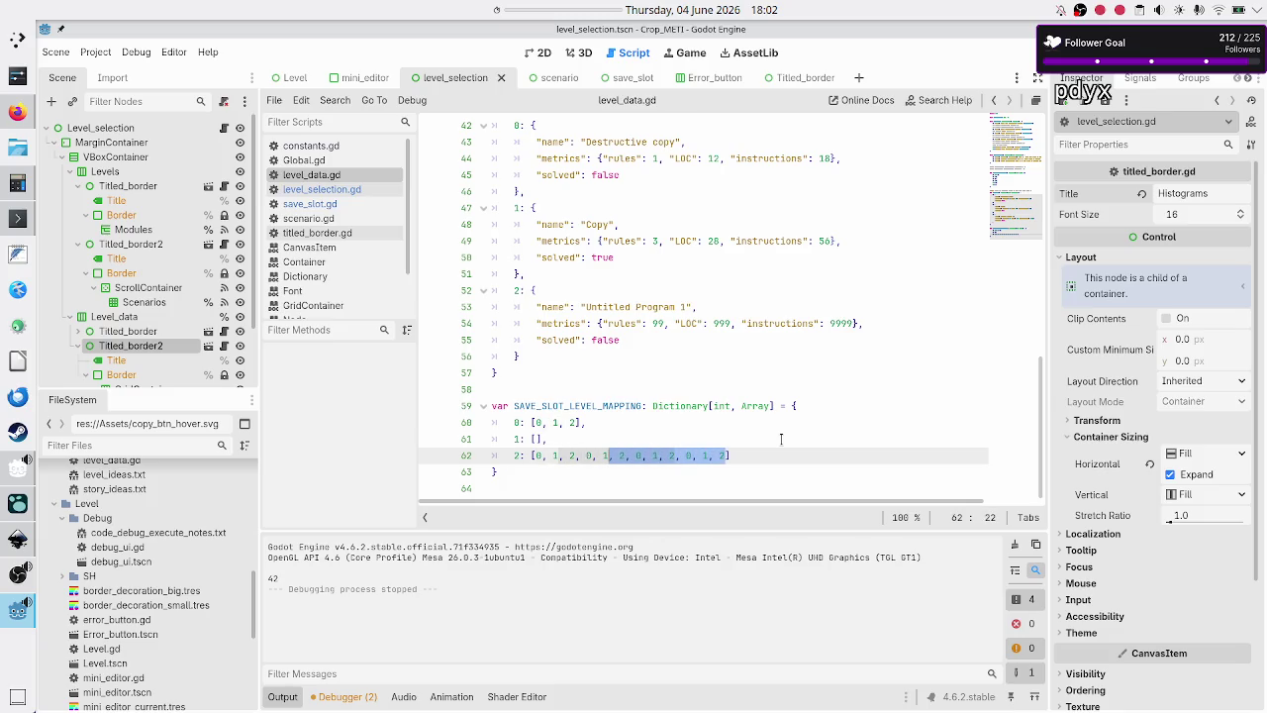
key(BackSpace)
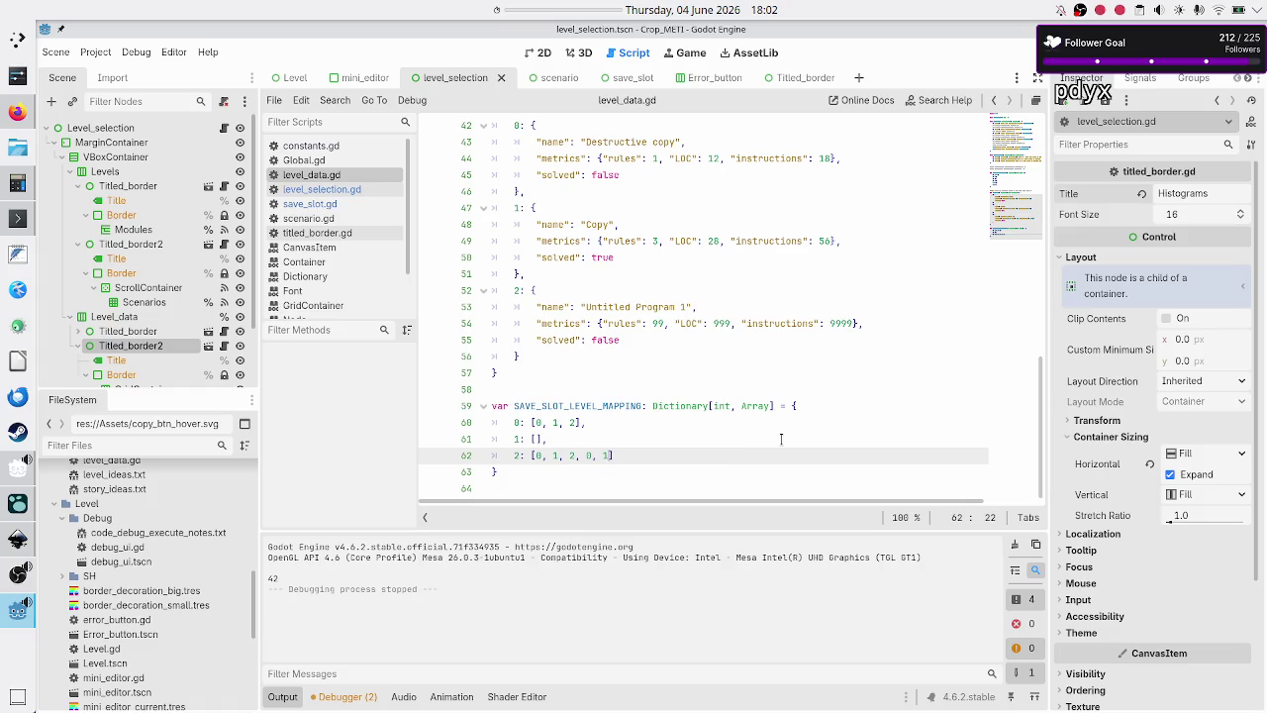
key(Left)
key(Left)
key(Left)
key(F5)
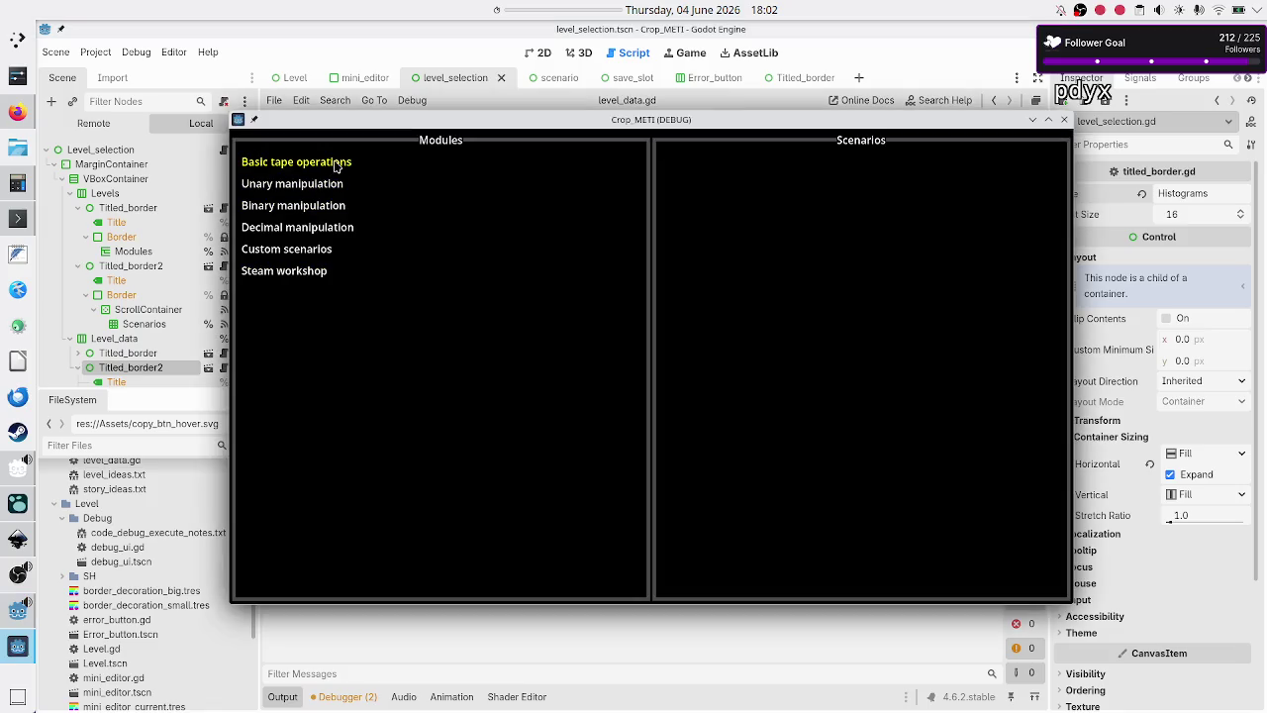
- In the game, switch Basic tape operations from Normal to Tutorial, see six program rows, and close it
click(337, 161)
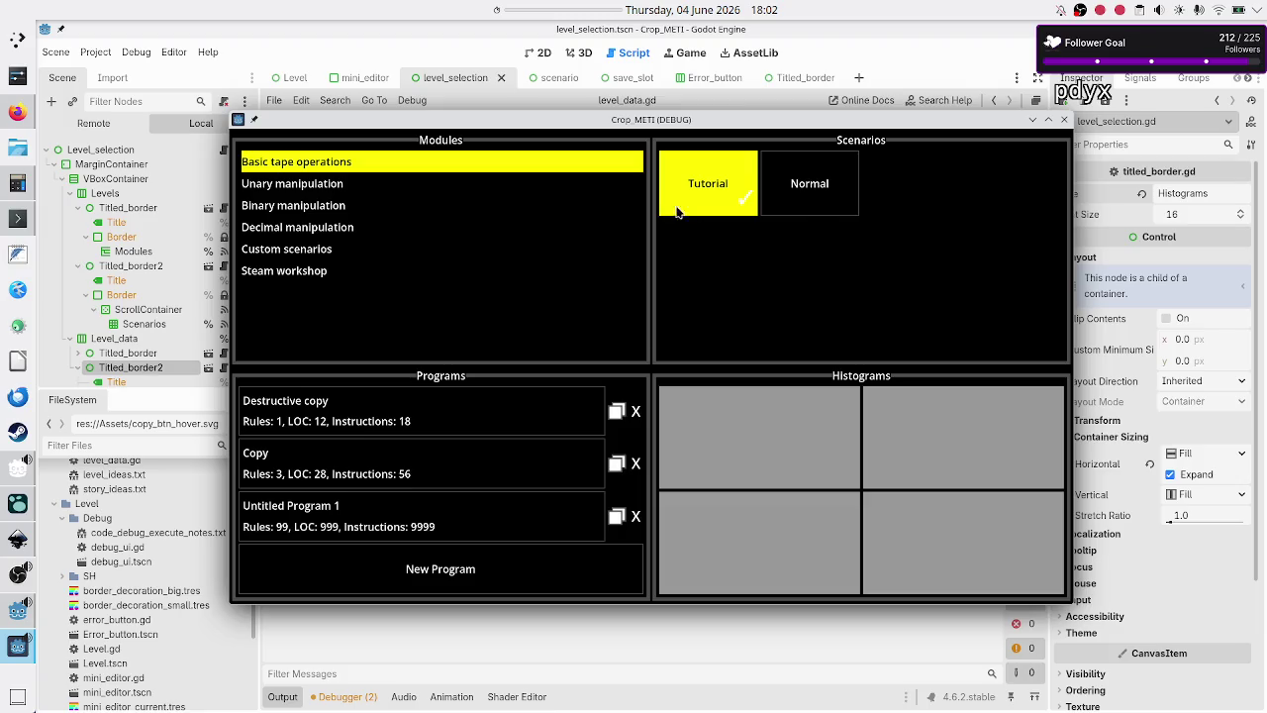
click(822, 205)
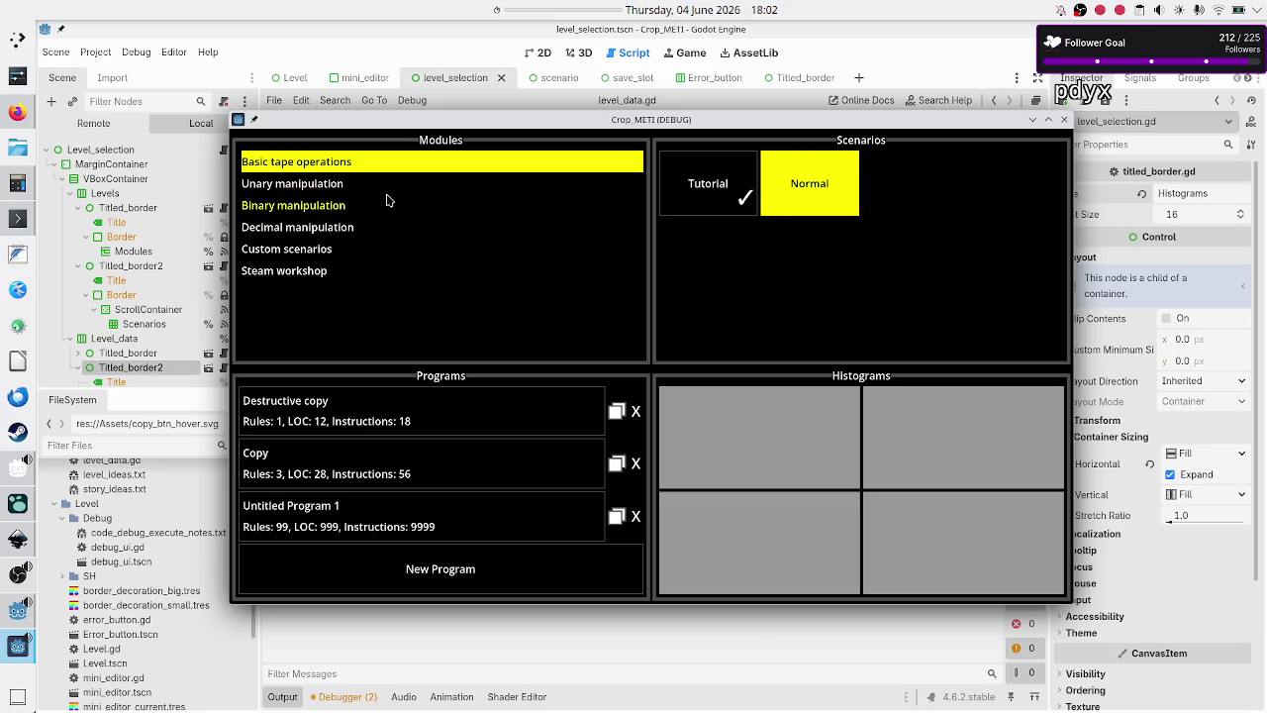
click(715, 185)
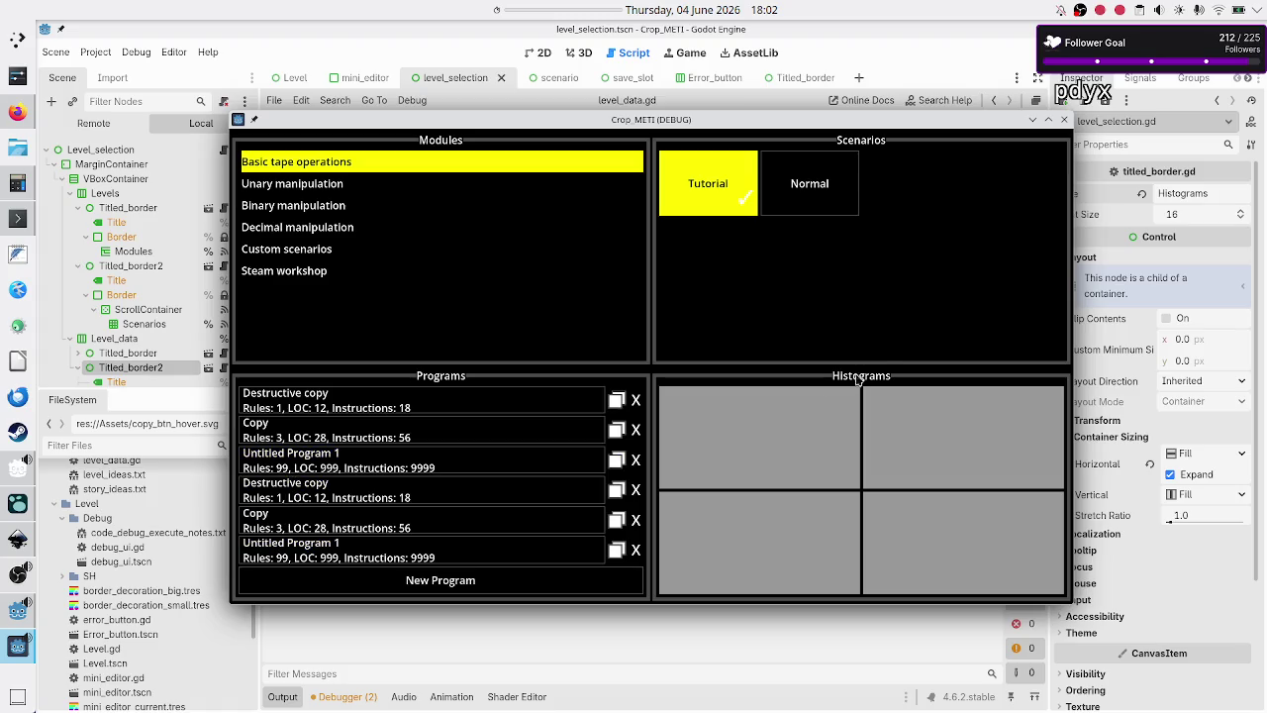
click(1064, 119)
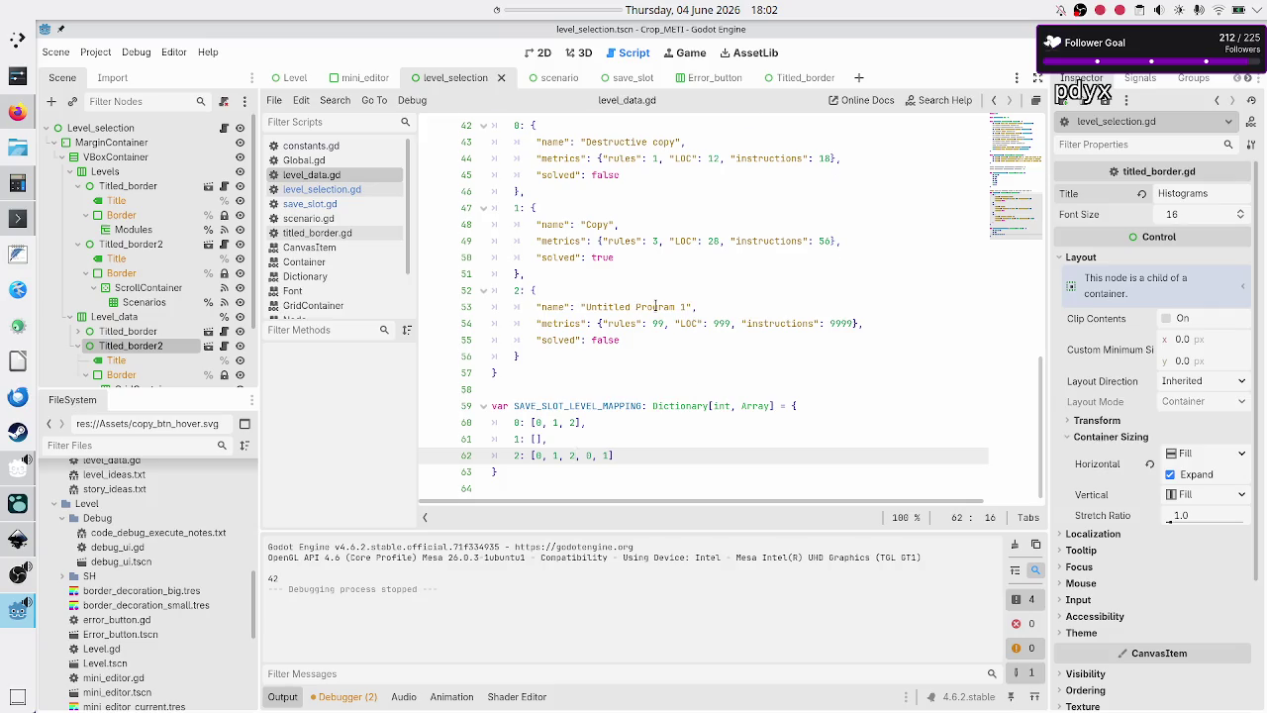
- Scroll through level_data.gd to review CATEGORIES, DEFAULT_LEVELS and SAVE_SLOTS
scroll(656, 307, up, 3)
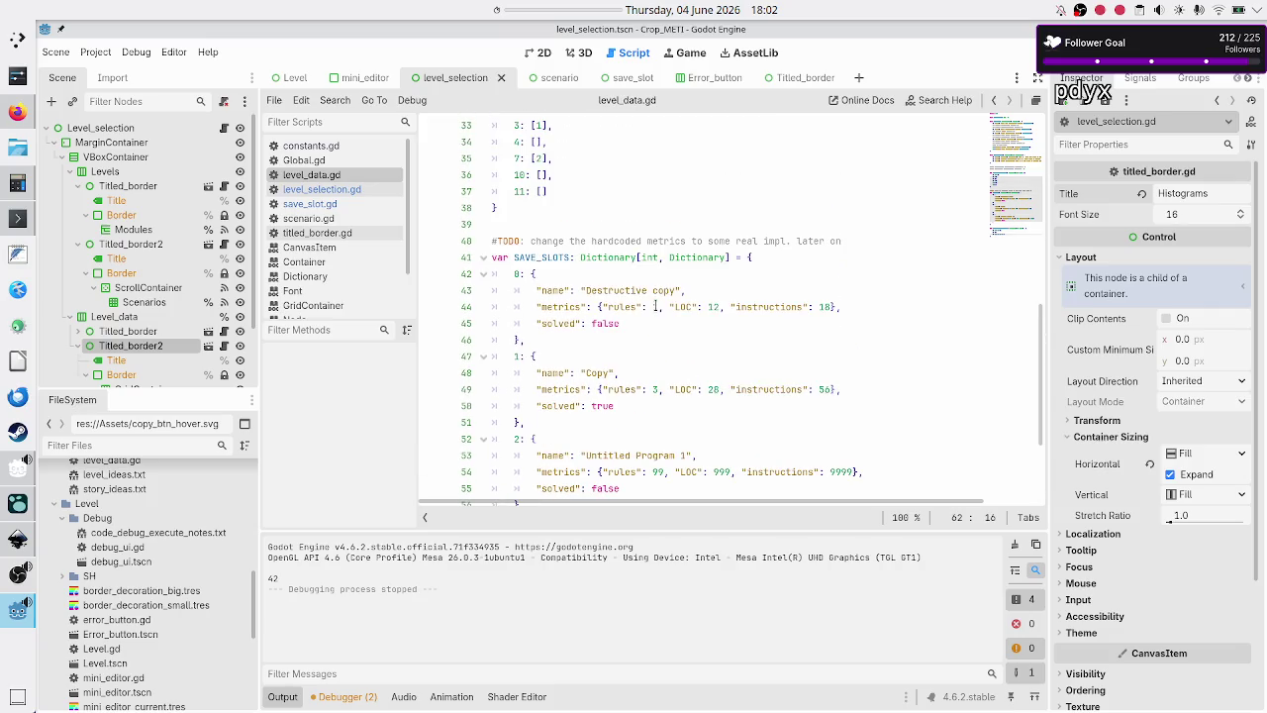
scroll(656, 307, down, 1)
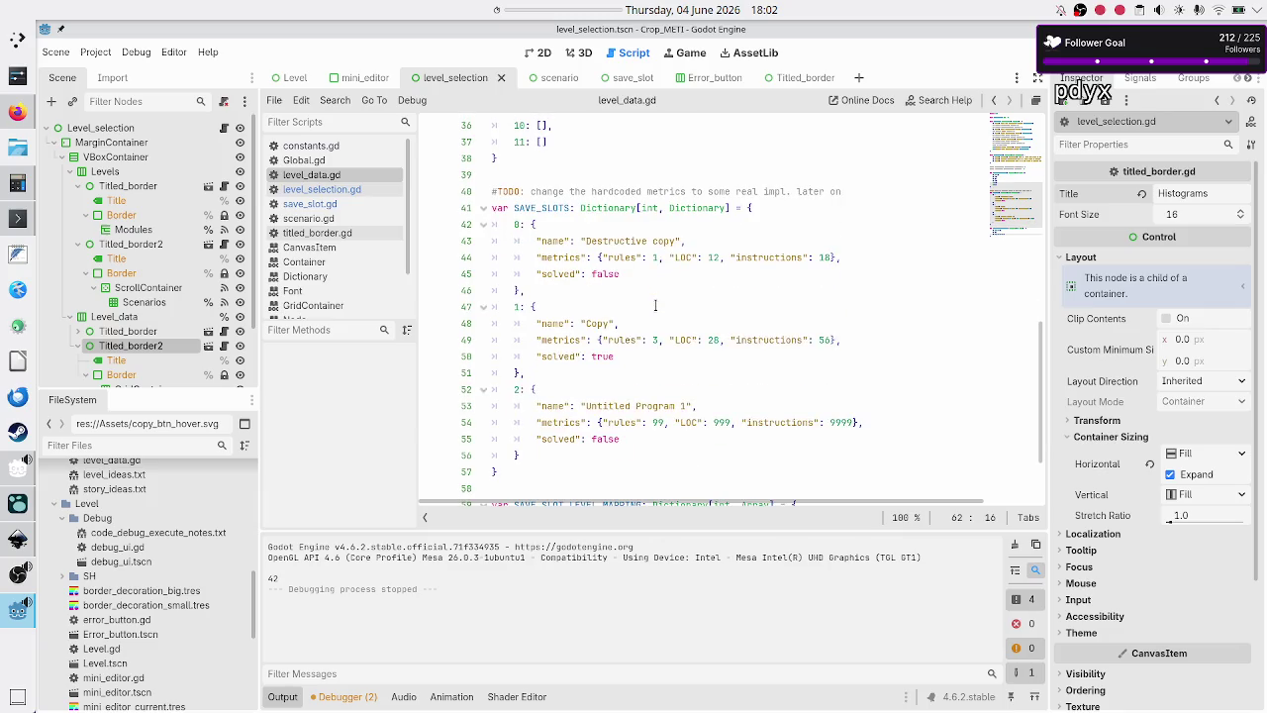
scroll(656, 307, down, 1)
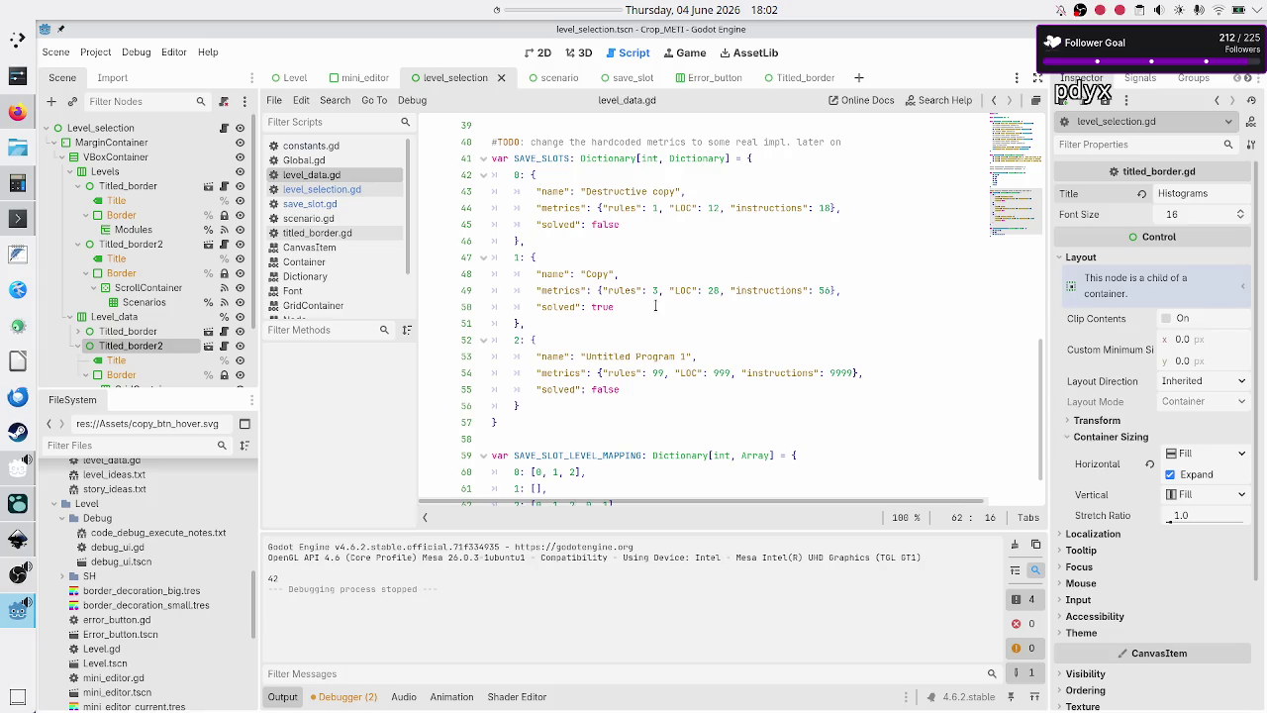
scroll(655, 307, down, 1)
scroll(655, 307, up, 11)
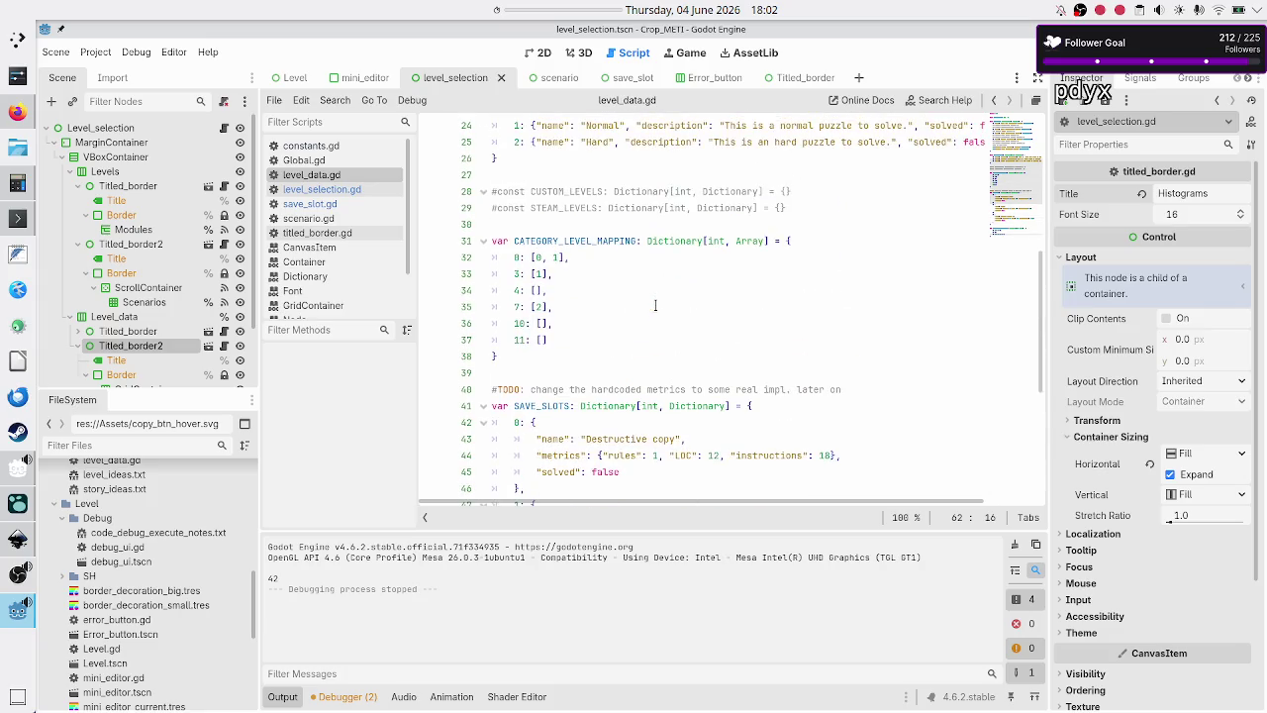
scroll(655, 307, up, 3)
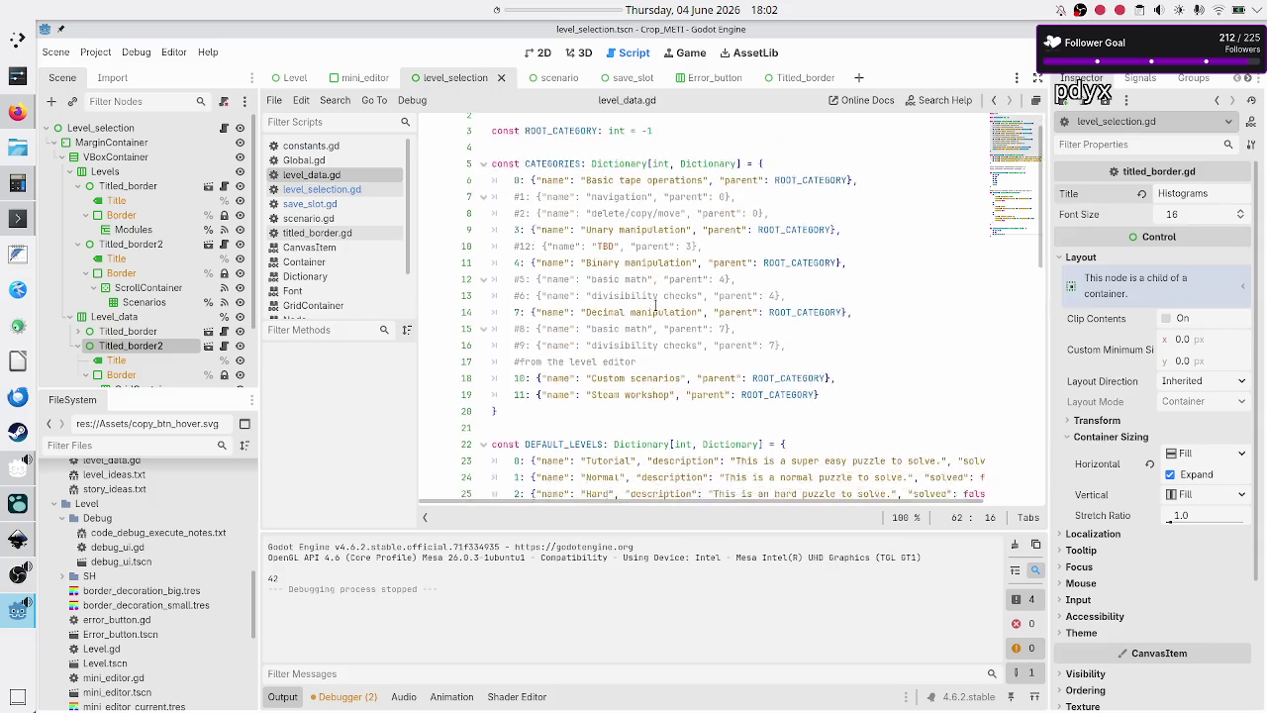
scroll(656, 307, down, 7)
scroll(656, 307, up, 1)
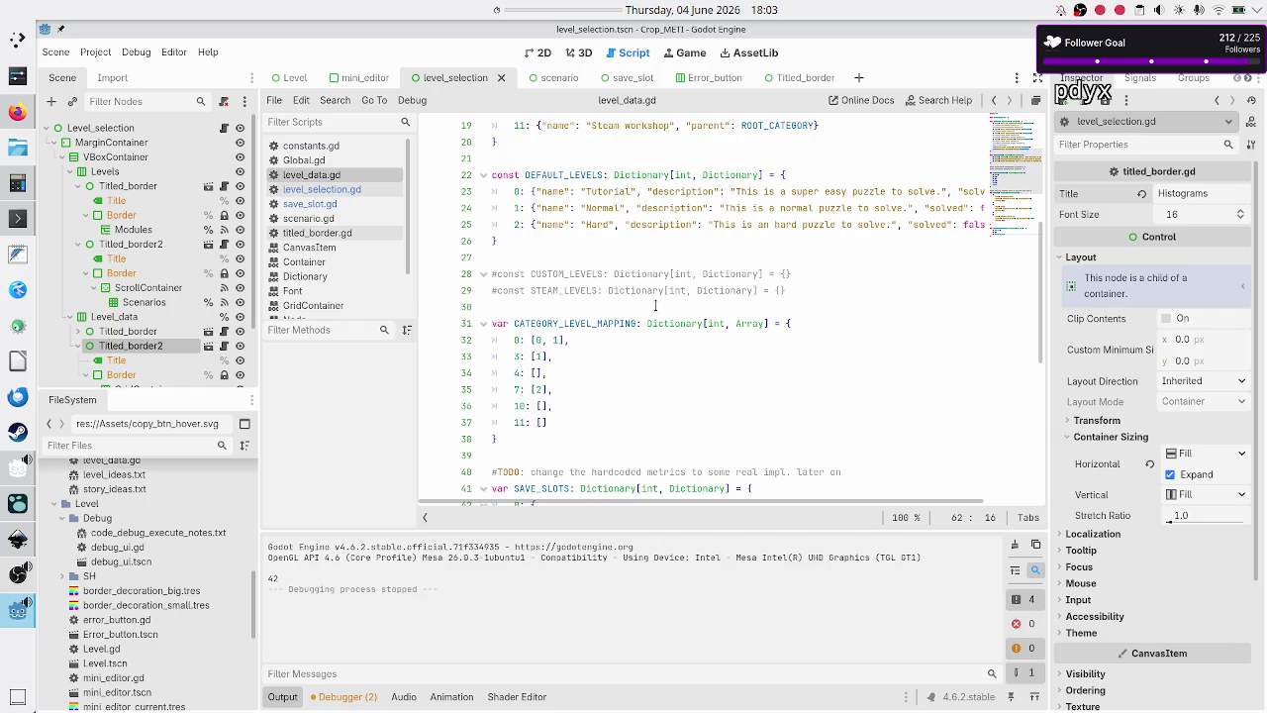
scroll(655, 307, down, 8)
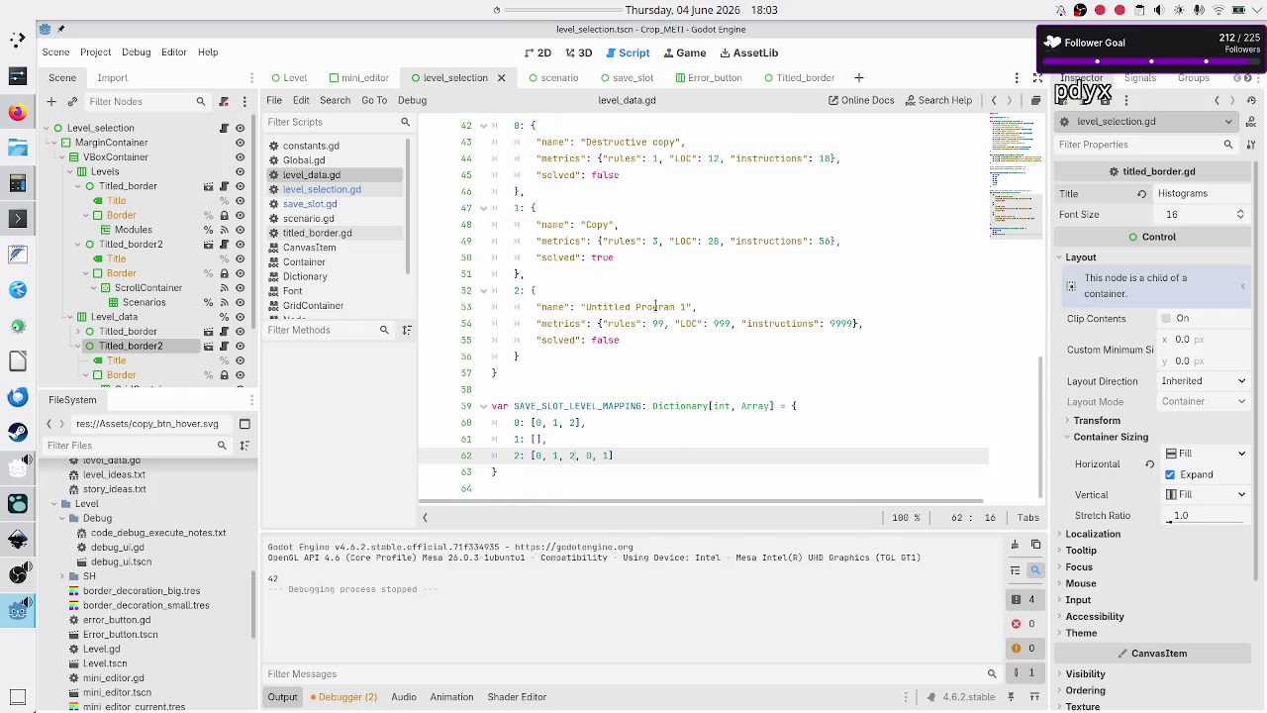
- Move the caret back around lines 60–62 and run the game again
key(Up)
key(Up)
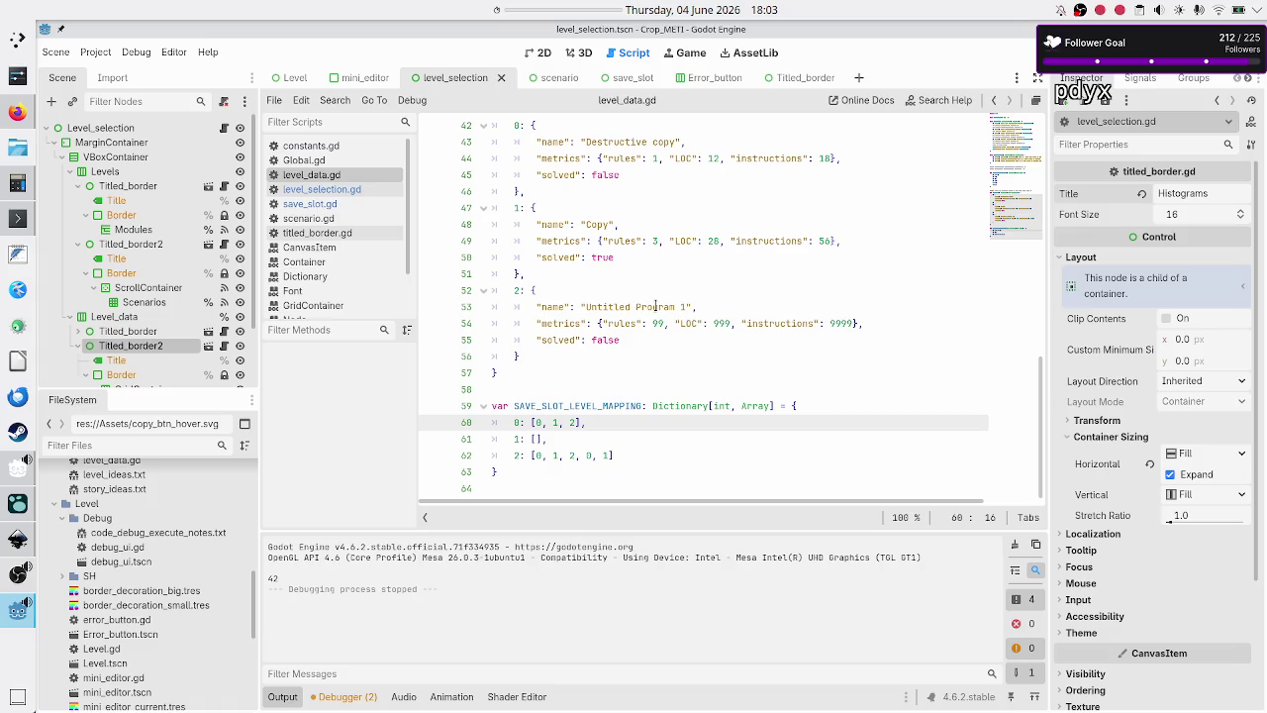
key(Down)
key(Down)
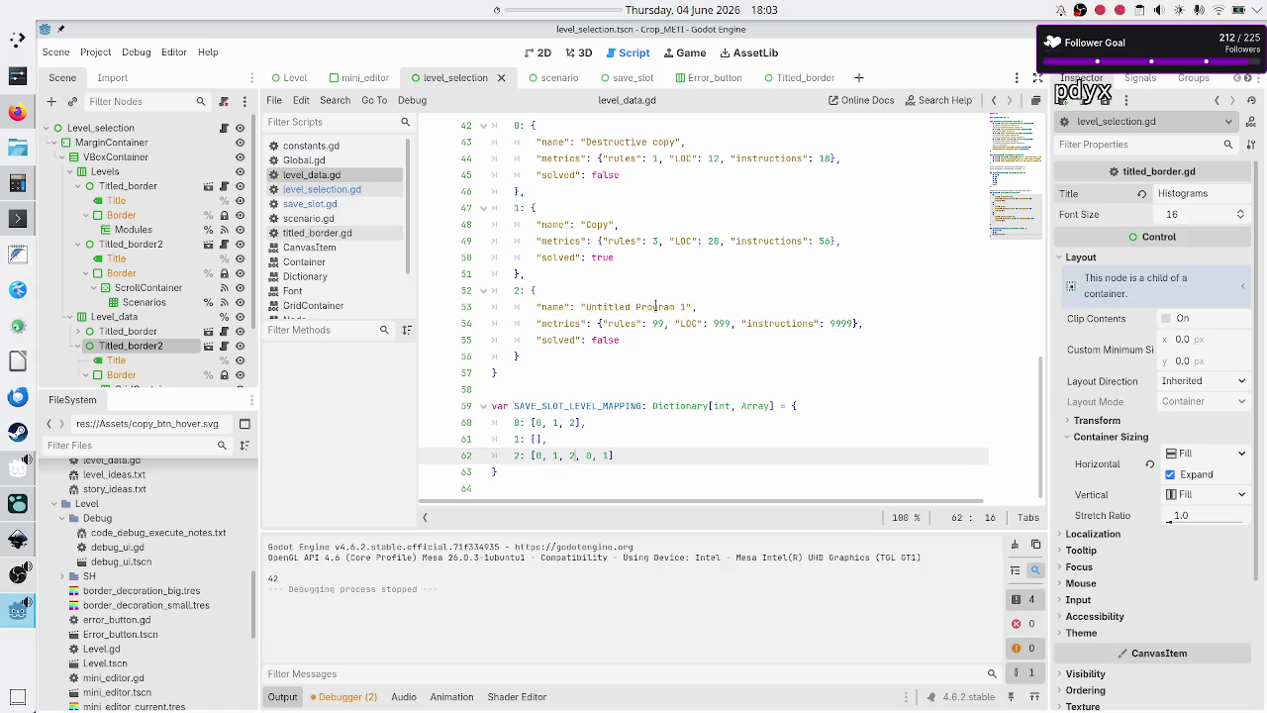
key(Left)
key(Left)
key(F5)
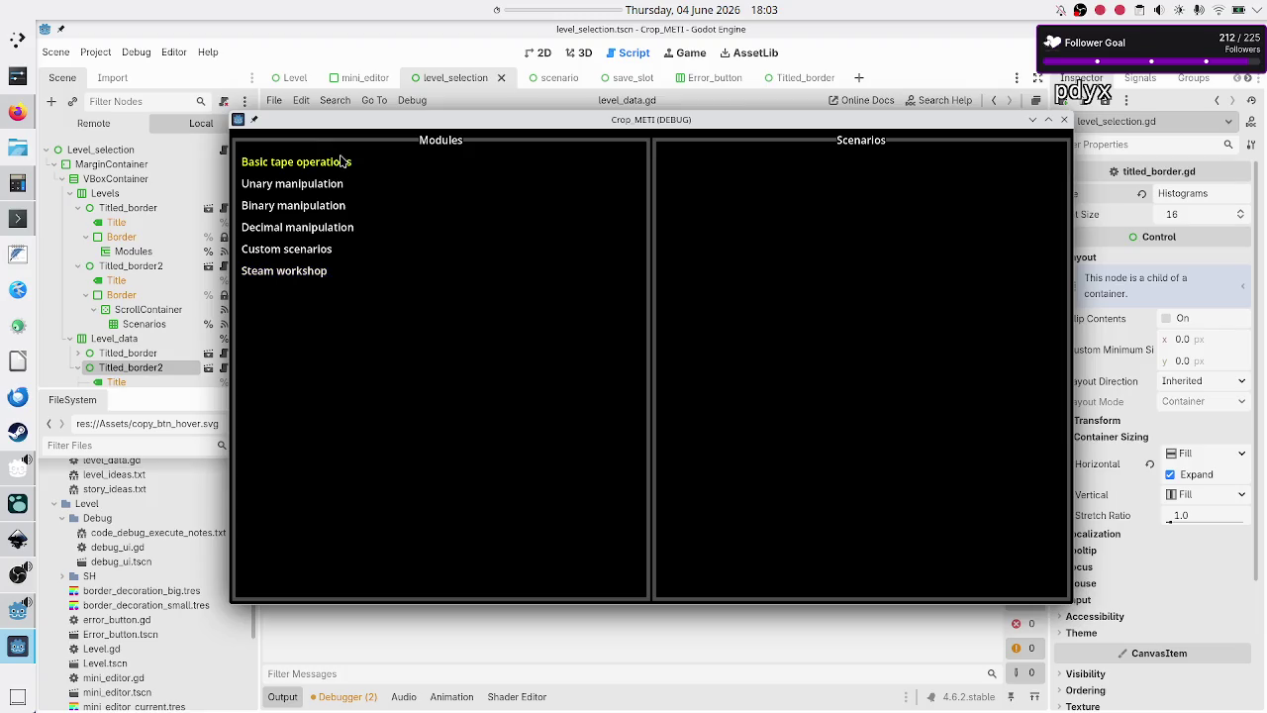
click(344, 161)
click(699, 247)
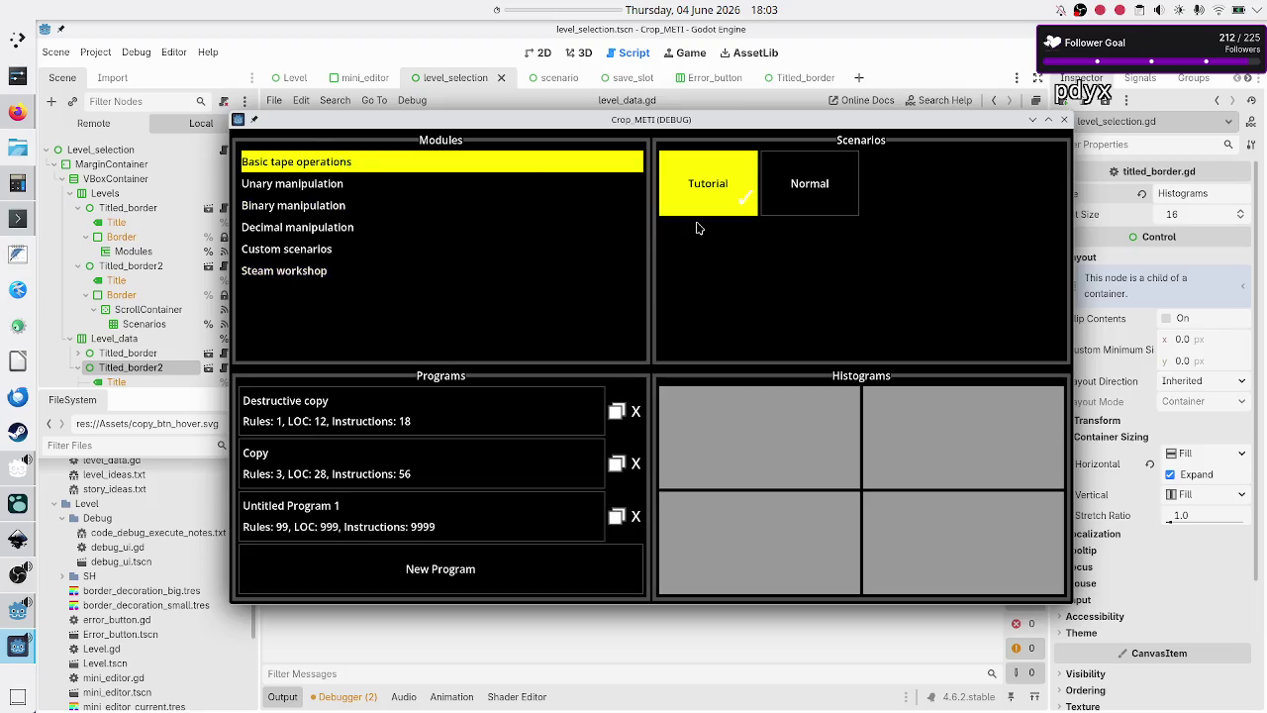
click(809, 194)
click(809, 194)
click(703, 190)
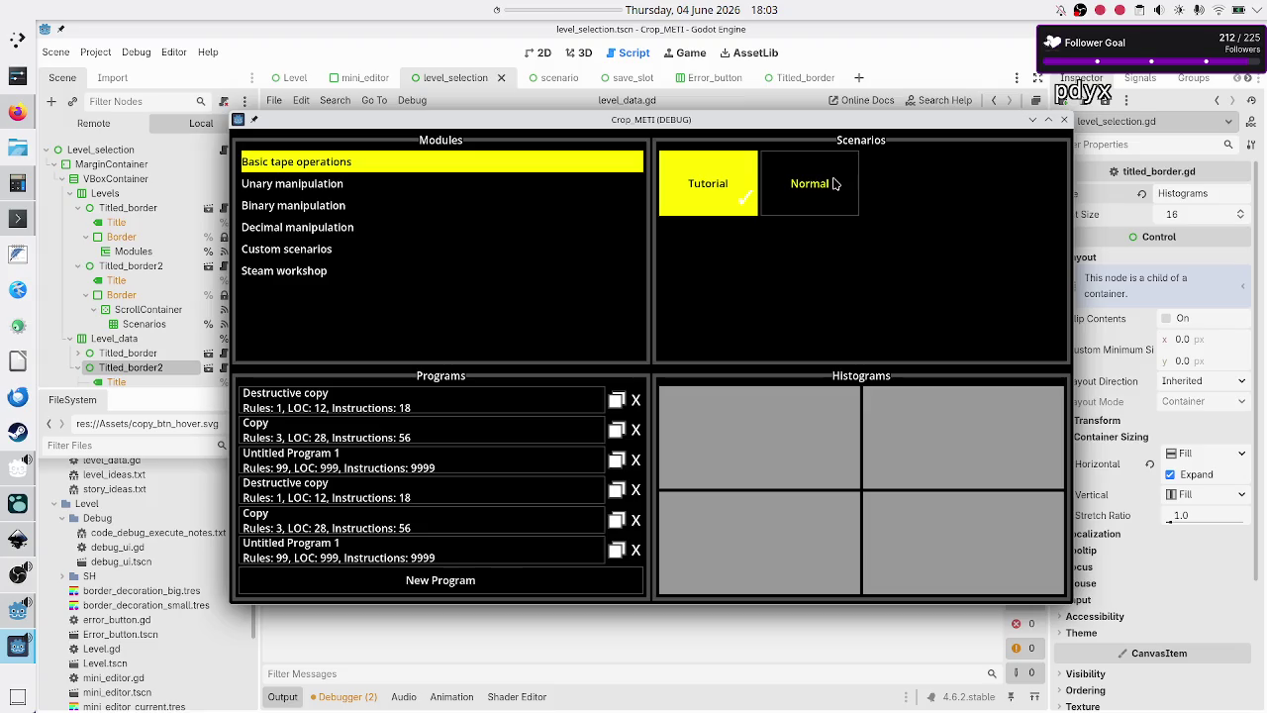
click(1064, 120)
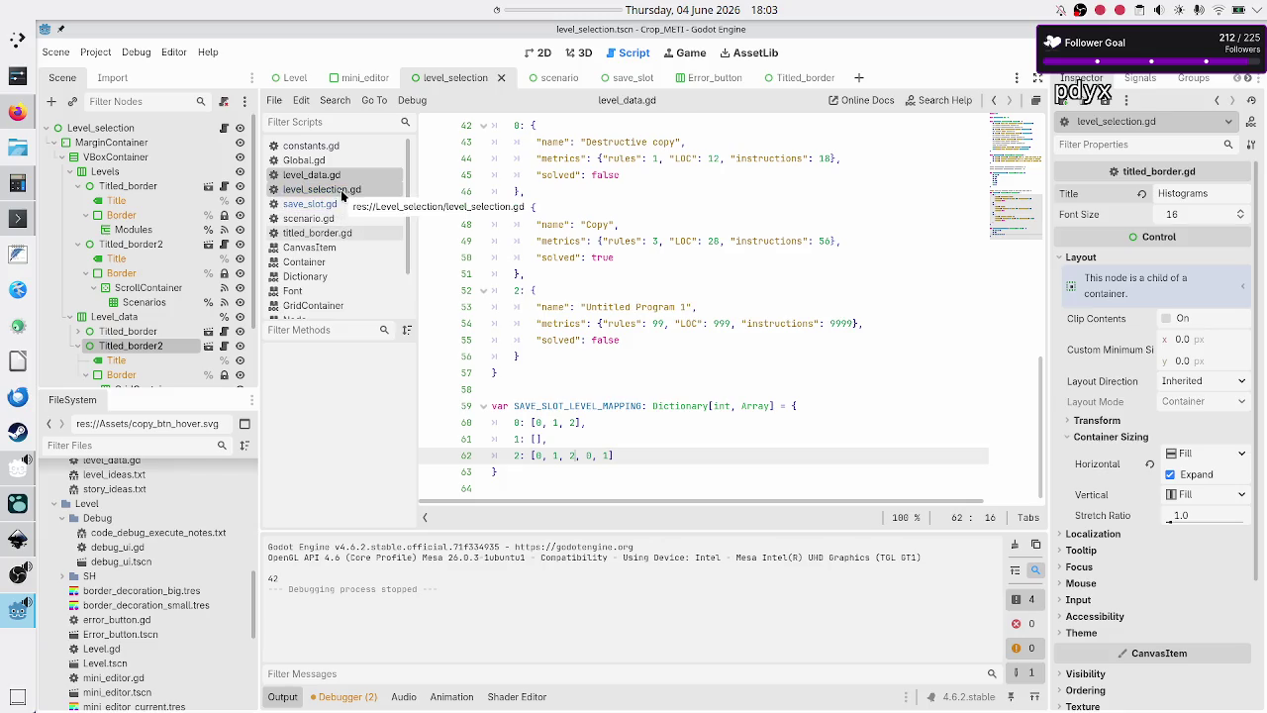
click(342, 193)
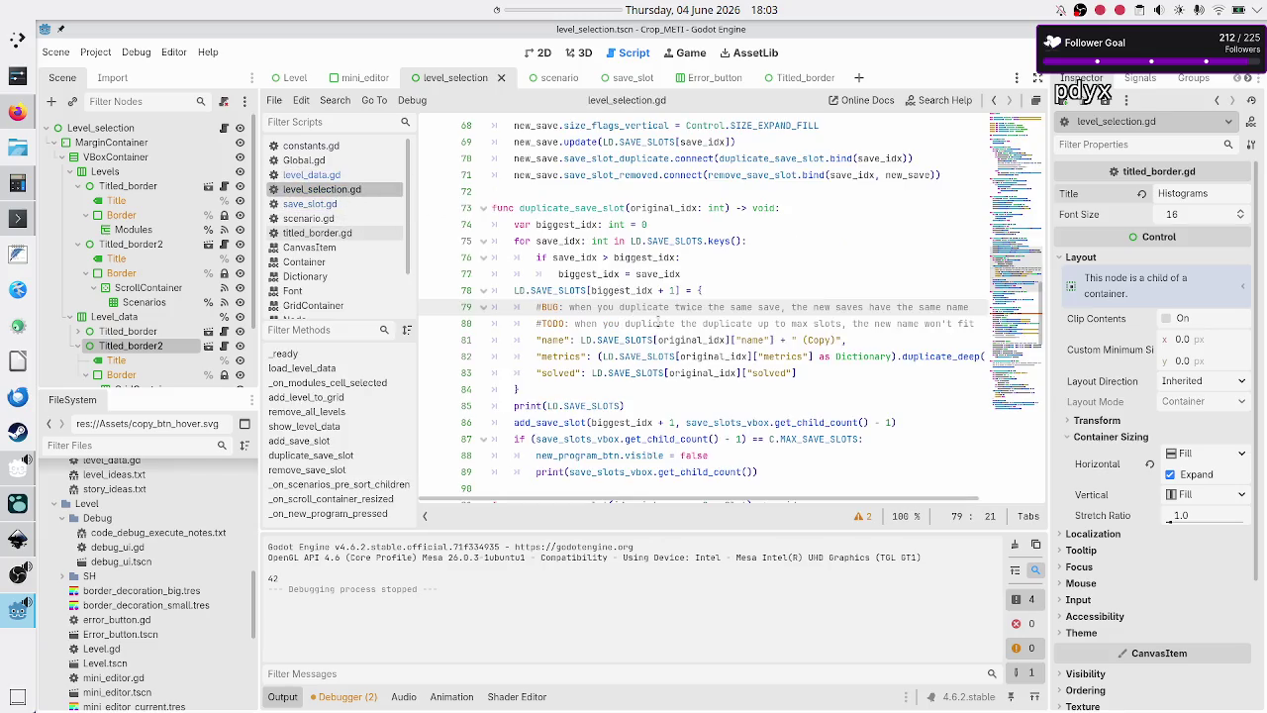
scroll(657, 321, up, 10)
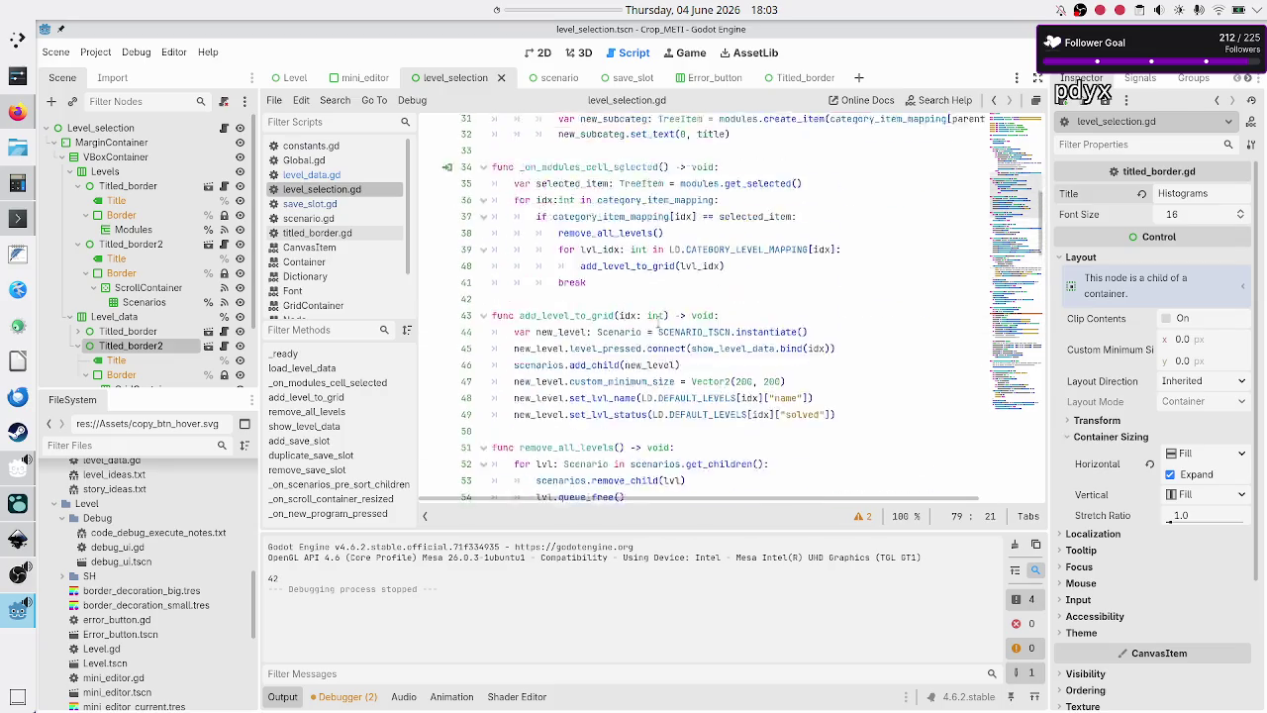
scroll(658, 323, up, 5)
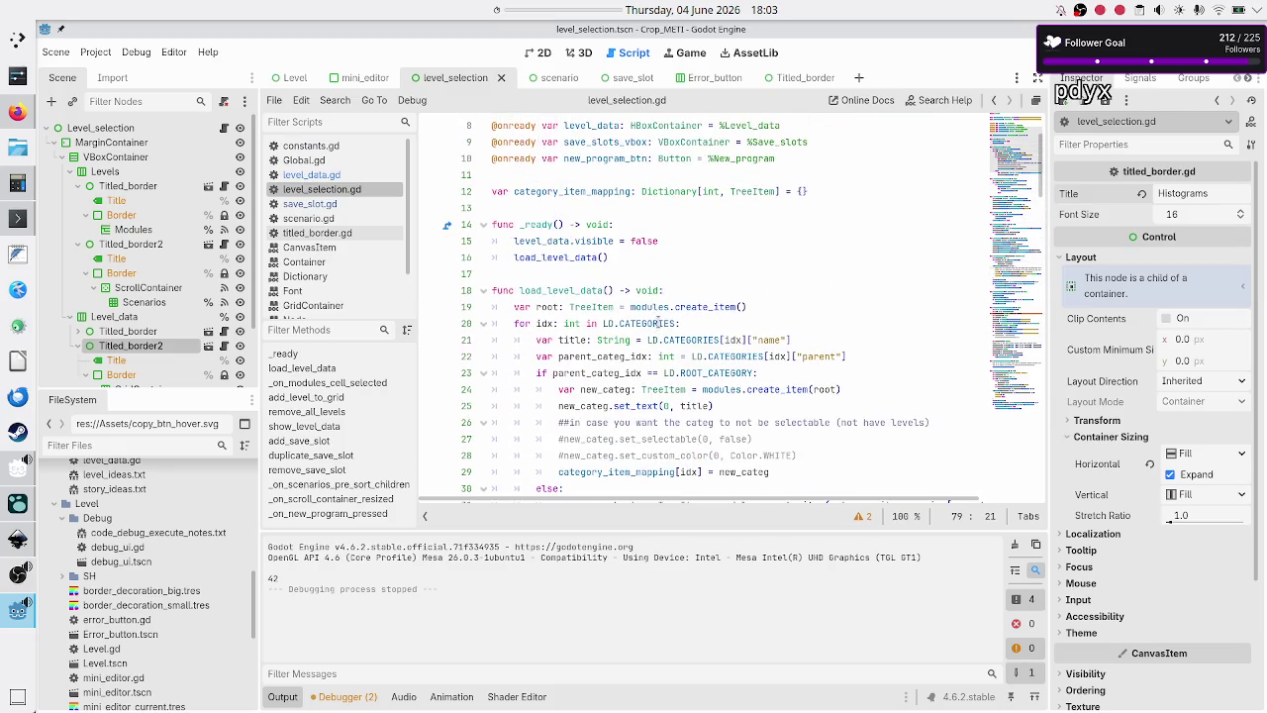
double_click(549, 290)
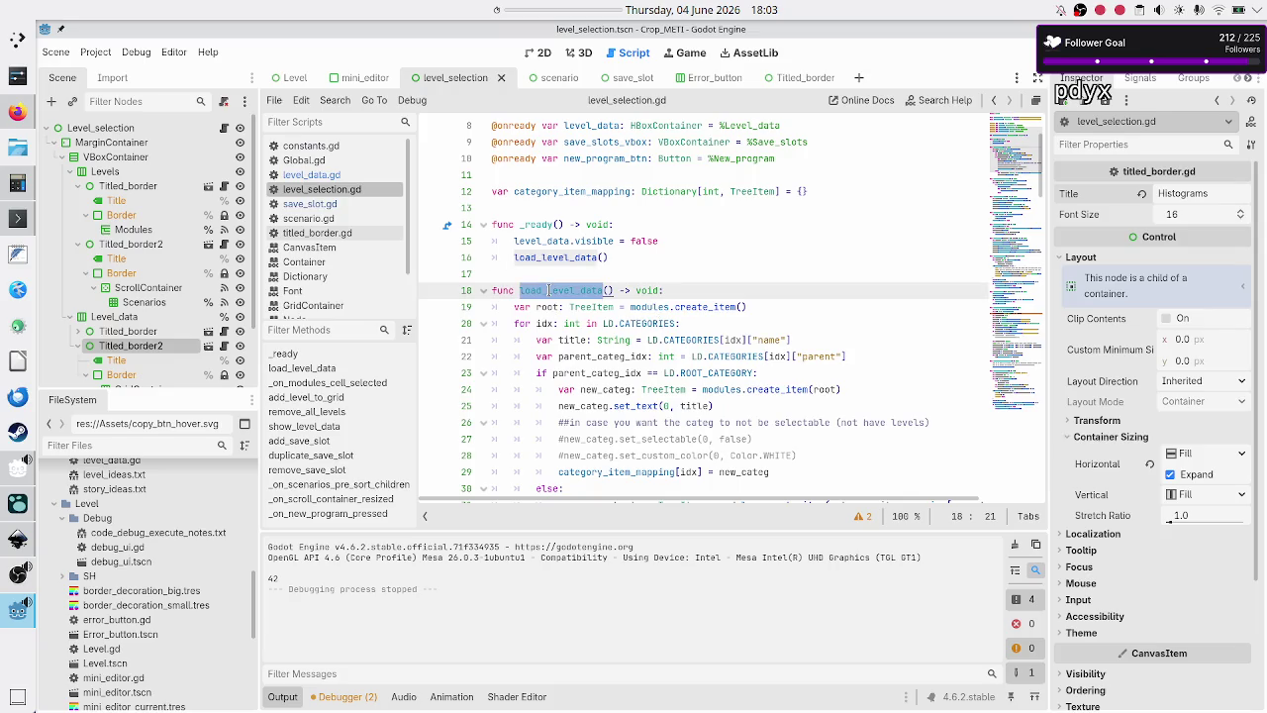
scroll(640, 329, down, 1)
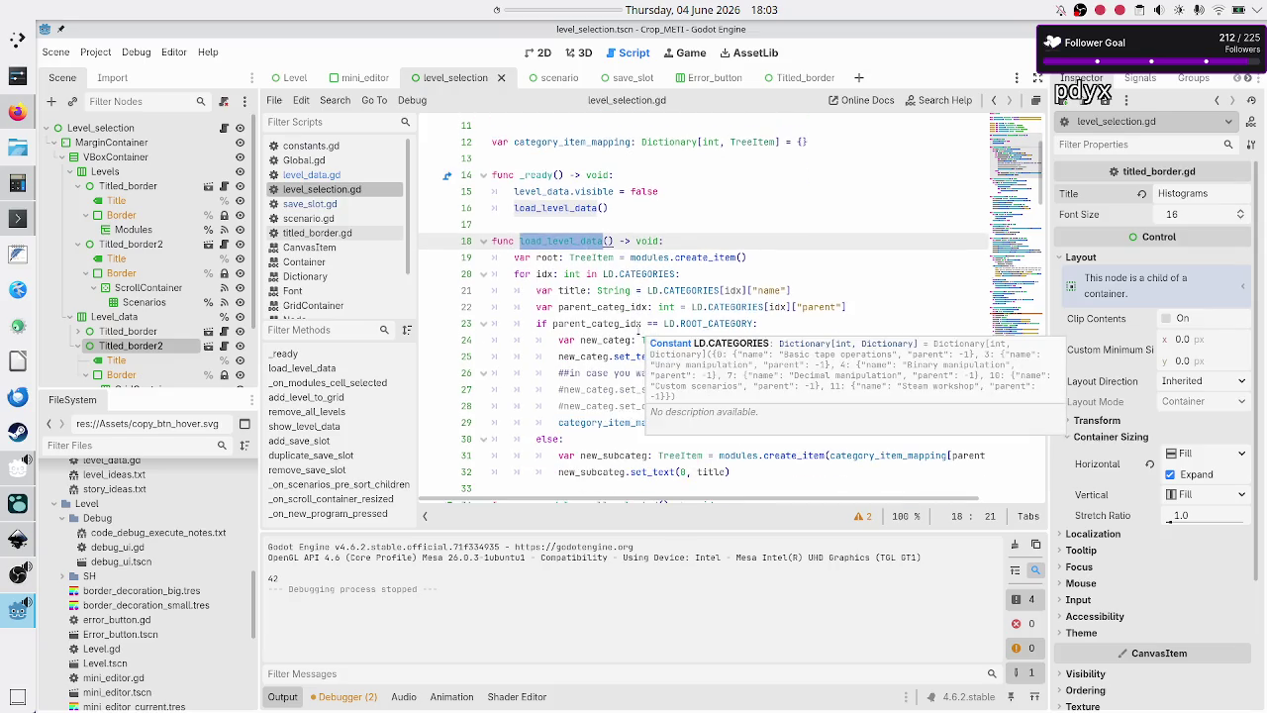
scroll(640, 328, down, 1)
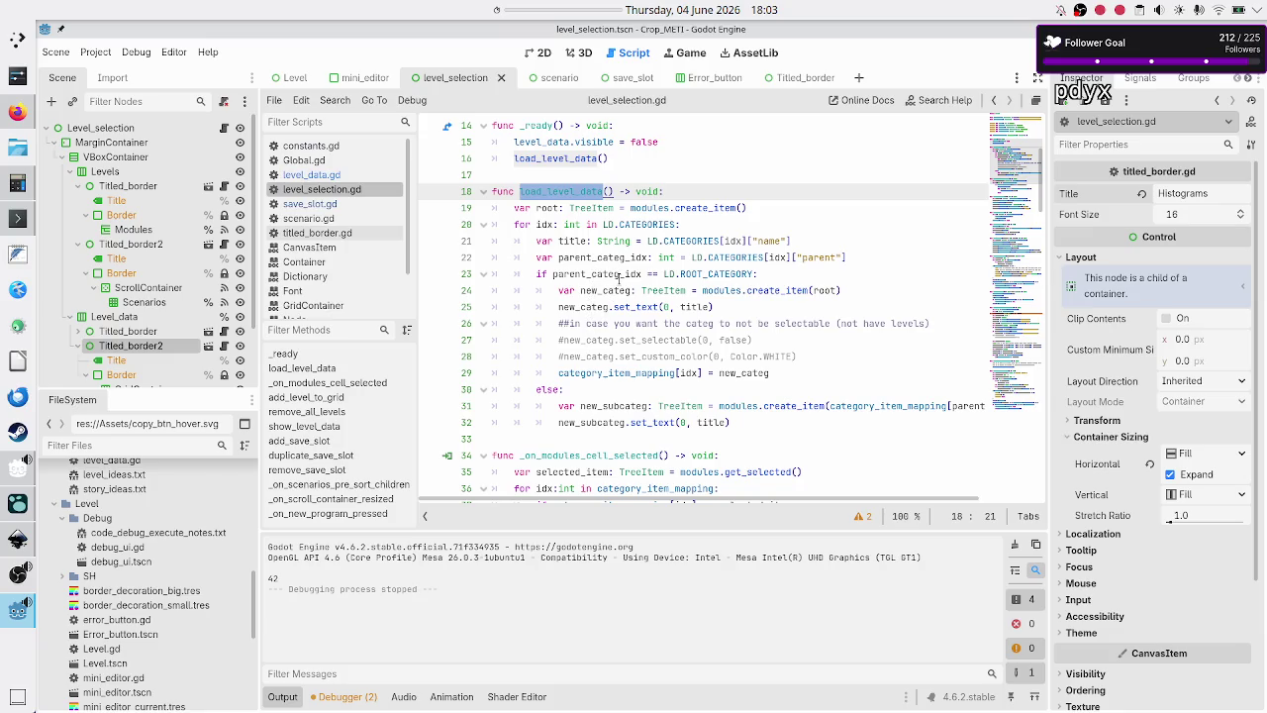
mouse_move(614, 279)
mouse_move(648, 416)
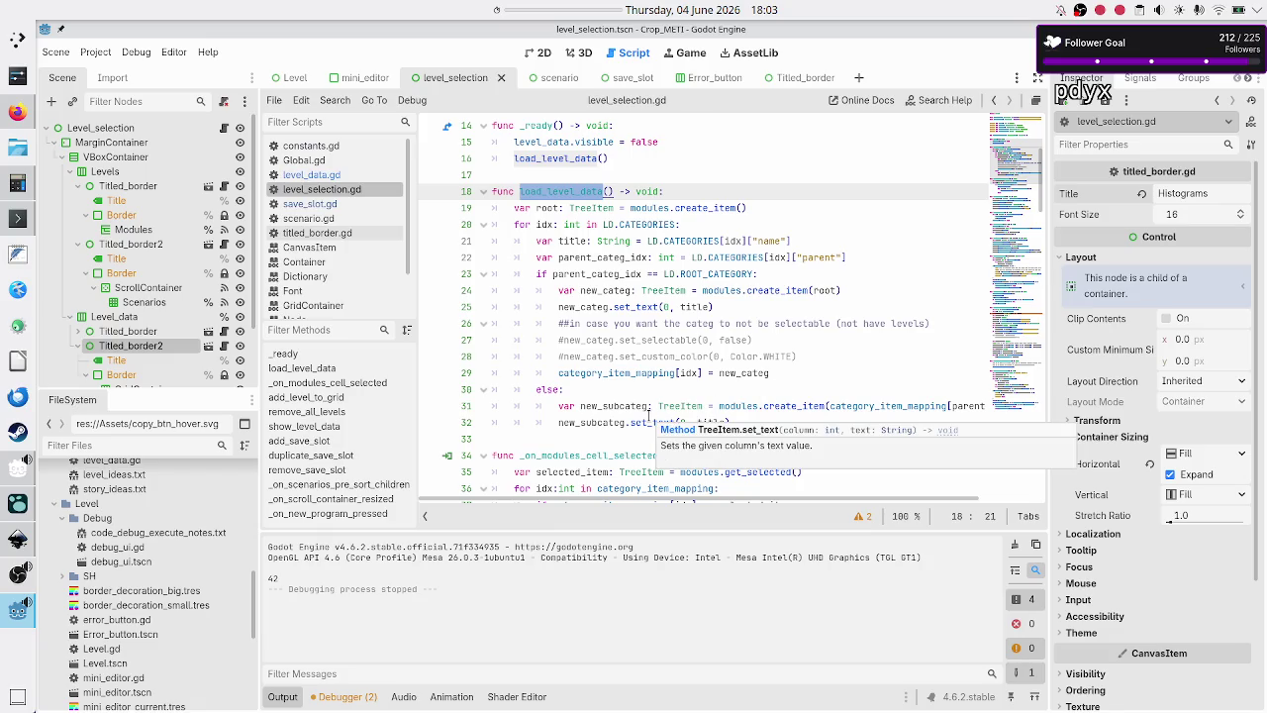
scroll(648, 416, down, 2)
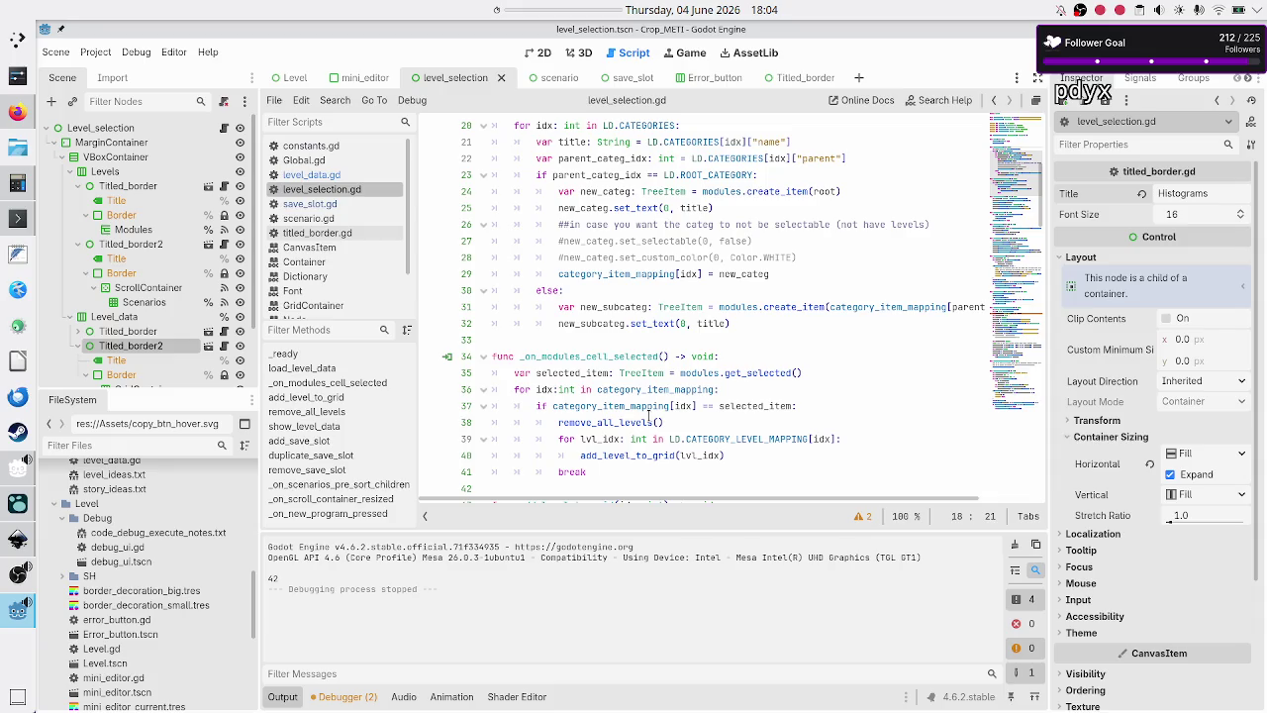
scroll(648, 416, down, 1)
scroll(649, 415, down, 2)
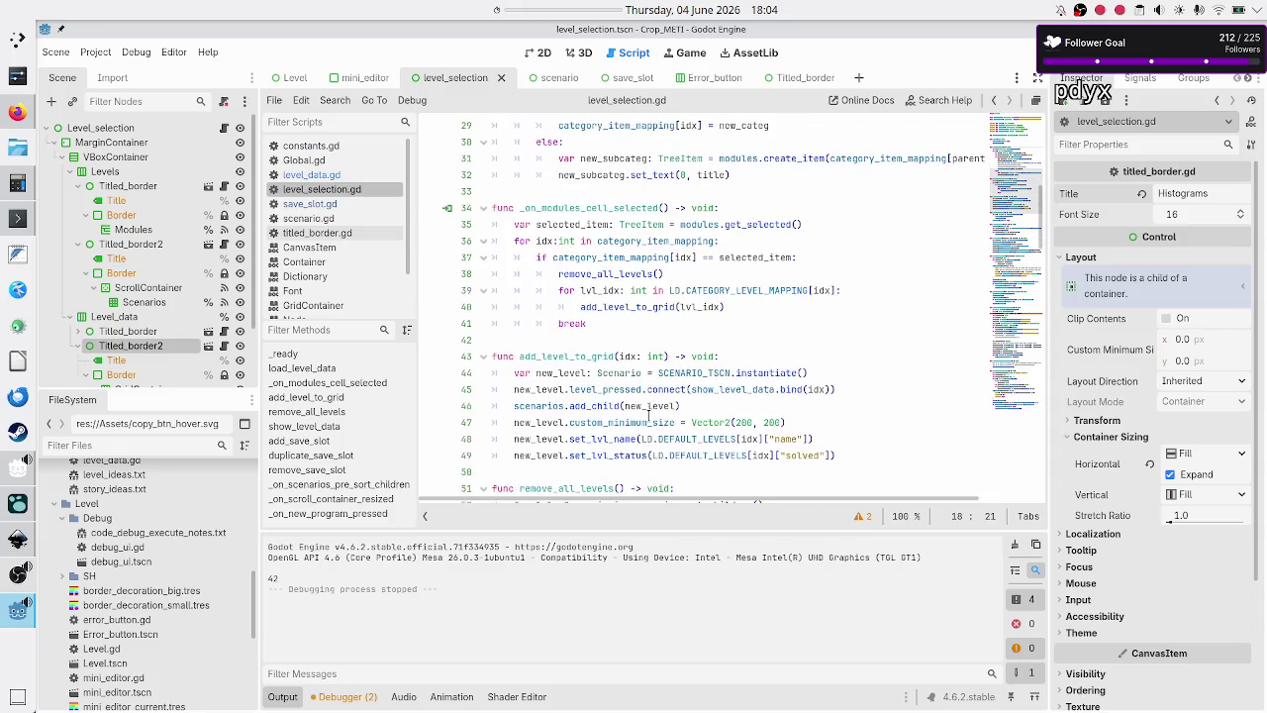
scroll(648, 416, down, 2)
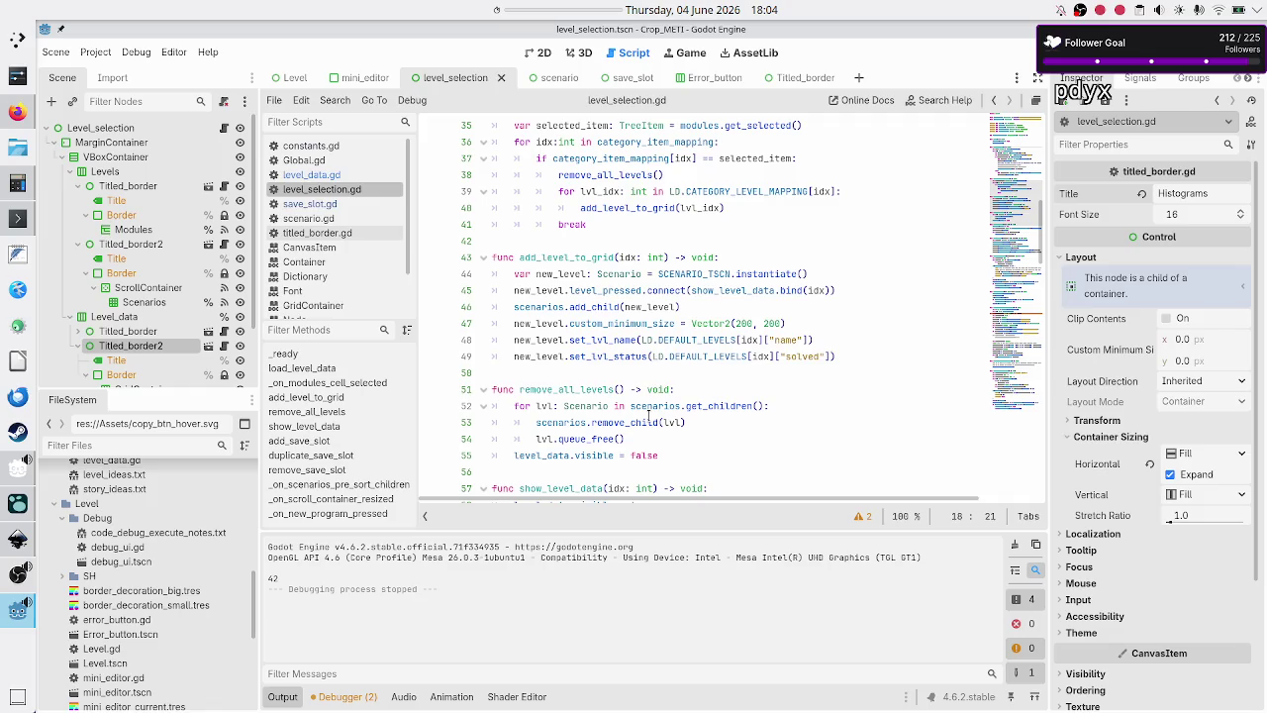
scroll(648, 416, up, 3)
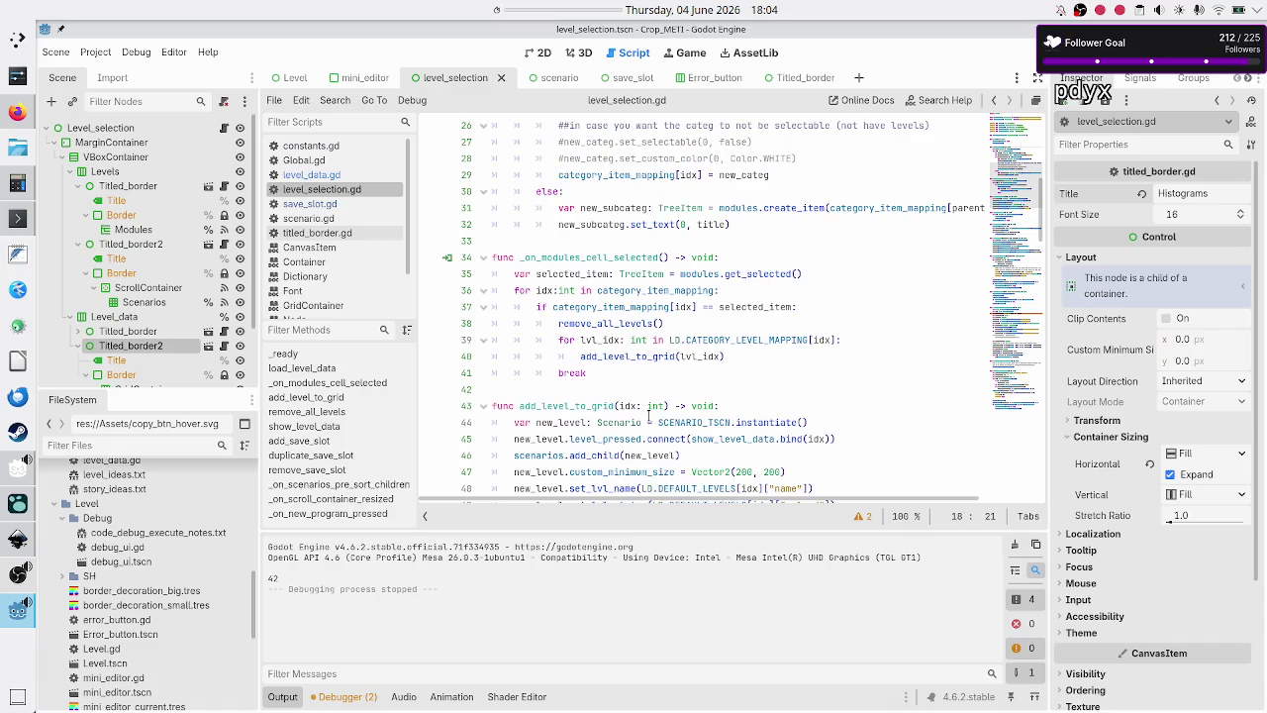
scroll(648, 416, down, 1)
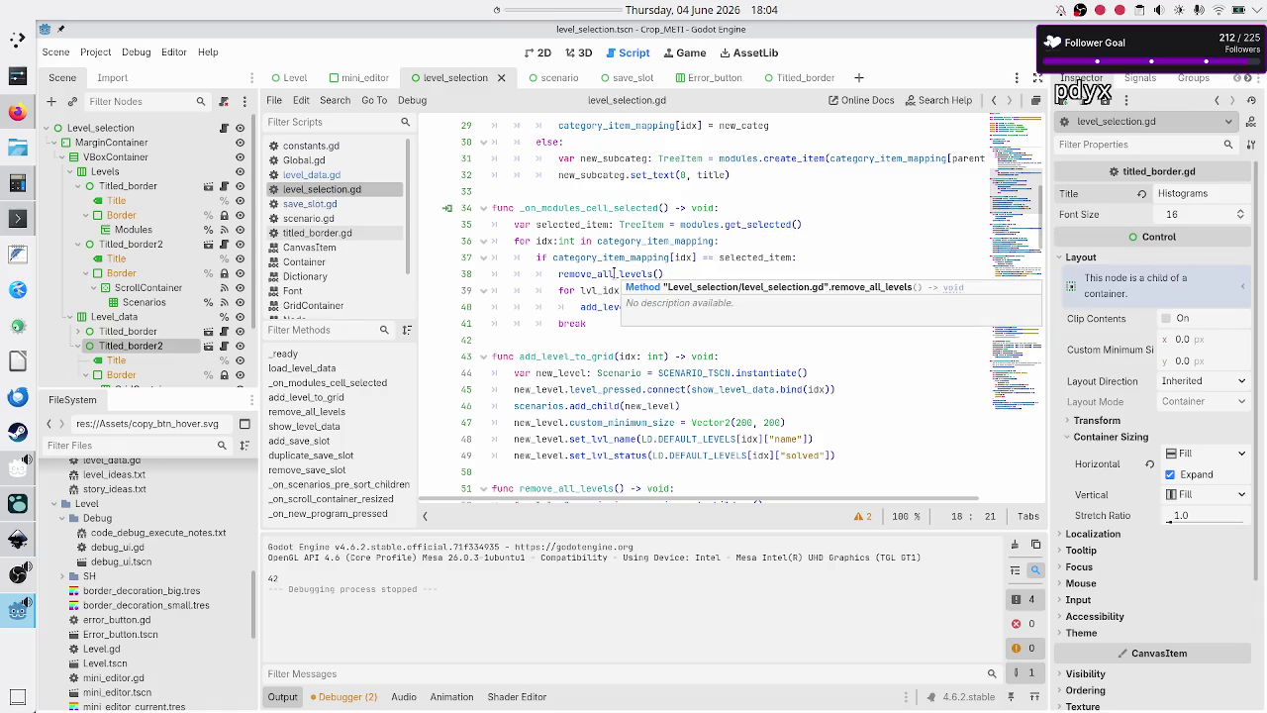
double_click(615, 274)
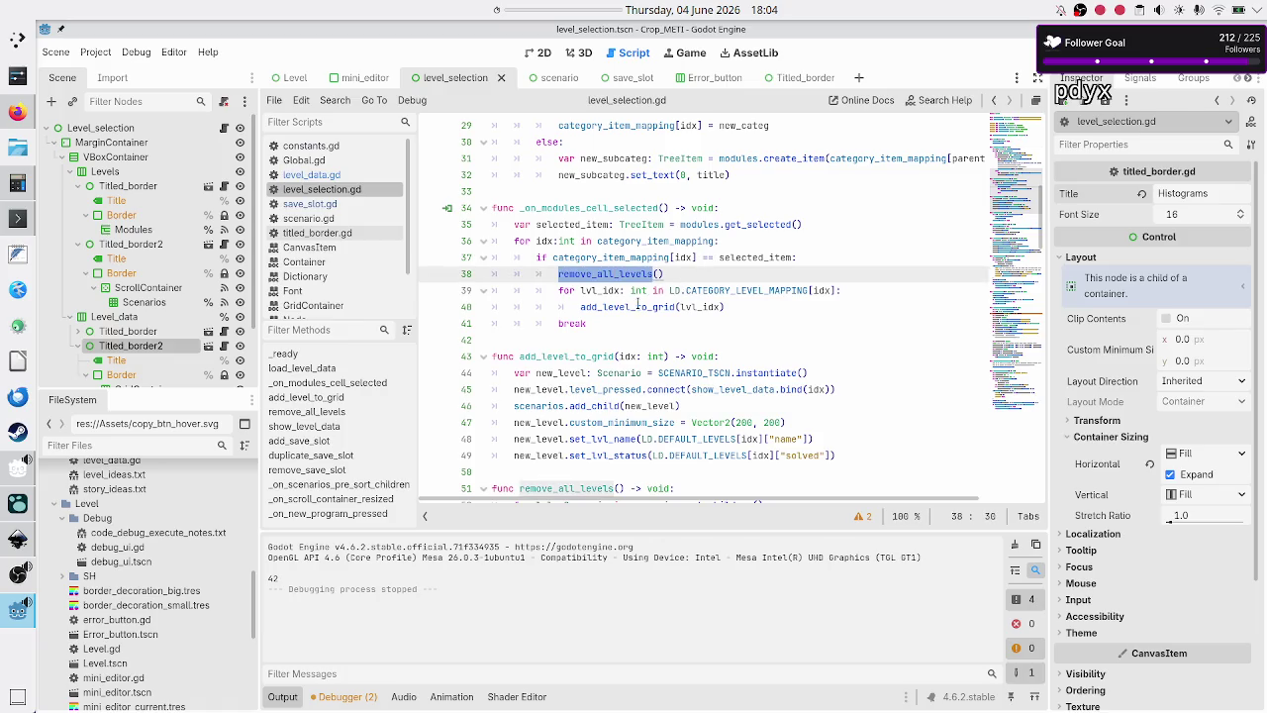
mouse_move(639, 305)
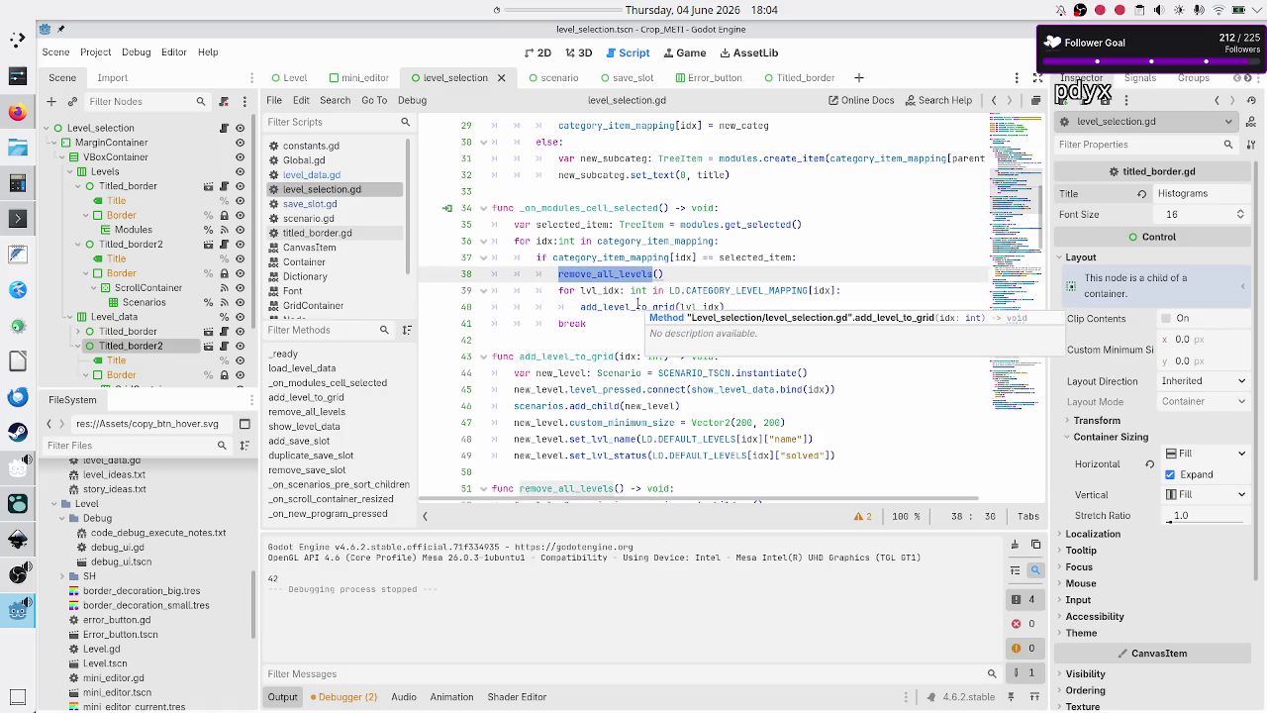
double_click(635, 306)
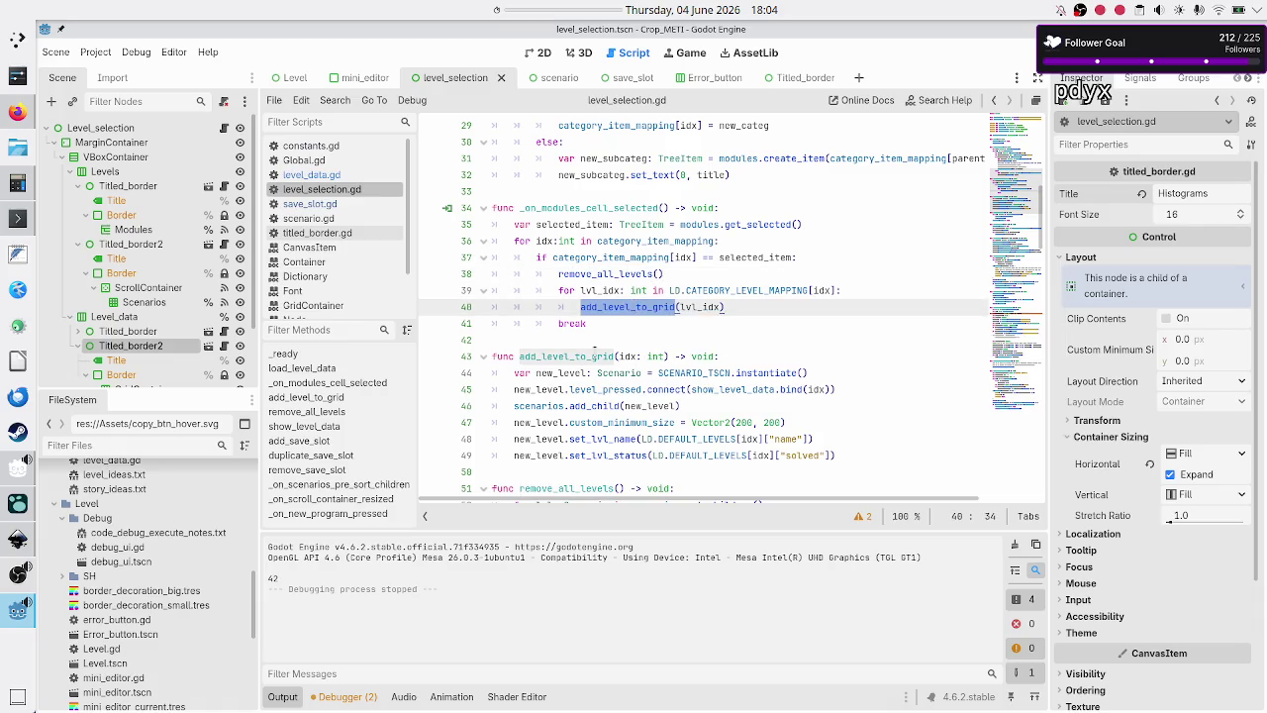
click(595, 354)
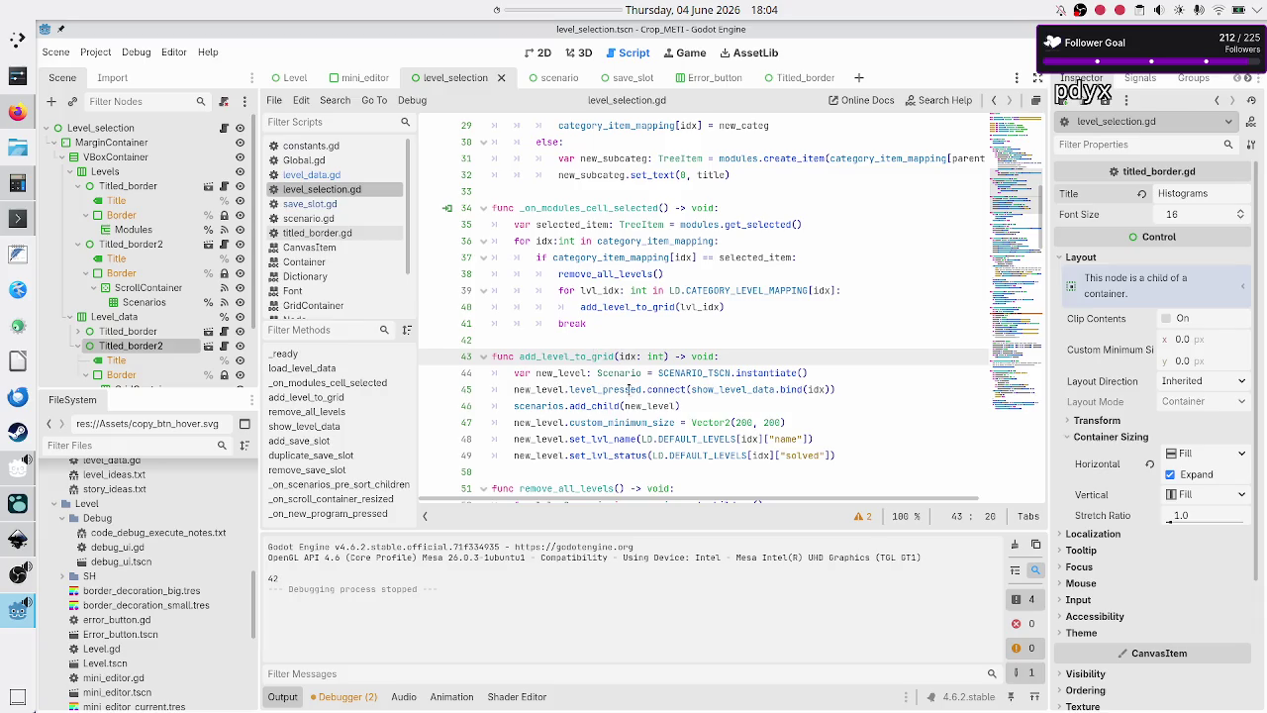
mouse_move(647, 389)
double_click(627, 389)
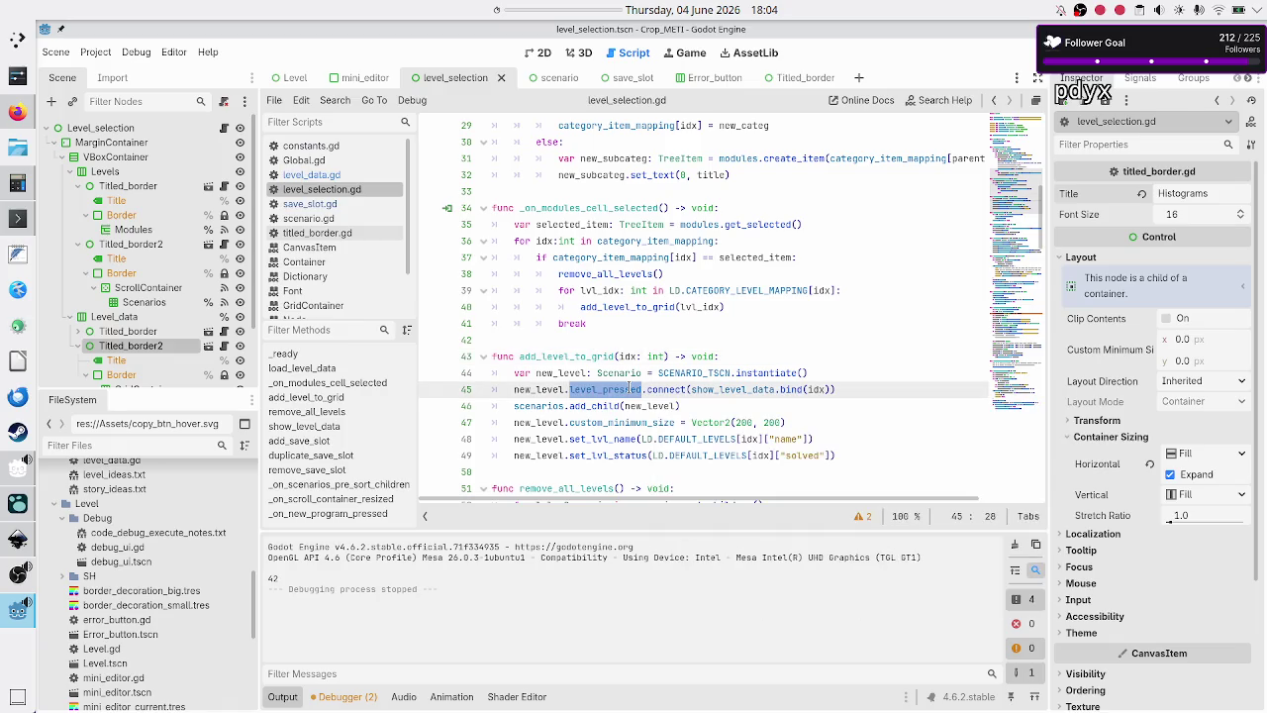
double_click(727, 389)
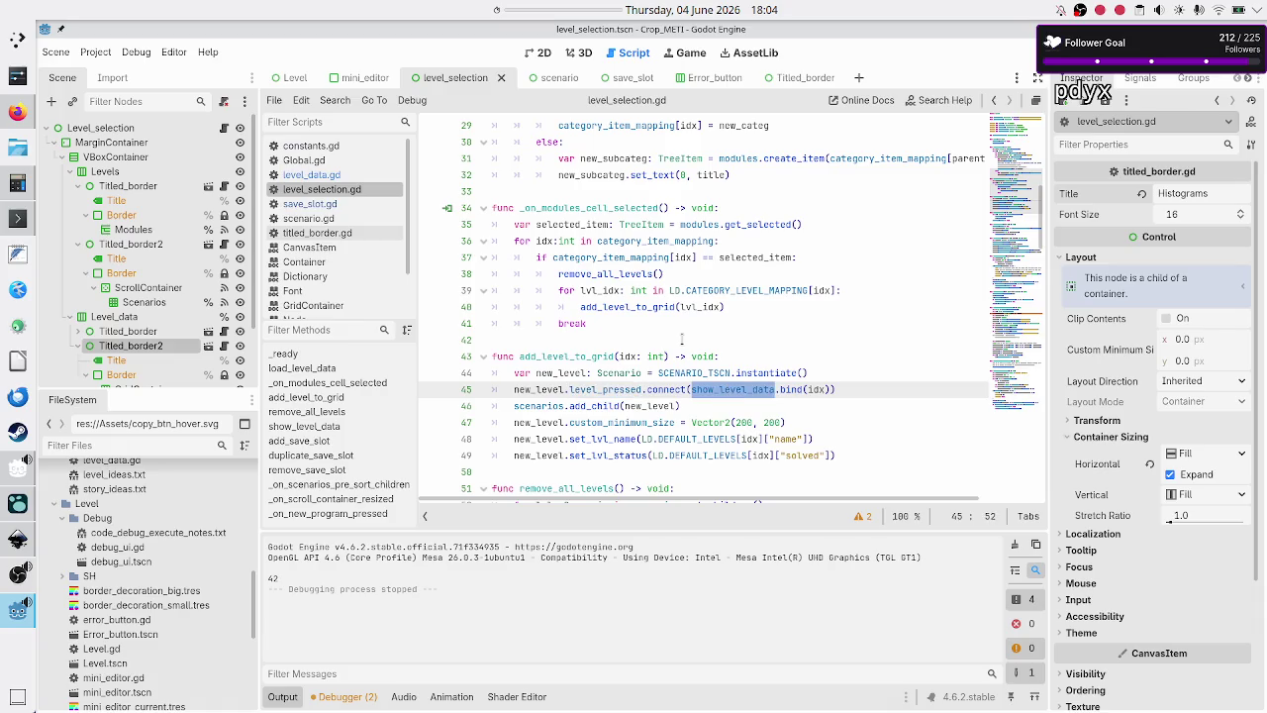
scroll(681, 339, down, 6)
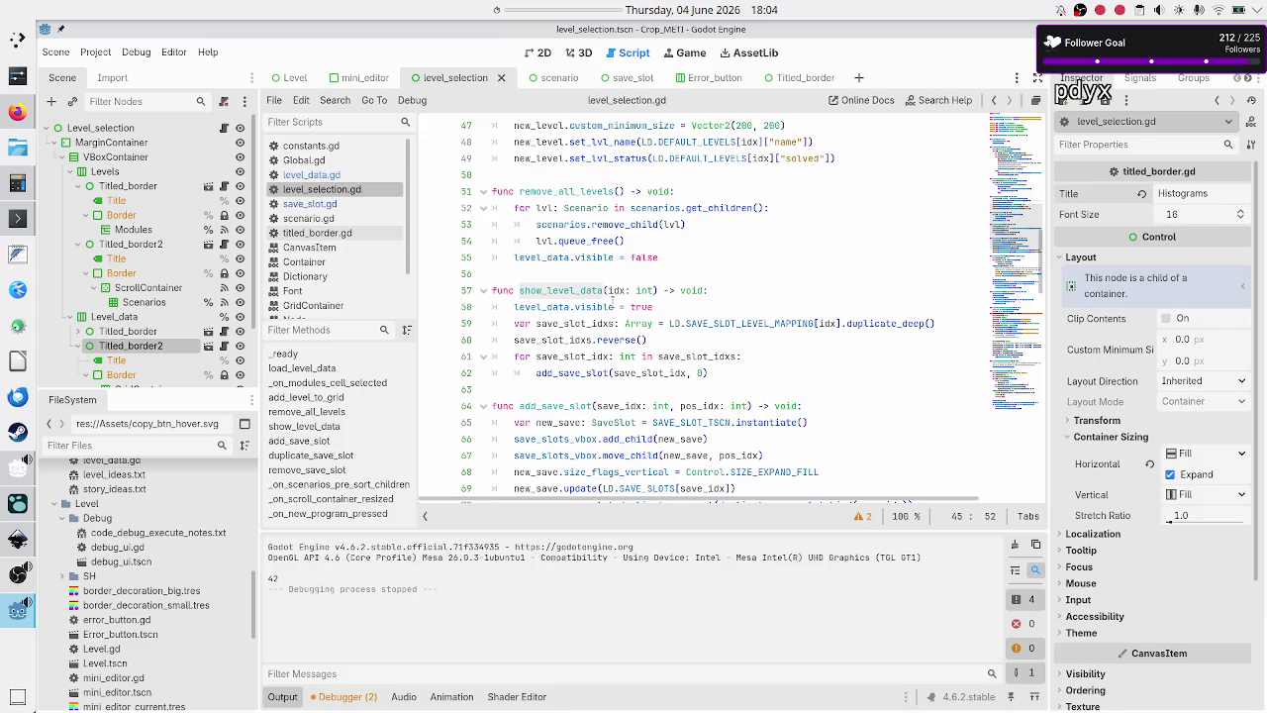
mouse_move(591, 312)
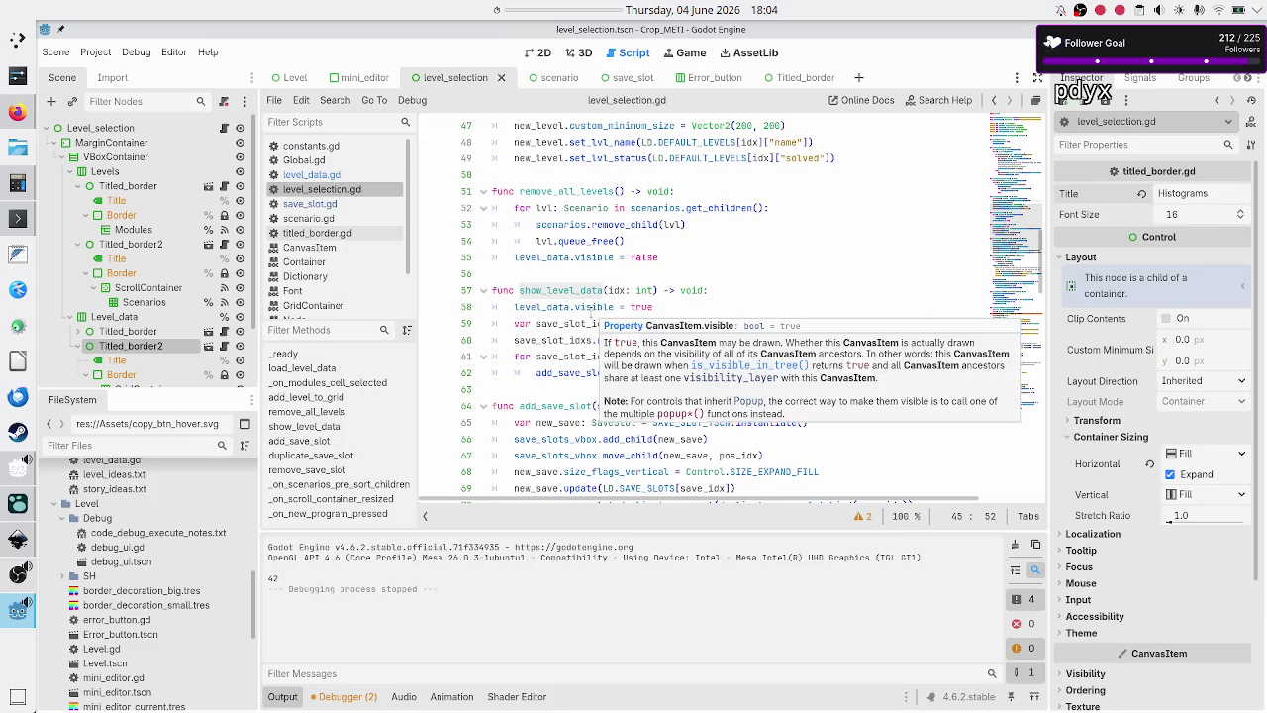
double_click(587, 324)
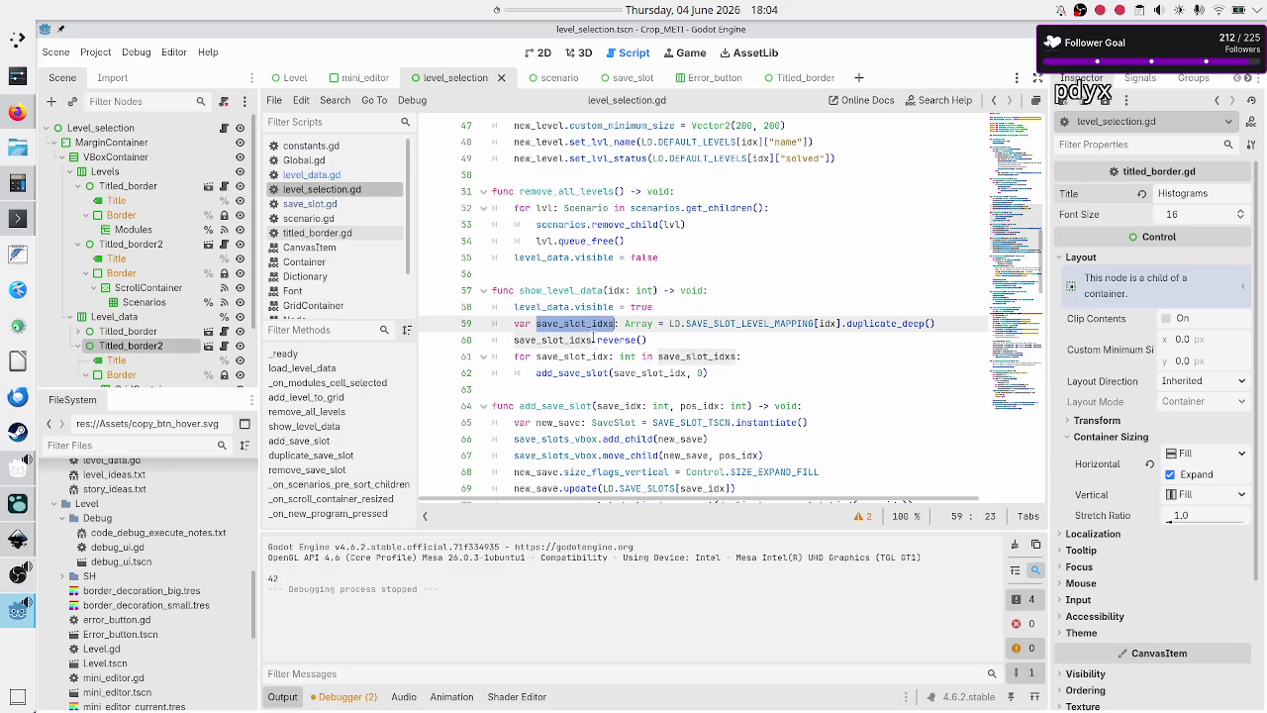
click(569, 340)
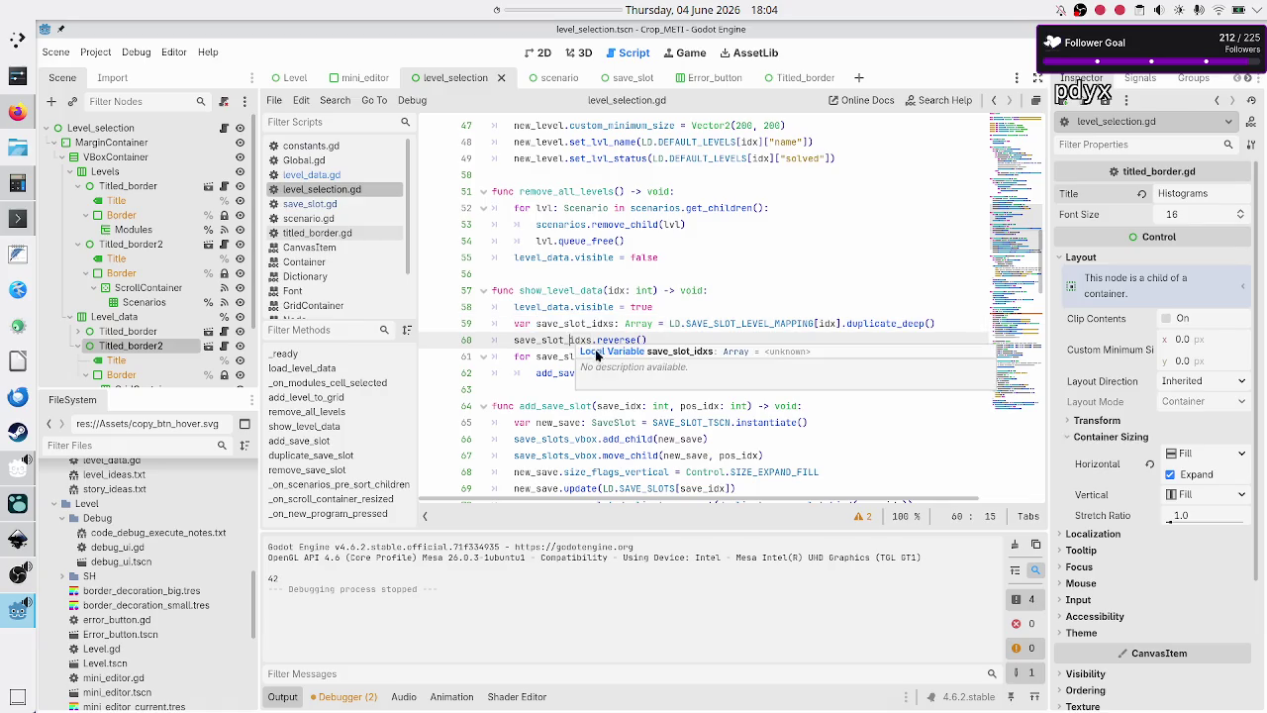
click(556, 373)
mouse_move(557, 371)
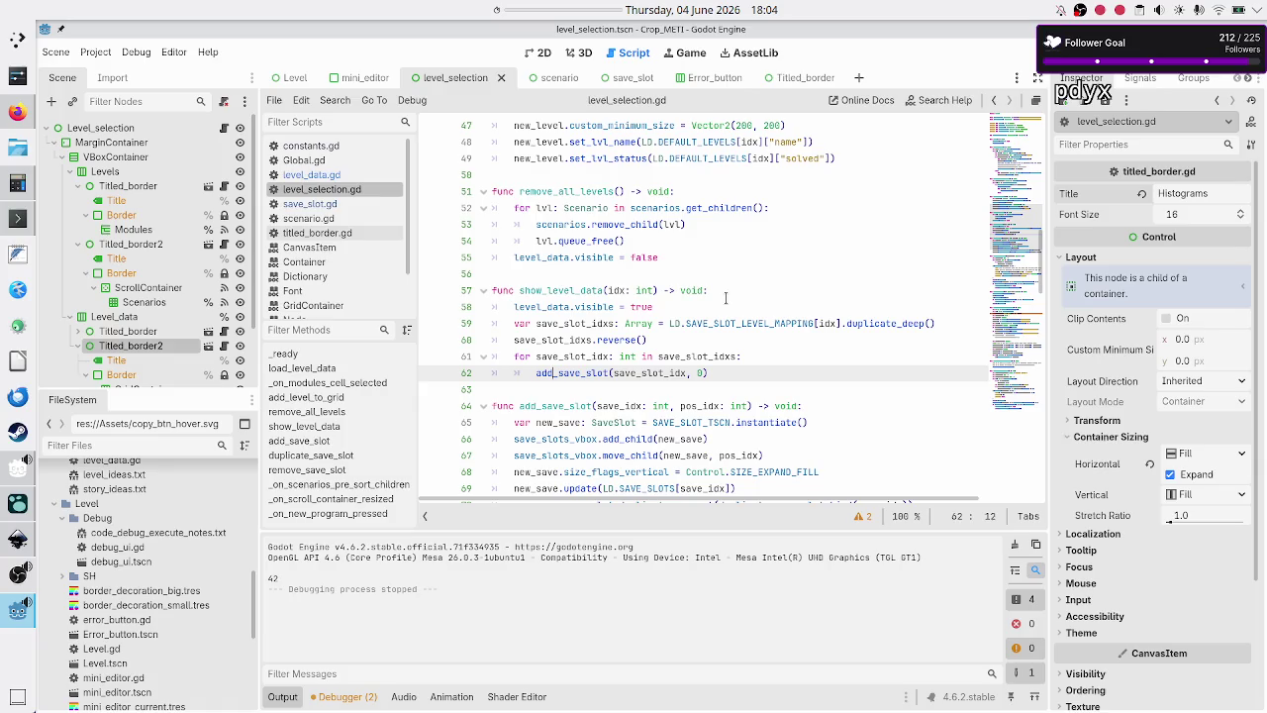
click(726, 292)
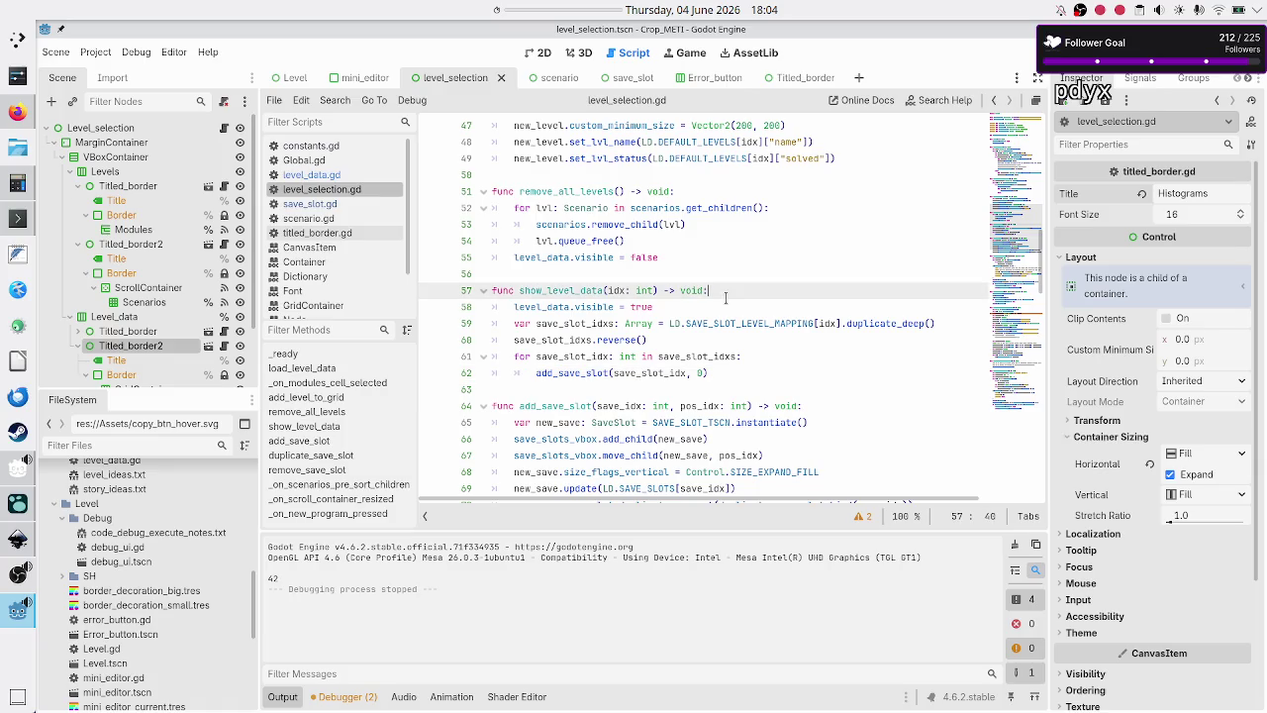
- Add a new line 58 in show_level_data and autocomplete save_slots_vbox
key(Return)
text(save_)
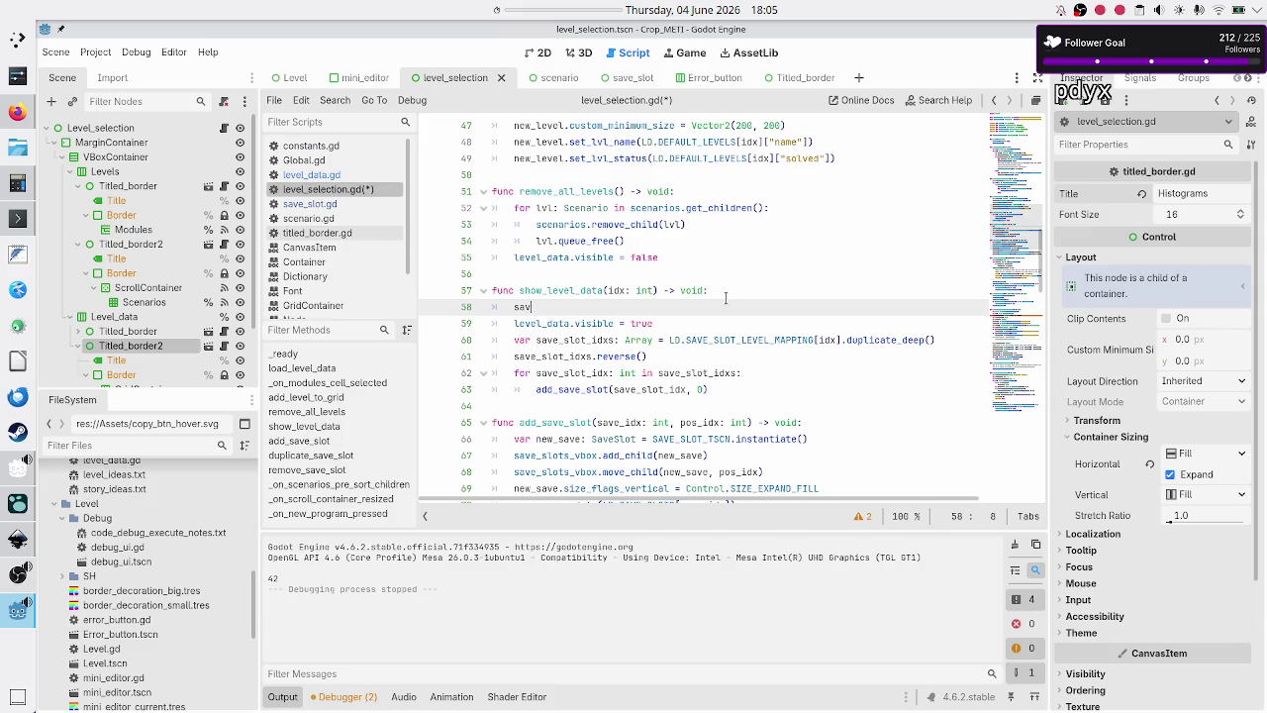
key(Return)
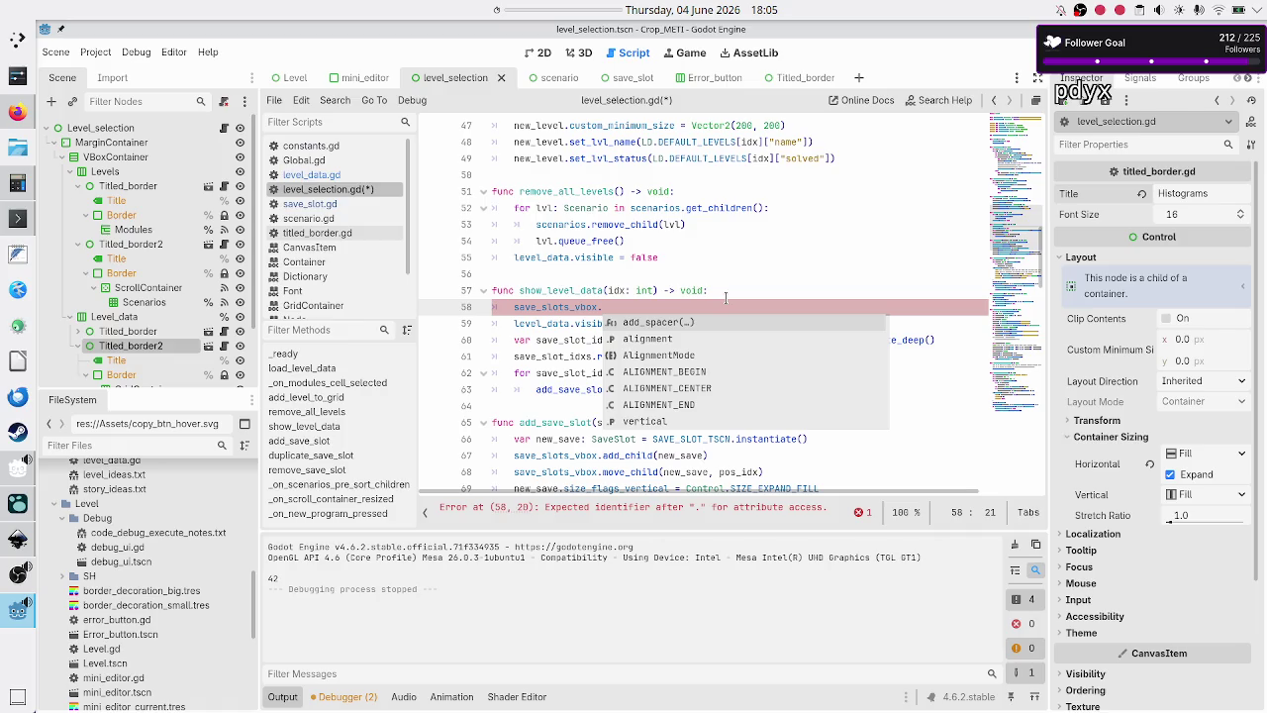
- Rewrite line 58 as the loop header 'for save_slot: SaveSlot in'
text(re)
key(BackSpace)
key(BackSpace)
key(BackSpace)
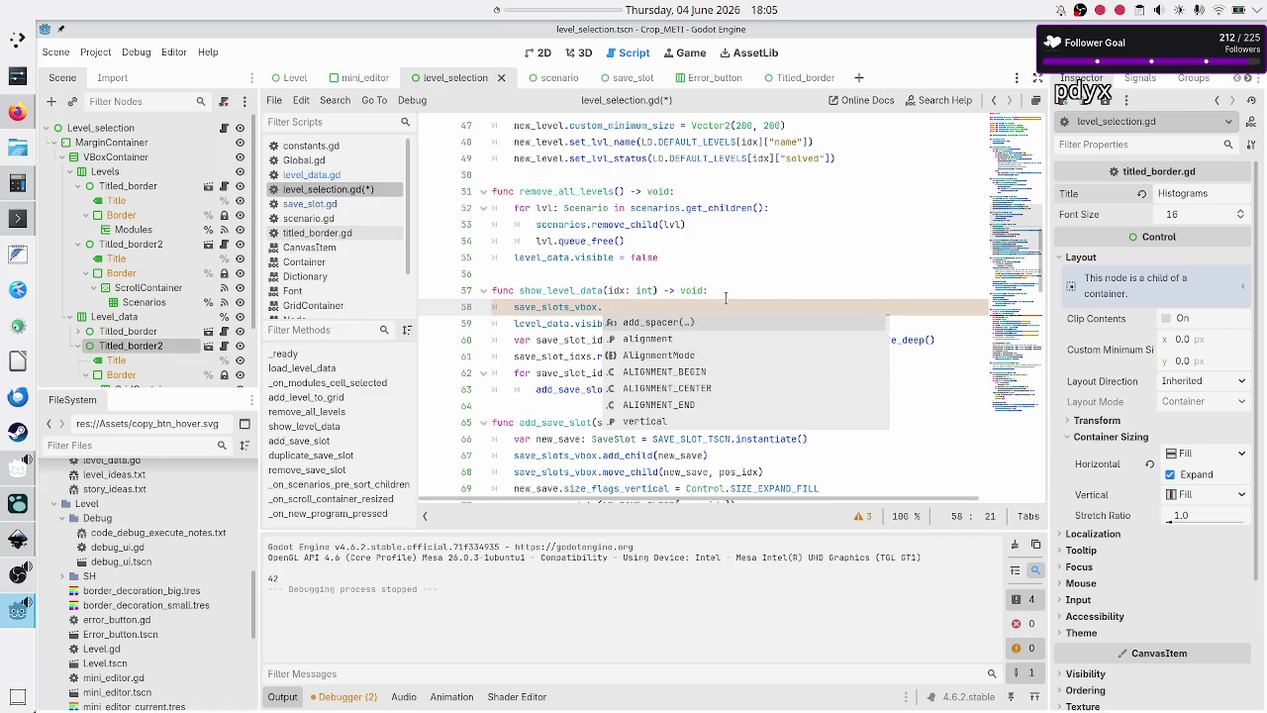
text(for save_)
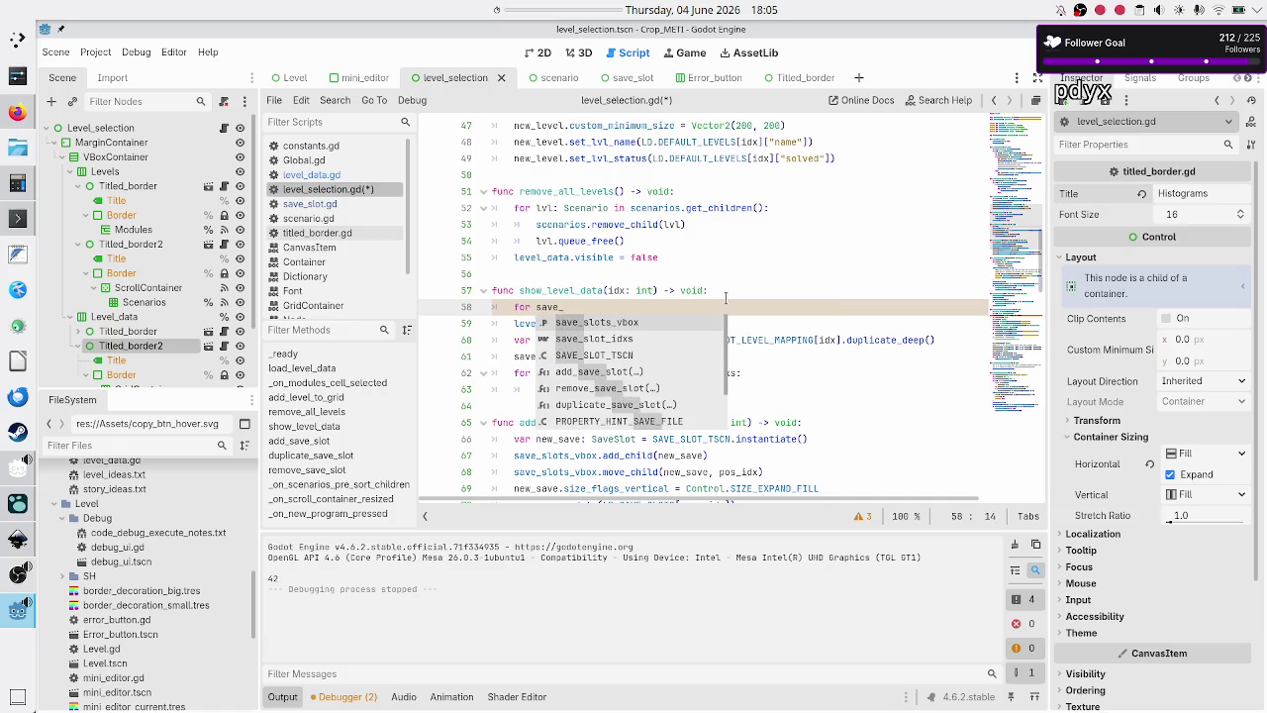
text(slot:)
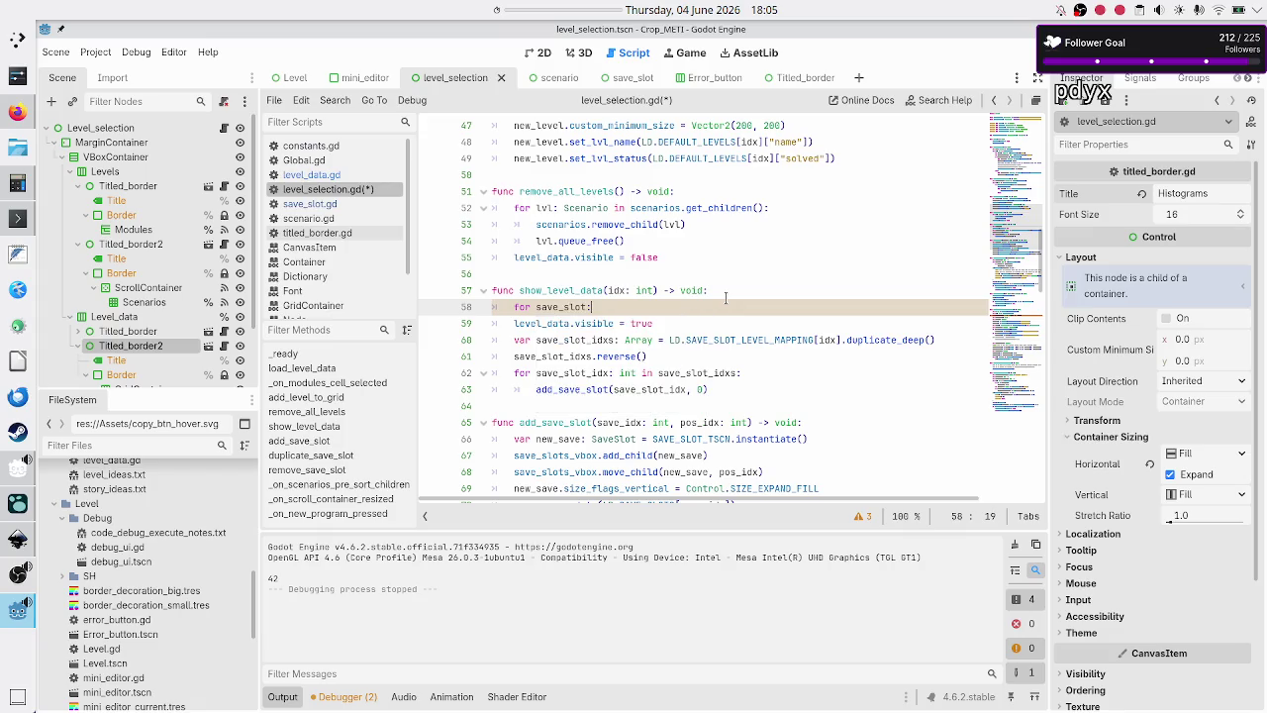
text( Save)
key(Return)
text(in)
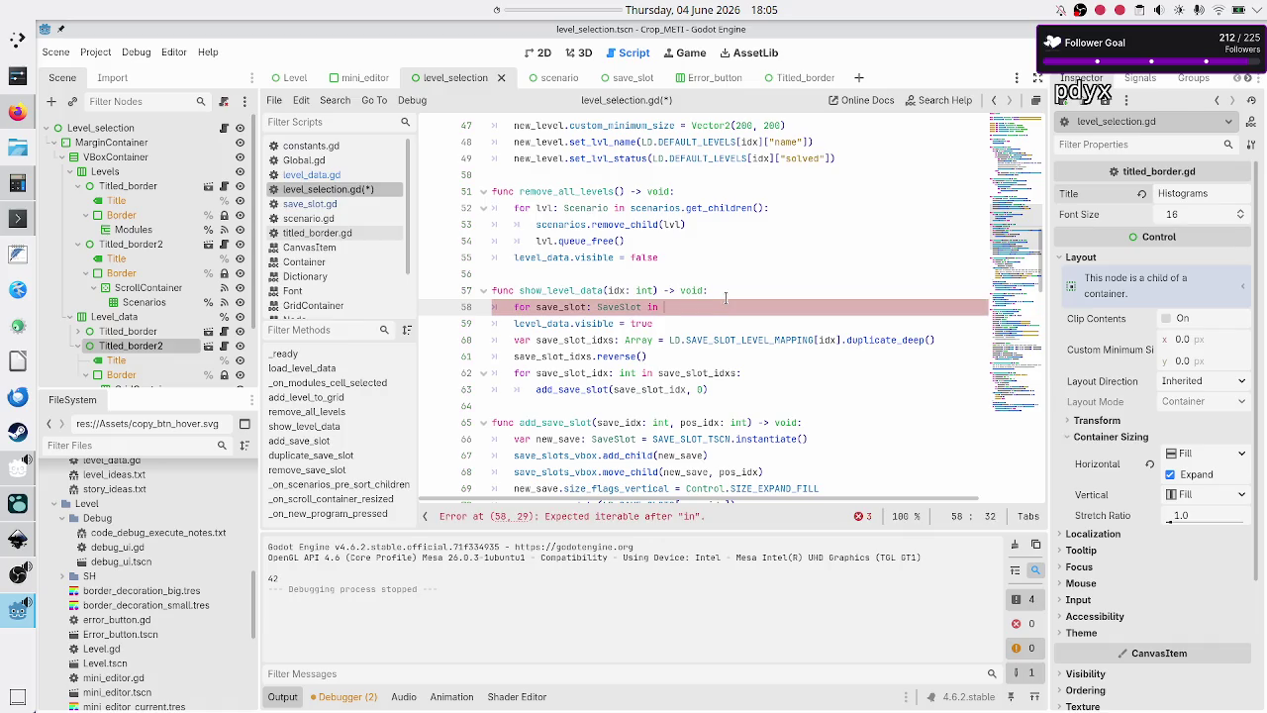
- Check Save_slots under Titled_border, then append save_slots_vbox as the loop target and start erasing it
click(701, 289)
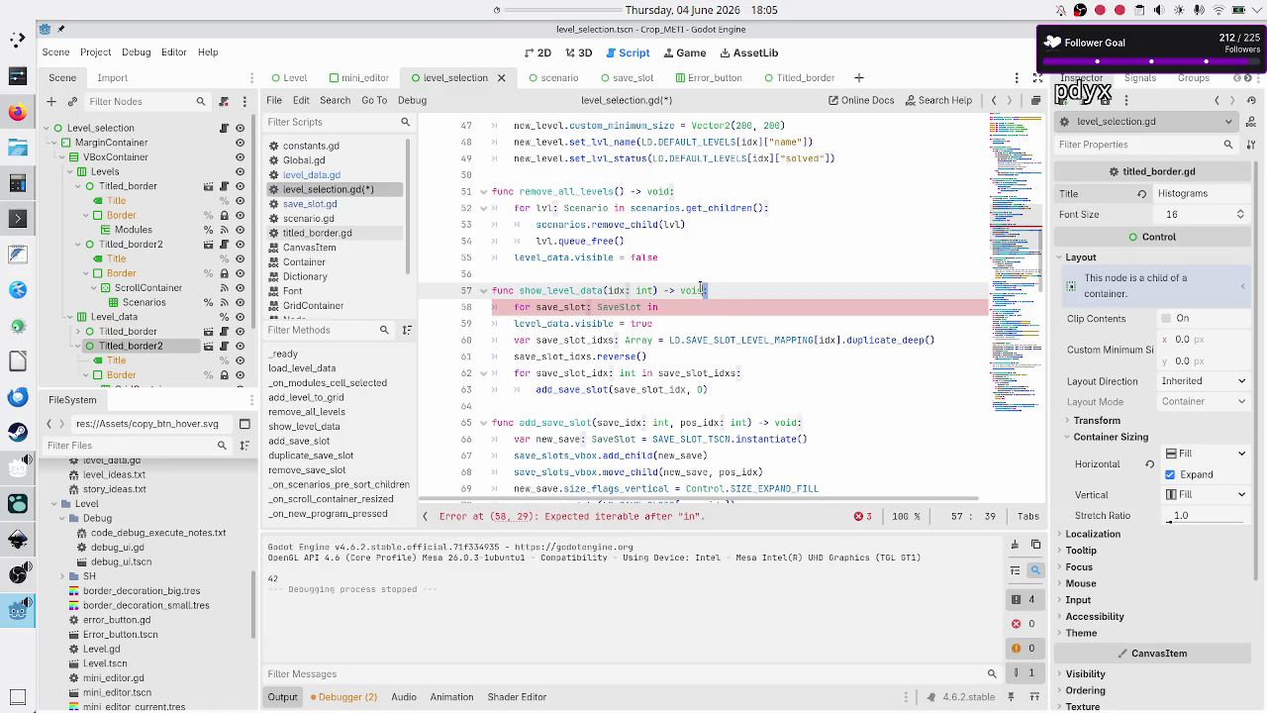
scroll(93, 345, down, 3)
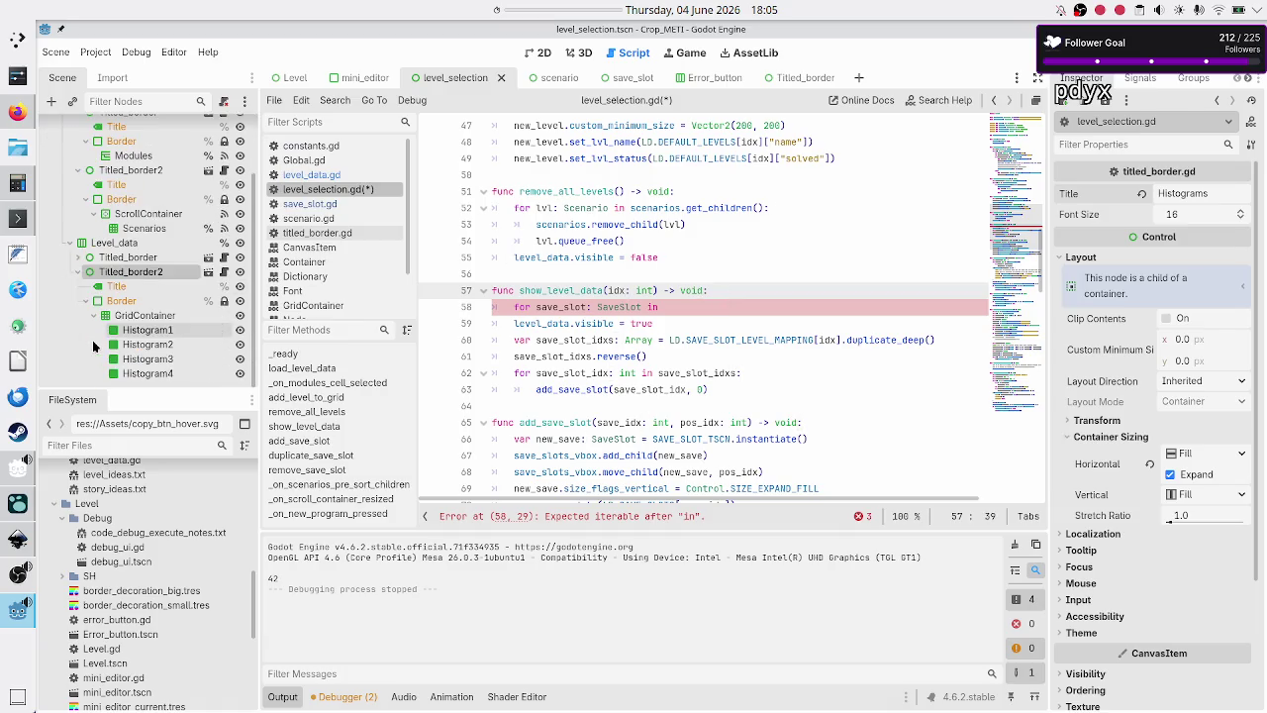
click(80, 259)
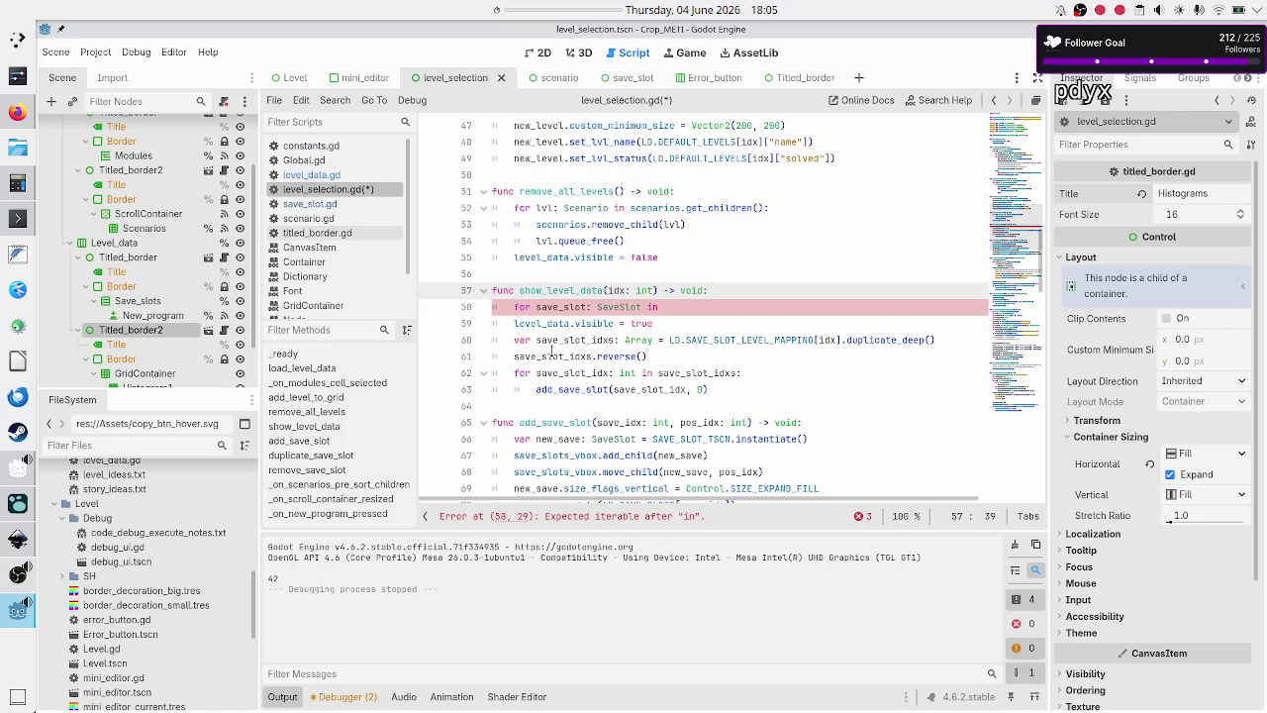
click(715, 307)
text(save)
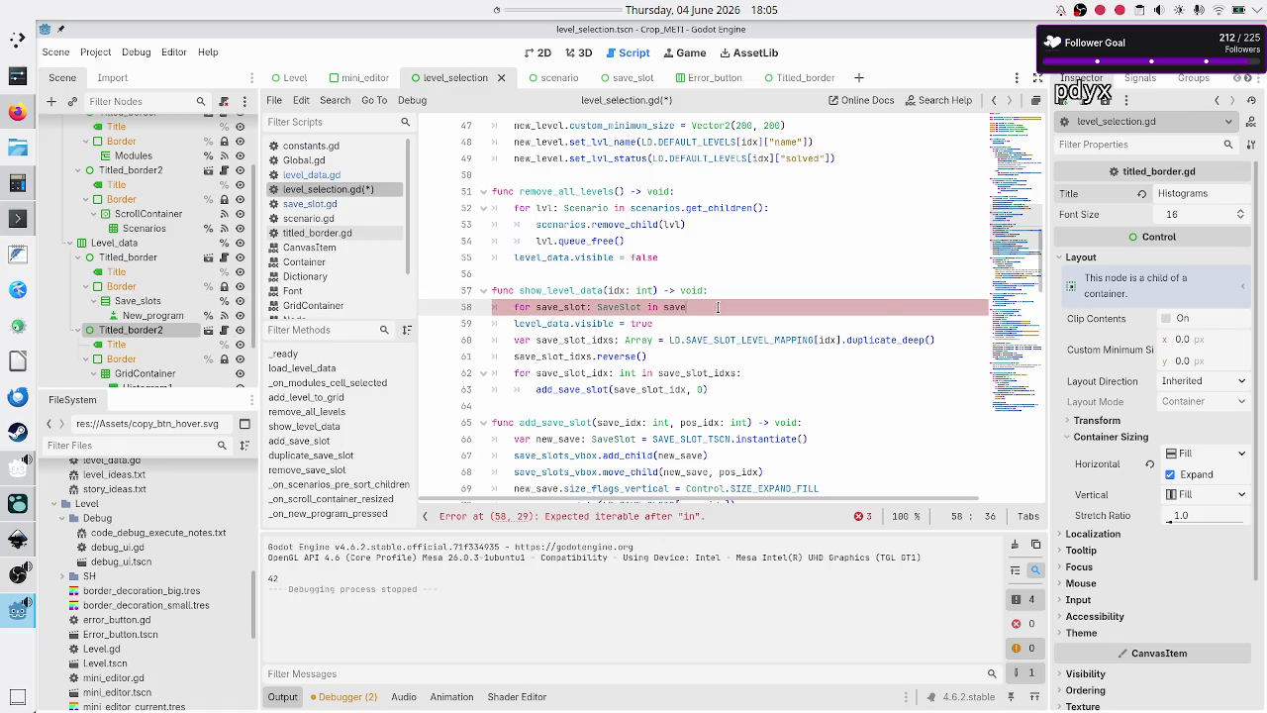
text(_slots_vbox:)
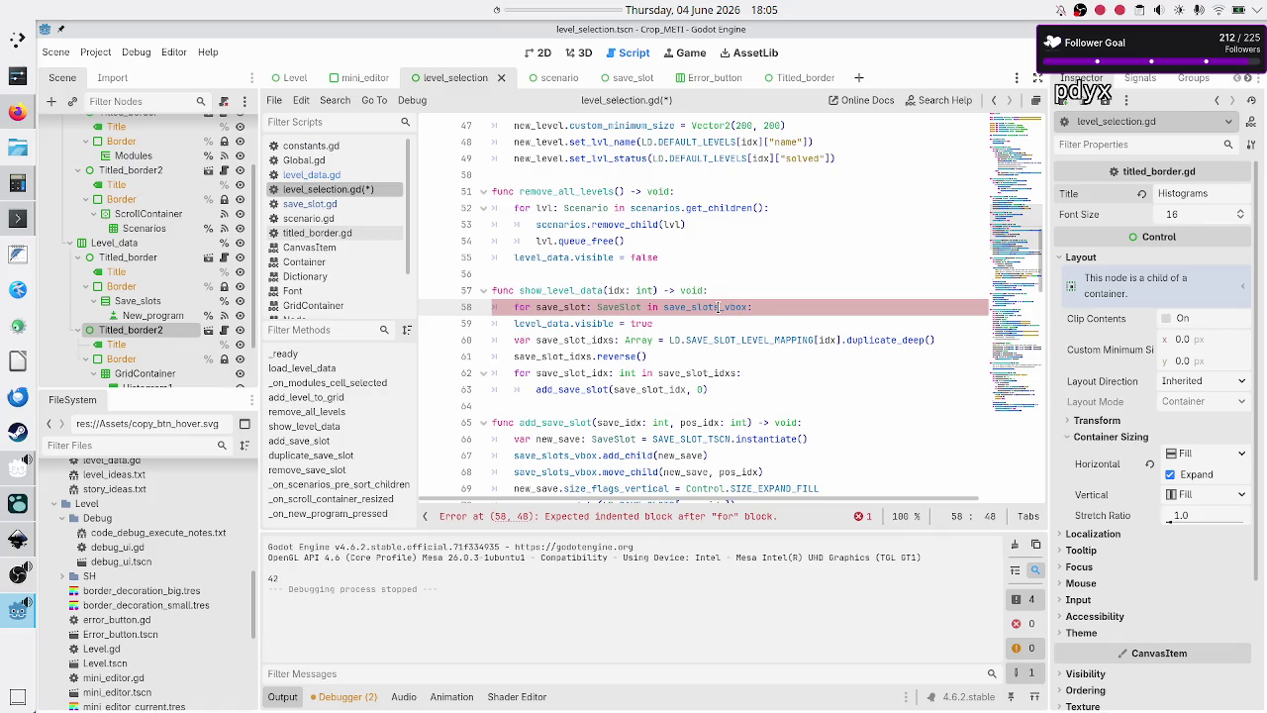
key(BackSpace)
key(BackSpace)
key(BackSpace)
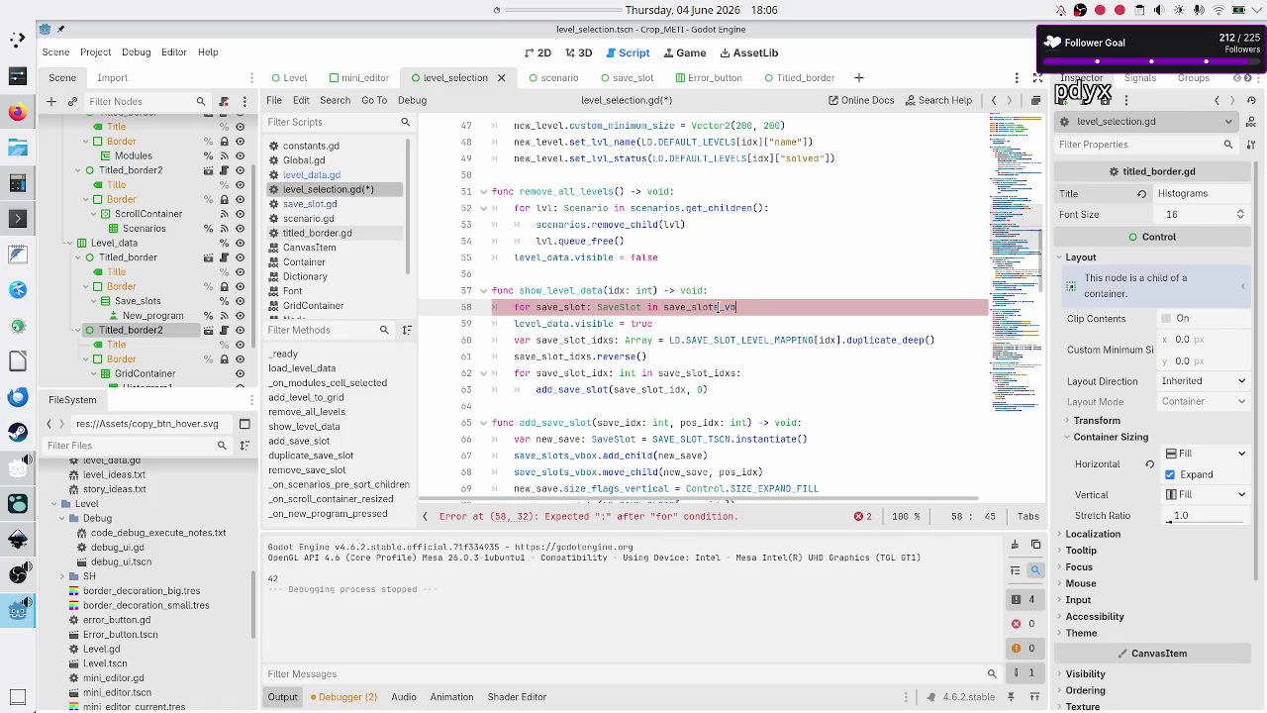
- Rewrite line 58 as 'for i: int in range(save_slots_vbox.get_child_count() - 1):'
key(BackSpace)
key(BackSpace)
key(BackSpace)
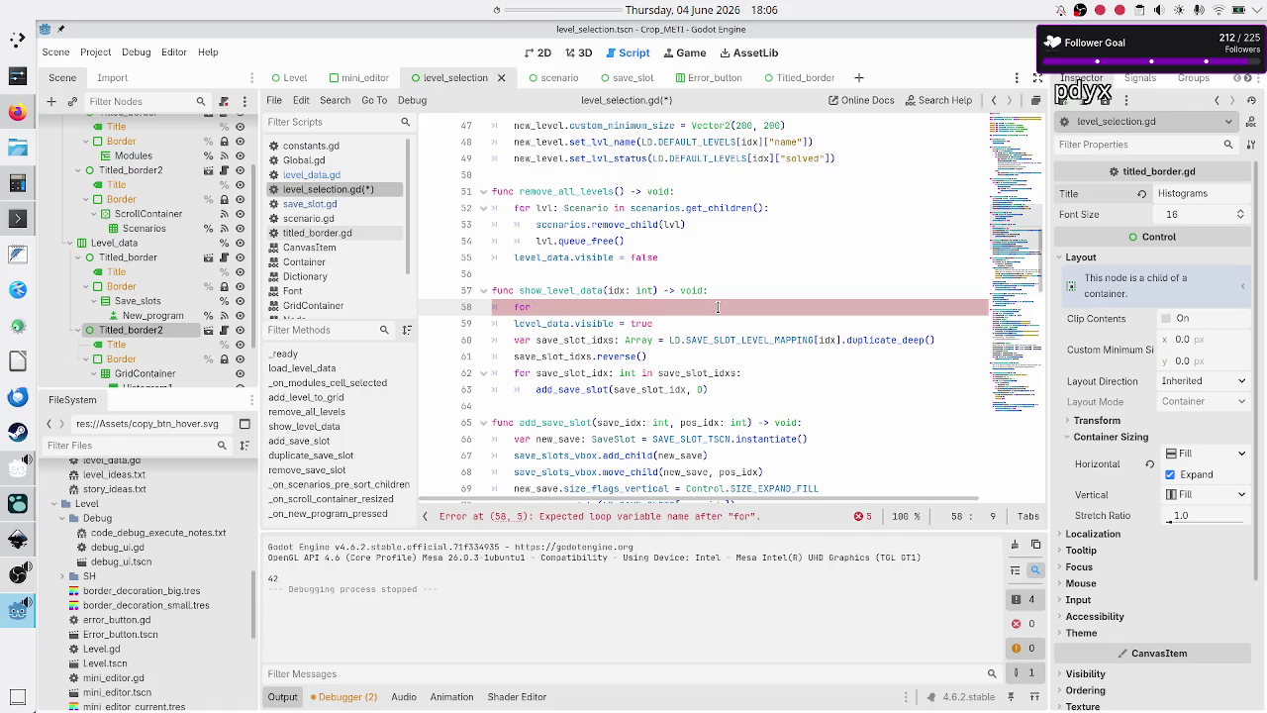
text(i: int )
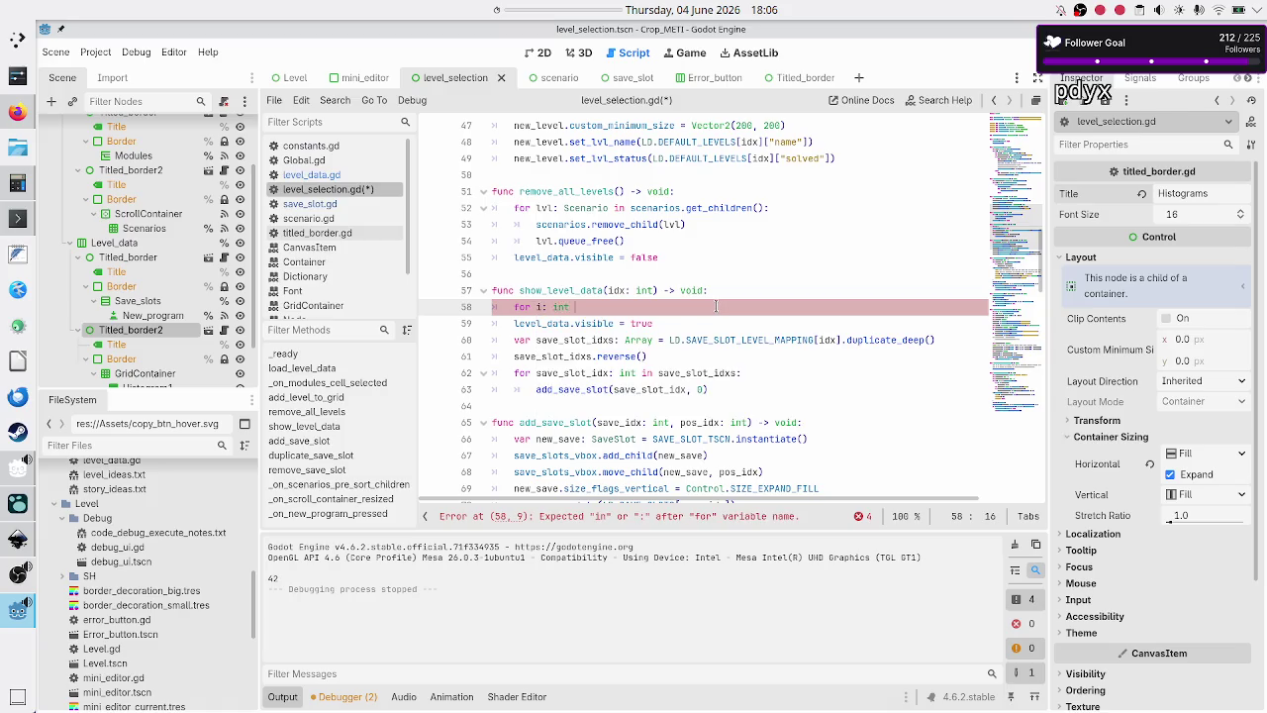
text(in)
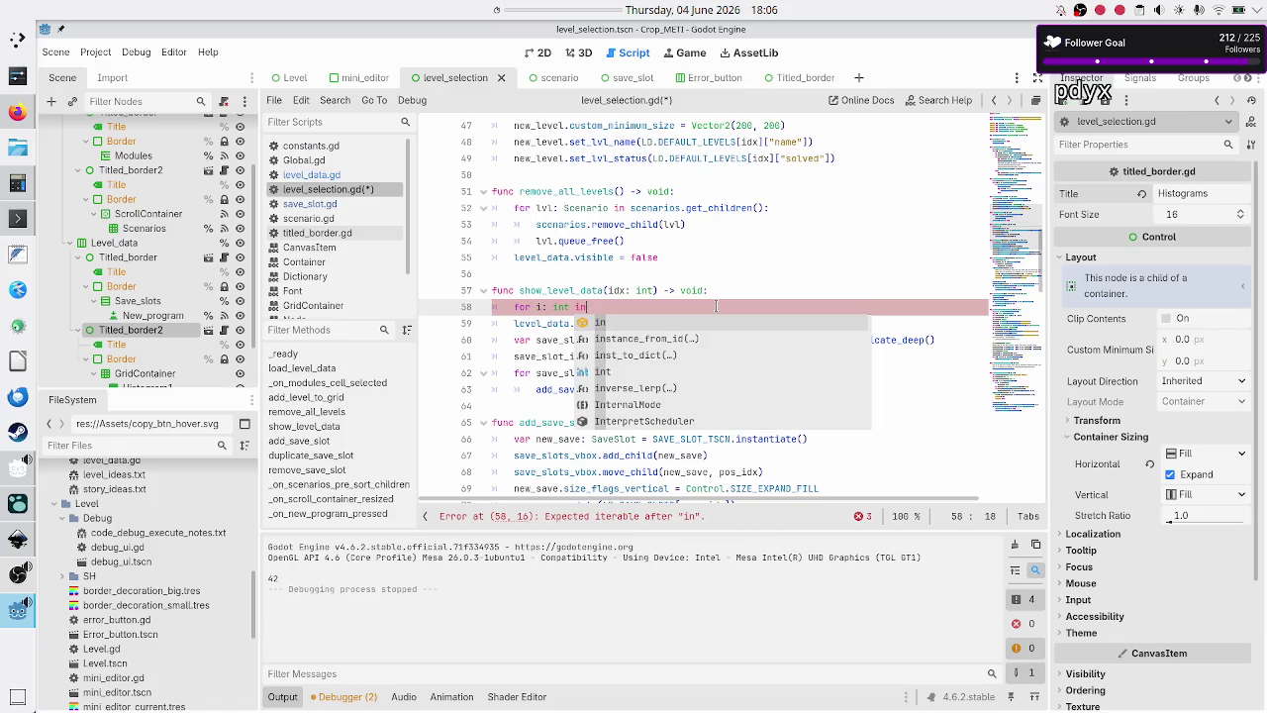
text( range(save_slots_vbox.get_)
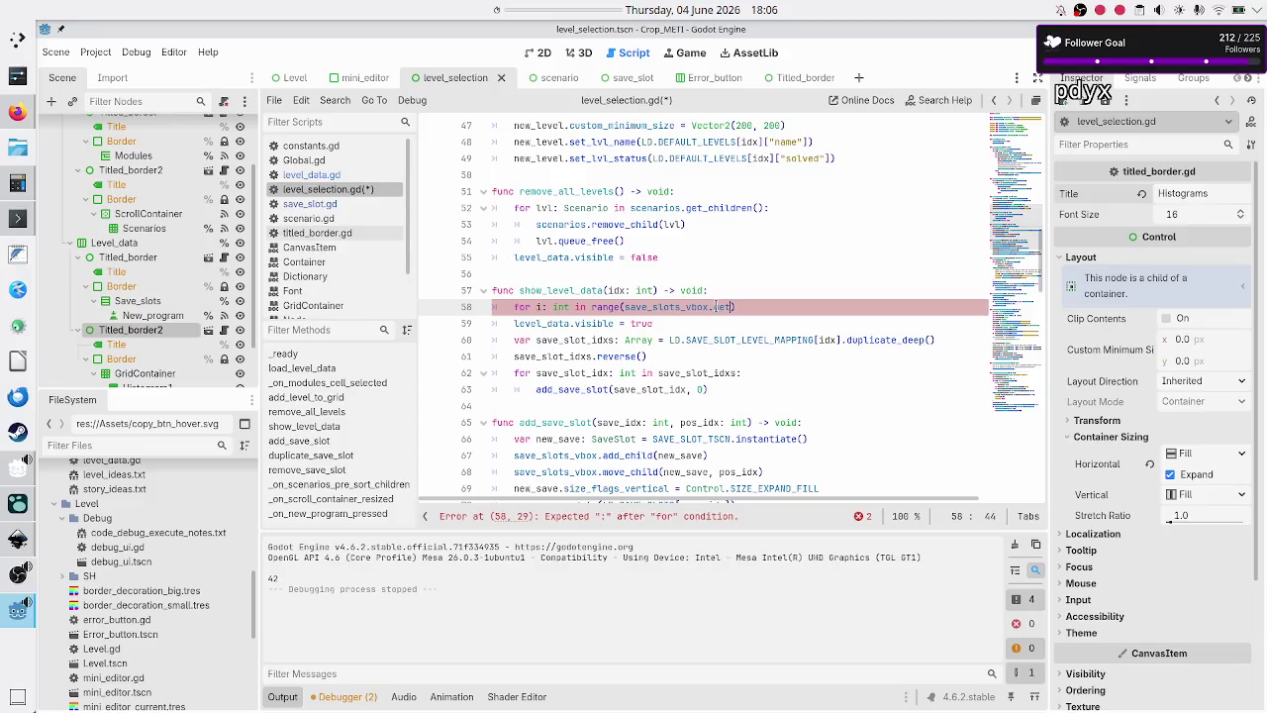
text(ch)
key(Down)
key(Down)
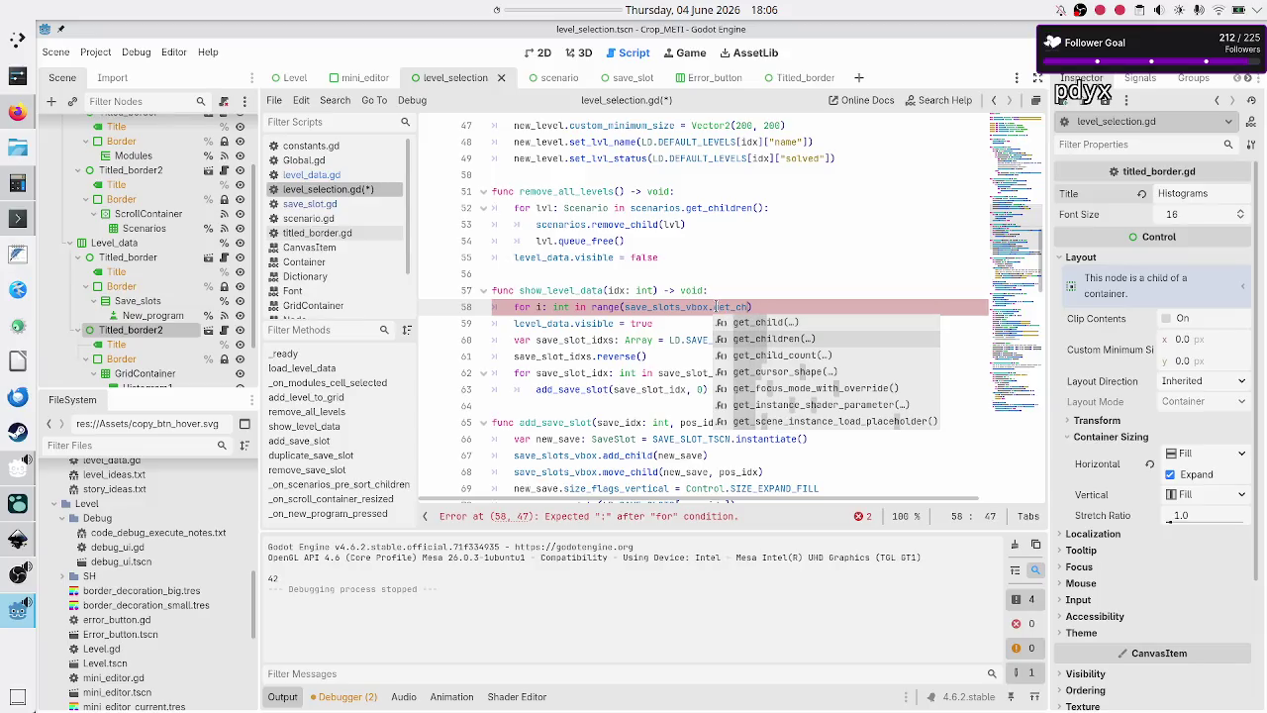
key(Return)
key(Right)
text(-1)
key(Left)
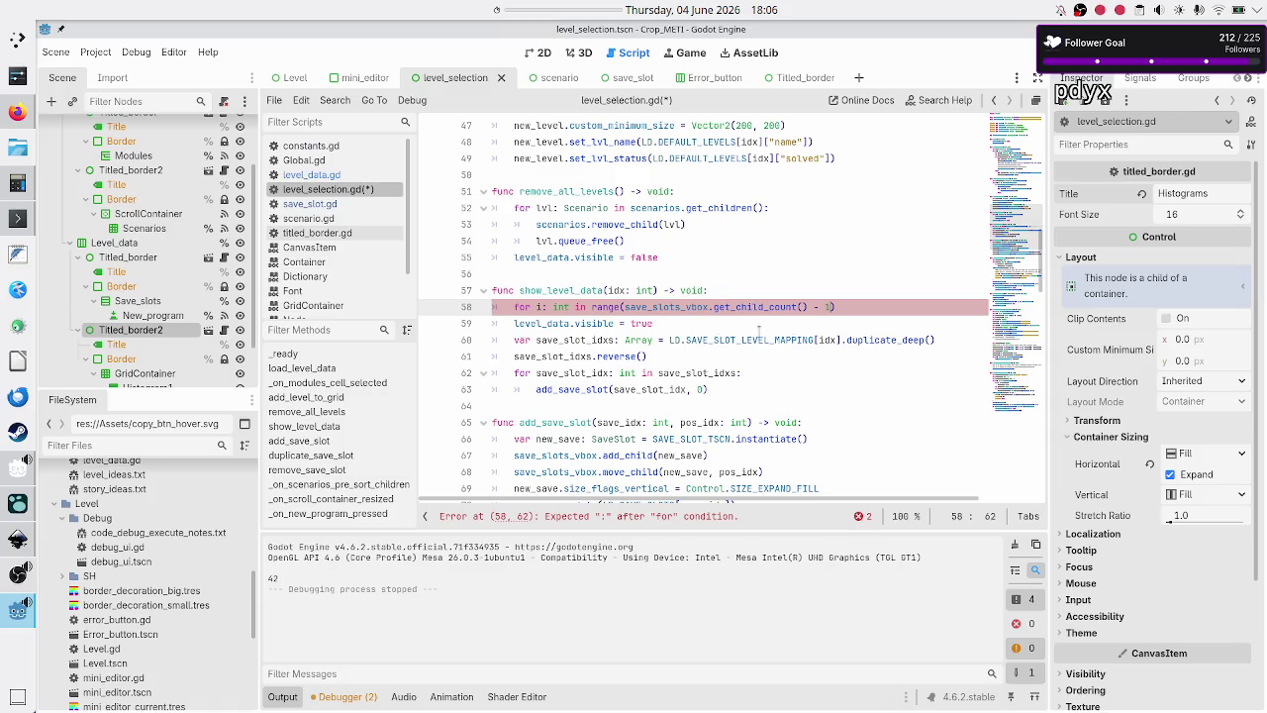
- Review the new loop header and start an indented line for its body
scroll(765, 331, down, 10)
scroll(739, 357, right, 2)
scroll(739, 358, down, 1)
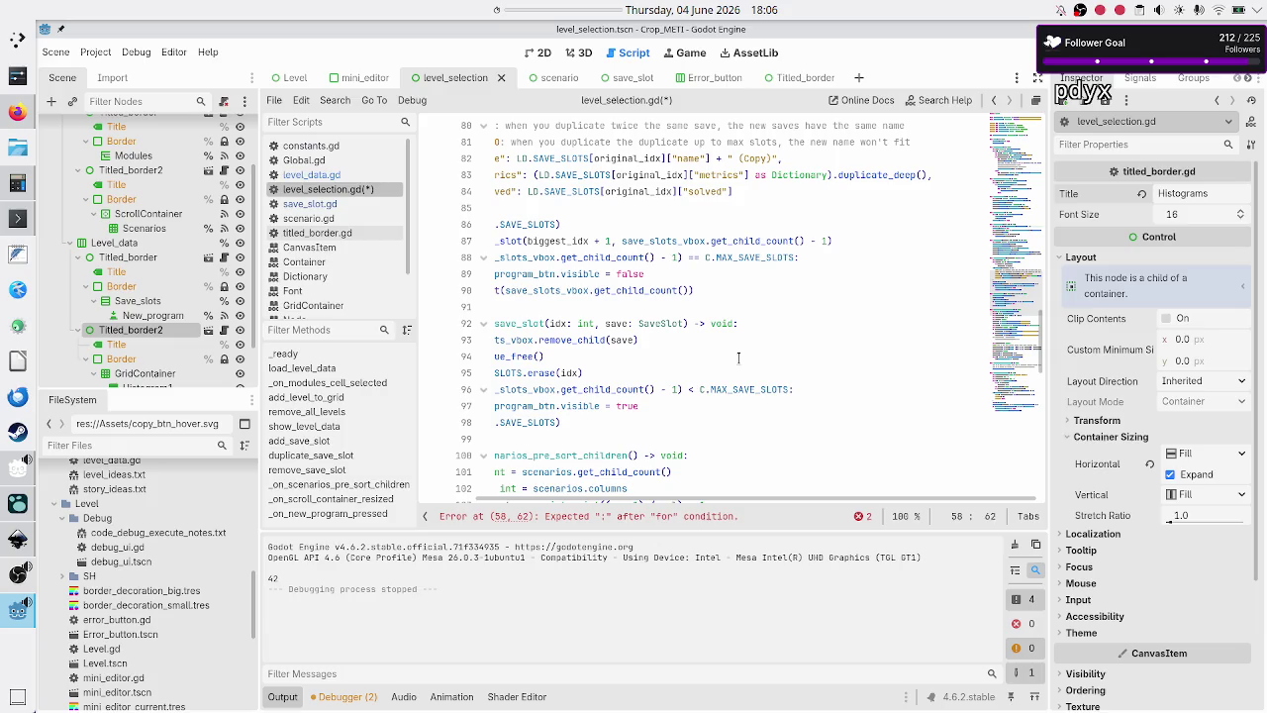
scroll(739, 357, up, 9)
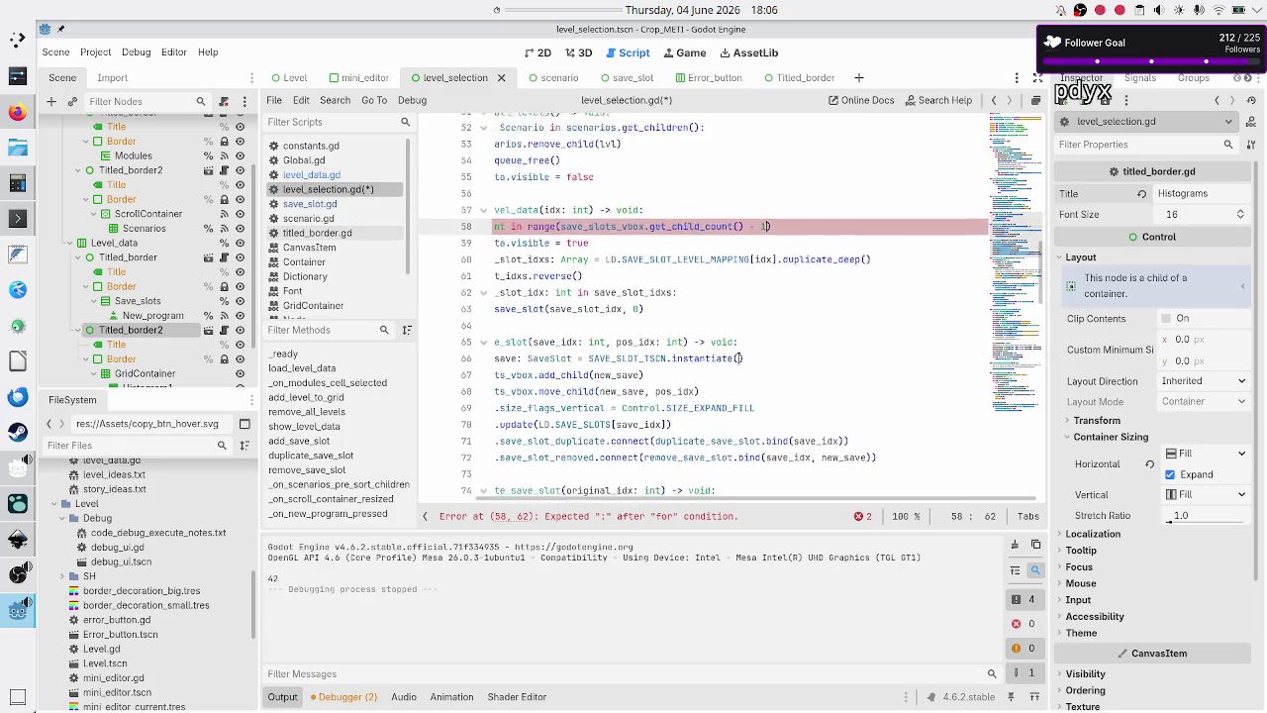
scroll(738, 357, up, 2)
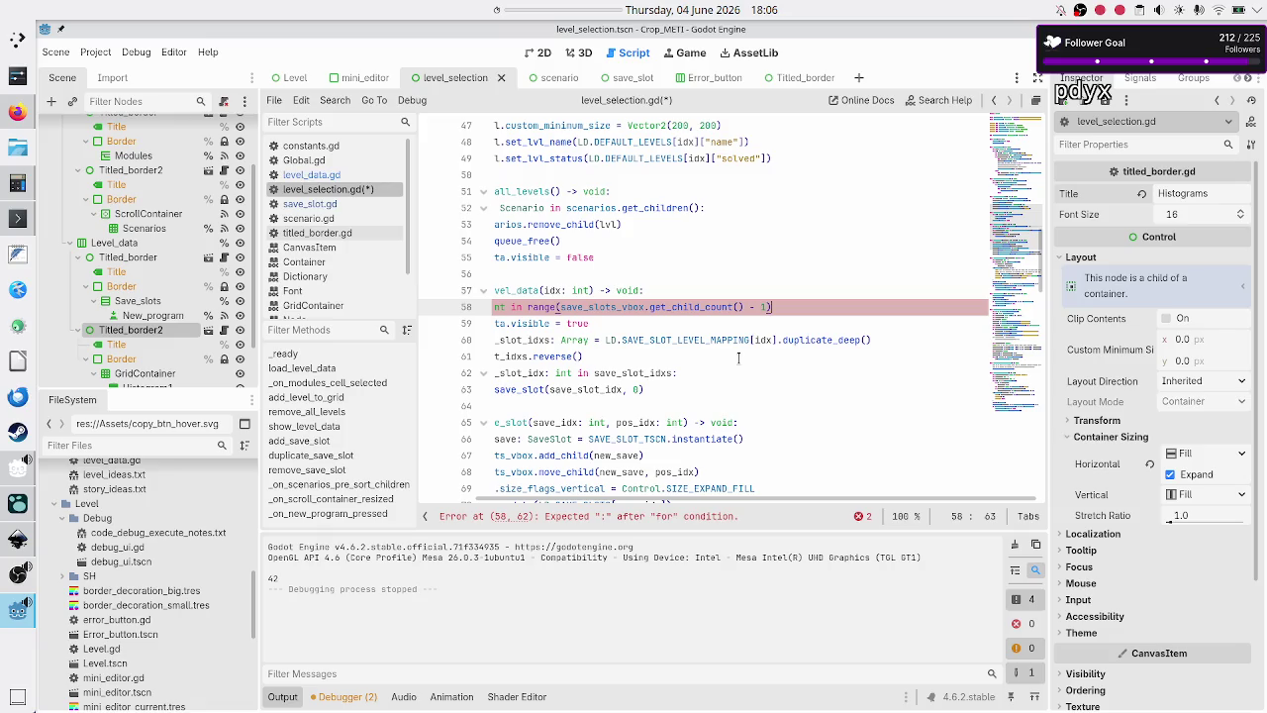
key(Home)
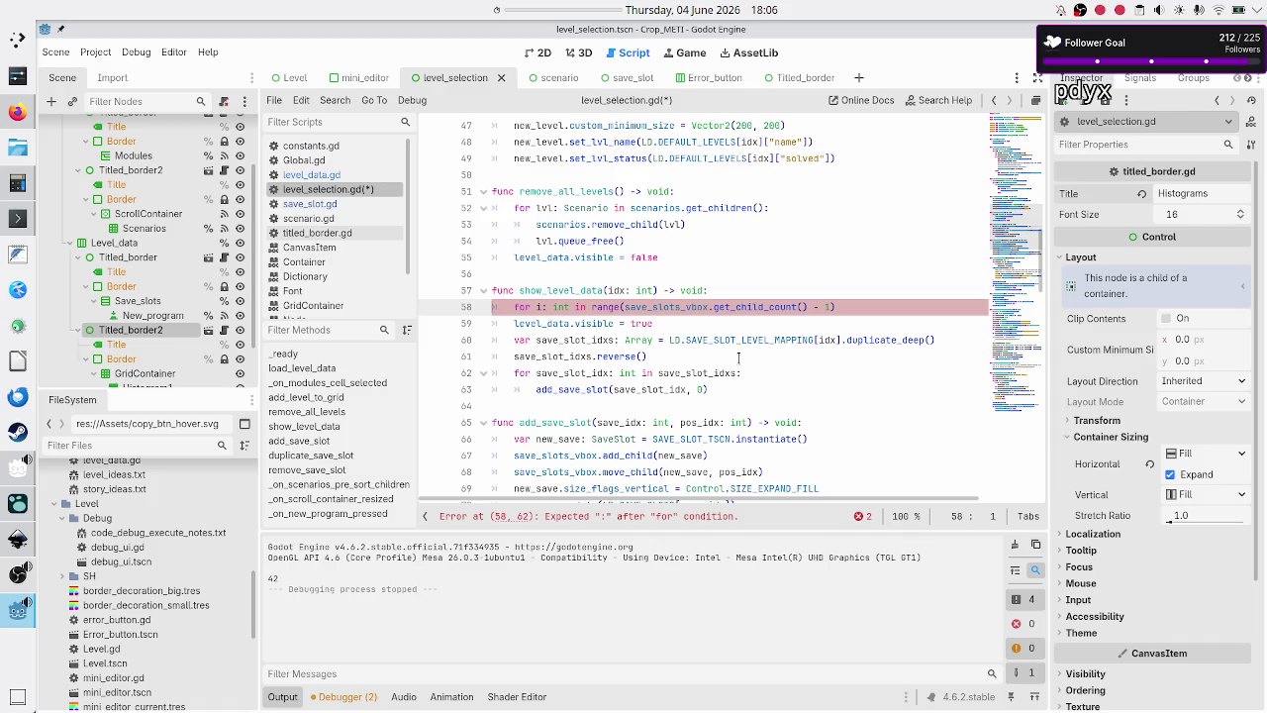
key(End)
key(Return)
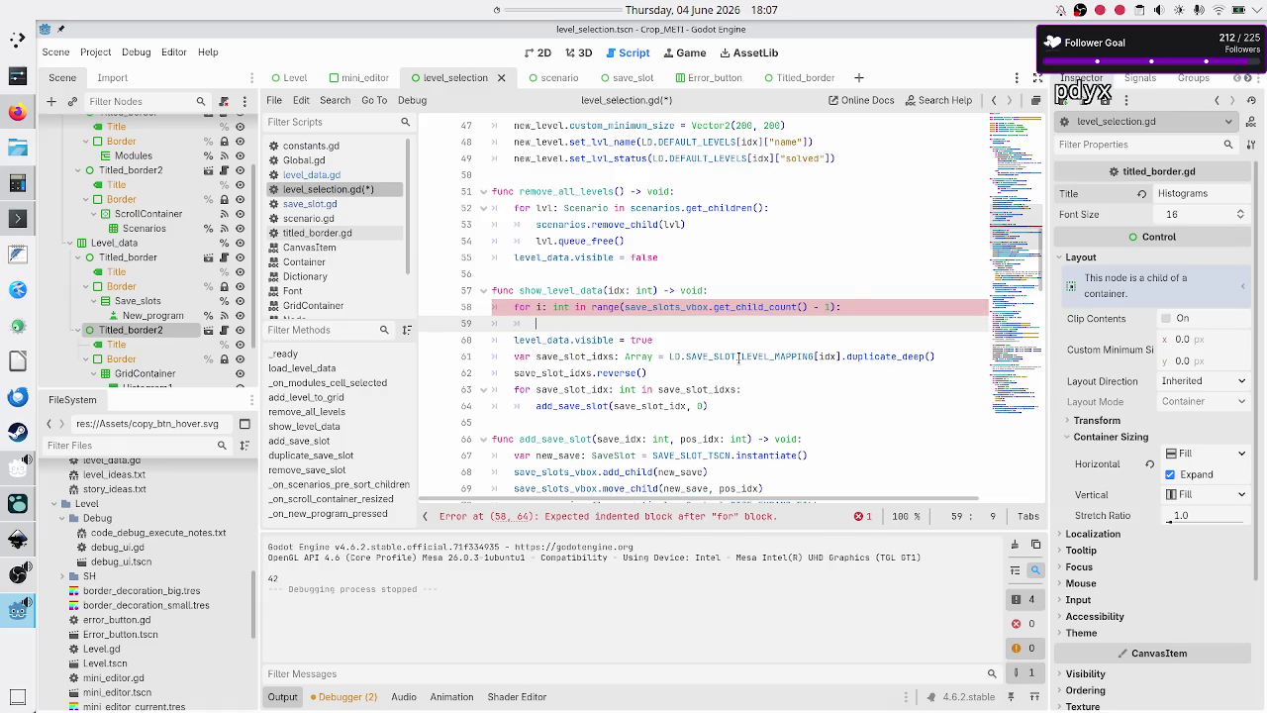
- Add 'var save_slot: SaveSlot = save_slots_vbox.get_child(i)' as the first loop line
text(var save_sl)
text(ot: SaveSlot)
text( = )
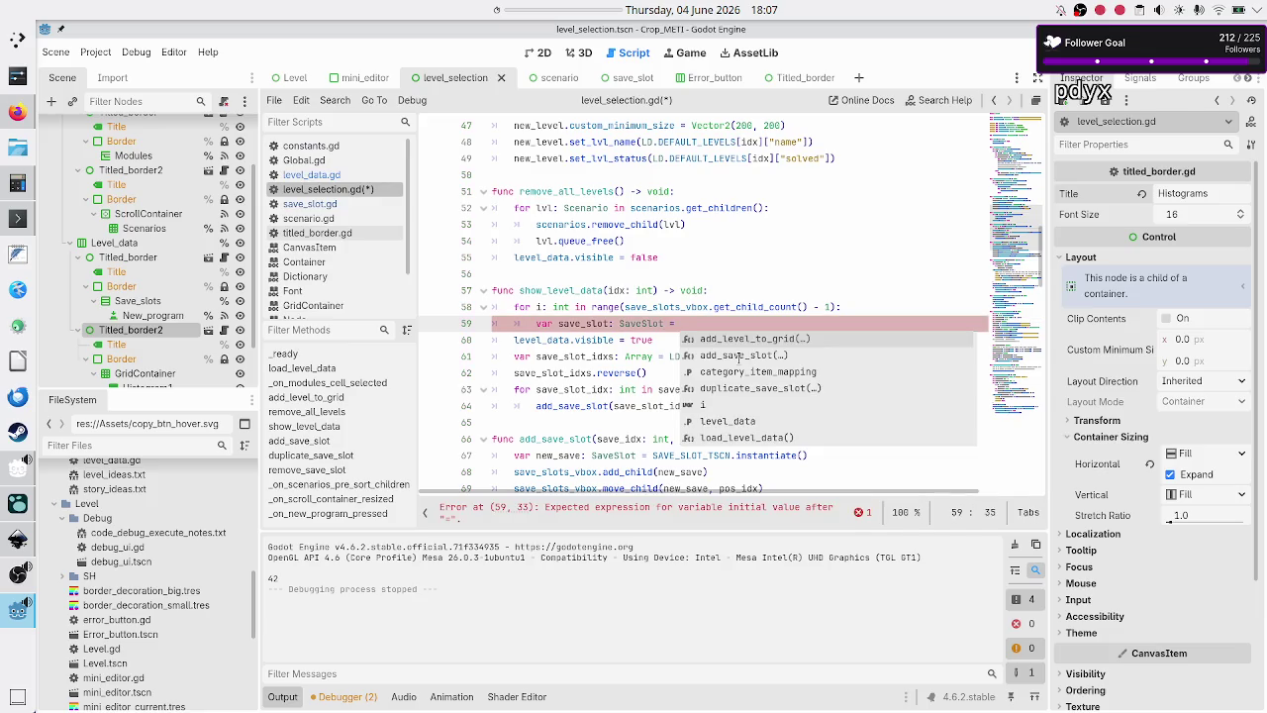
text(save_)
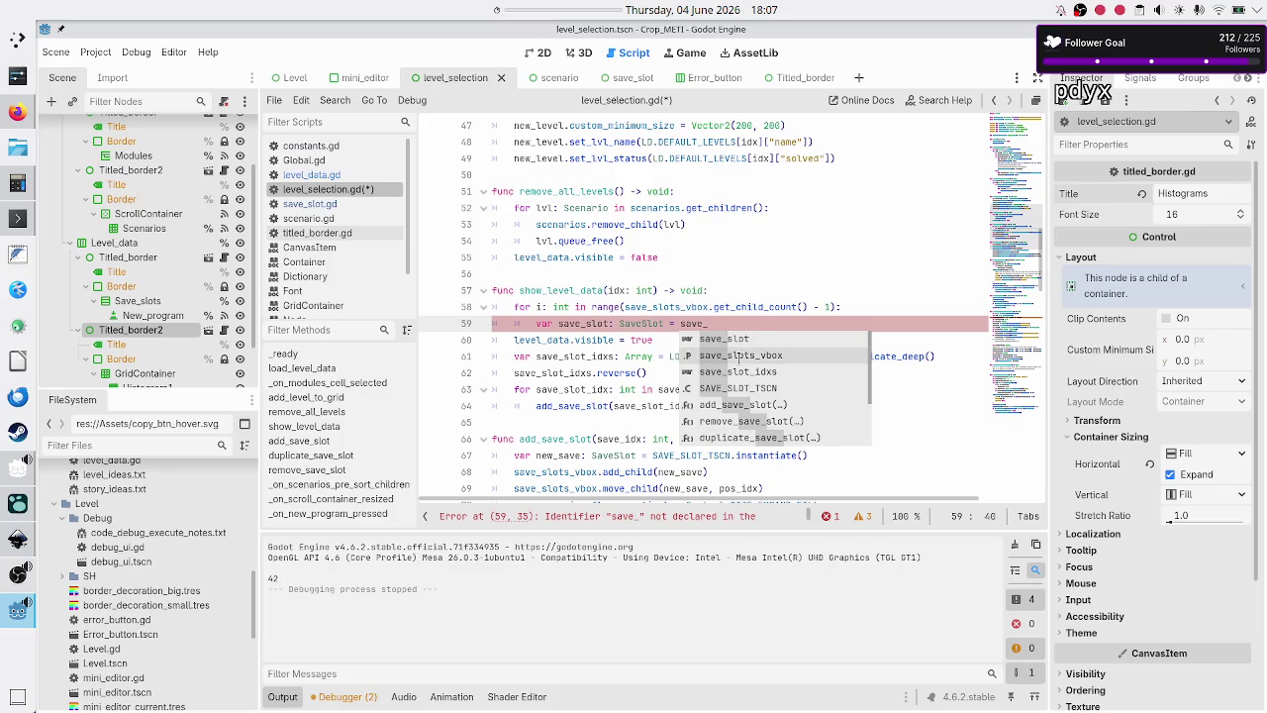
text(slots_vbox.get_ch)
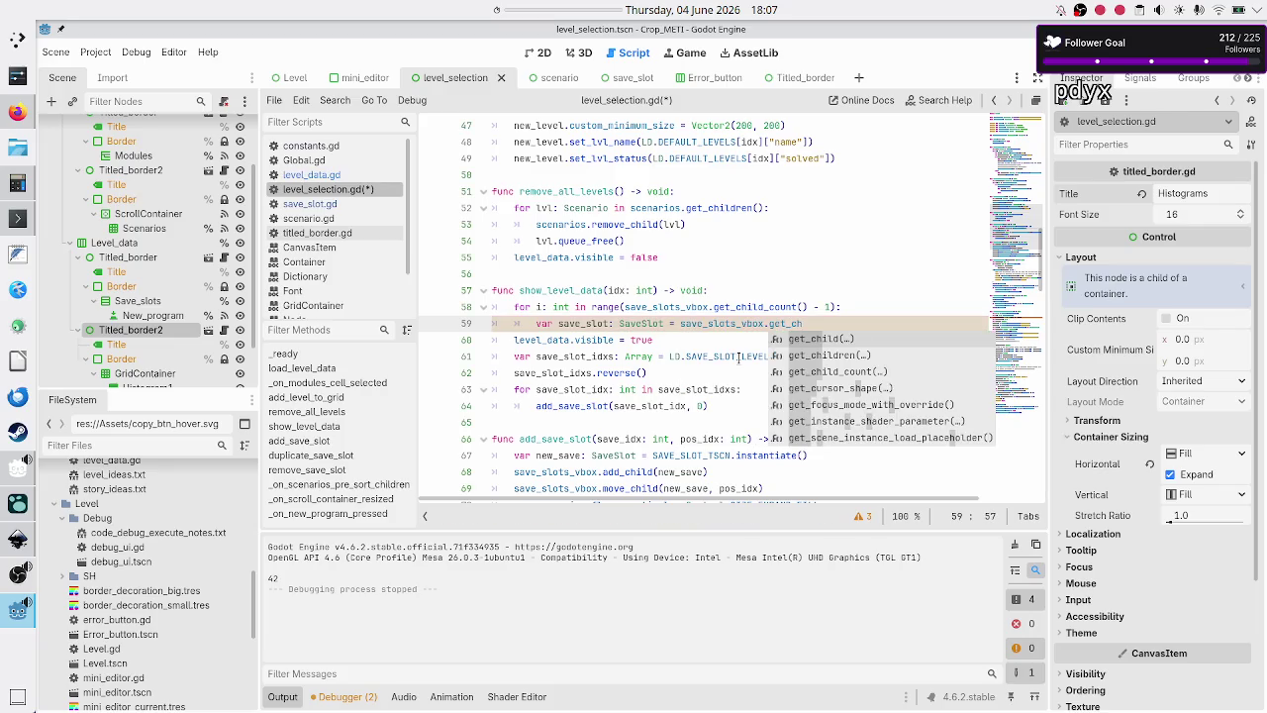
key(Return)
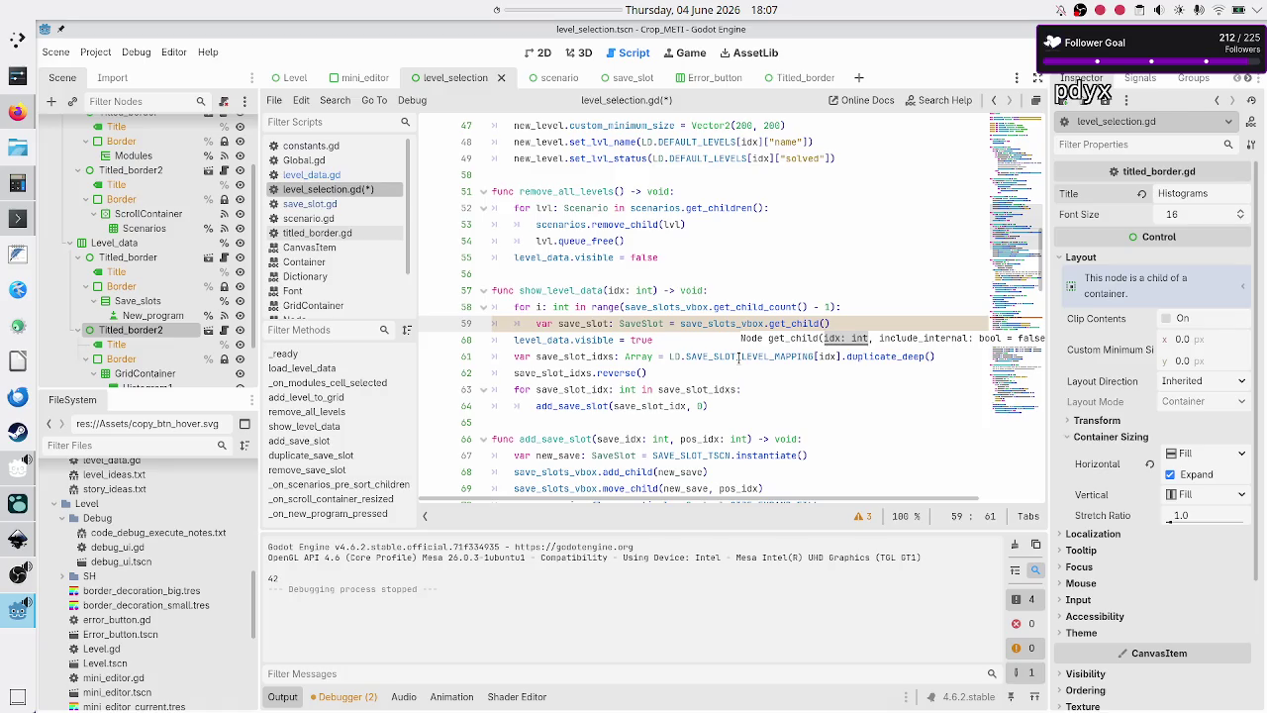
text(i)
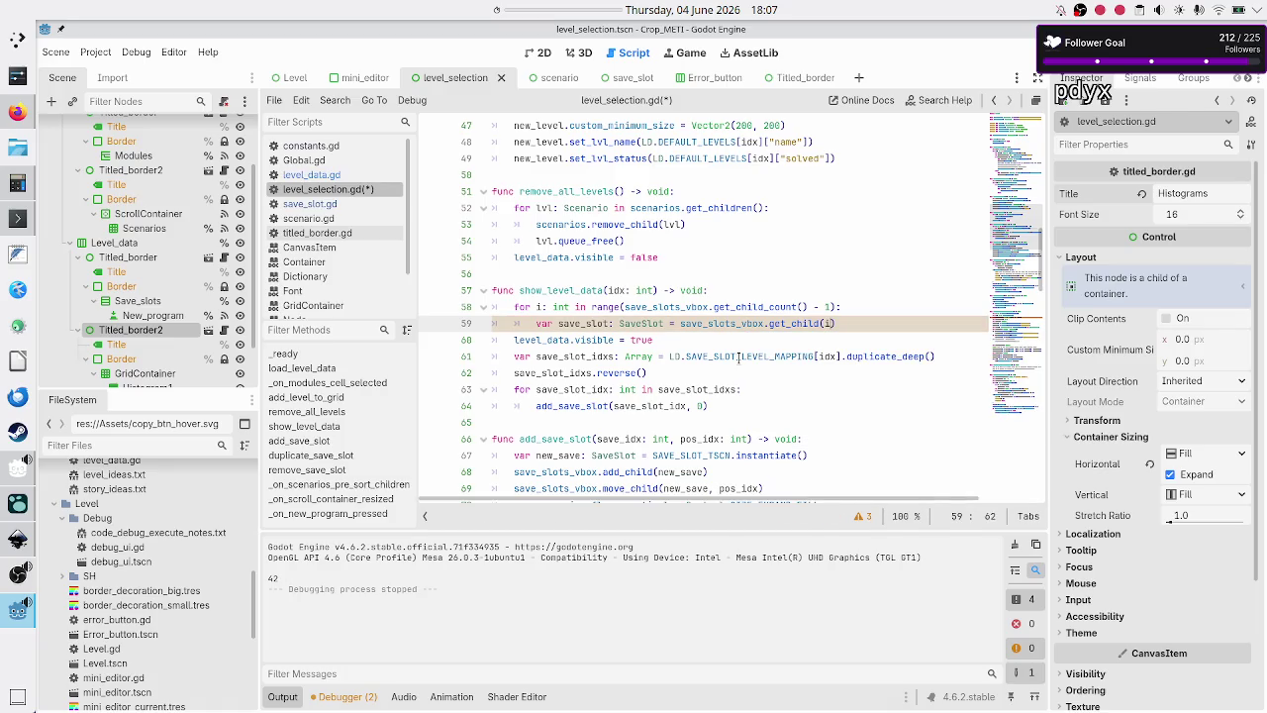
key(Return)
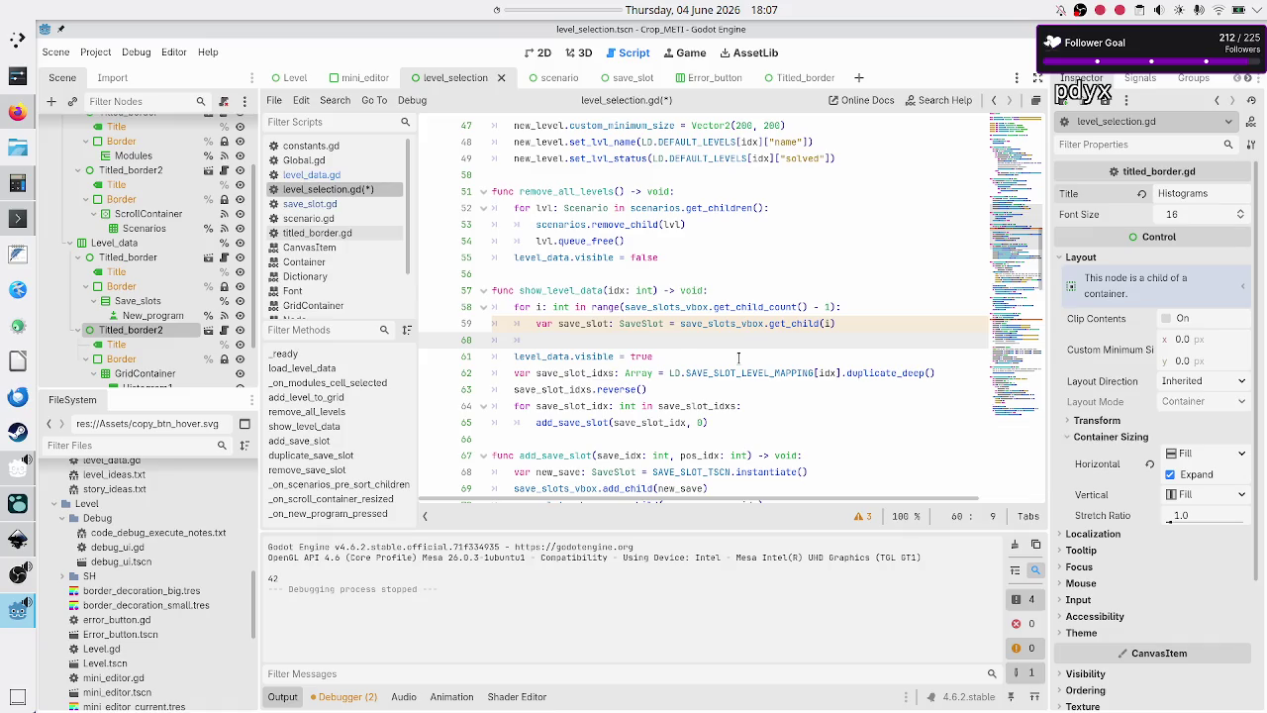
- Add 'save_slots_vbox.remove_child(save_slot)' as the next line of the loop
text(save_s)
key(Return)
text(.remove)
text(_ch)
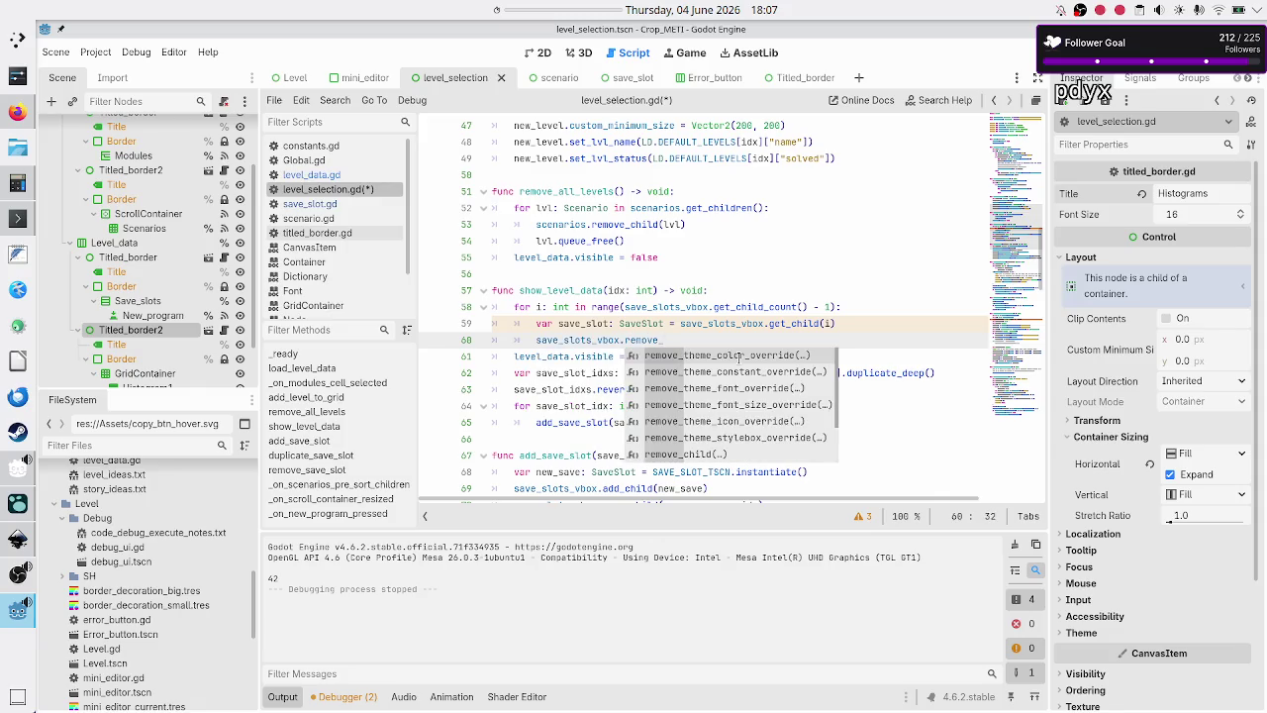
key(Return)
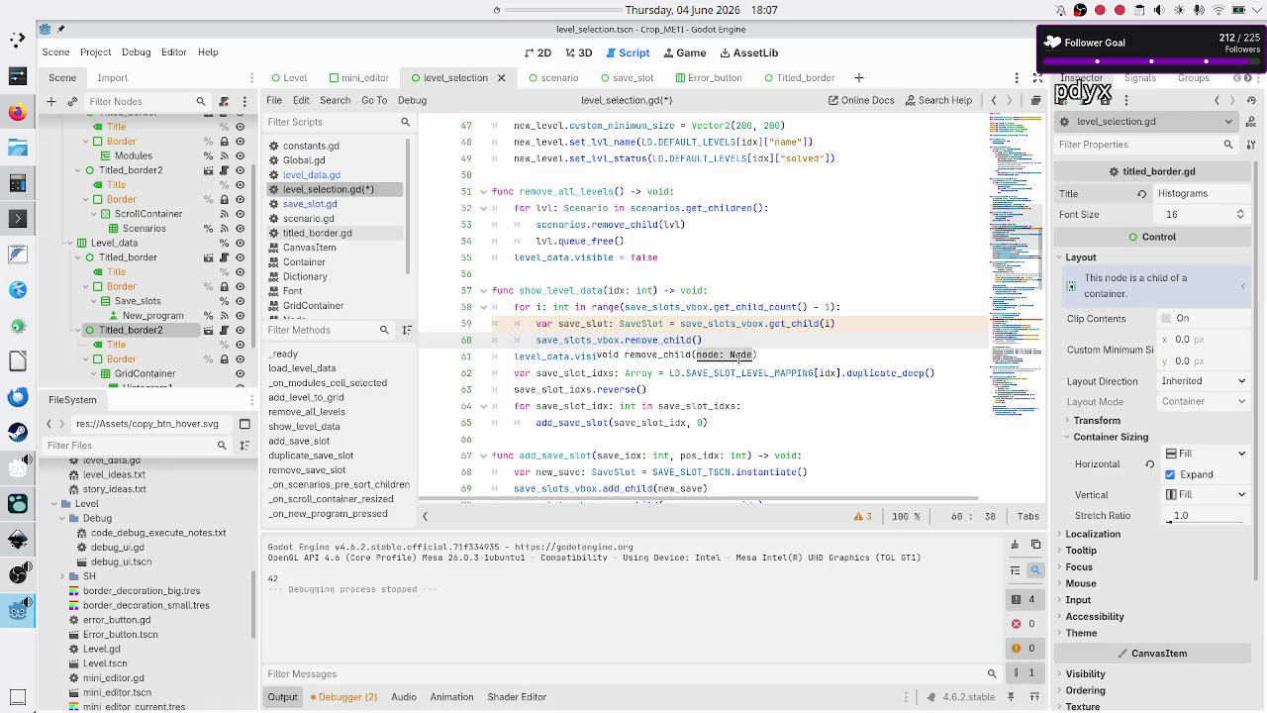
text(save_sl)
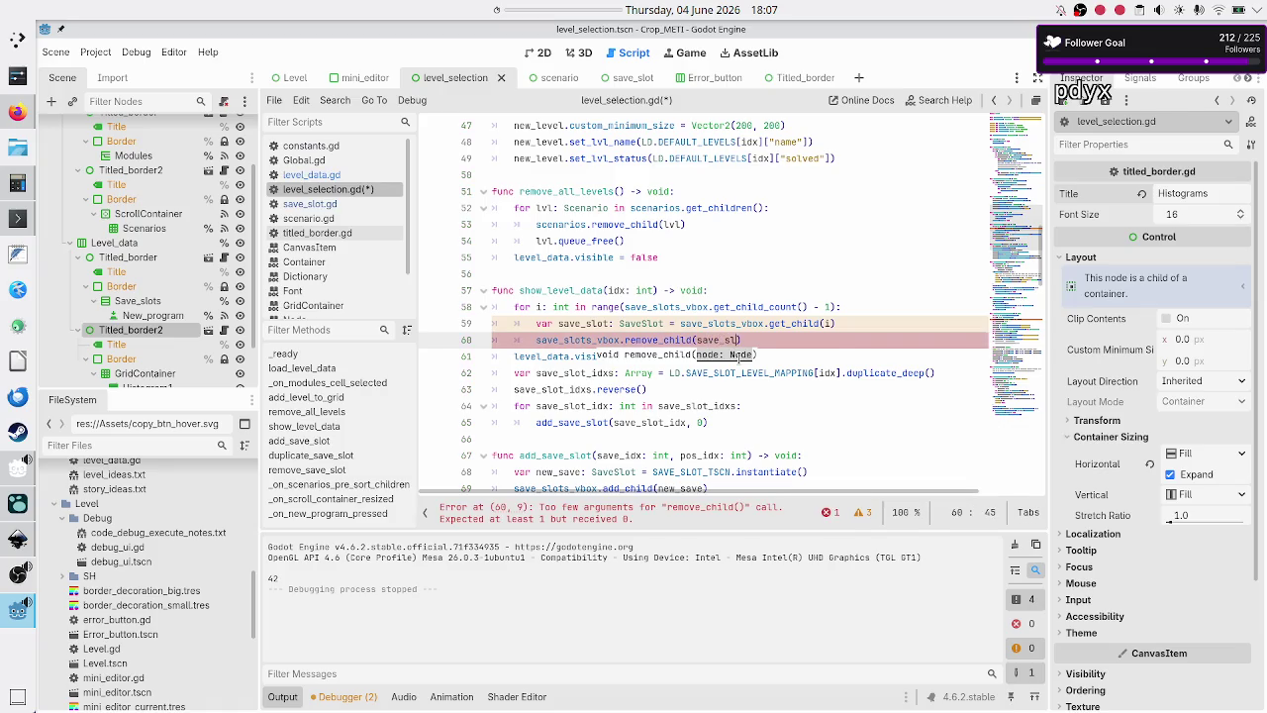
text(ot)
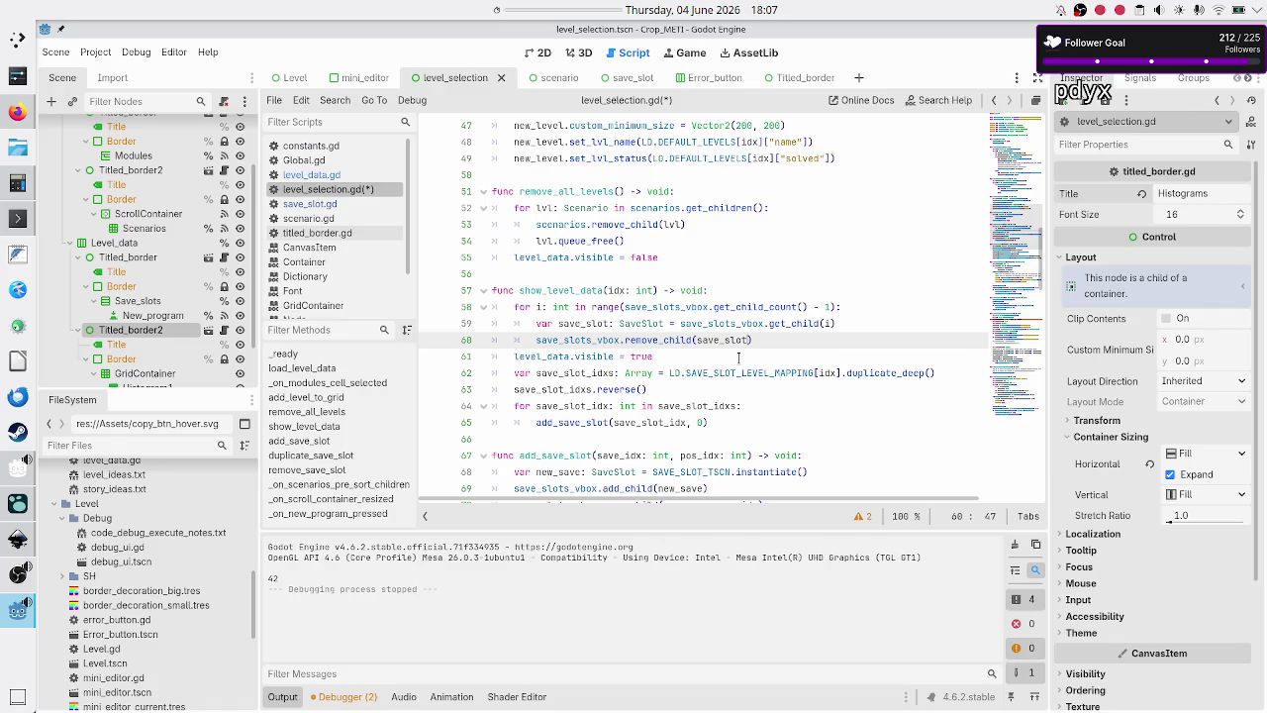
key(Up)
key(Up)
key(Up)
- Select the new three-line clearing loop on line 58 to review it
key(Down)
key(Right)
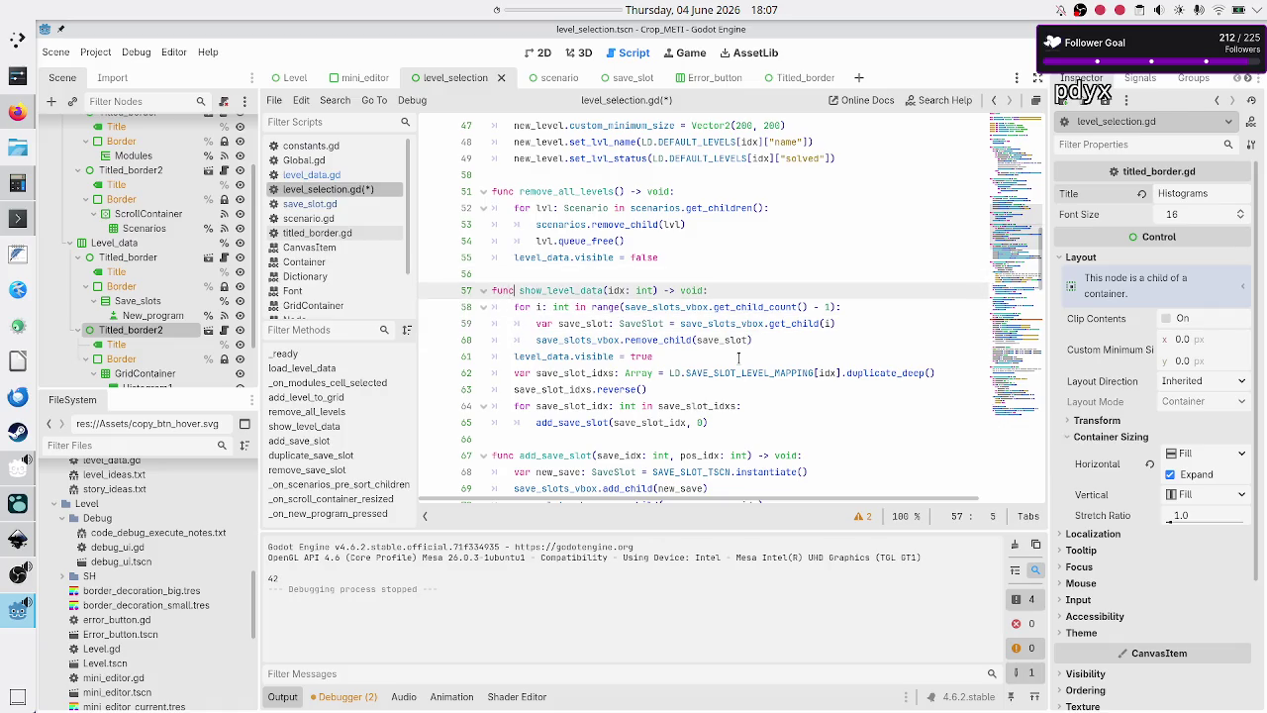
key(Down)
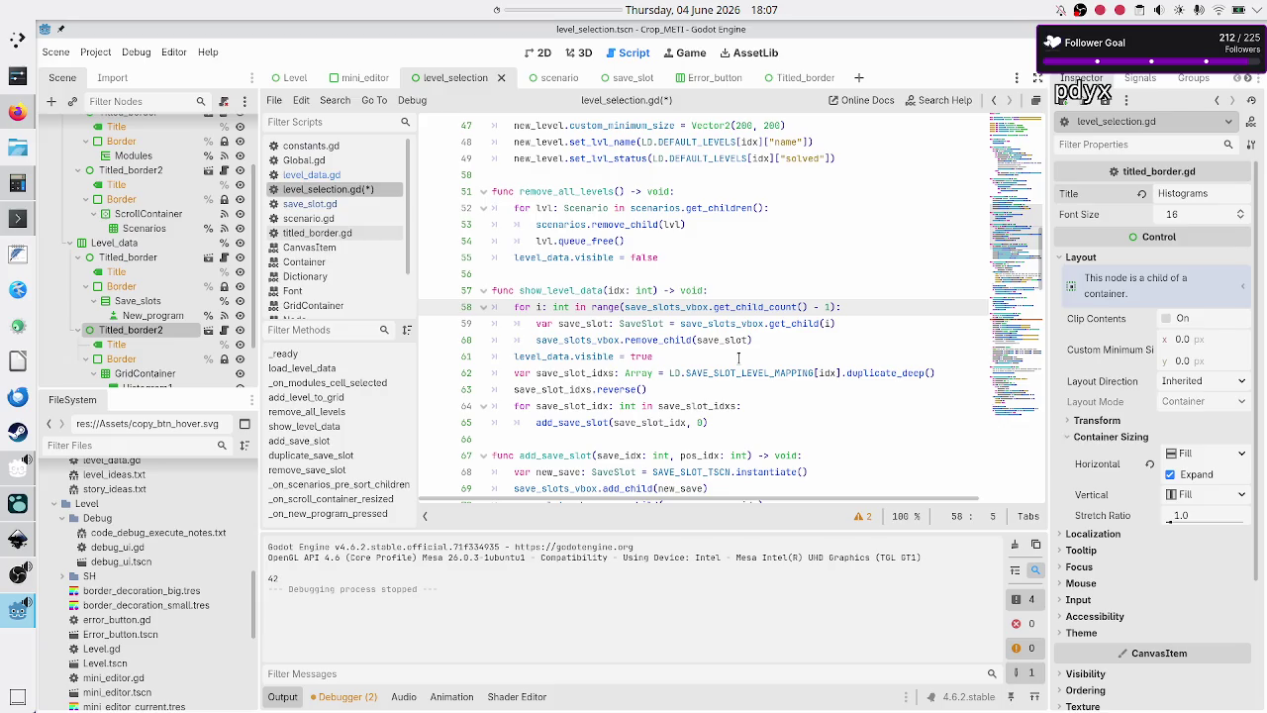
key(shift+Down)
key(shift+Down)
key(shift+End)
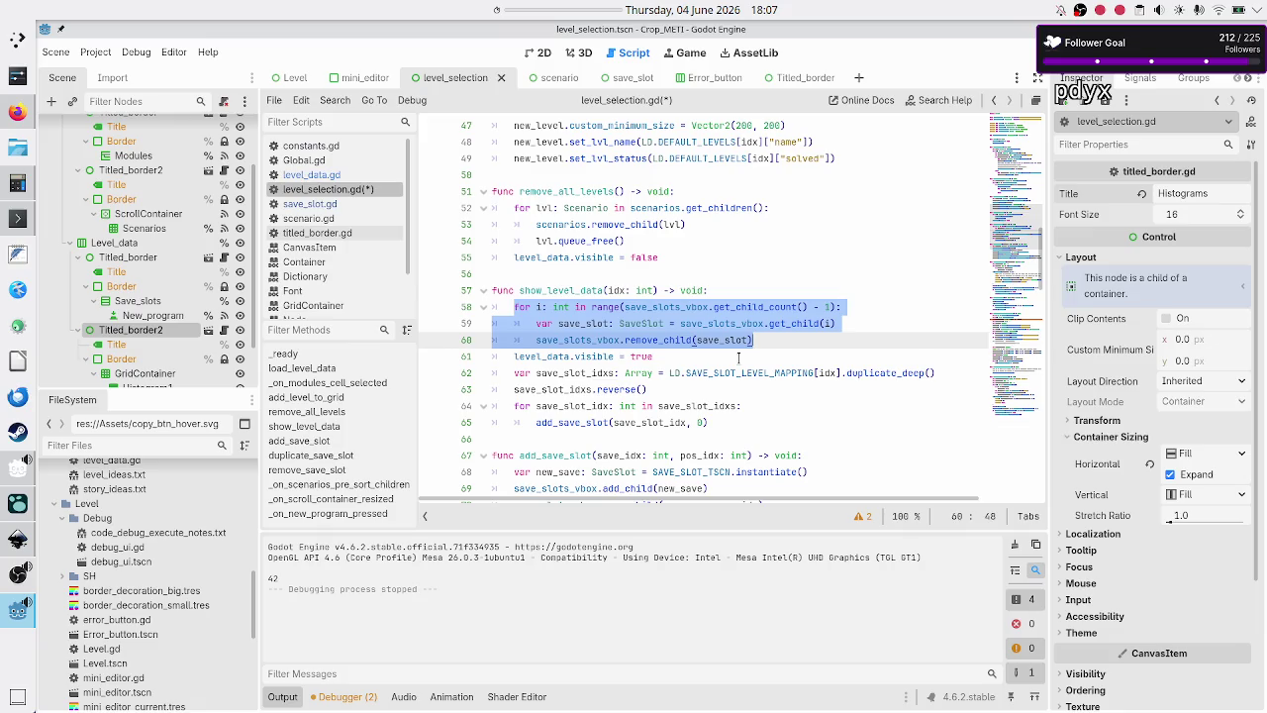
- Review the save_slot_idxs line and second loop, then save level_selection.gd and run the game
key(Down)
key(Down)
key(Home)
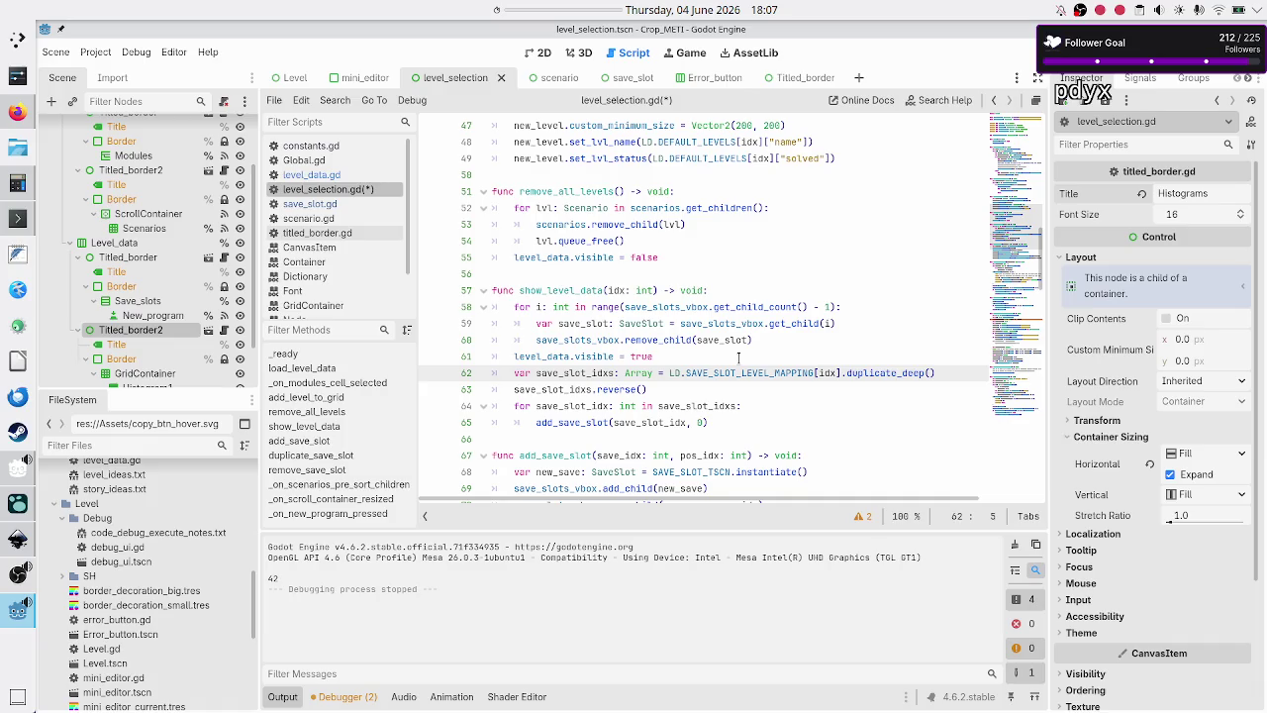
key(shift+End)
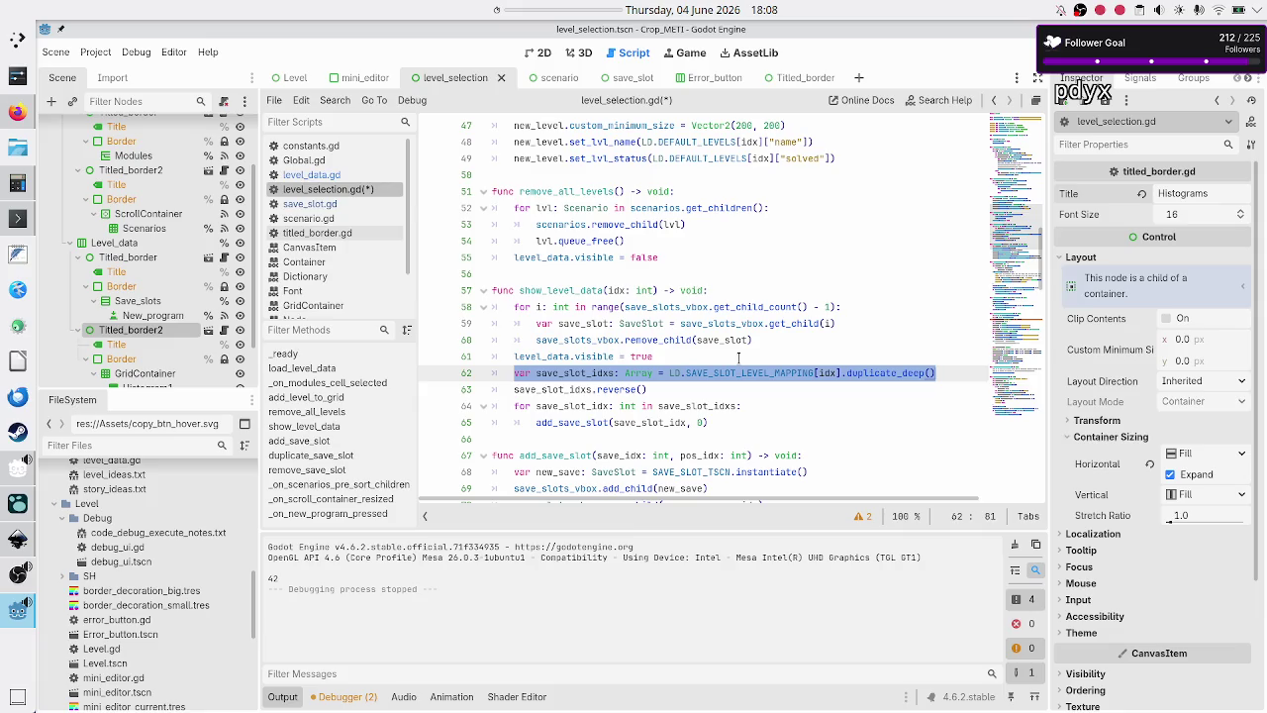
key(Home)
key(Down)
key(Down)
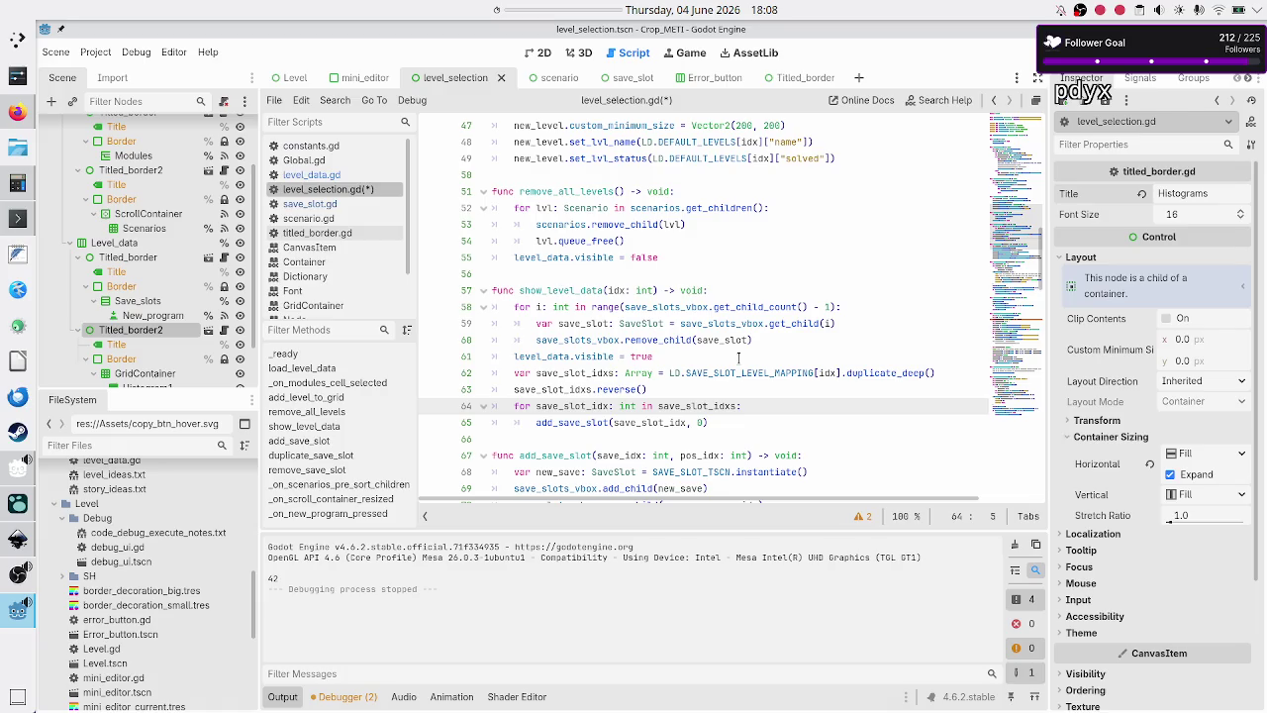
key(shift+Down)
key(shift+Down)
key(Right)
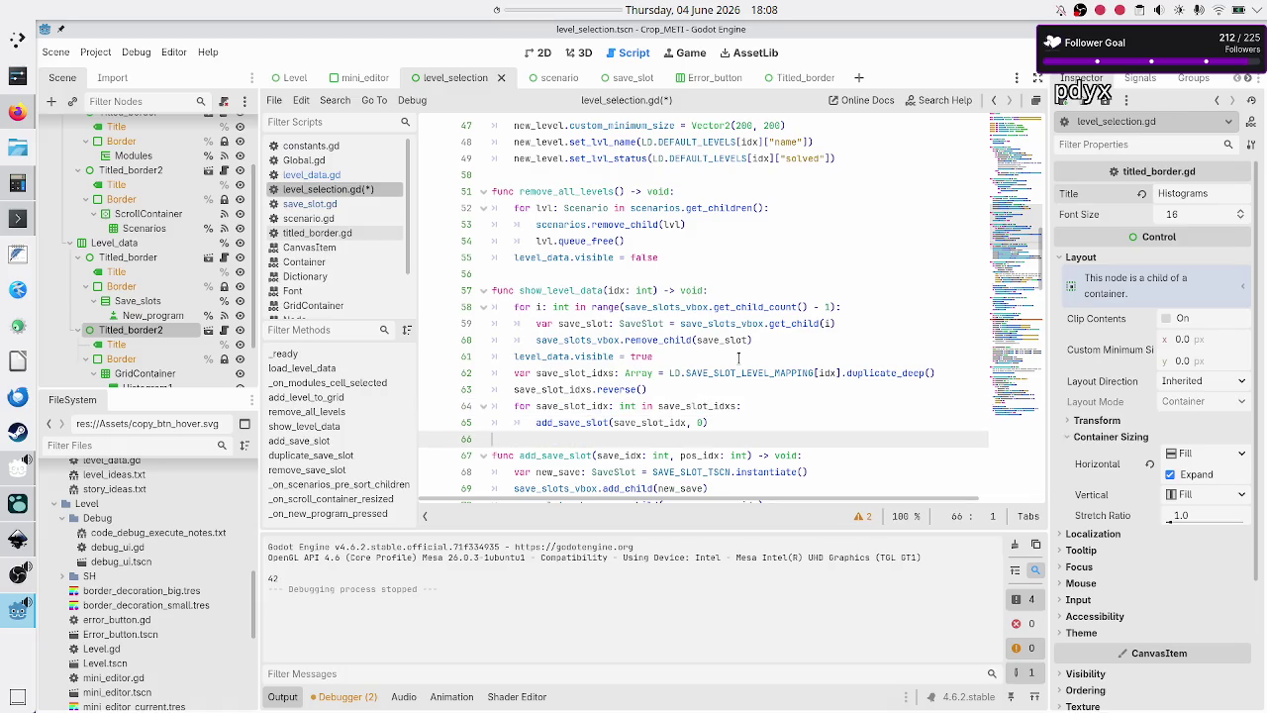
key(F5)
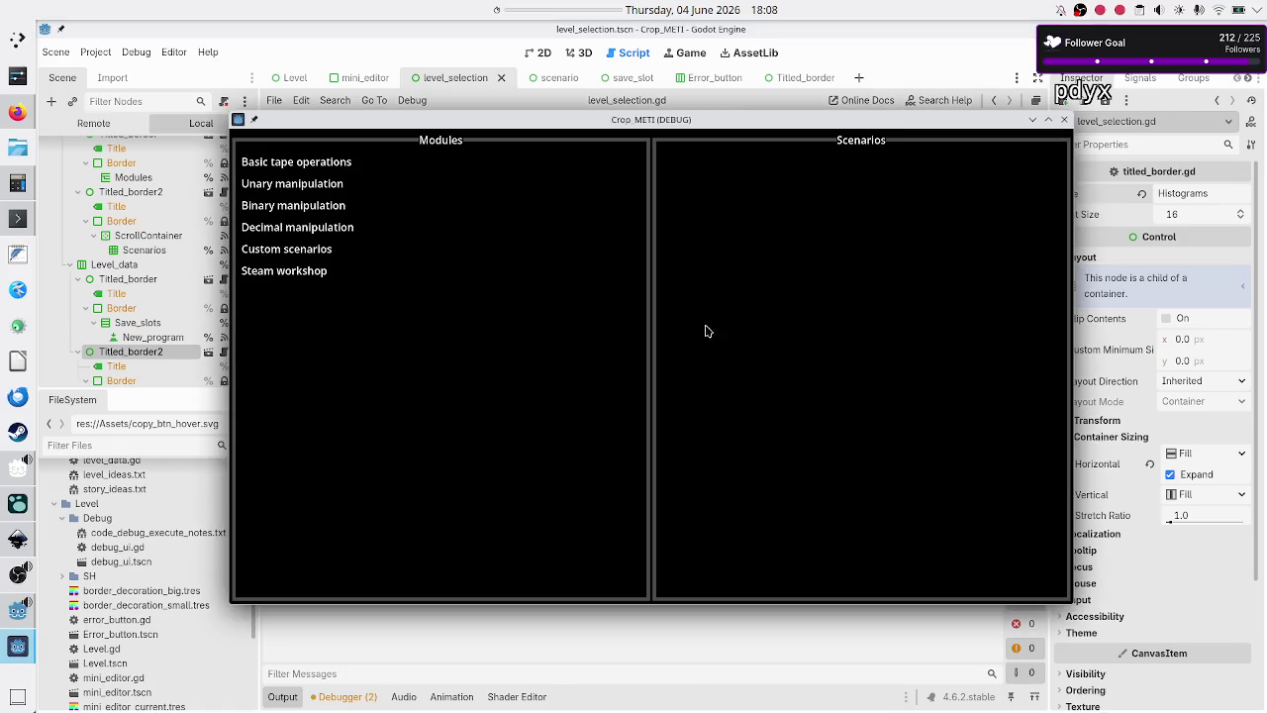
- In Basic tape operations, toggle Tutorial and Normal three times to check the Programs rows, then stop the game
click(432, 161)
click(720, 230)
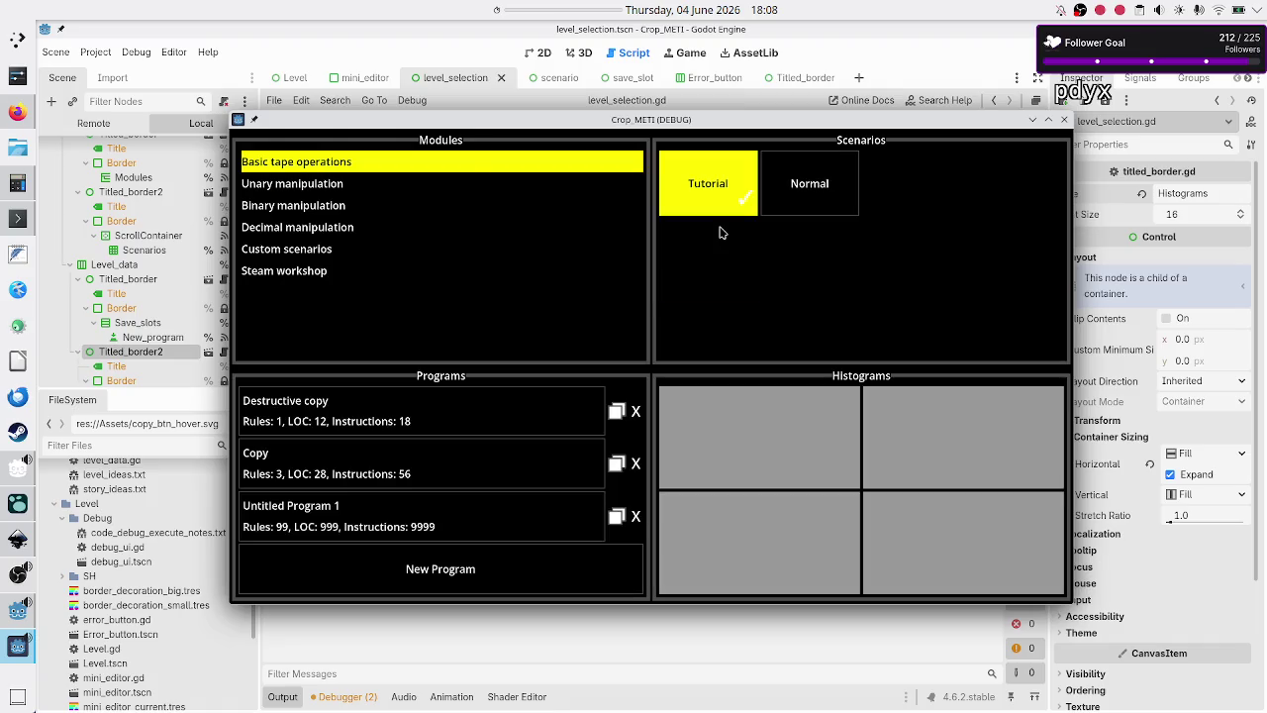
click(804, 206)
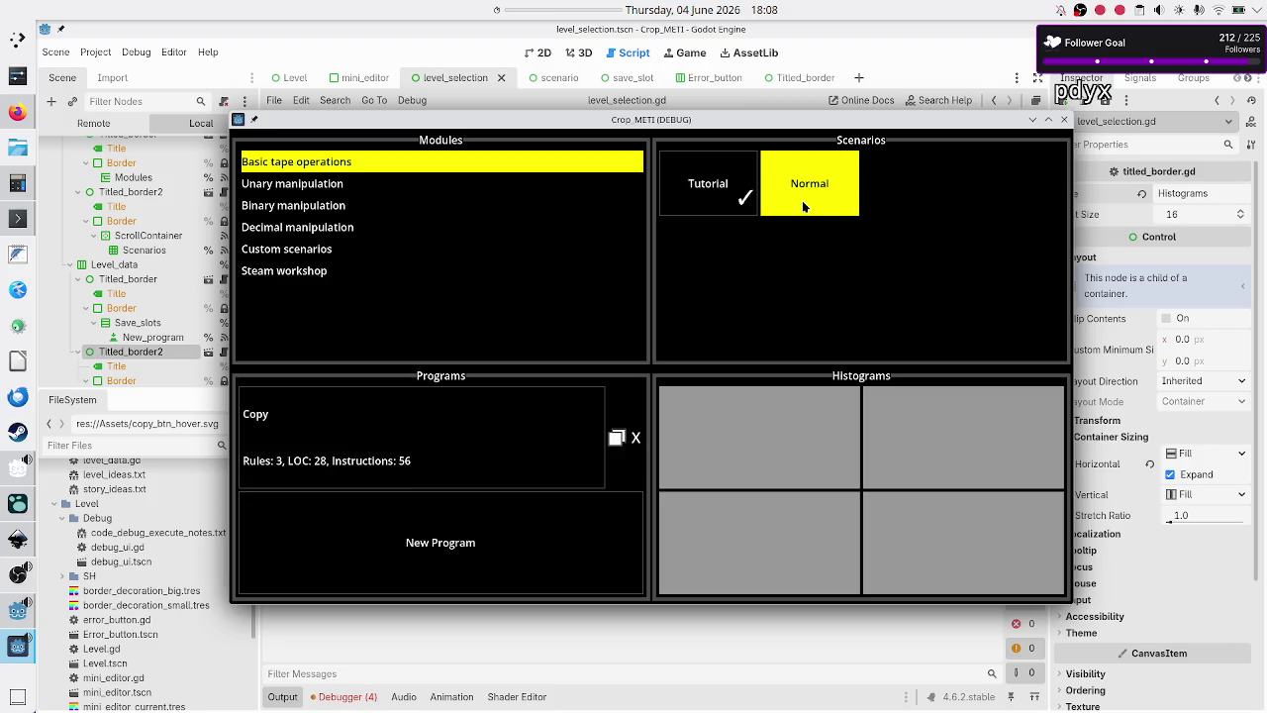
click(705, 183)
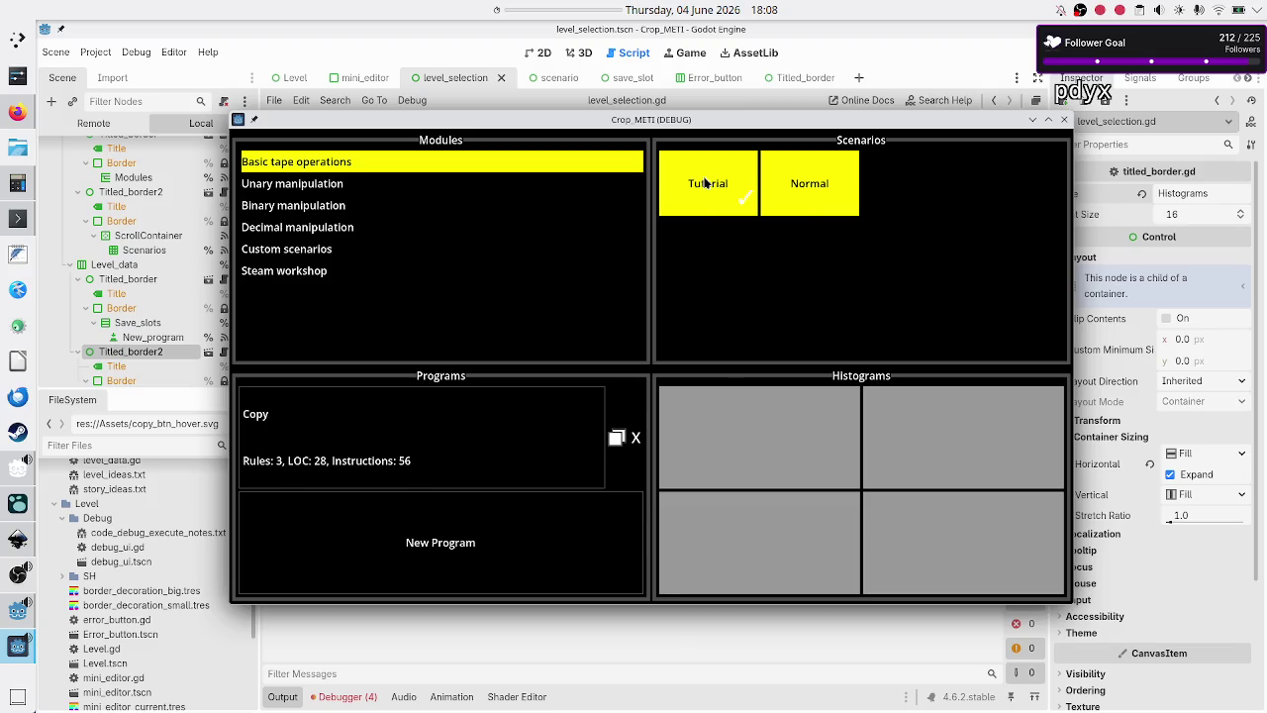
click(802, 186)
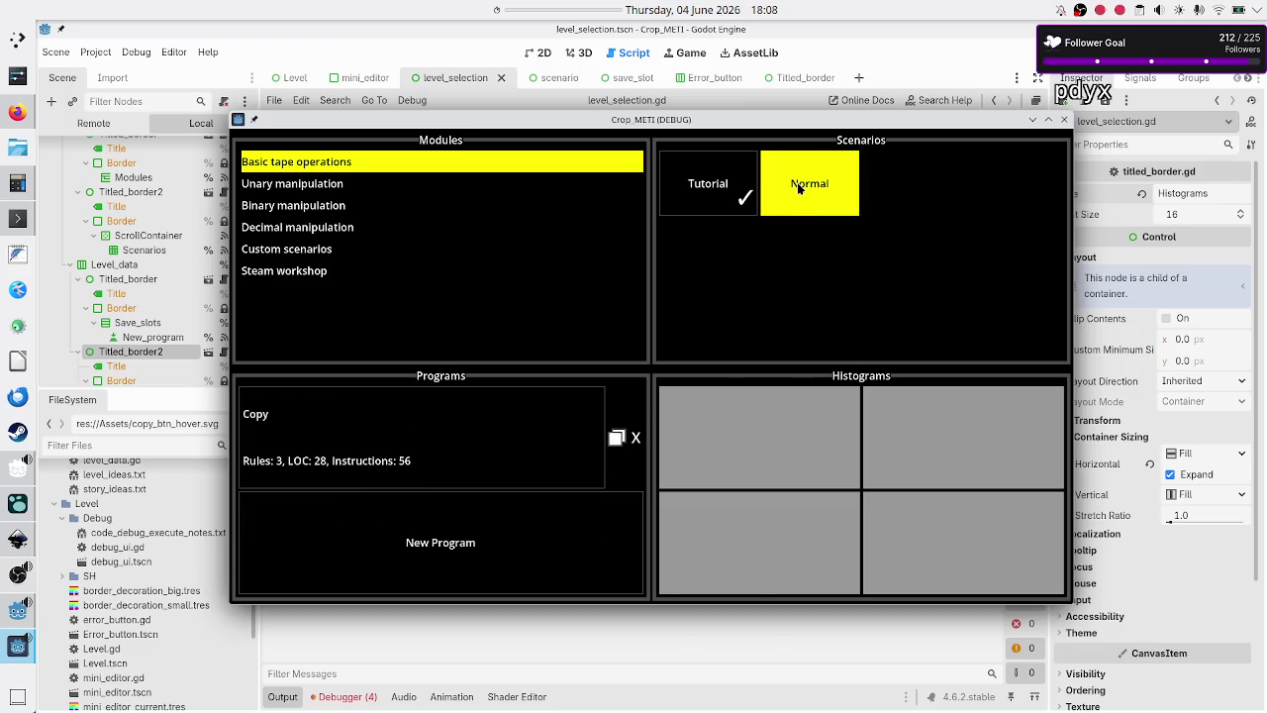
click(711, 188)
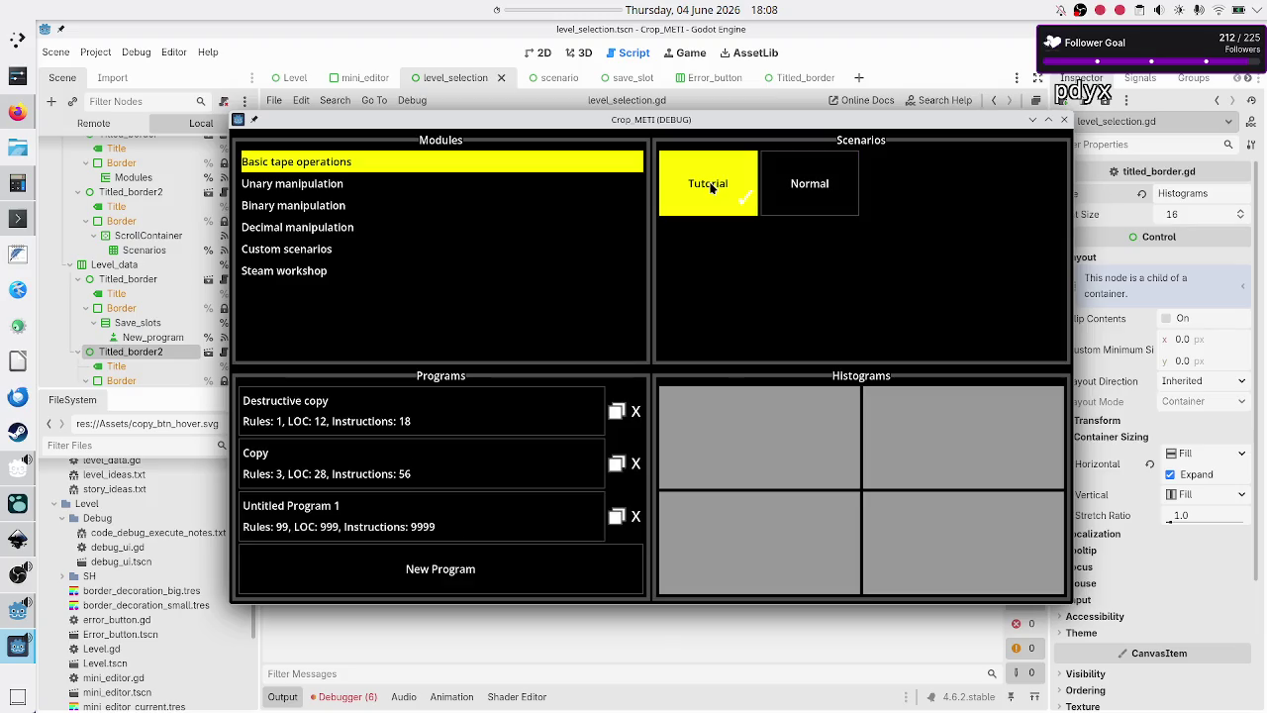
click(792, 186)
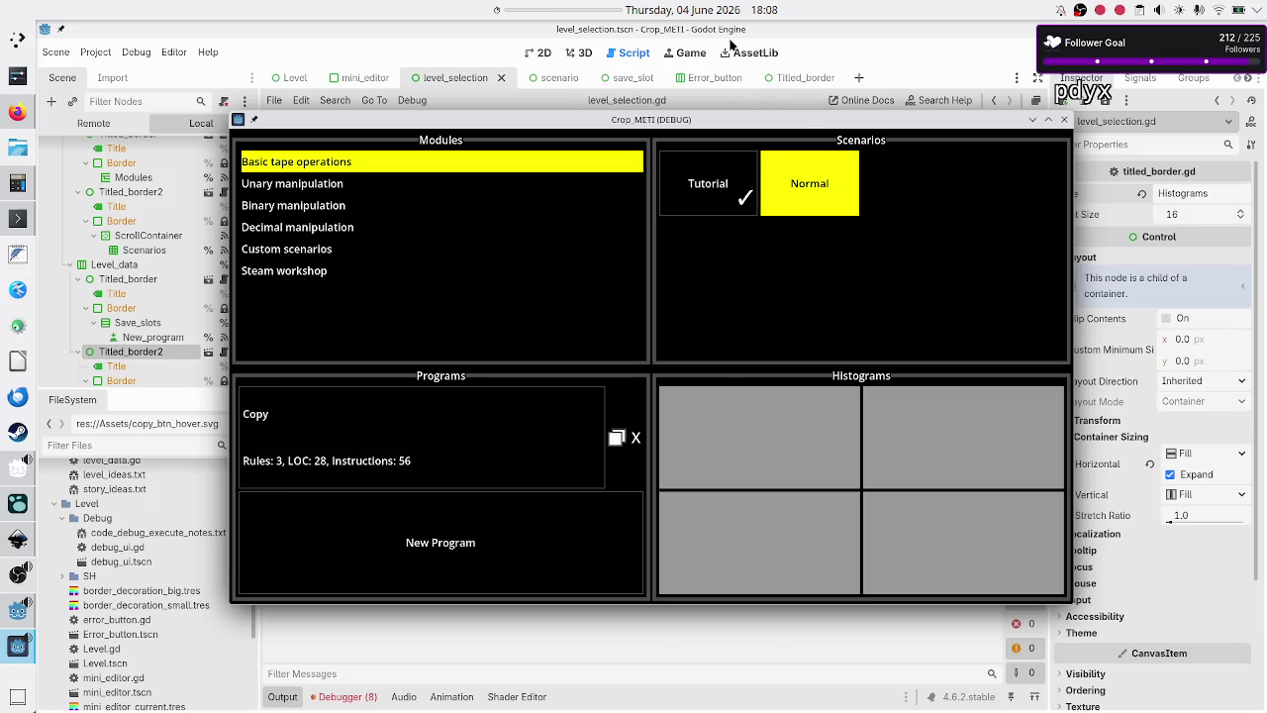
key(F8)
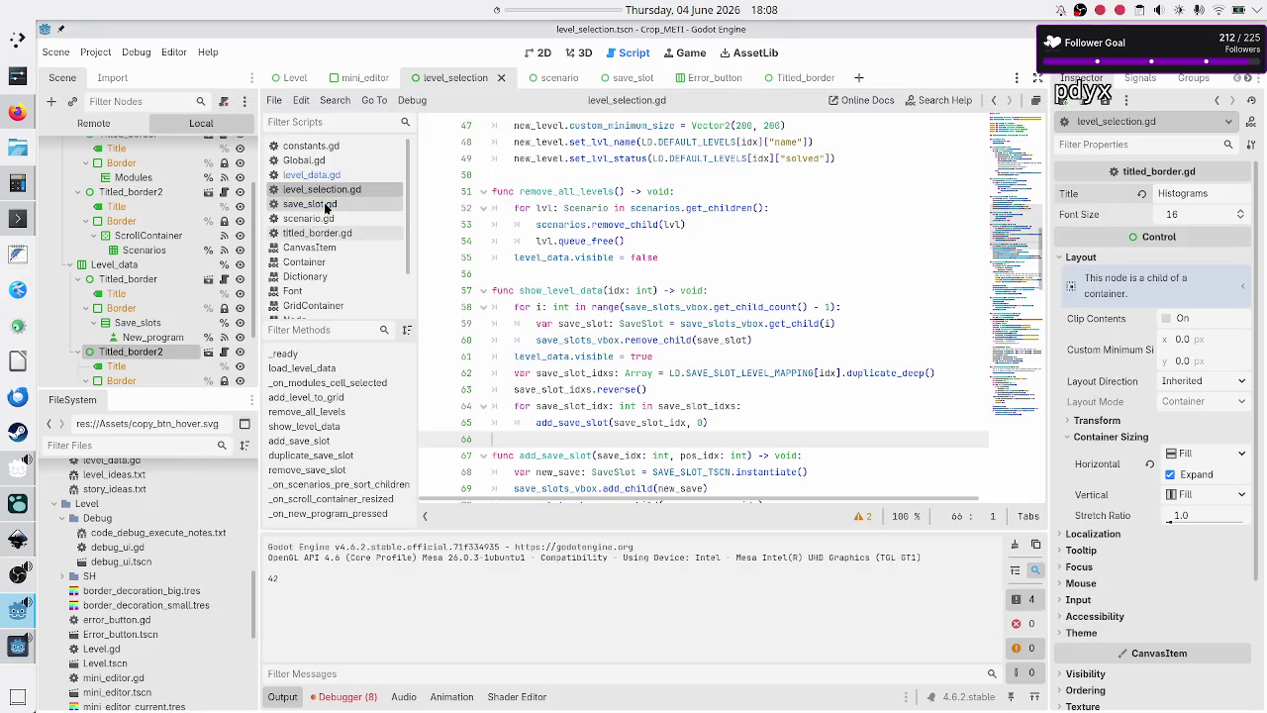
- Open level_data.gd and scroll up from line 61 to the DEFAULT_LEVELS dictionary
click(315, 204)
click(333, 175)
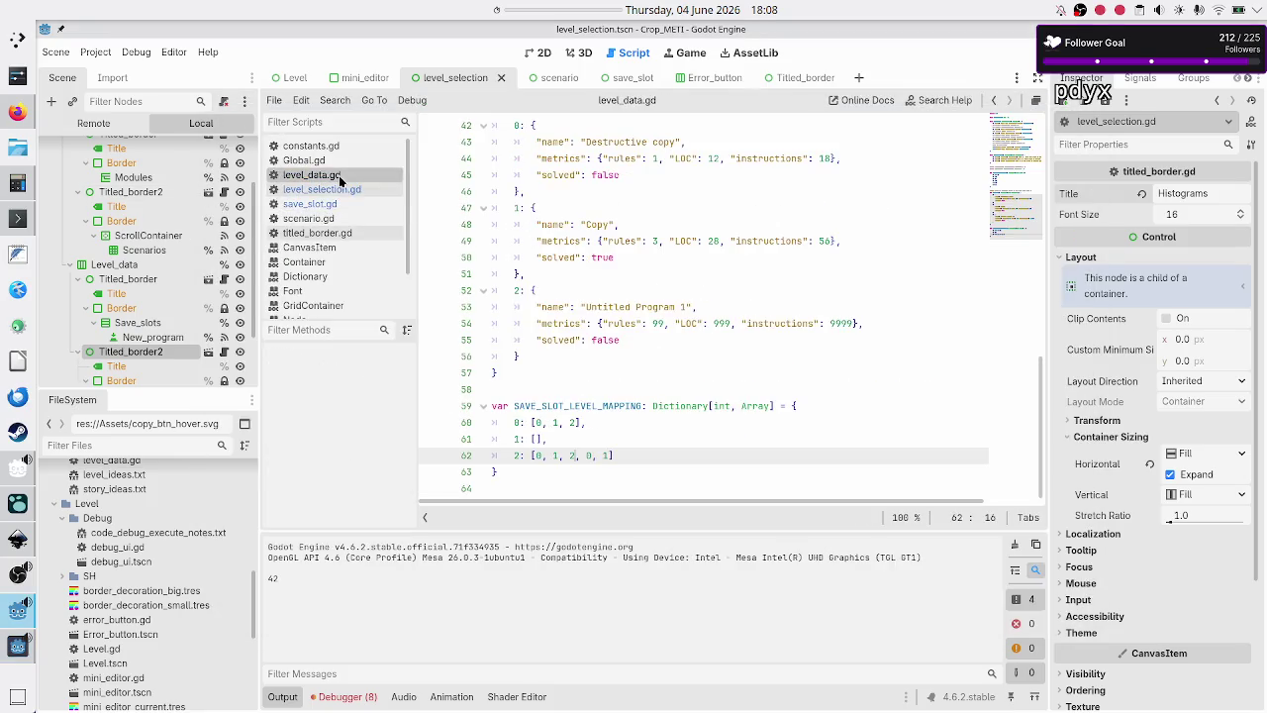
click(549, 439)
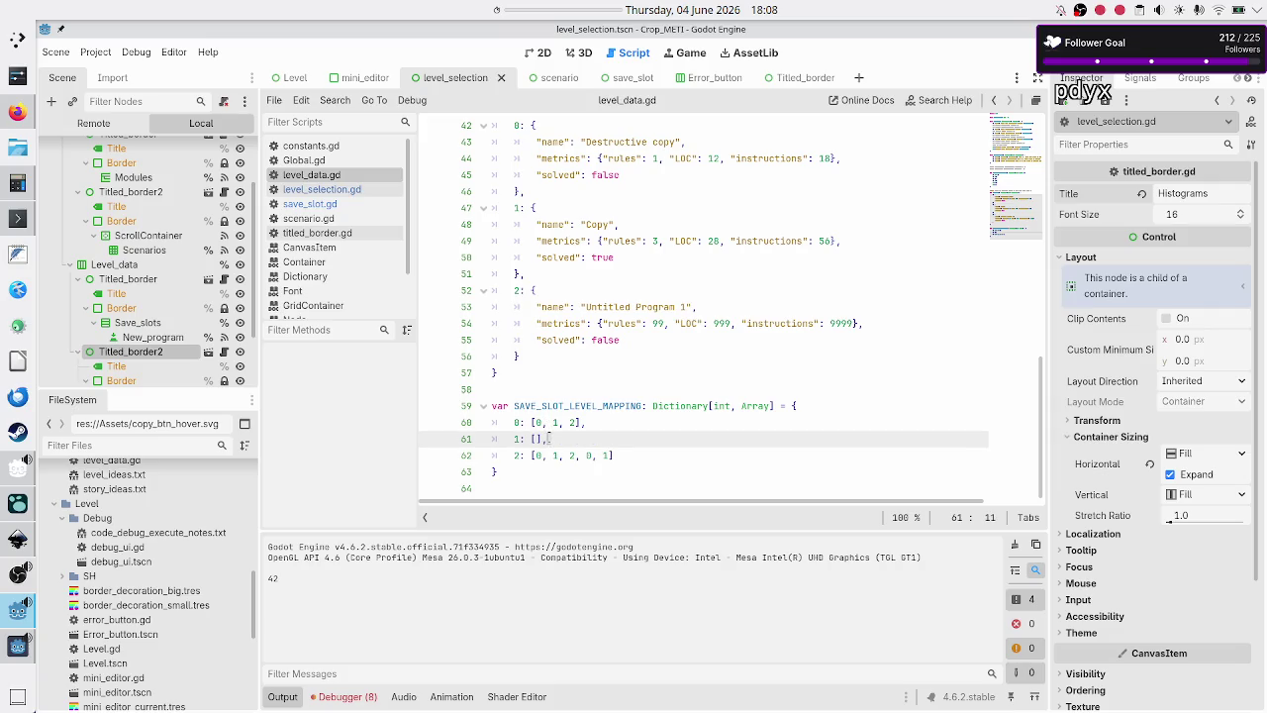
scroll(593, 273, up, 3)
scroll(593, 273, up, 6)
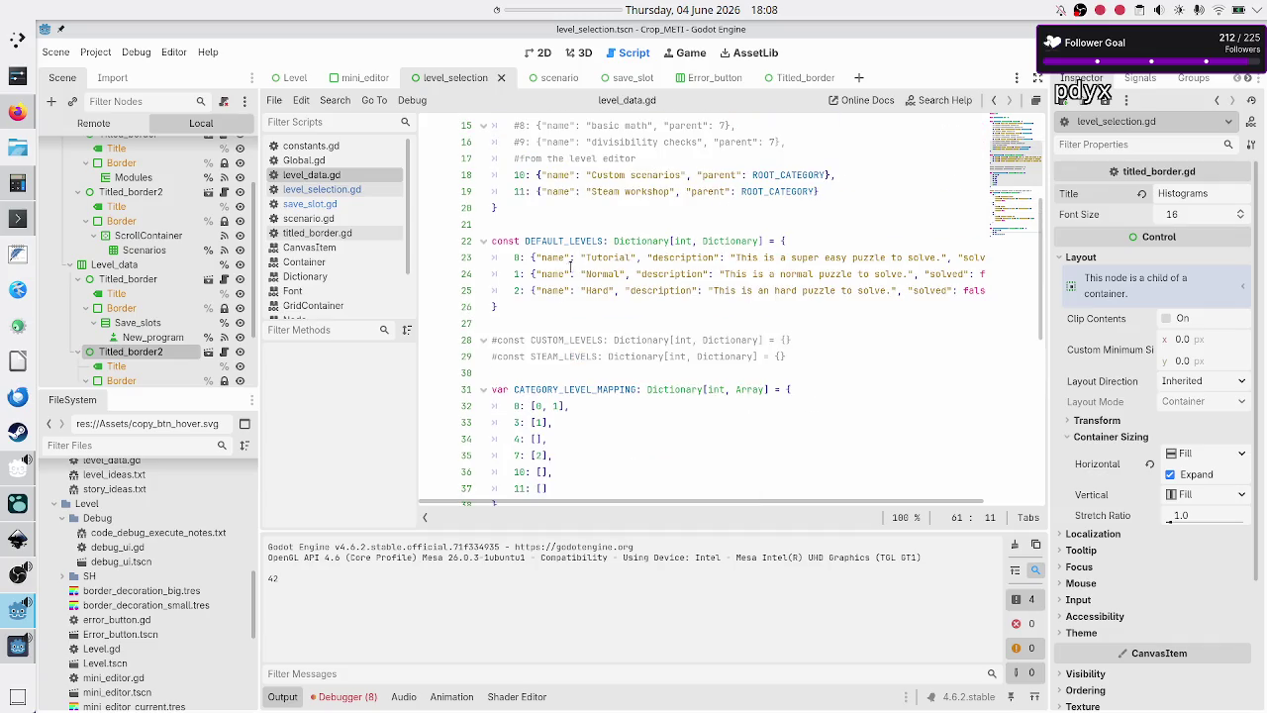
- Inspect the Normal level's index 1 and the empty level 1 brackets on line 61, then bring back the game
double_click(597, 275)
double_click(515, 275)
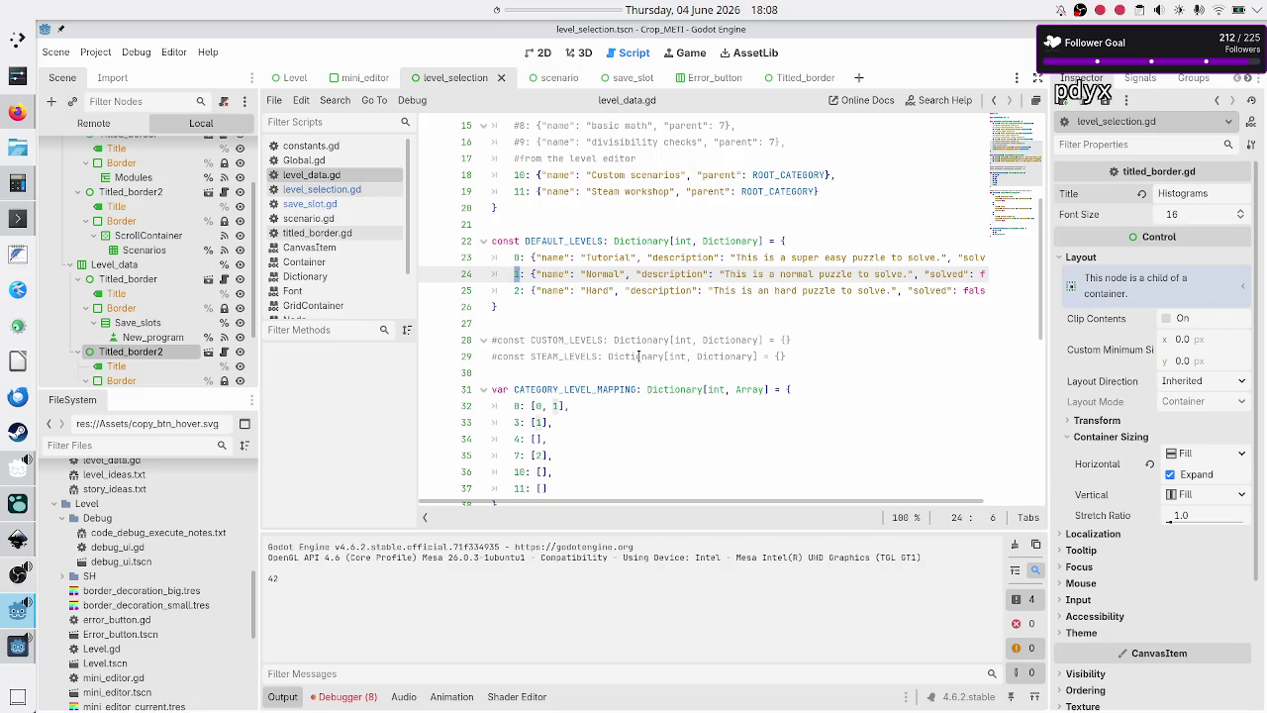
scroll(639, 356, down, 9)
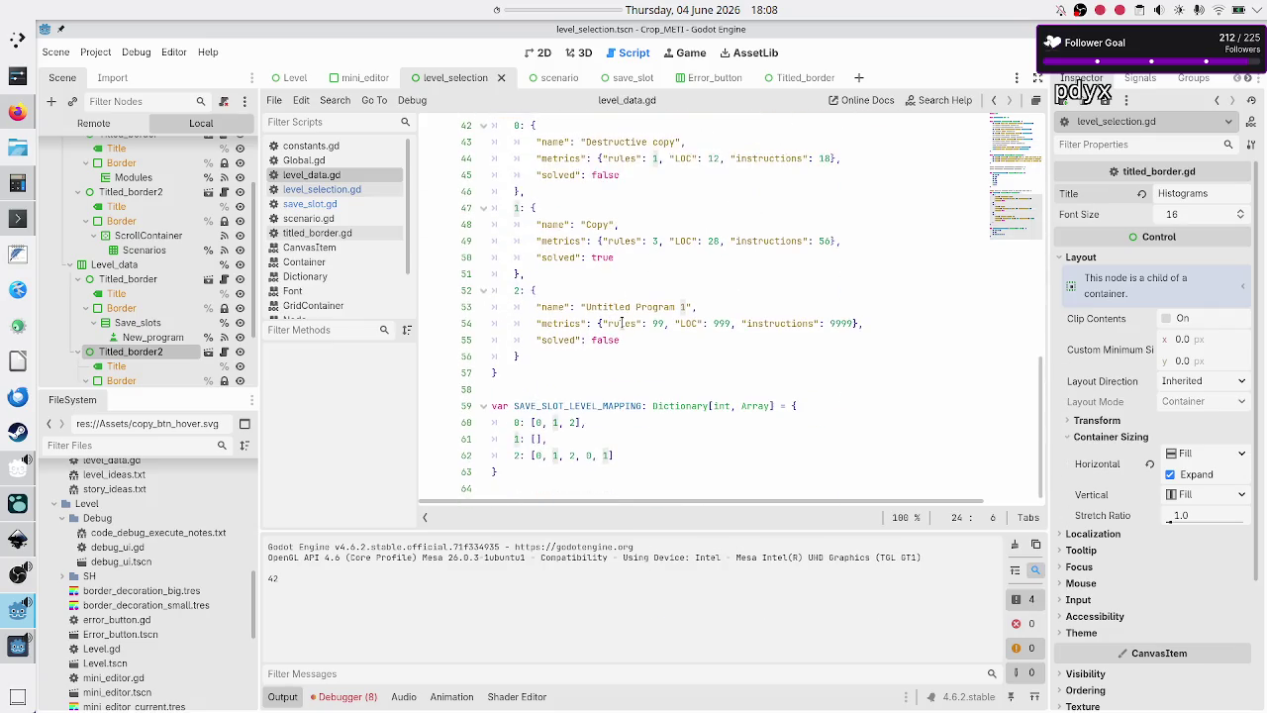
click(554, 437)
key(Left)
key(Left)
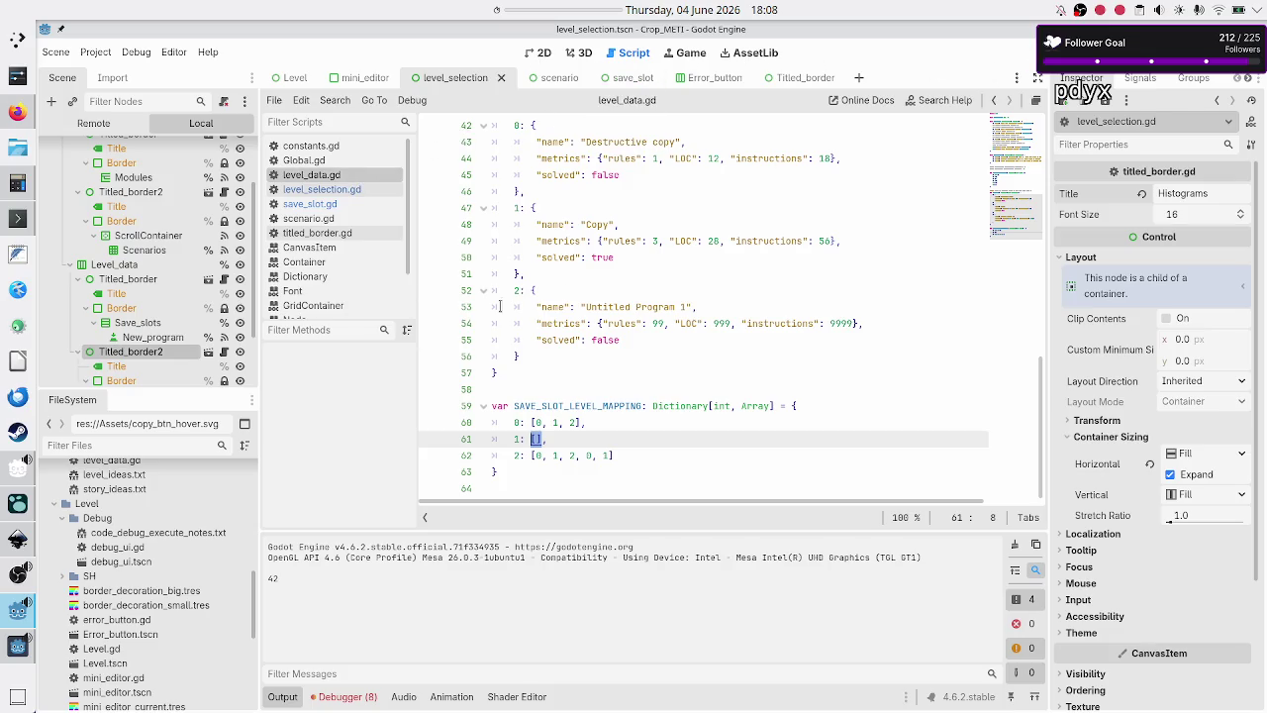
click(11, 653)
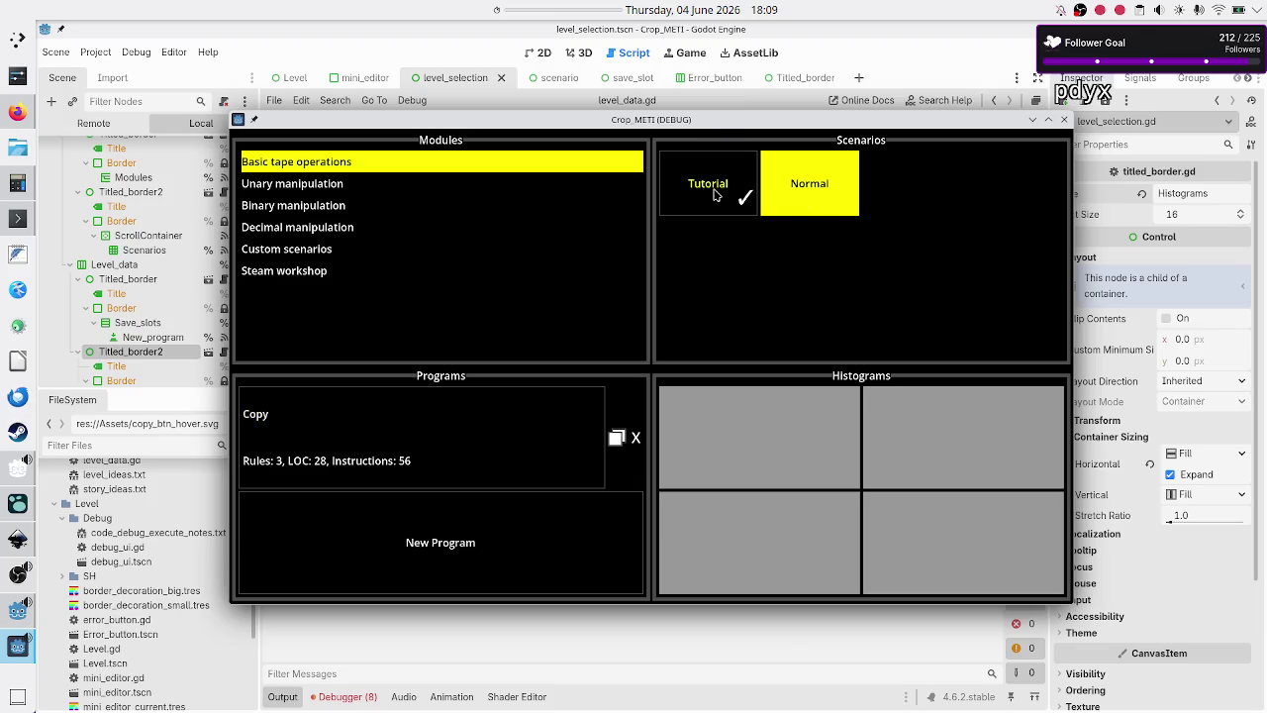
- Recheck the Tutorial and Normal Programs lists, then close the running game
click(714, 194)
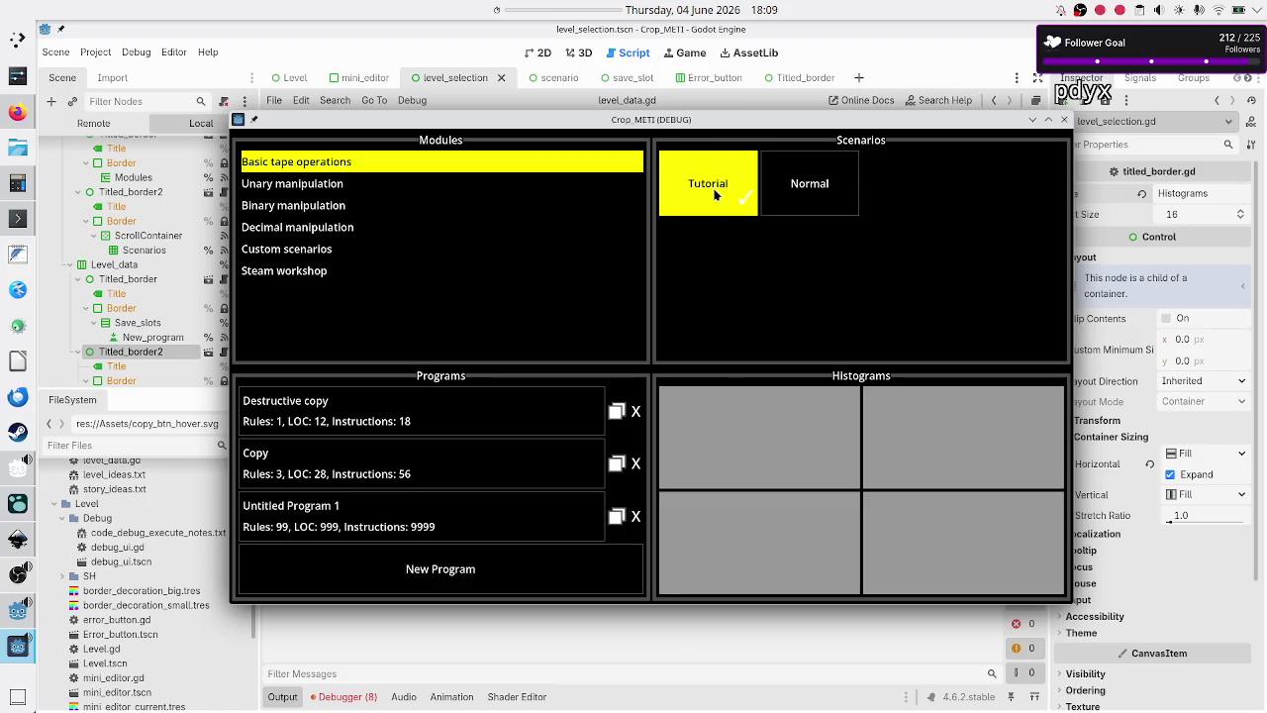
click(810, 185)
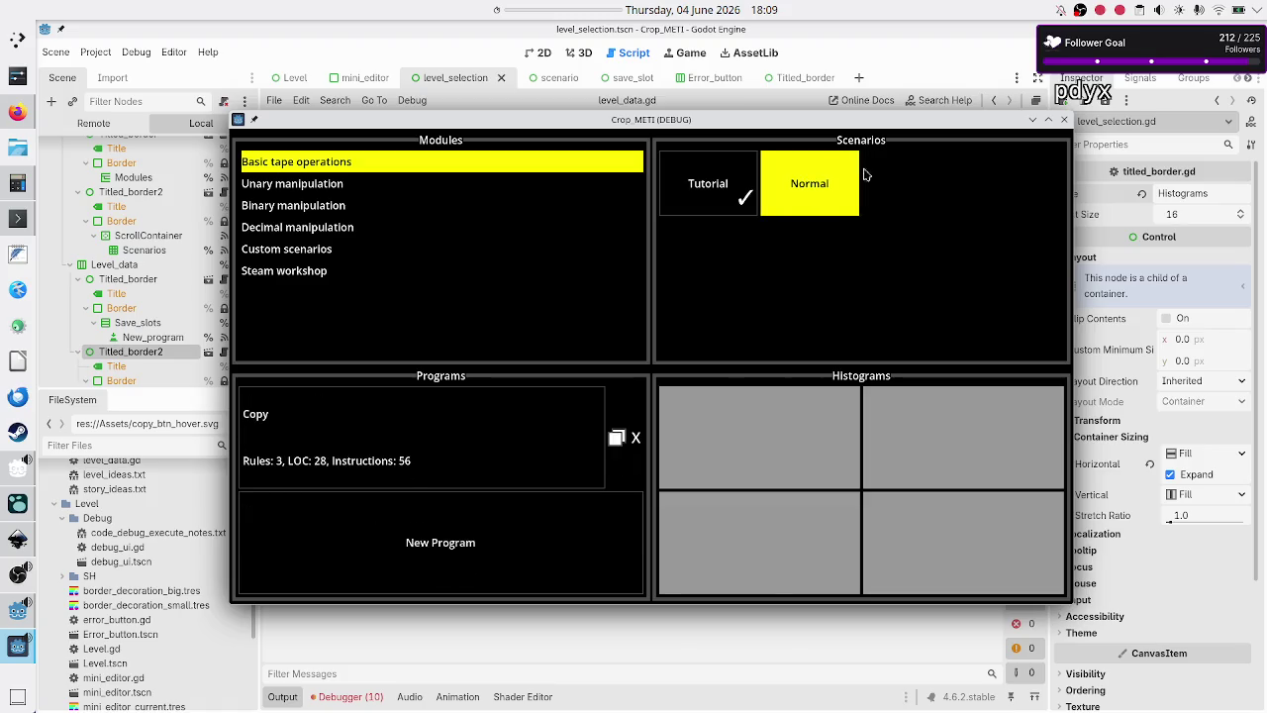
click(1064, 120)
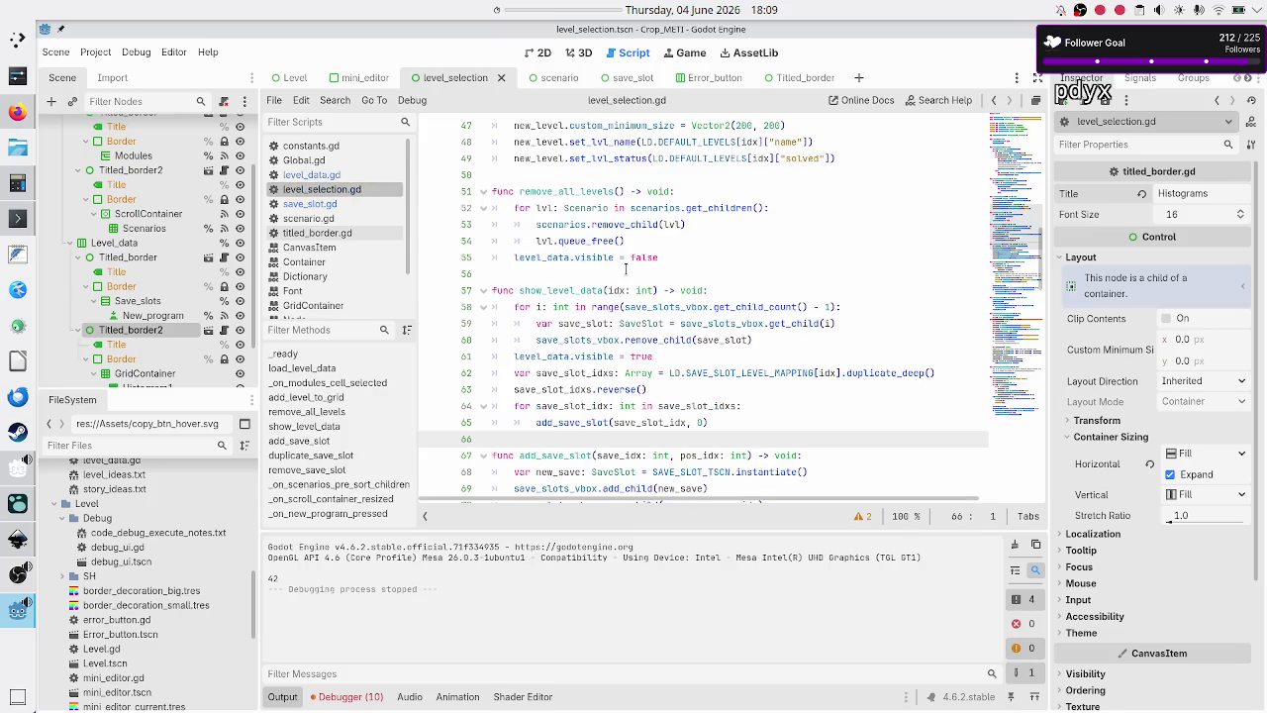
- Move the cursor in show_level_data down to the remove_child line
key(Up)
key(Up)
key(Up)
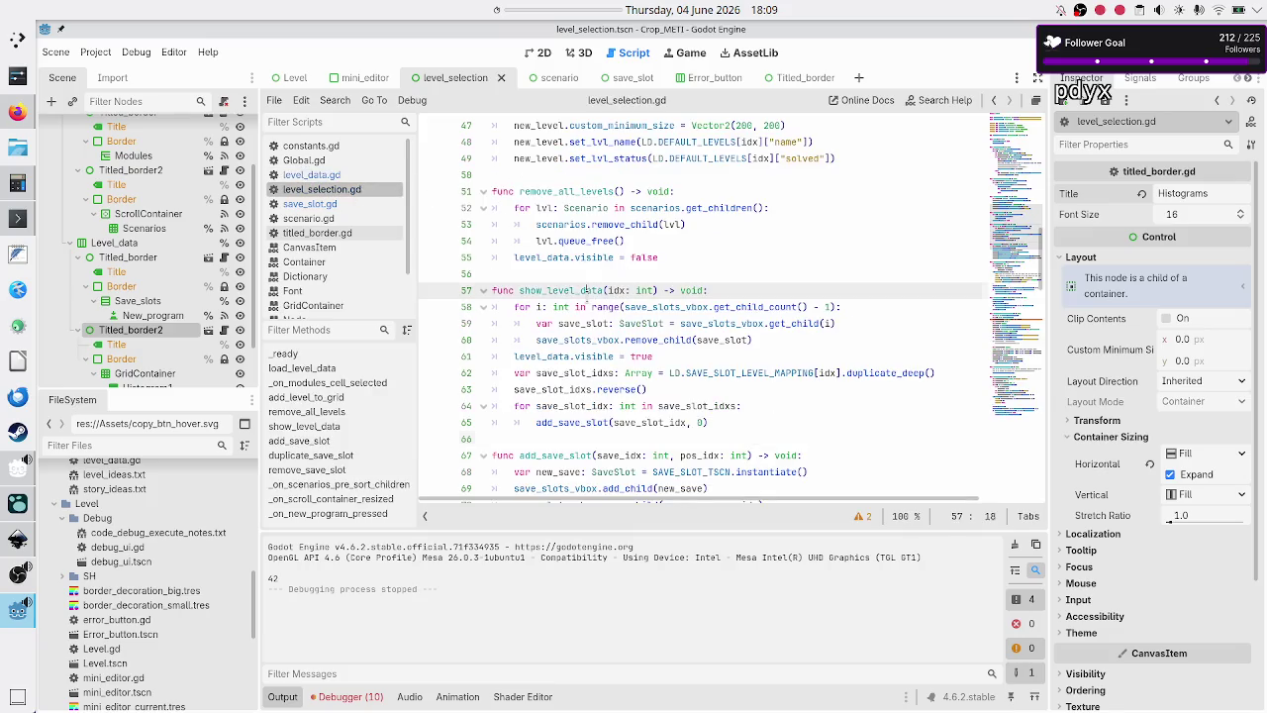
key(Up)
key(Down)
key(Down)
key(Down)
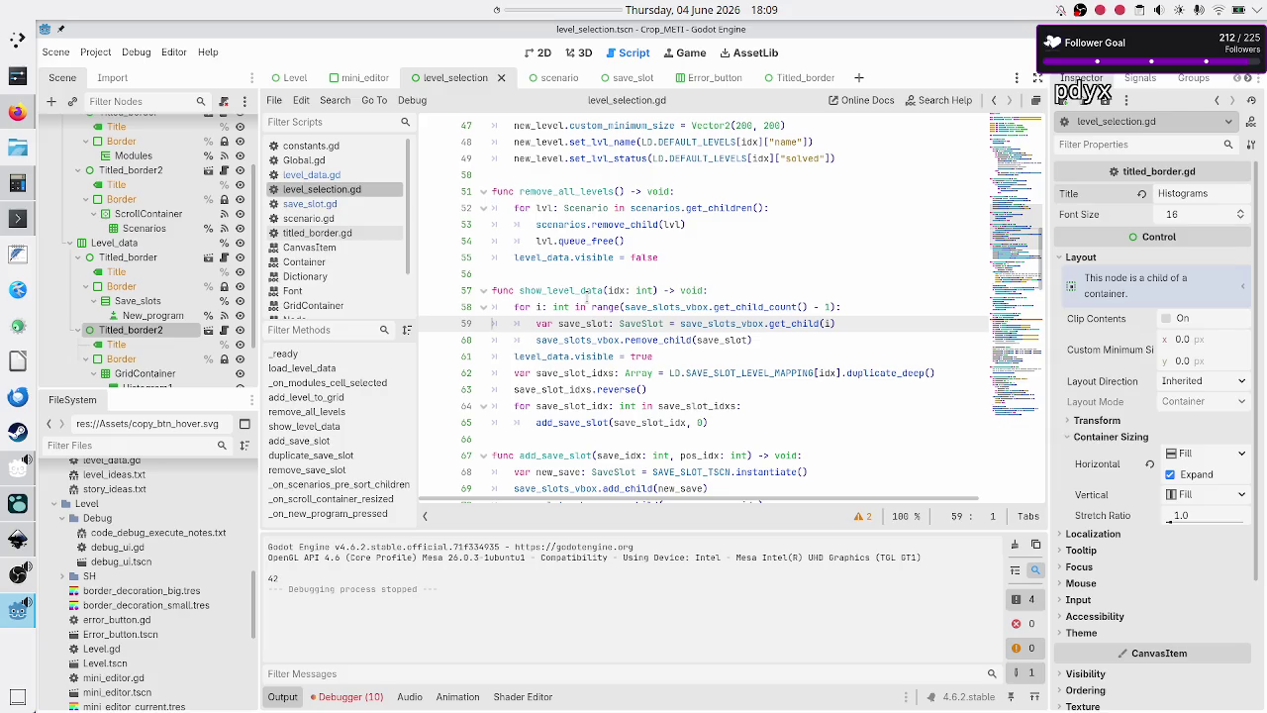
key(Down)
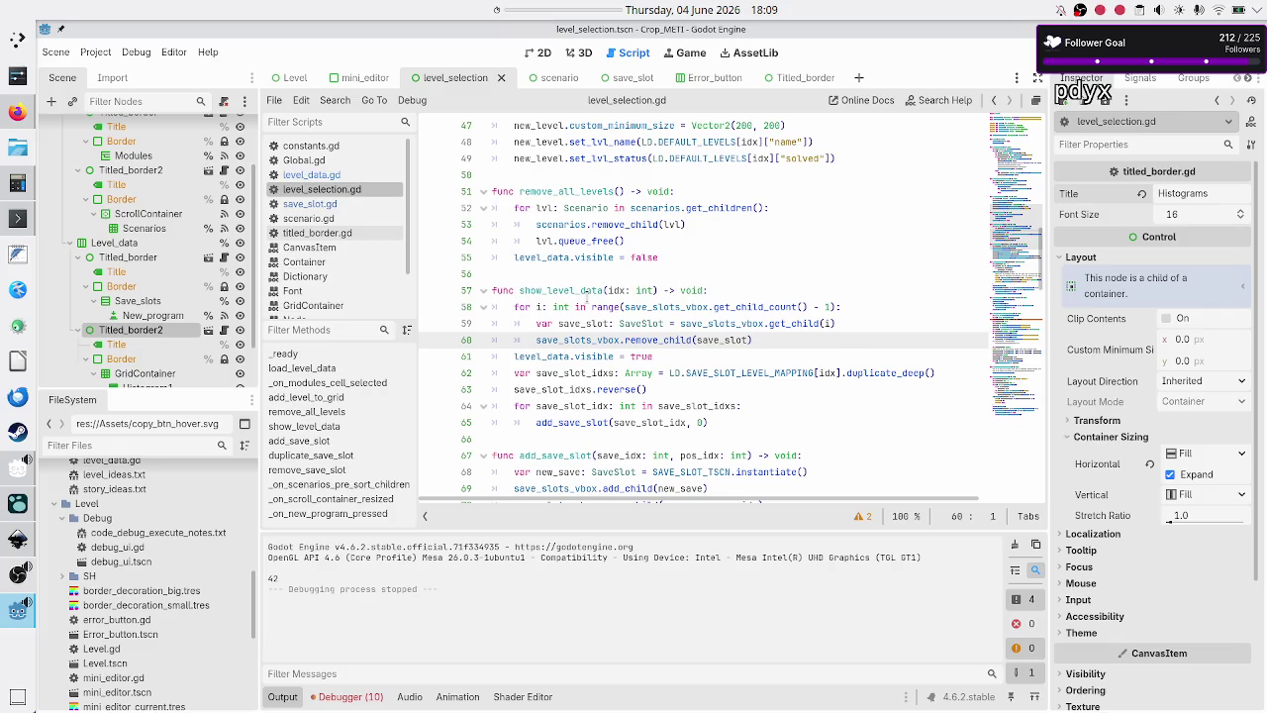
click(1035, 54)
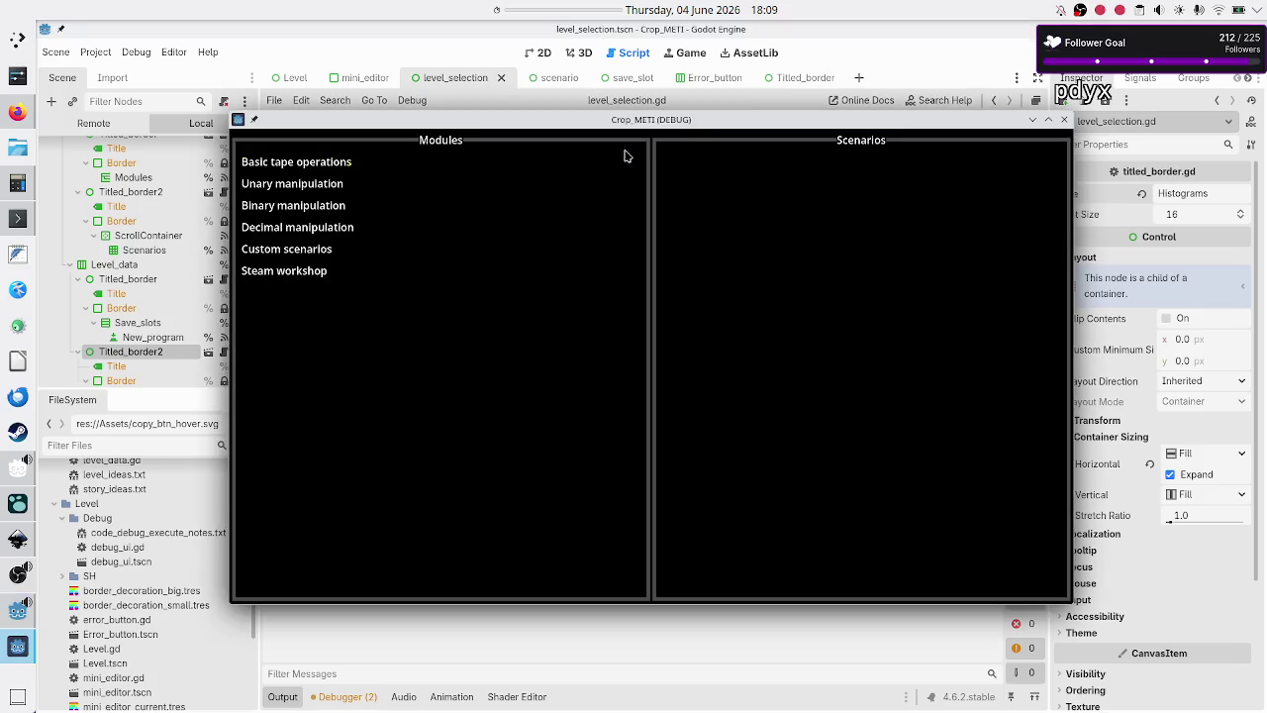
click(348, 159)
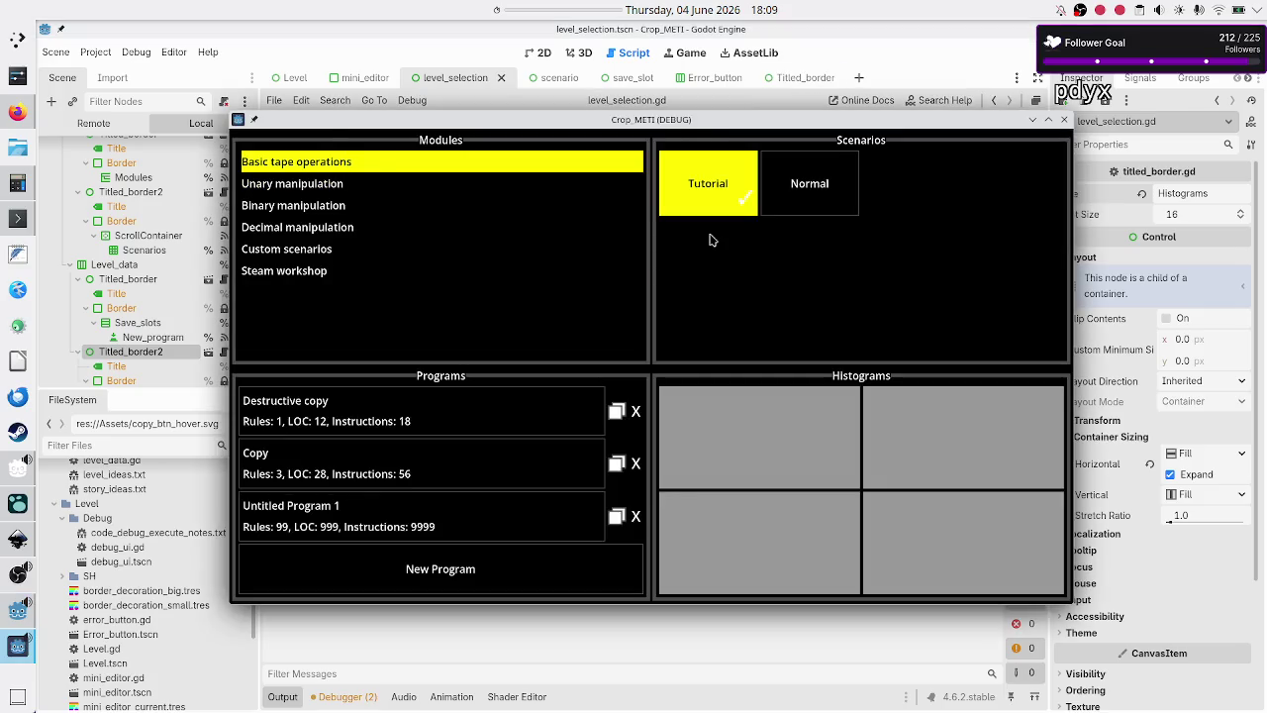
click(810, 198)
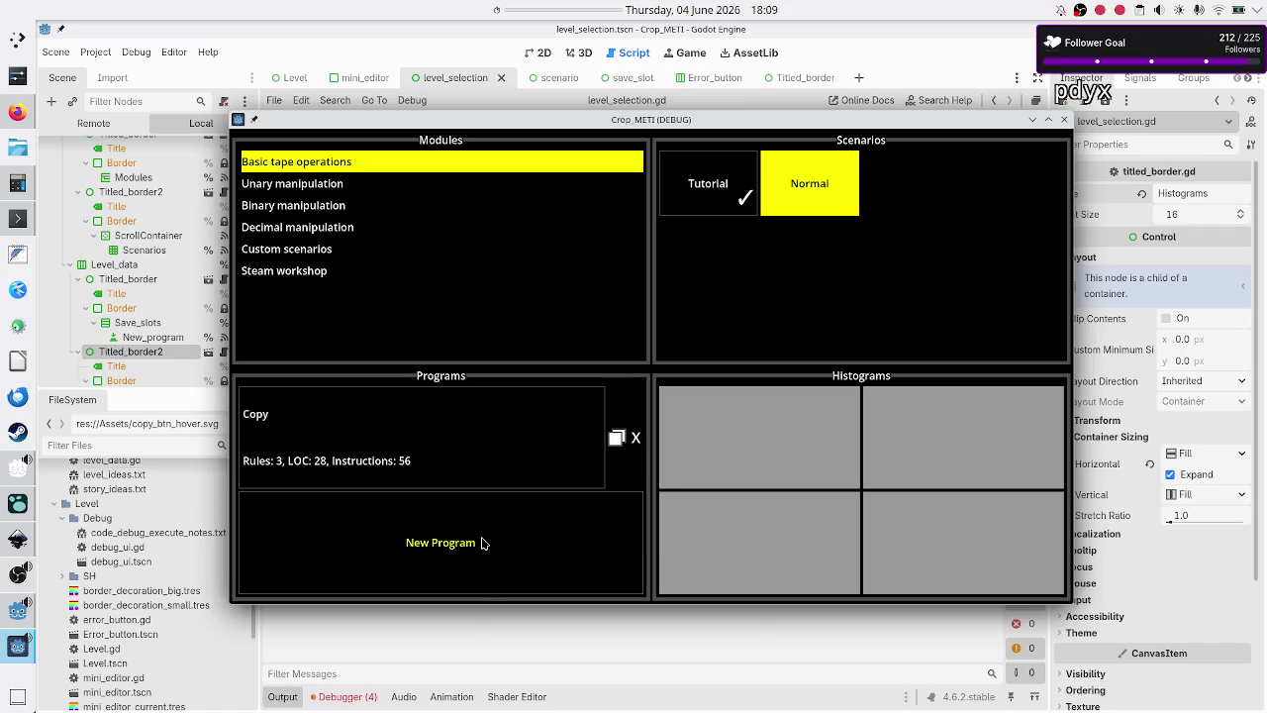
click(1064, 120)
key(Down)
key(Down)
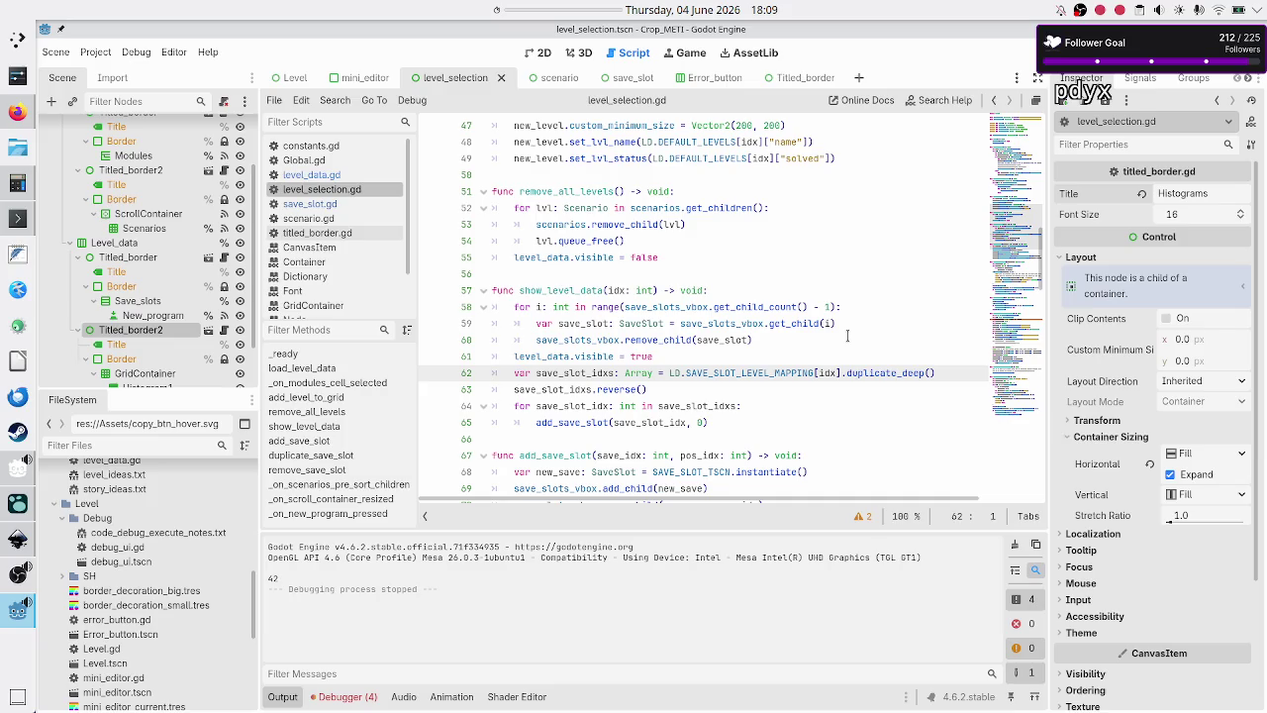
- Add print(save_slot_idxs) on a new line after line 62, then run the scene with F6
key(Down)
key(Up)
key(End)
key(Return)
text(prin)
text(t(save_slot)
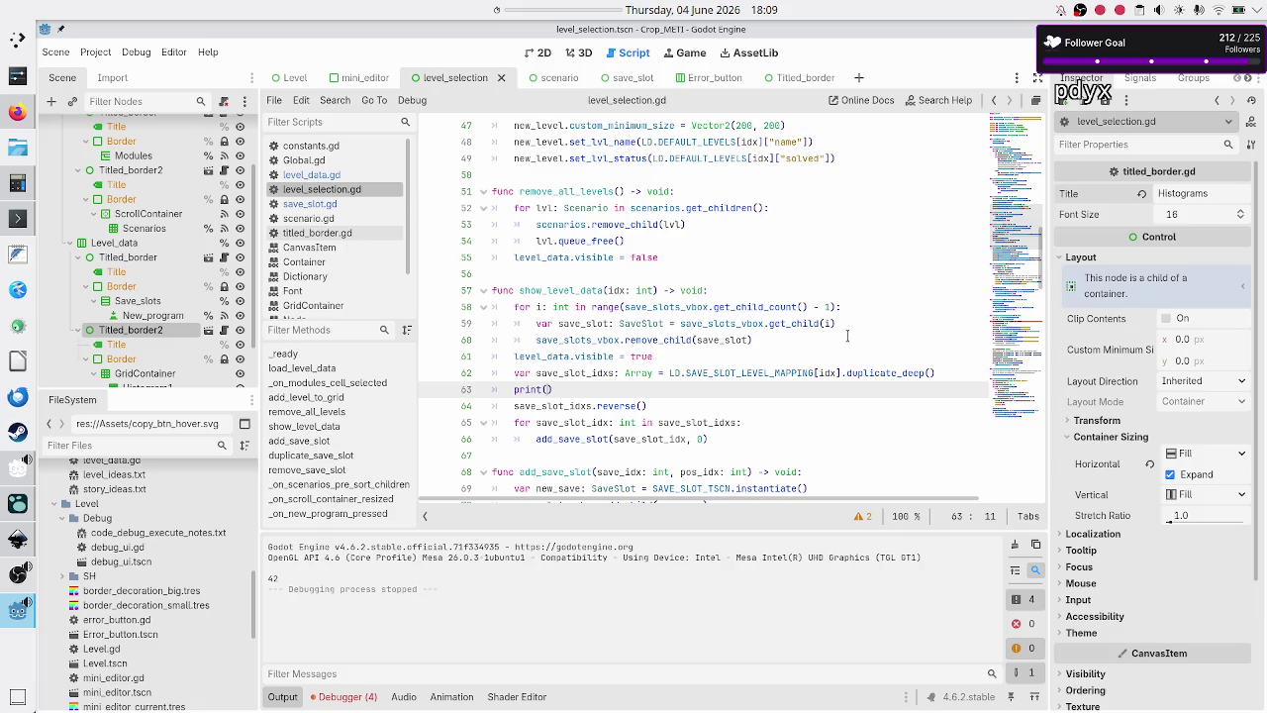
text(_idxs)
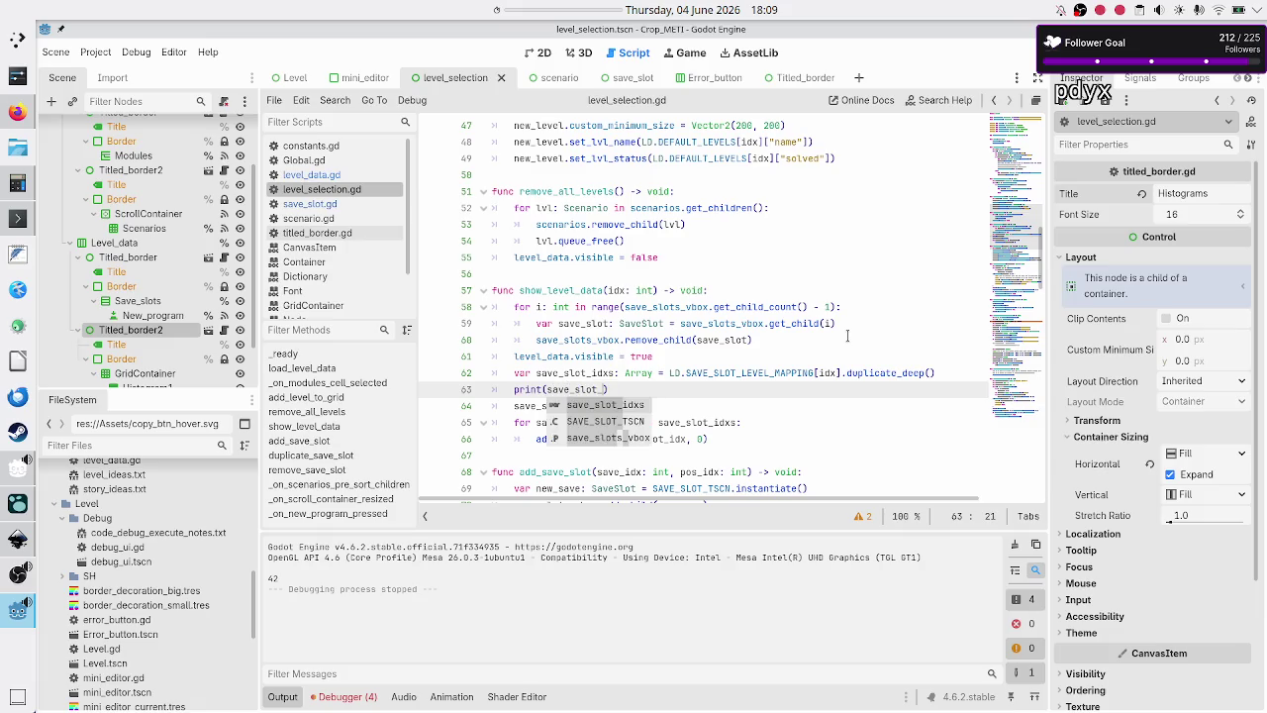
key(F6)
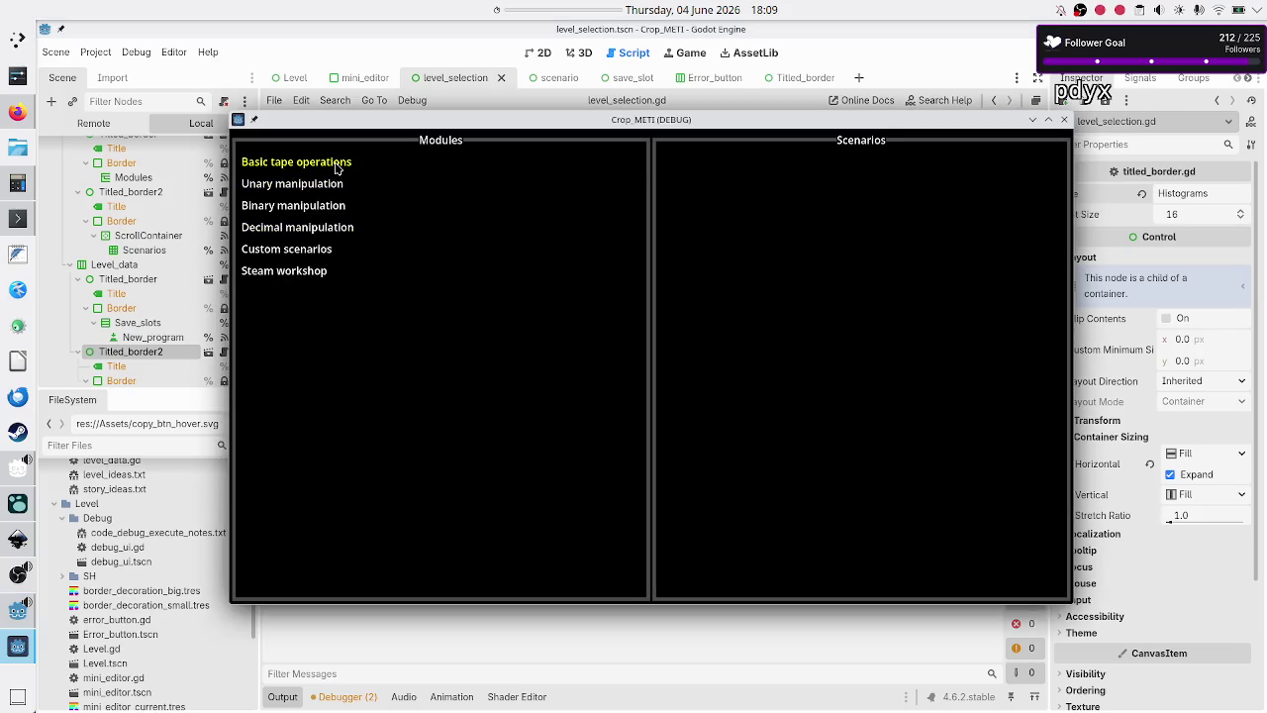
- Under Basic tape operations, switch Normal, Tutorial, Normal to print [], [0, 1, 2], [], then close the game
click(340, 163)
click(811, 225)
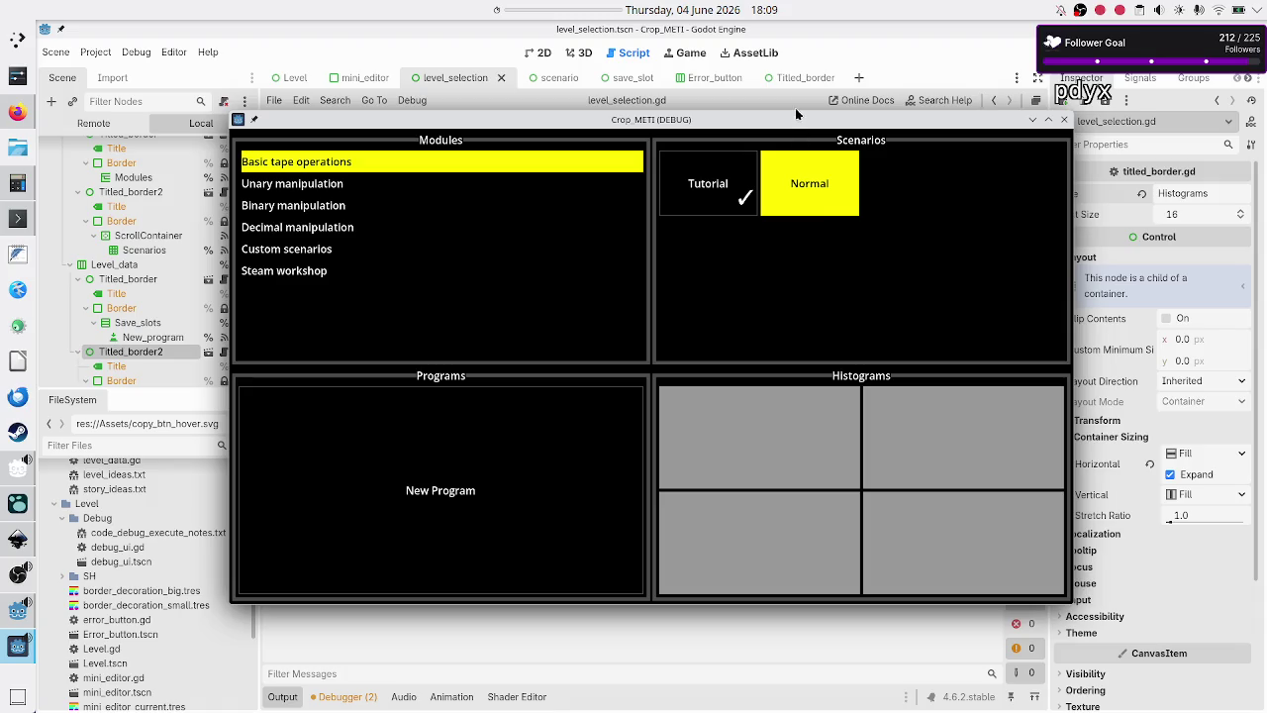
mouse_move(791, 125)
mouse_down()
mouse_move(911, 103)
mouse_move(735, 118)
mouse_up()
click(652, 181)
click(739, 179)
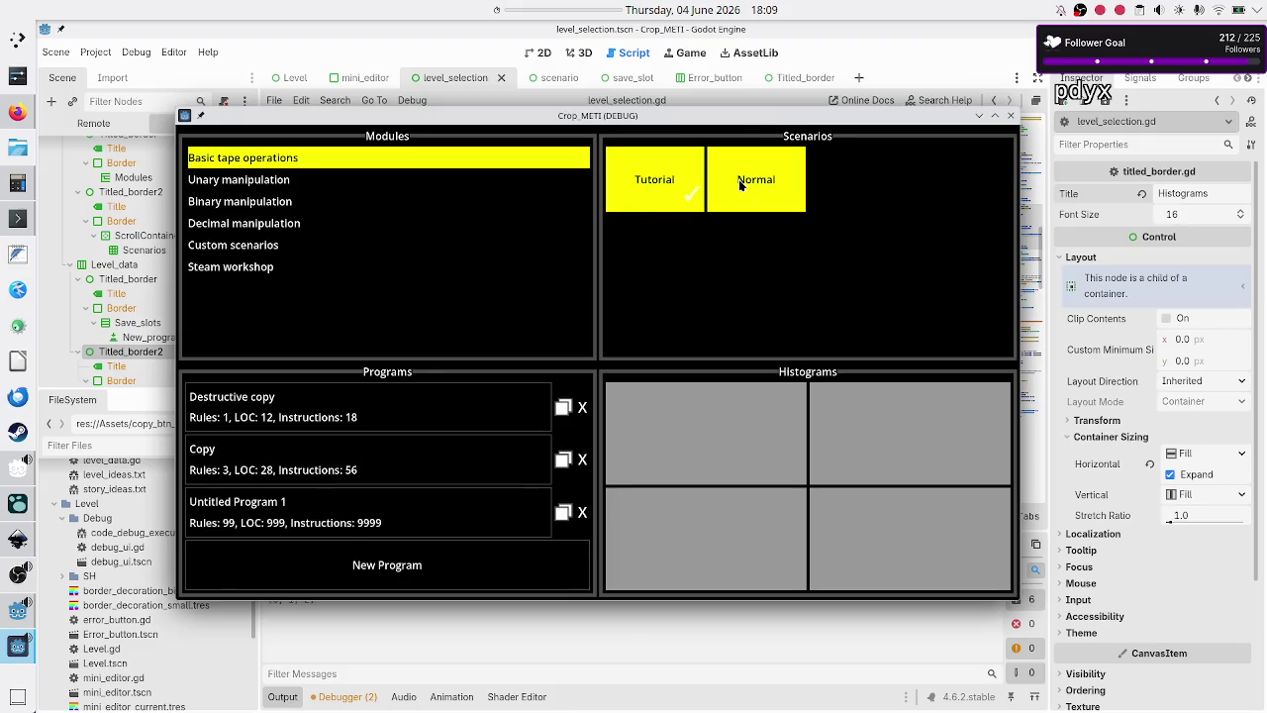
drag(712, 121, 831, 101)
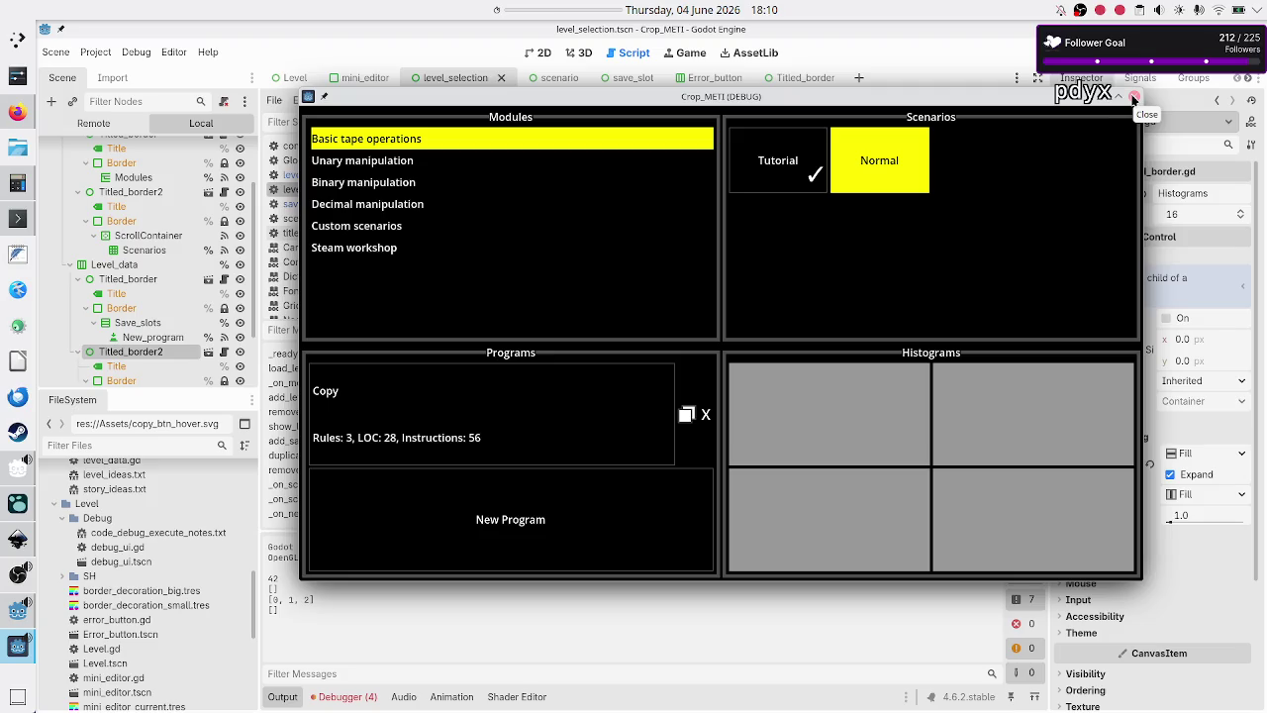
click(1133, 100)
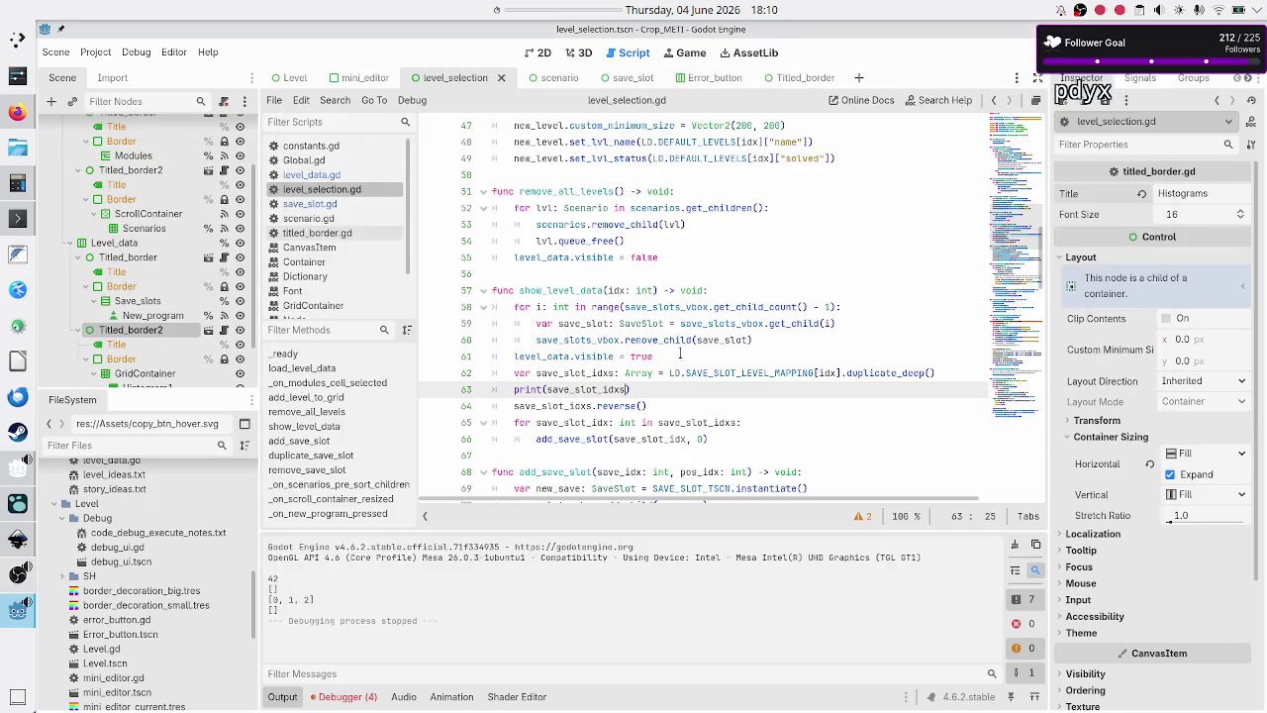
click(730, 307)
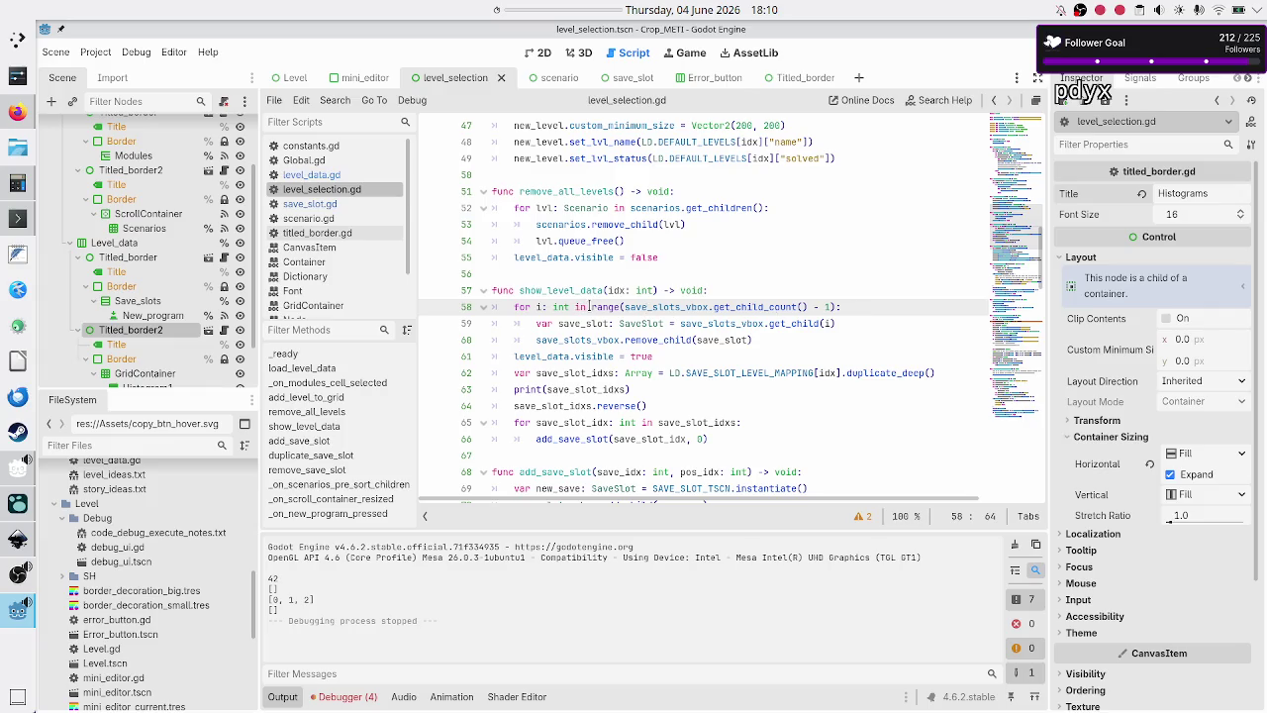
mouse_move(590, 307)
double_click(777, 306)
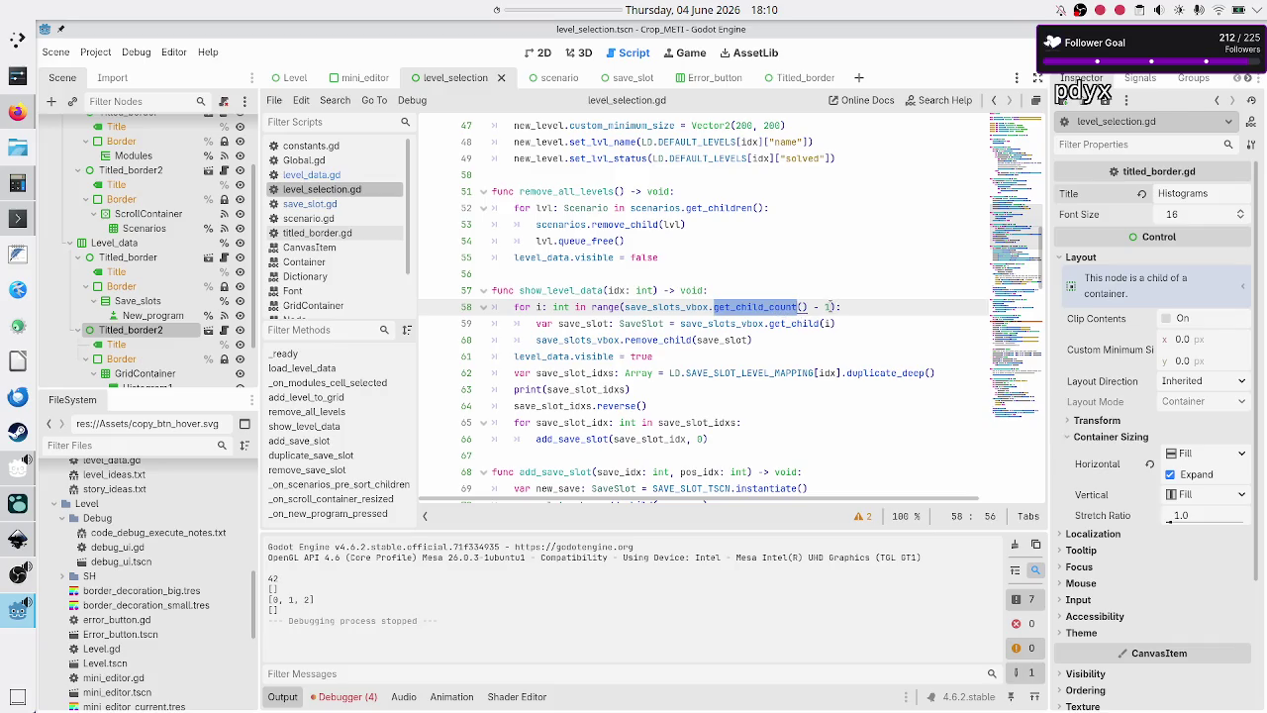
double_click(828, 307)
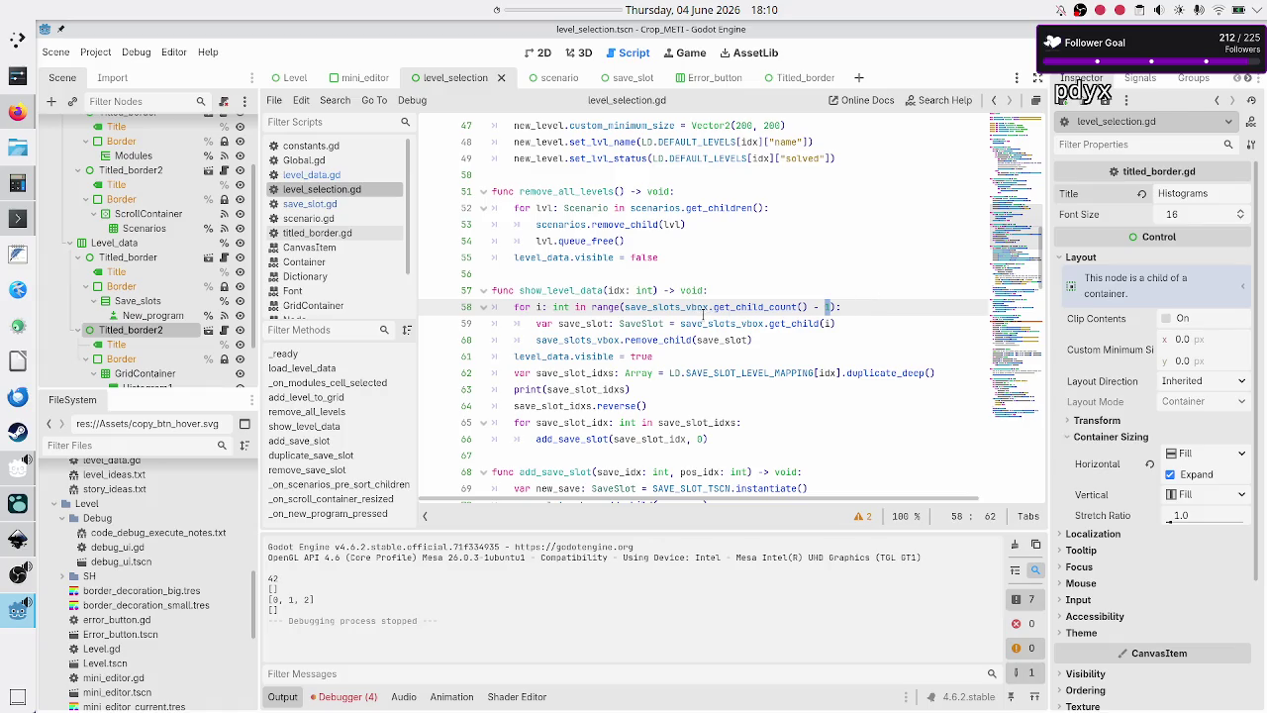
double_click(726, 323)
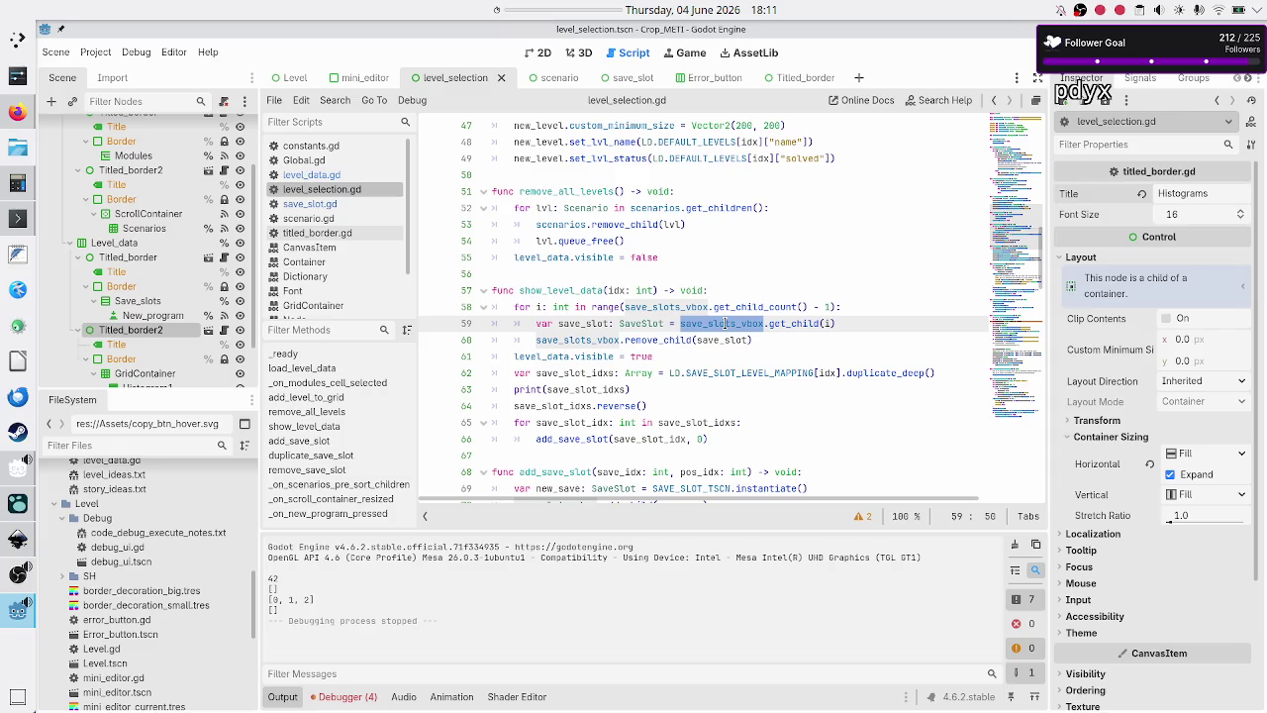
double_click(651, 339)
click(537, 307)
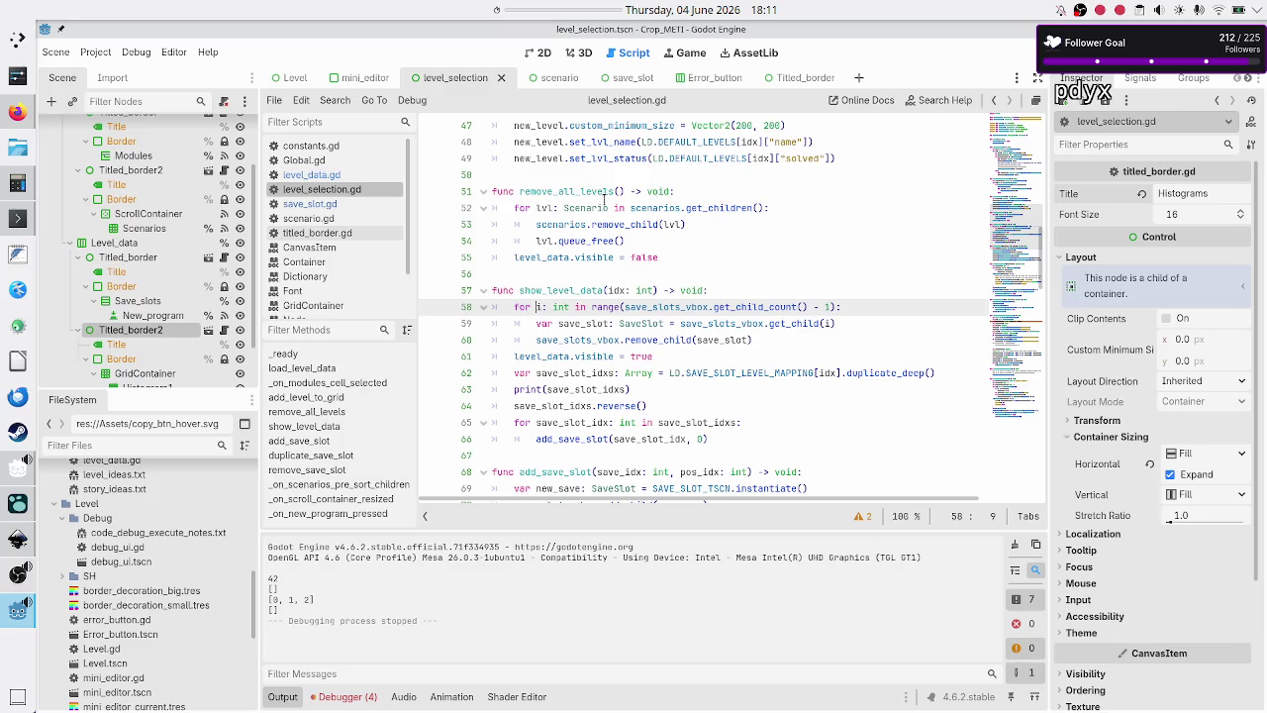
double_click(600, 224)
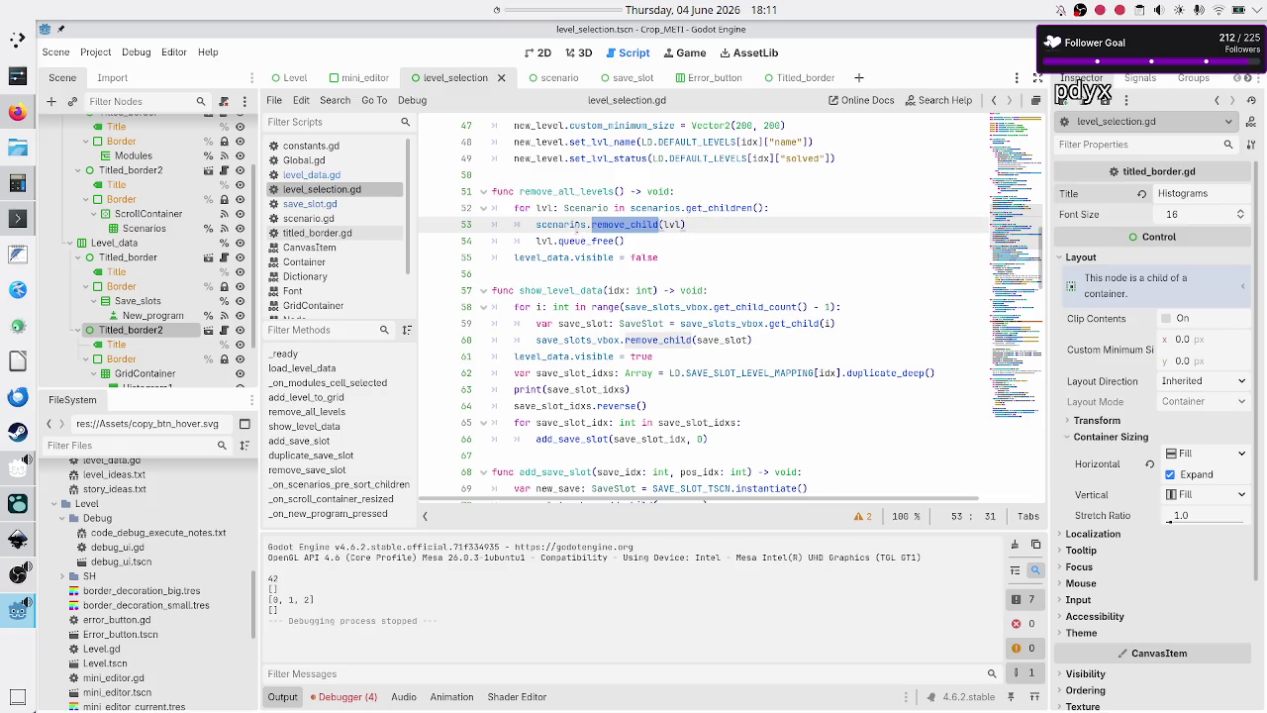
double_click(717, 208)
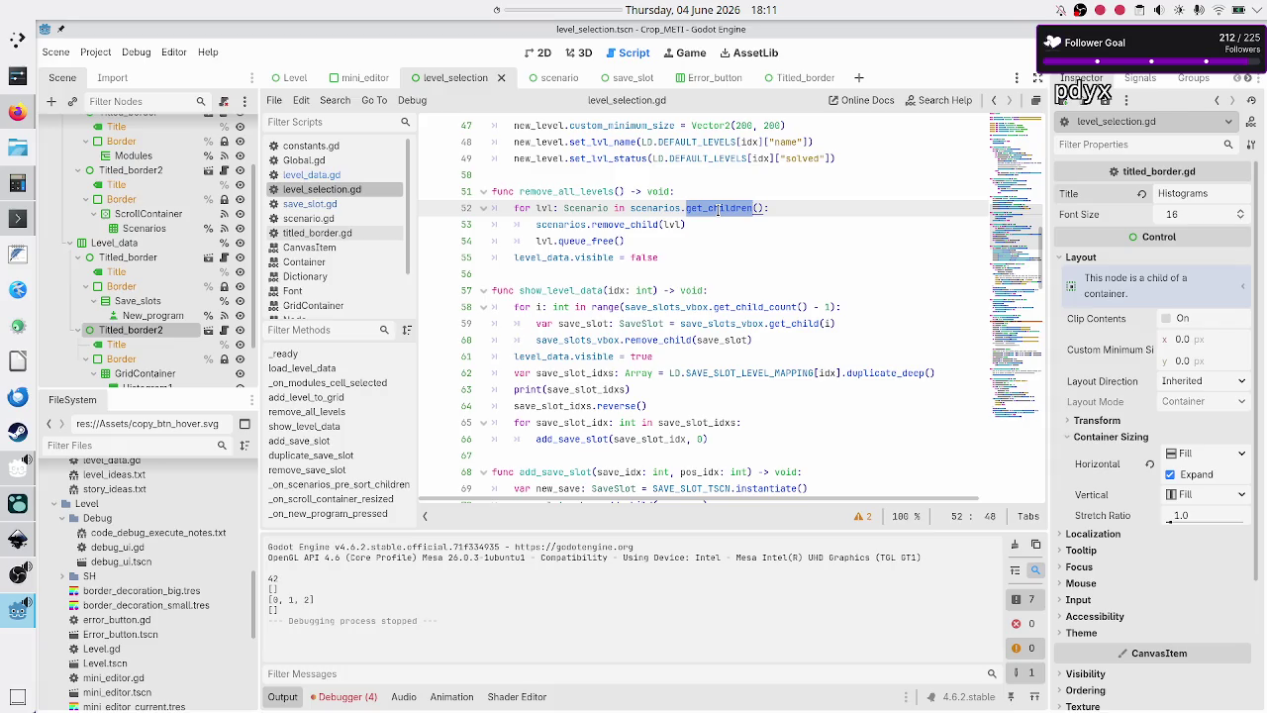
click(601, 228)
click(719, 222)
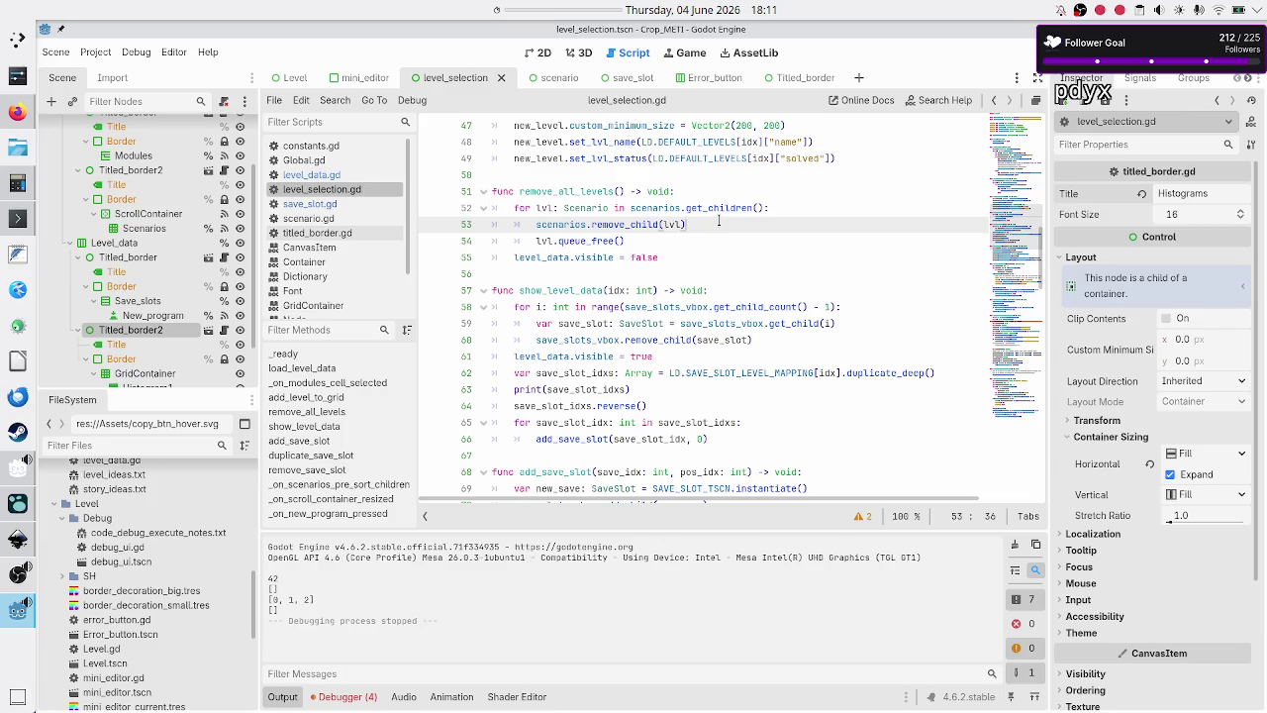
key(Down)
key(Down)
key(Down)
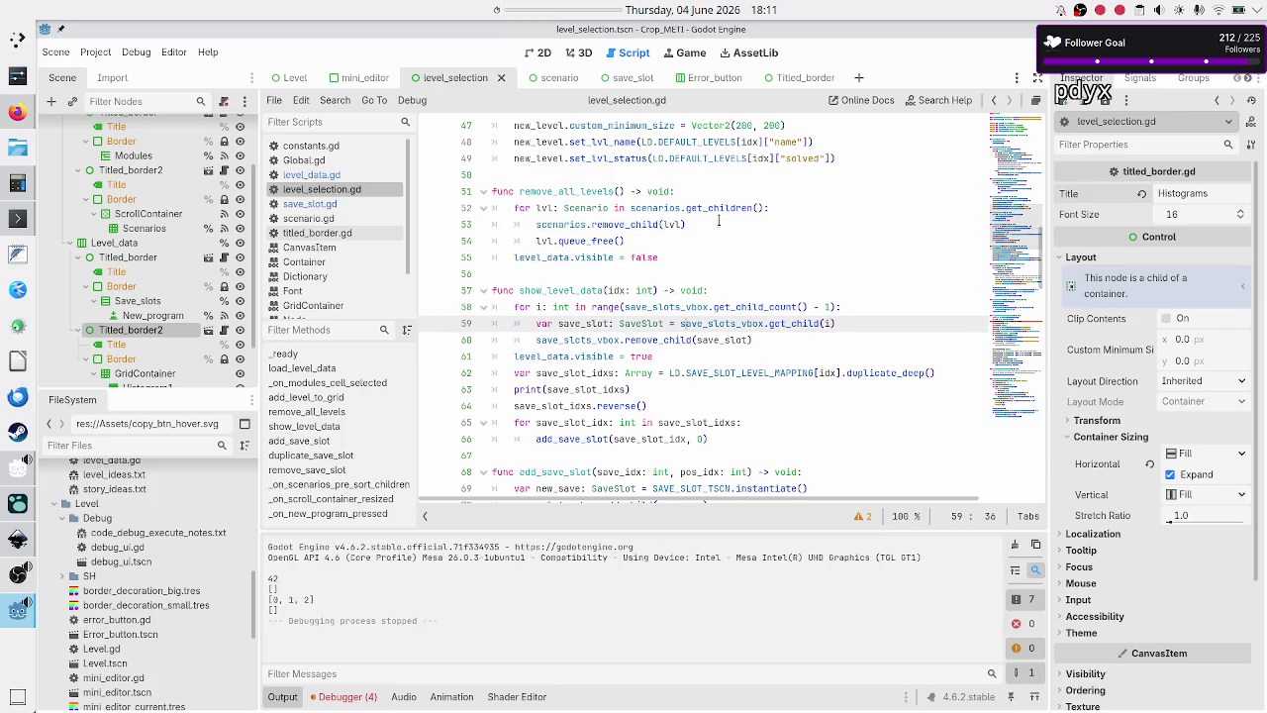
key(Up)
key(Up)
key(Up)
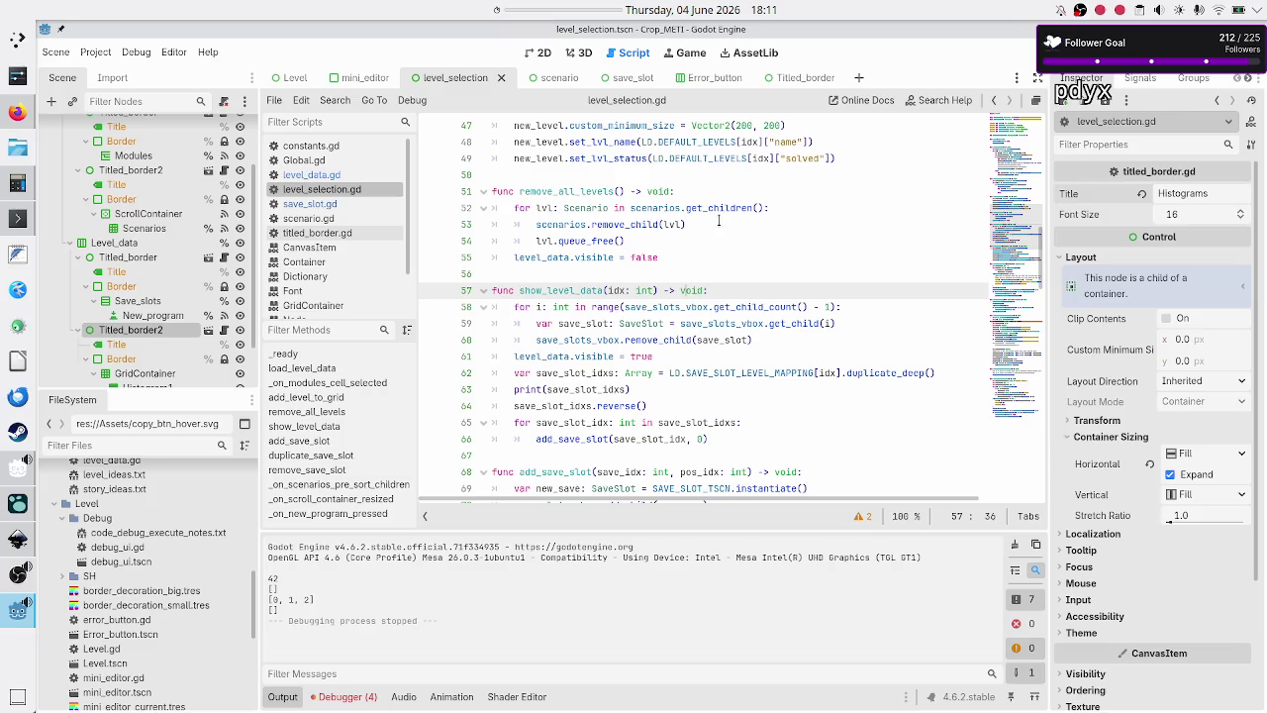
click(625, 81)
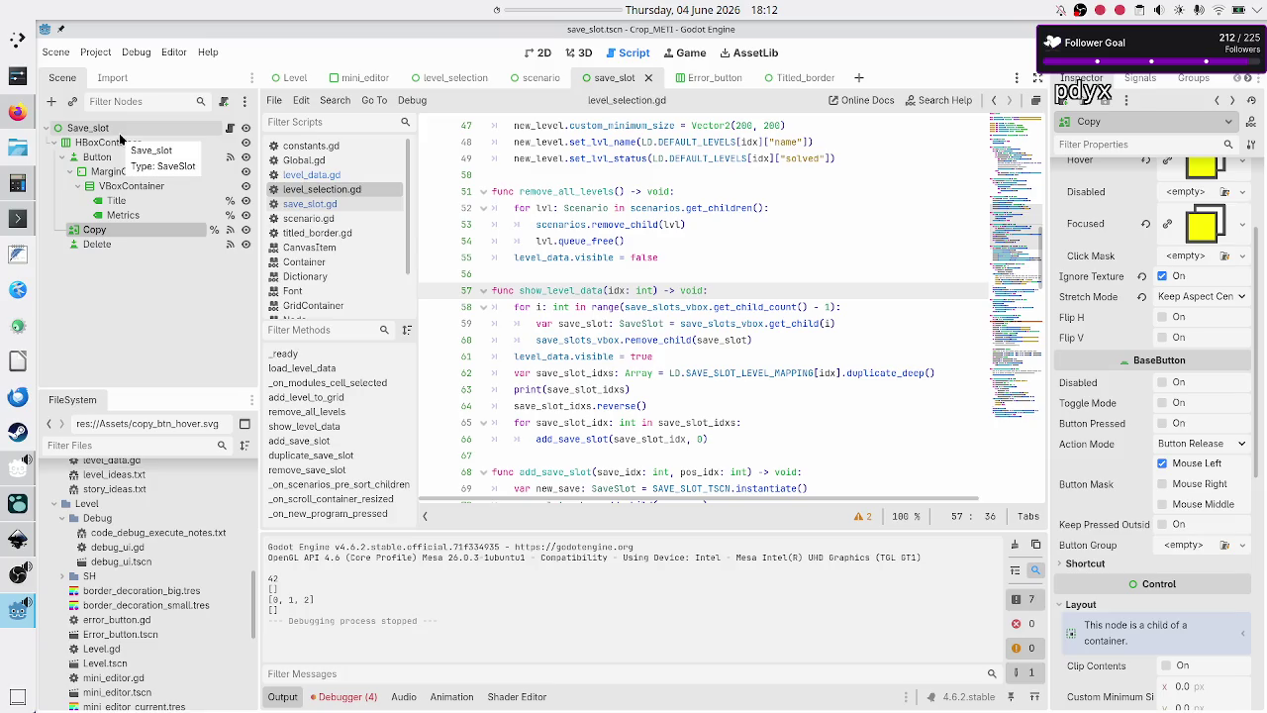
click(462, 80)
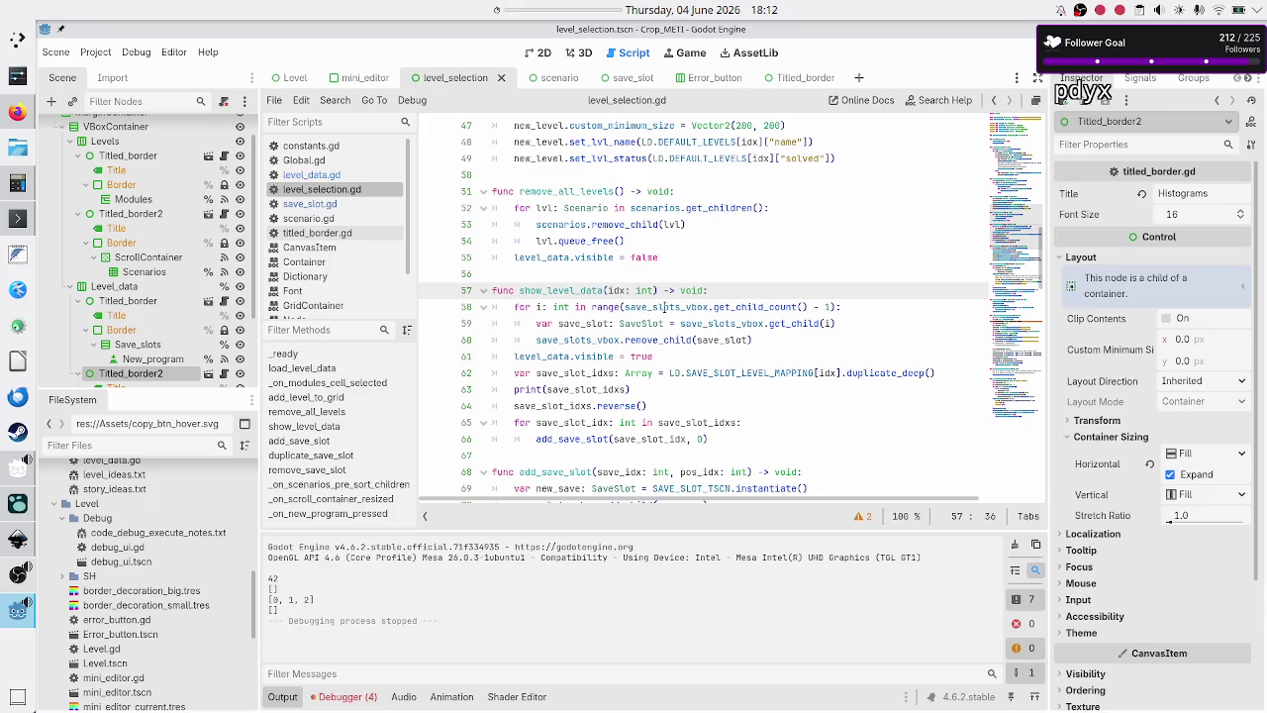
click(758, 289)
key(Up)
key(Up)
key(Up)
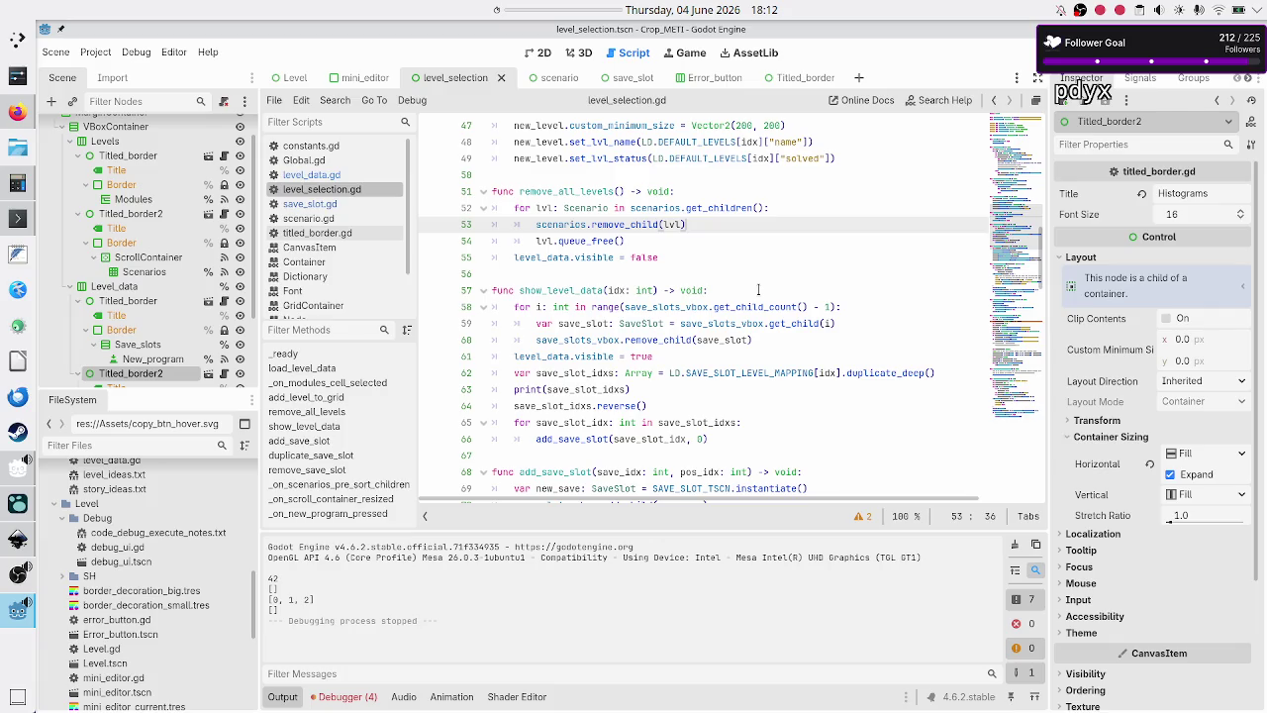
key(Up)
key(Up)
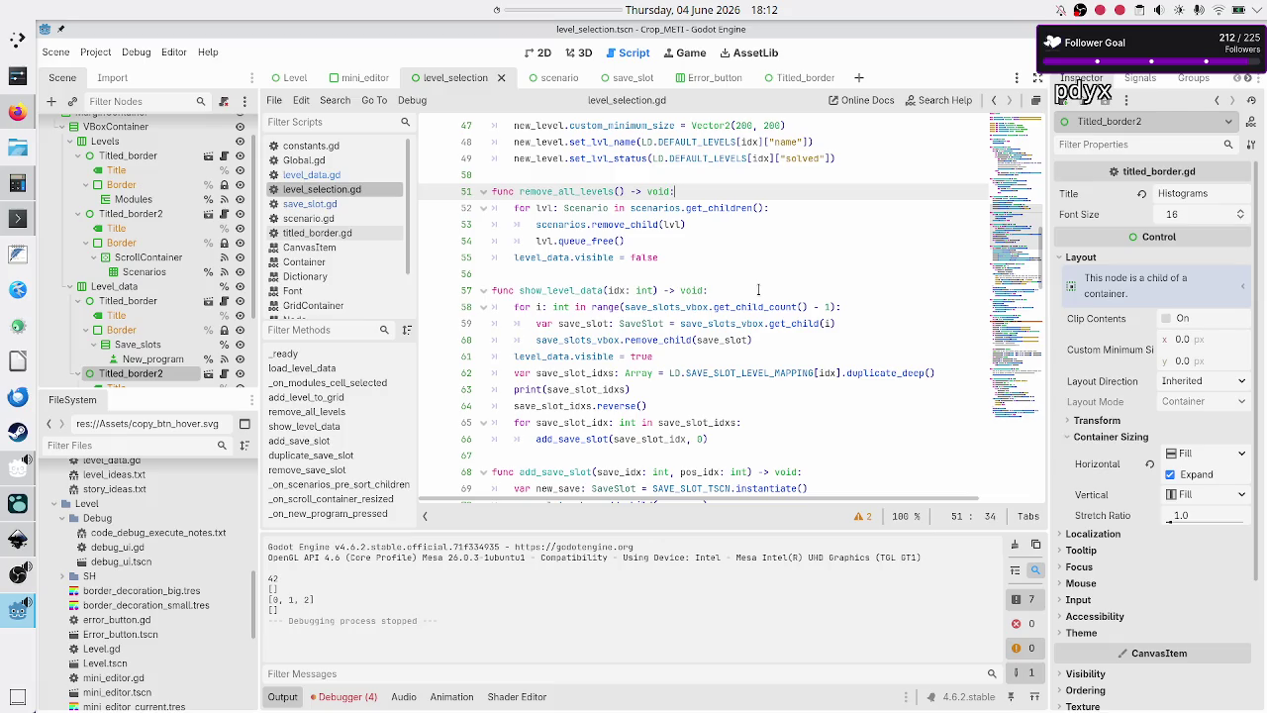
key(Down)
key(Down)
key(Up)
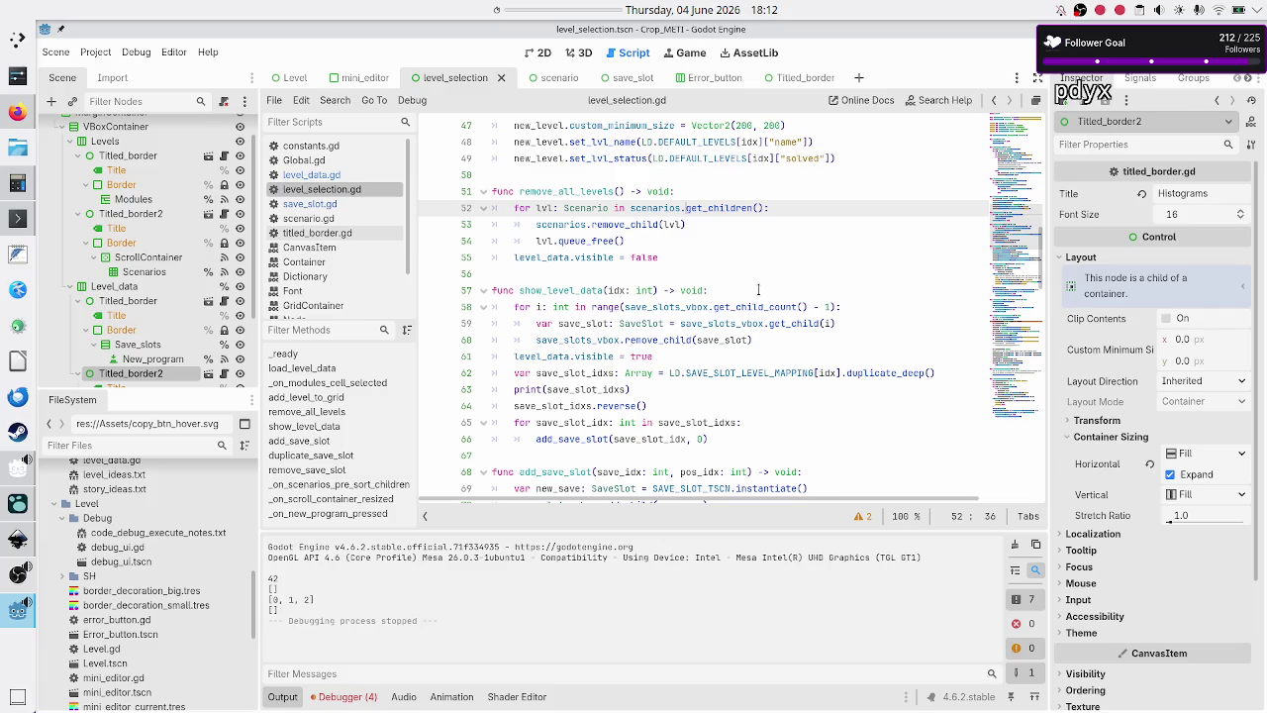
key(shift+Right)
key(shift+Right)
key(shift+Right)
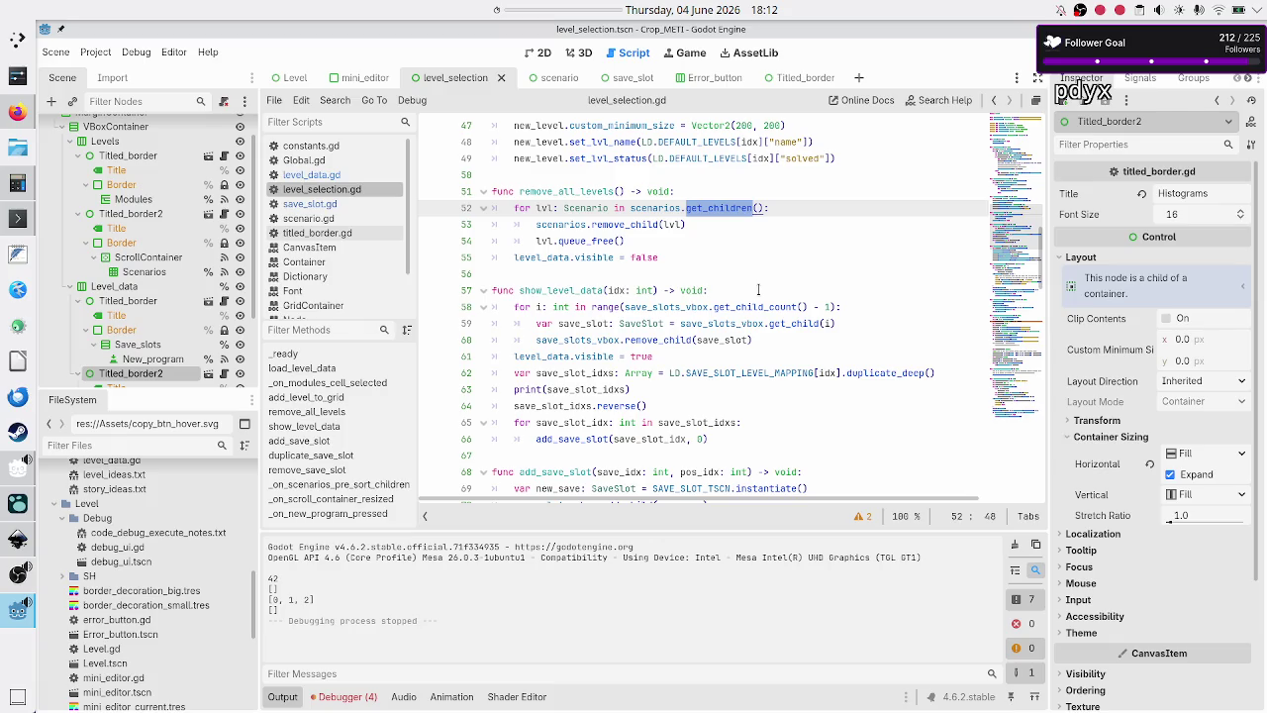
key(Left)
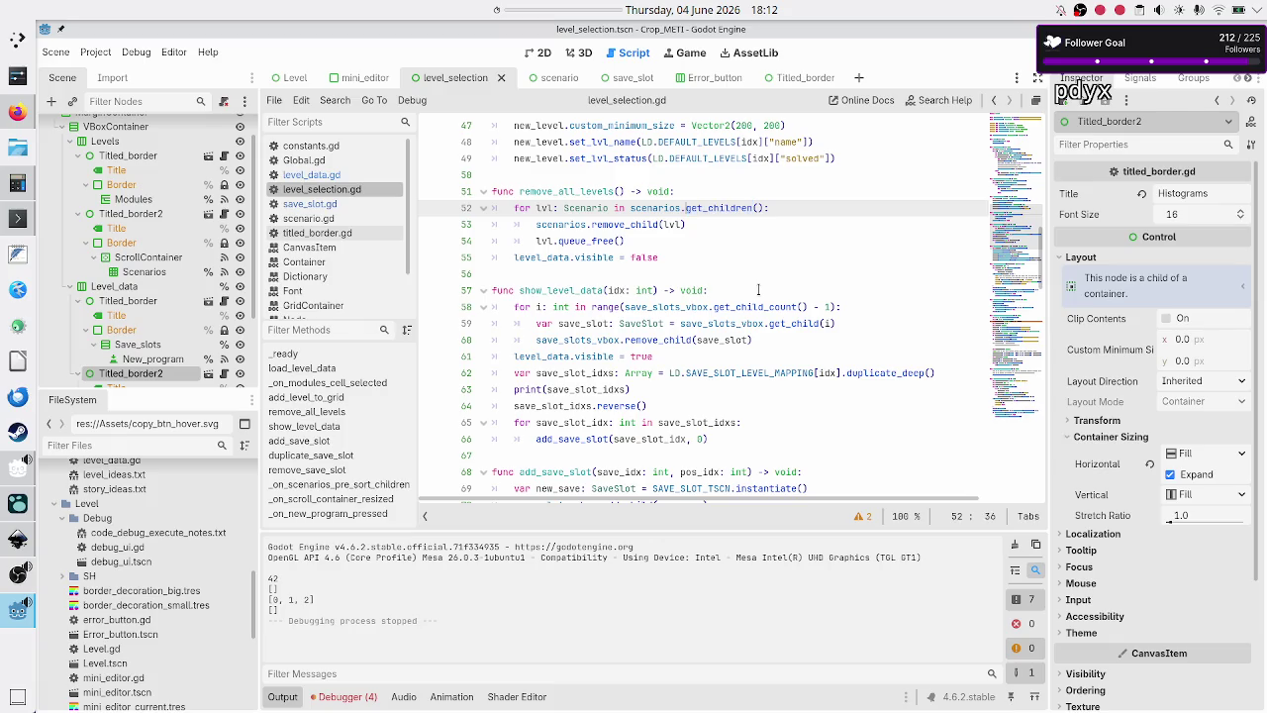
key(Left)
key(Left)
key(Left)
key(shift+Left)
key(shift+Left)
key(shift+Left)
key(Right)
key(Right)
key(shift+Right)
key(shift+Right)
key(shift+Right)
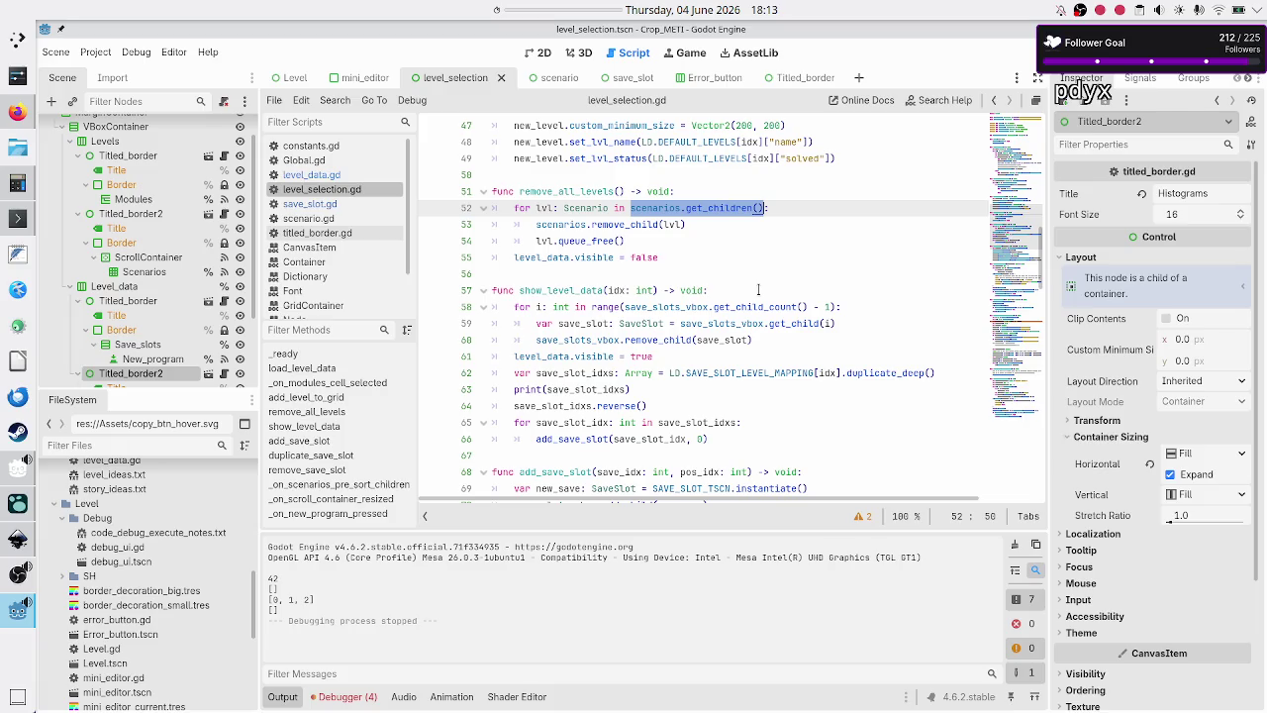
key(Down)
key(shift+Left)
key(shift+Left)
key(shift+Left)
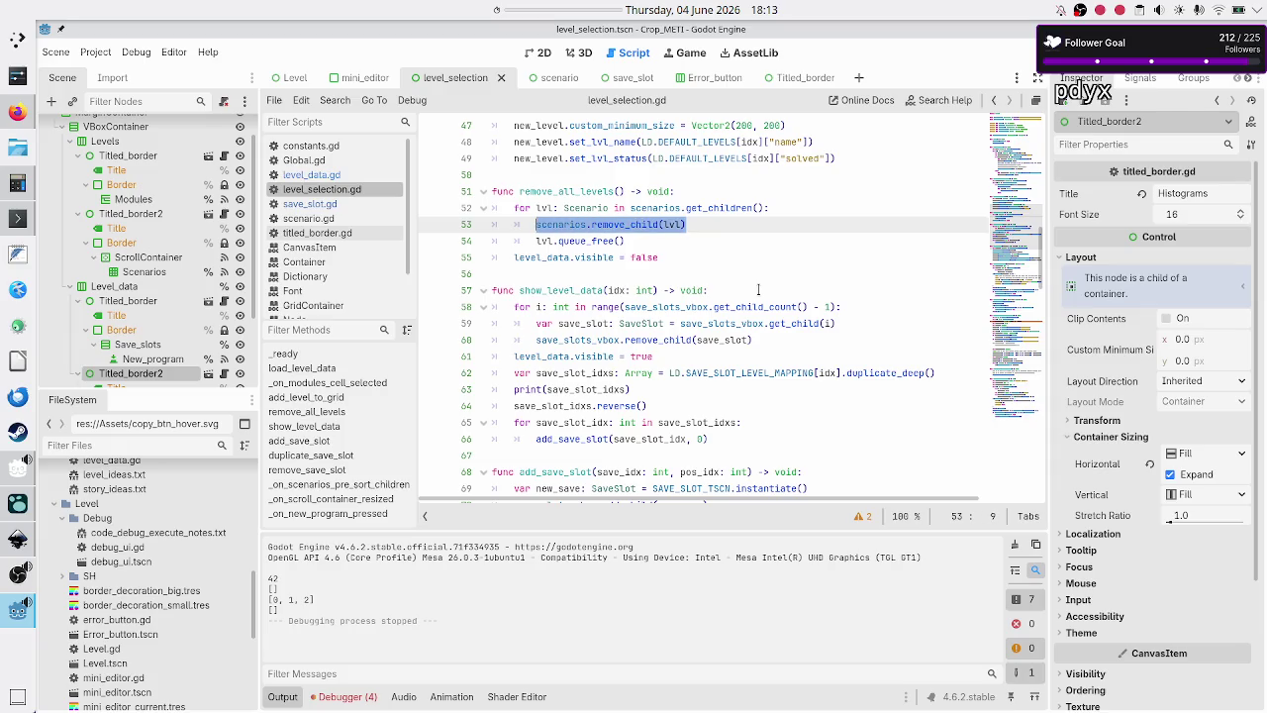
key(Up)
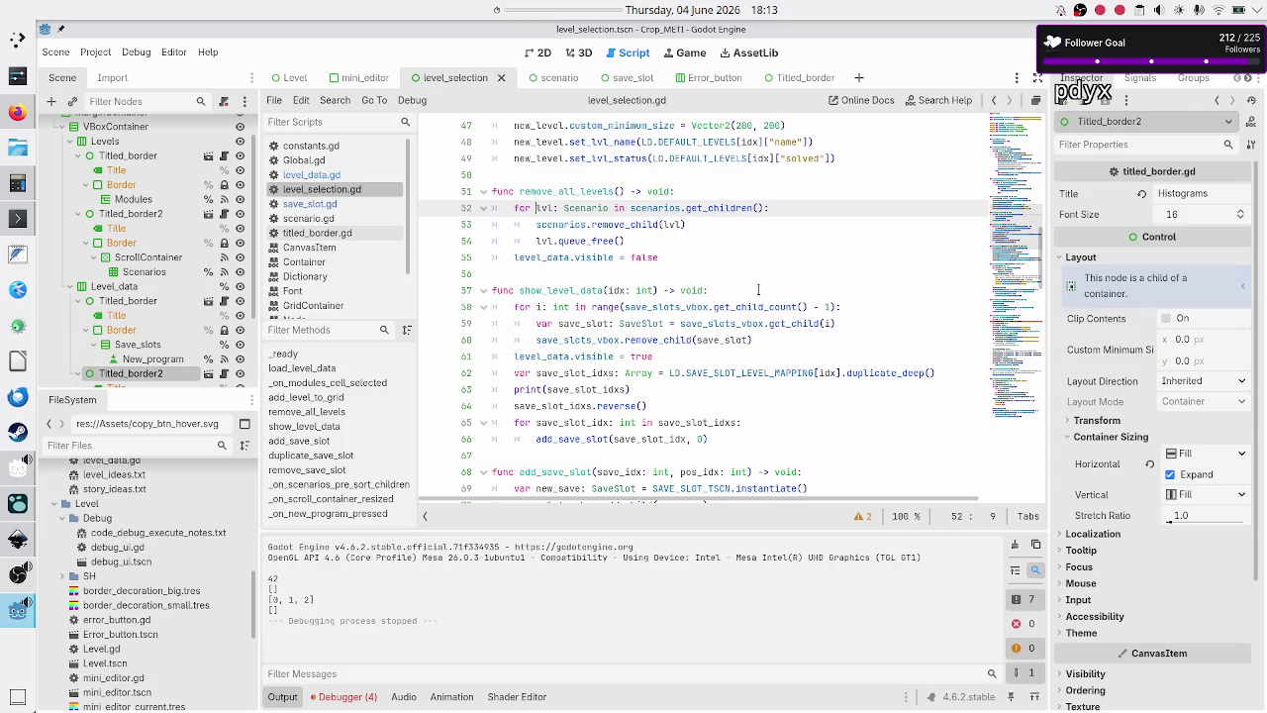
key(shift+Right)
key(shift+Right)
key(shift+Right)
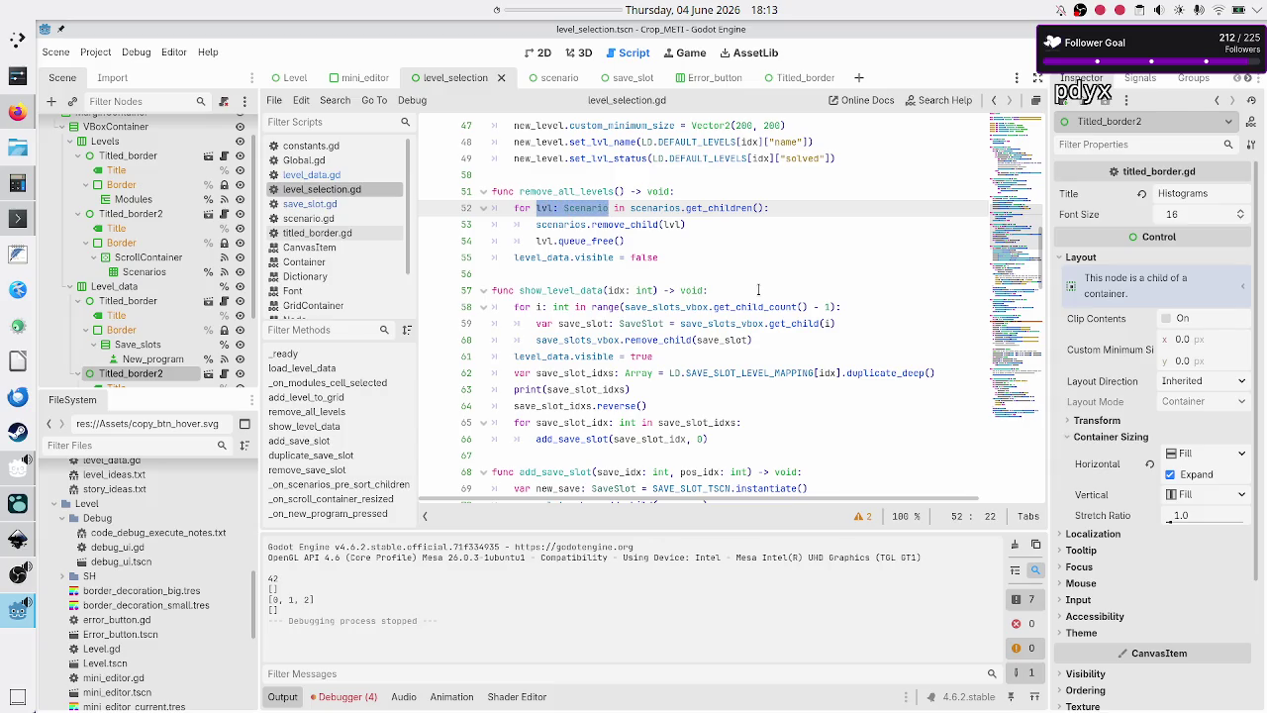
key(Down)
key(Down)
key(Down)
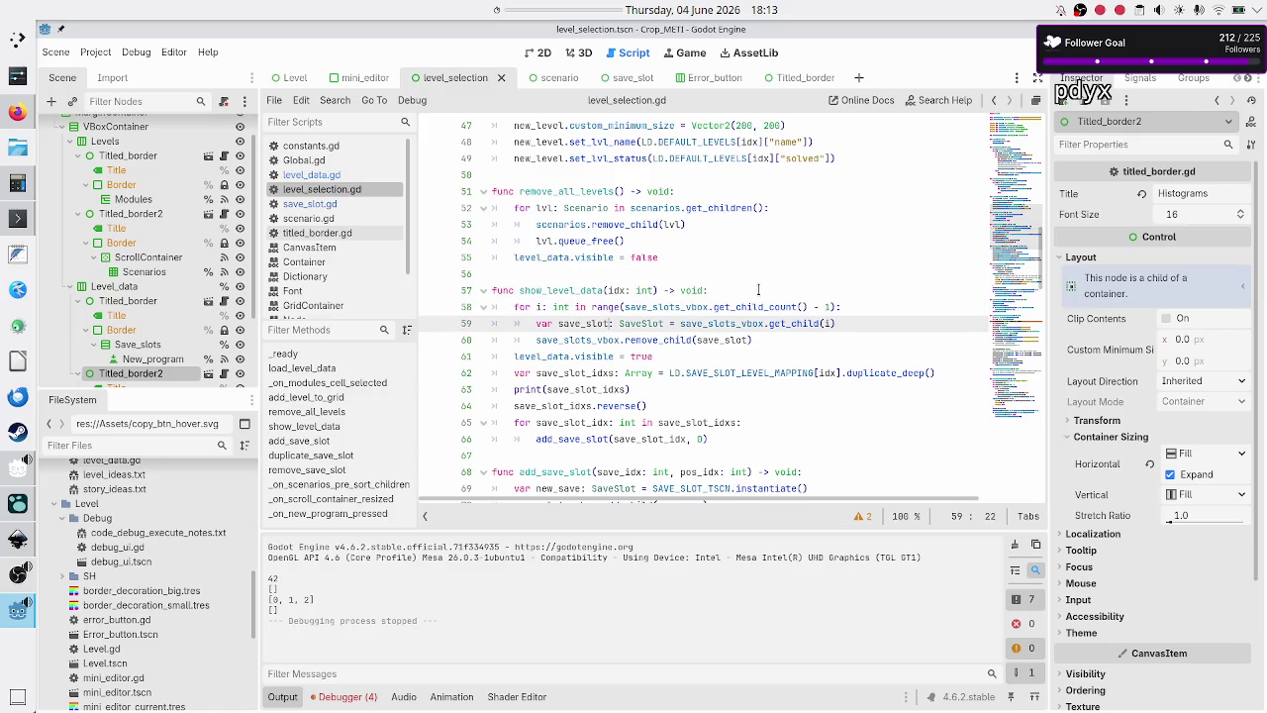
key(Up)
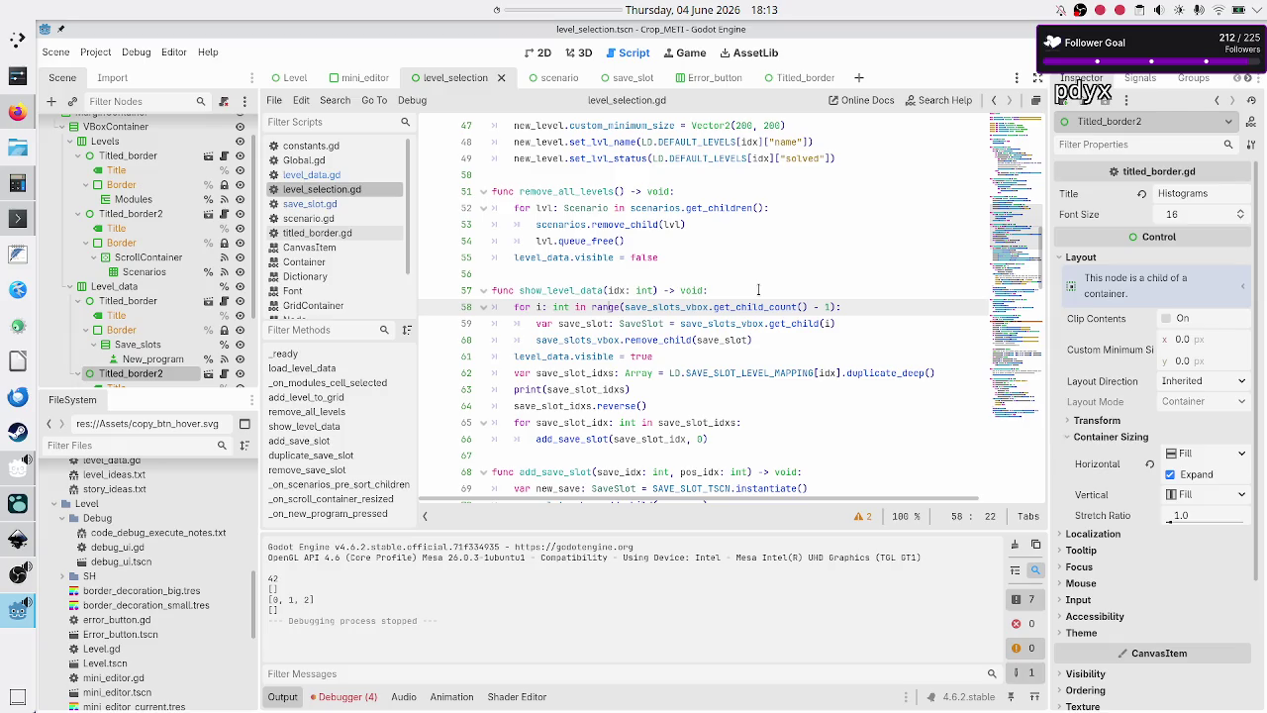
key(End)
key(Left)
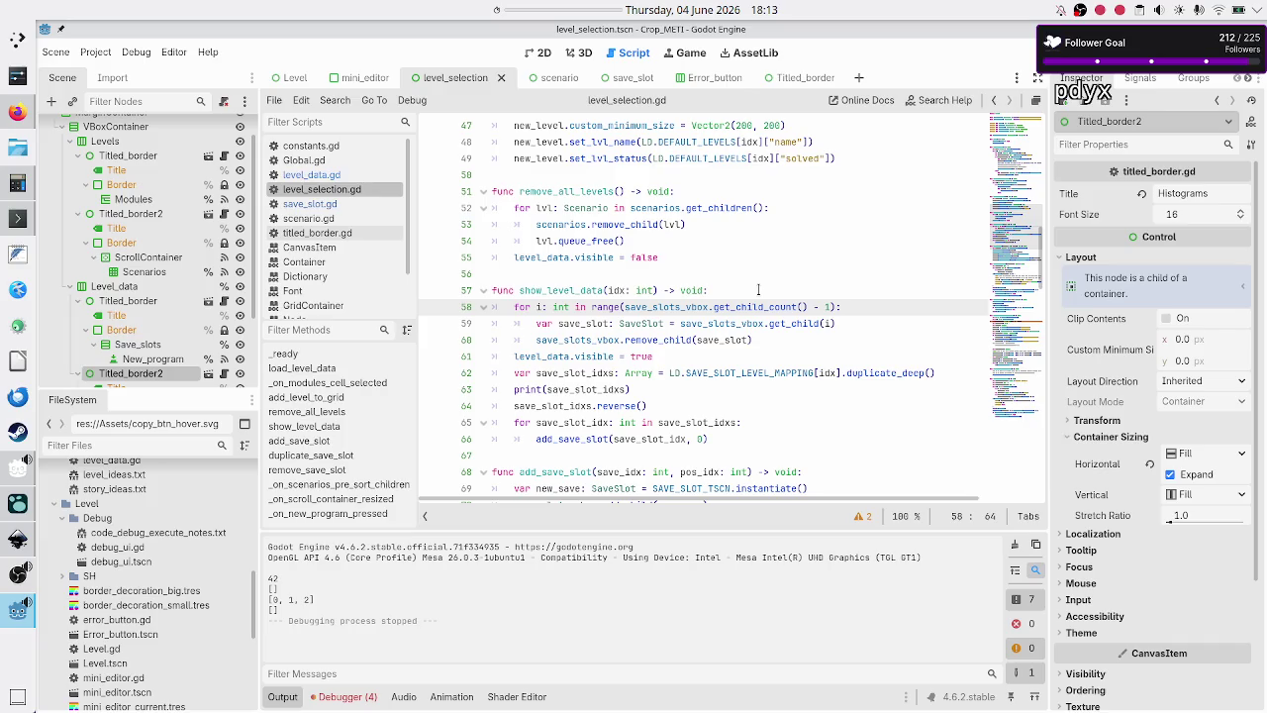
- Step through show_level_data from the remove_child loop down to the loop adding save slots
key(Down)
key(Down)
key(Home)
key(Home)
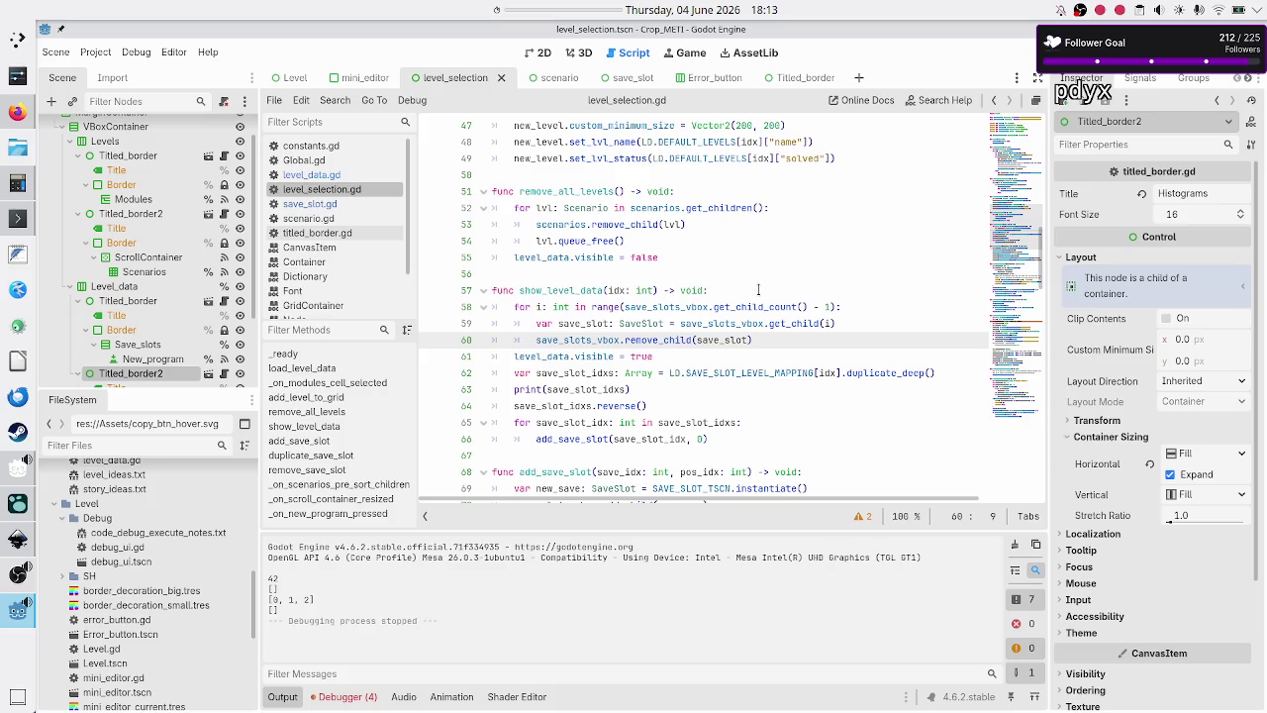
key(Down)
key(Home)
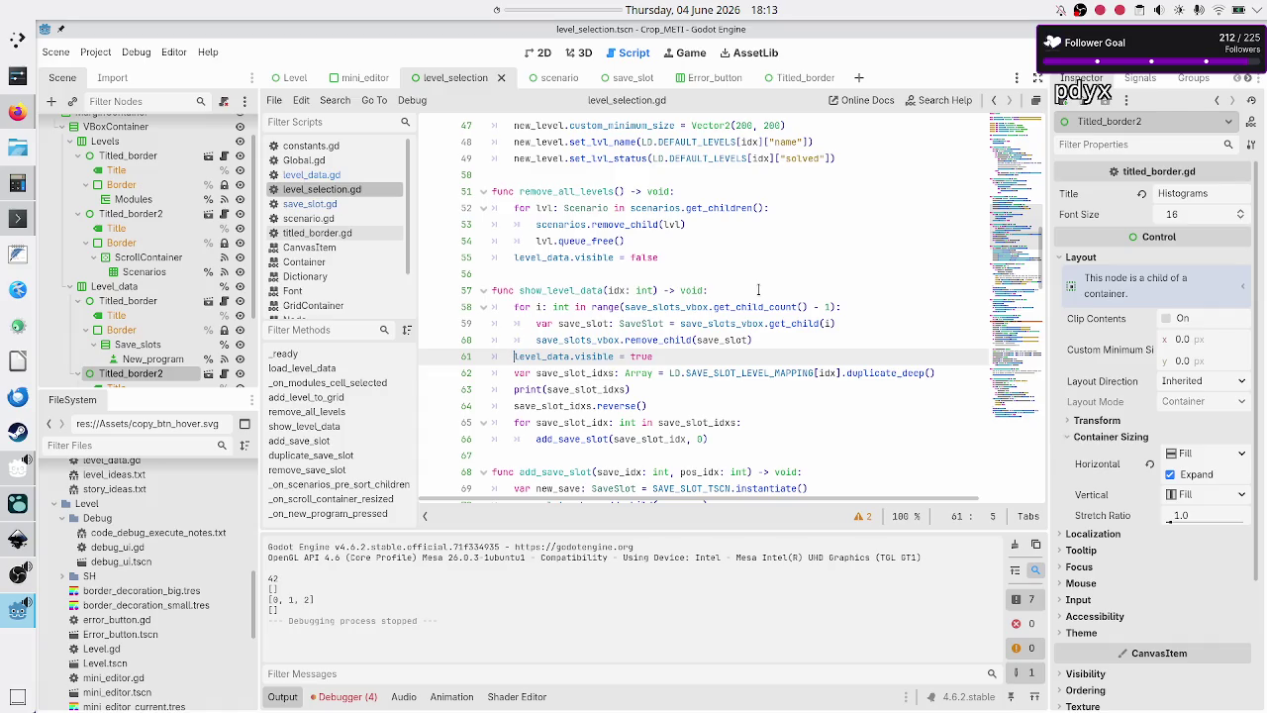
key(Down)
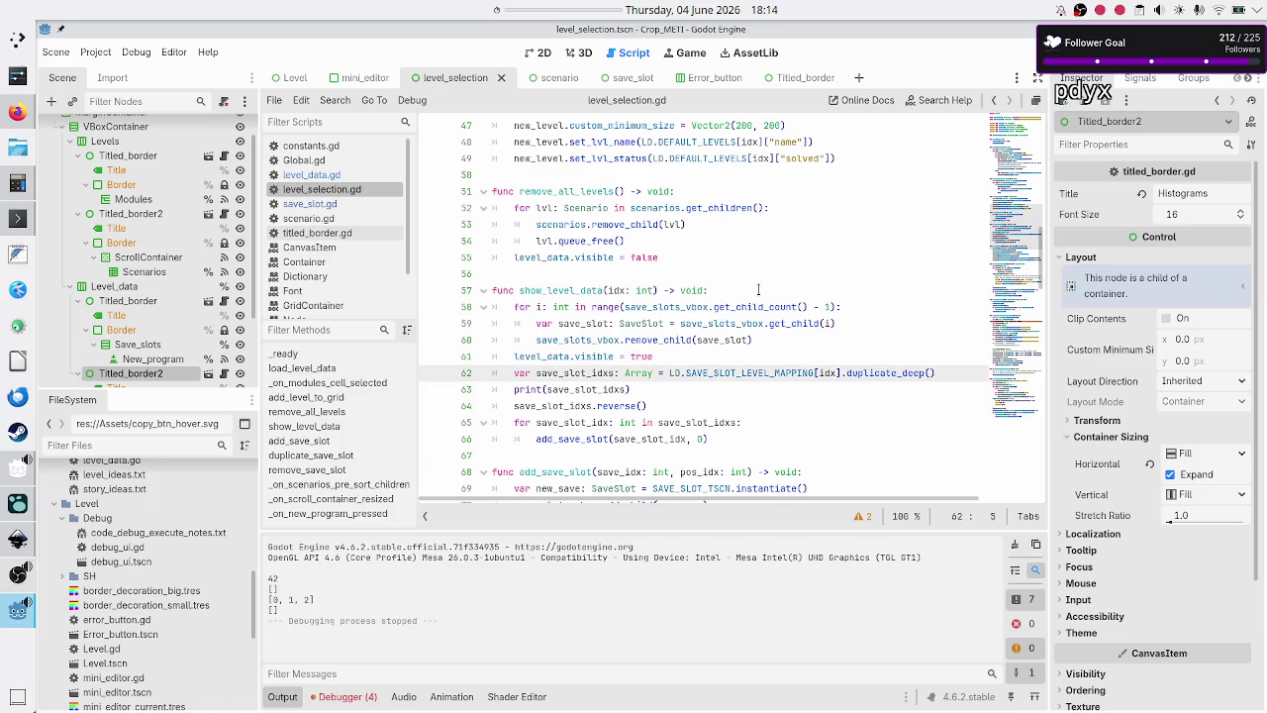
key(Down)
key(Down)
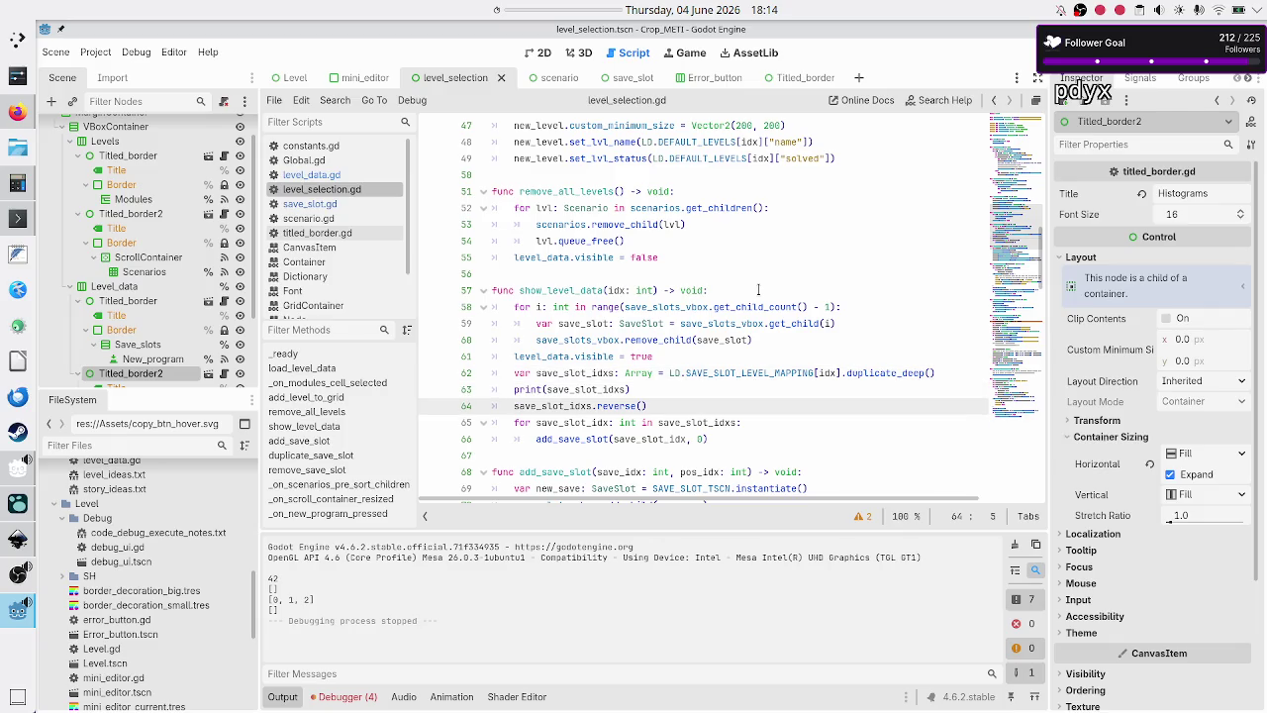
key(Down)
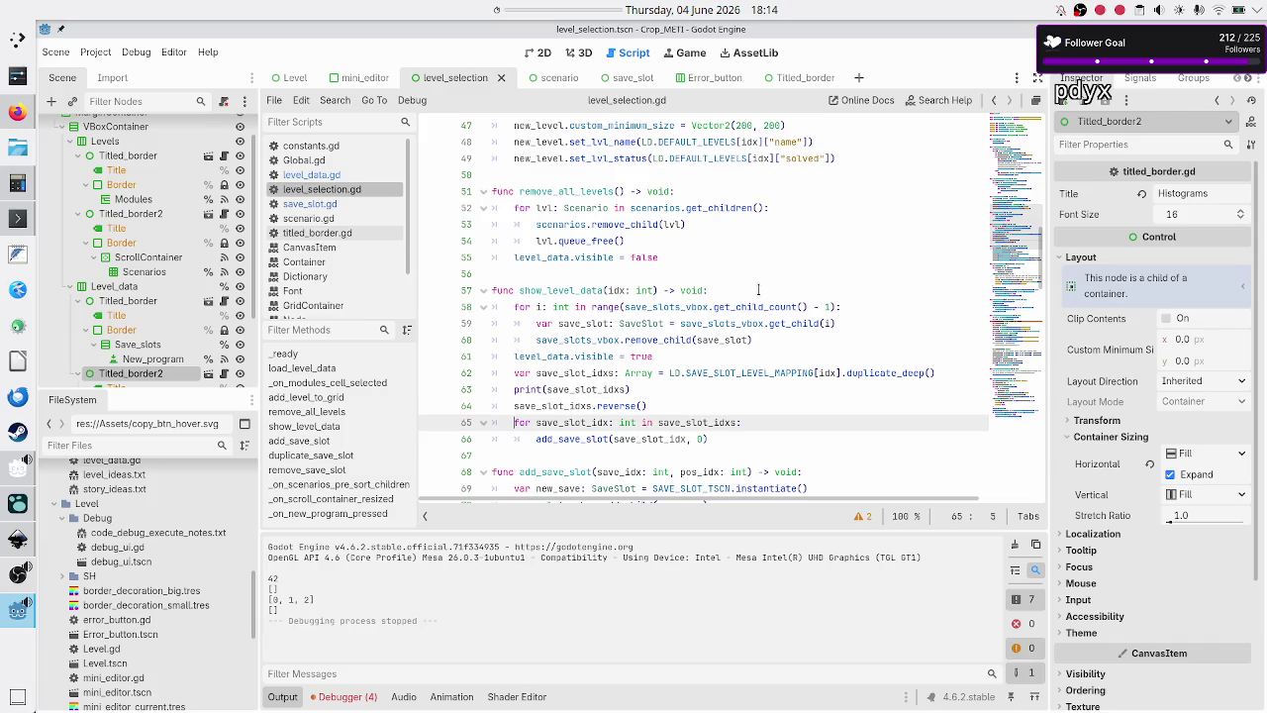
key(Up)
key(Up)
key(Up)
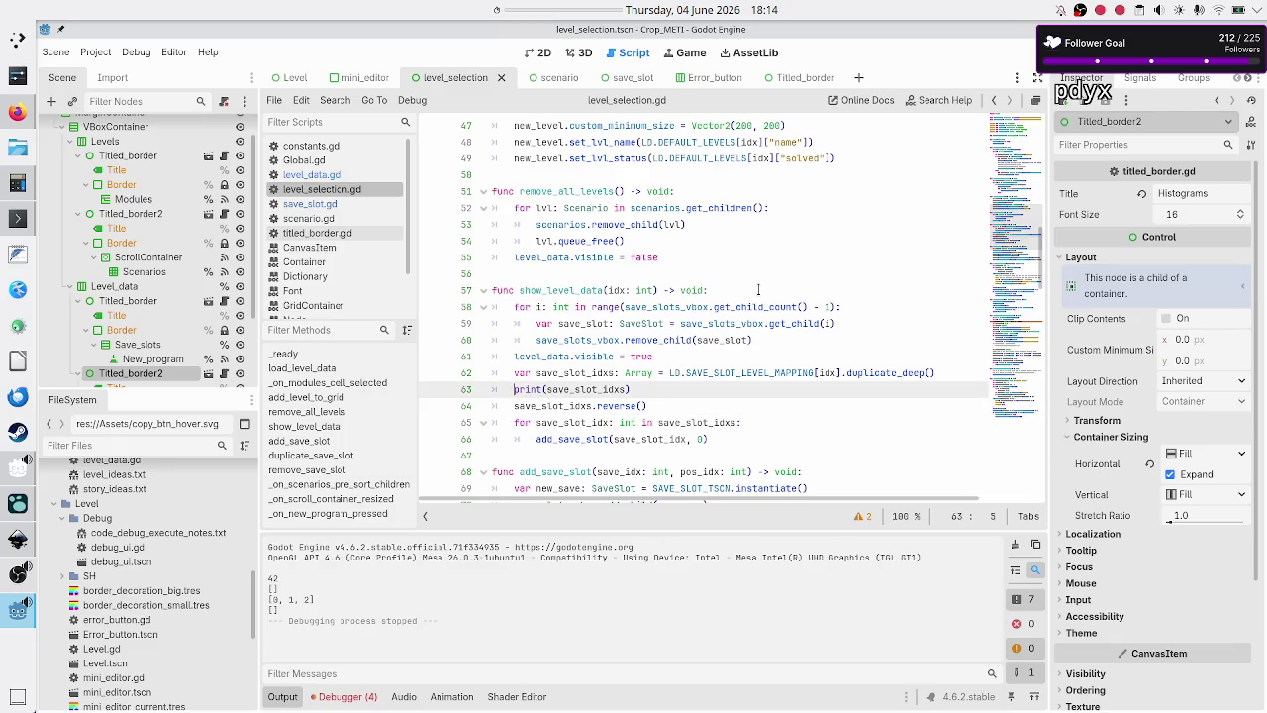
key(shift+Right)
key(shift+Right)
key(shift+Right)
key(shift+Right)
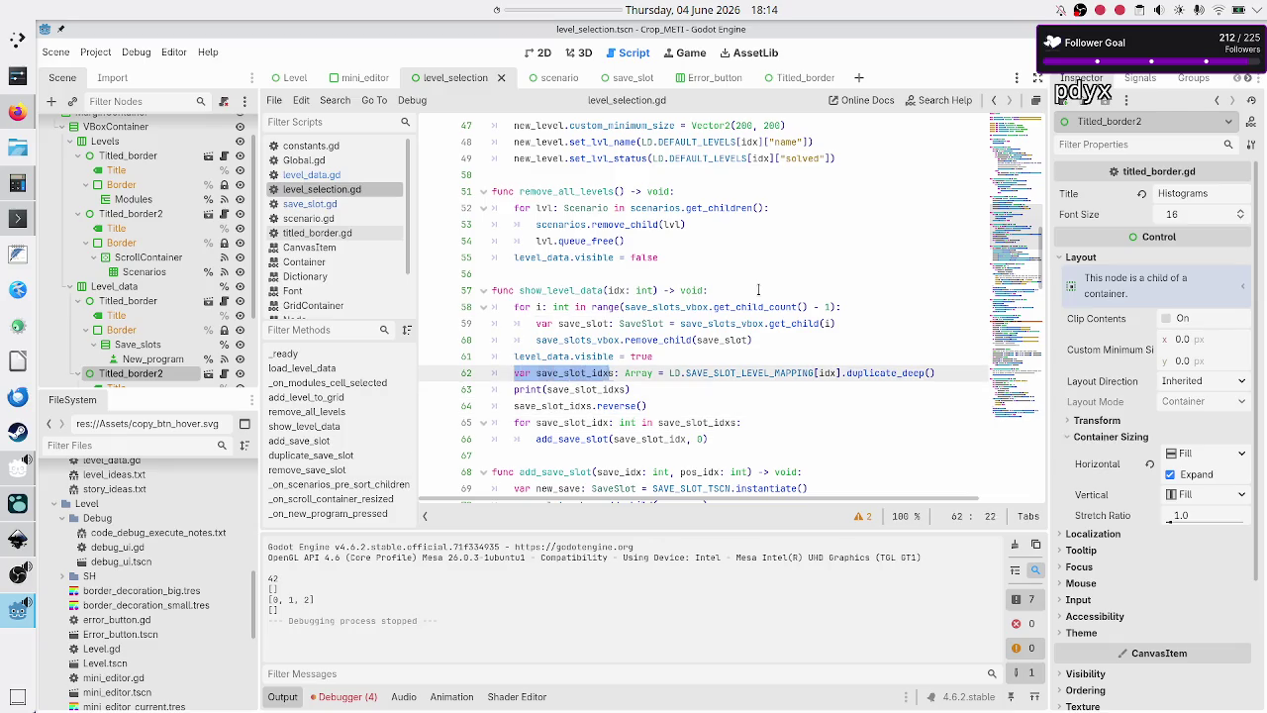
key(shift+Right)
key(Down)
key(Down)
key(Down)
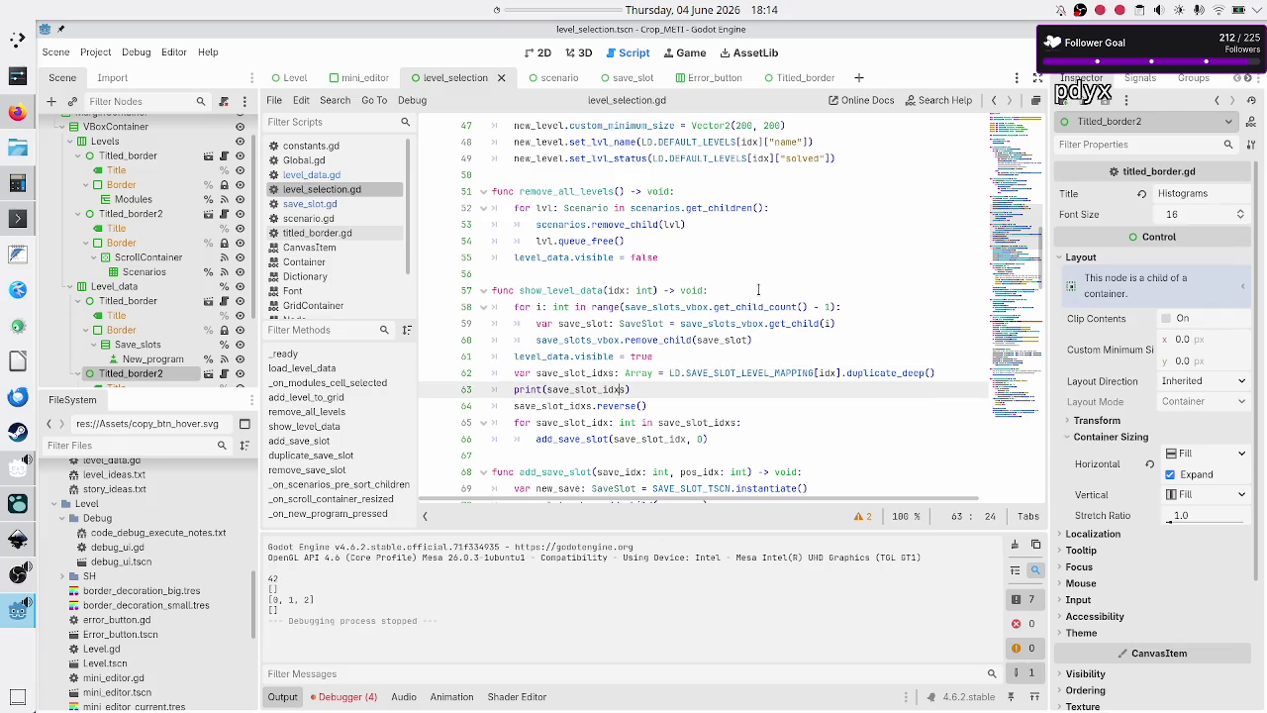
key(Up)
key(Up)
key(Up)
key(Up)
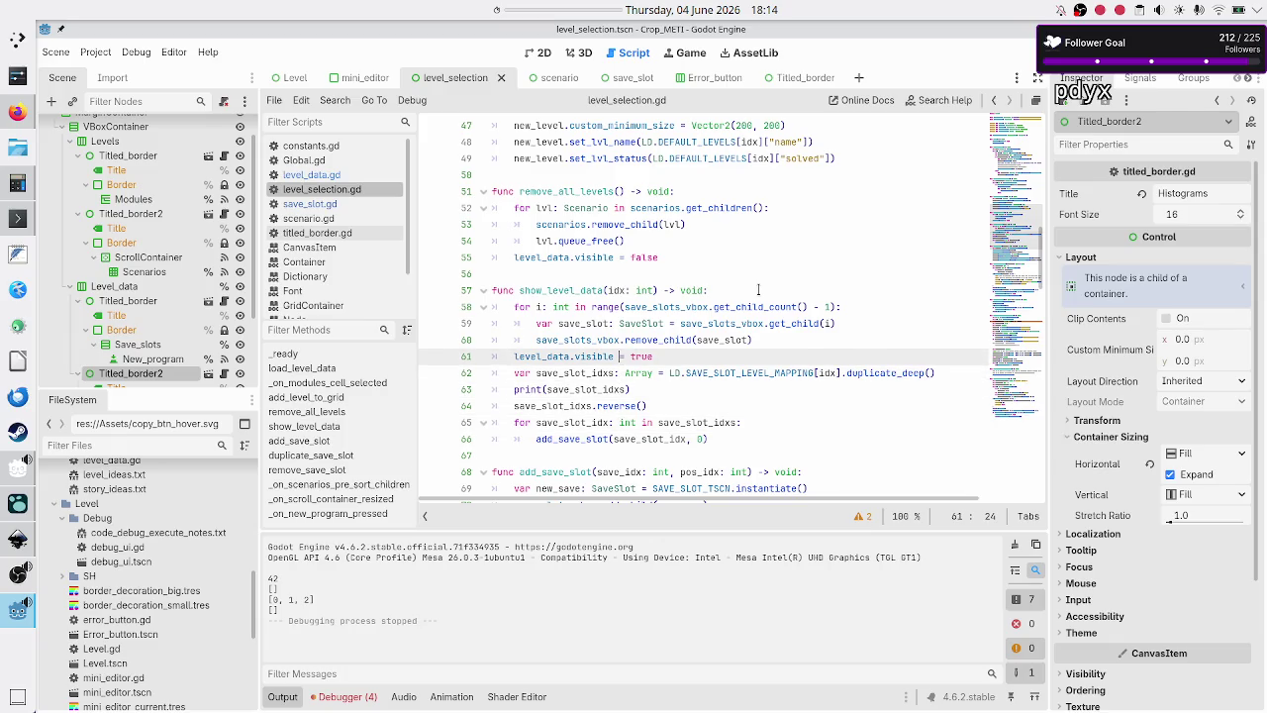
key(Up)
key(Up)
key(Up)
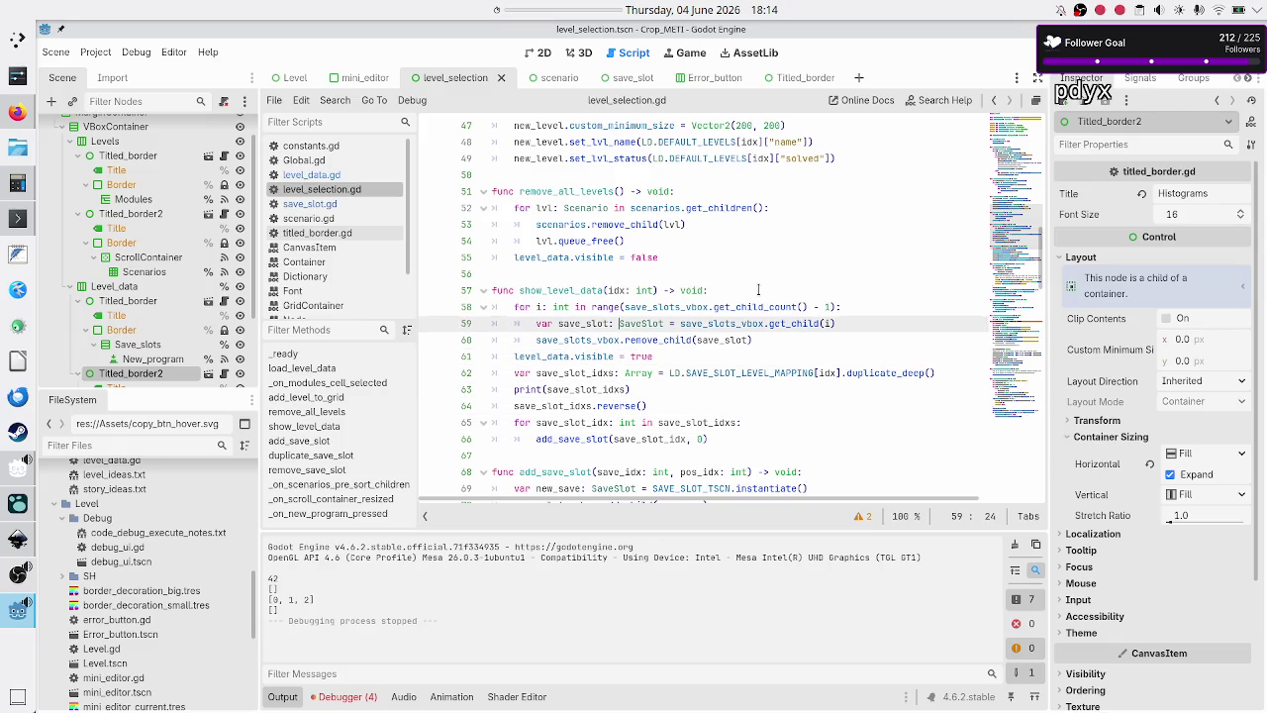
- Mark save_slots_vbox.get_child_count() on line 58 and add a blank line after remove_child
key(shift+Right)
key(shift+Right)
key(shift+Right)
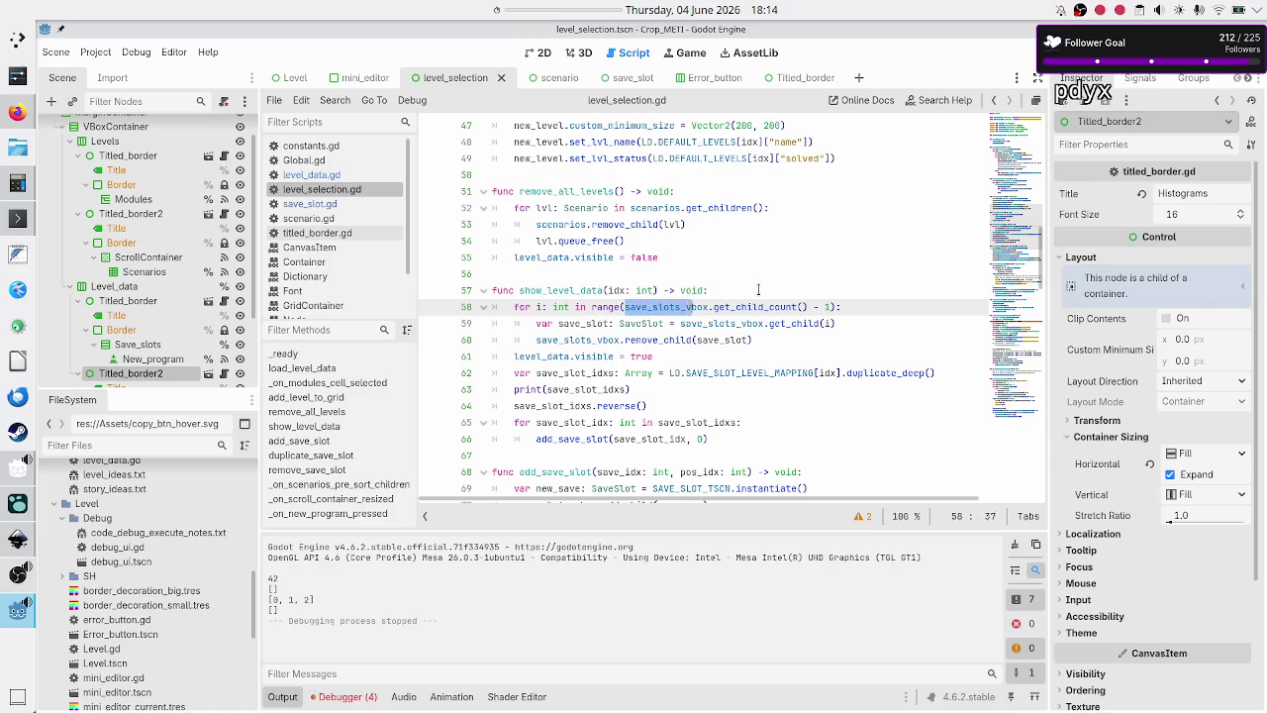
key(shift+Left)
key(ctrl+c)
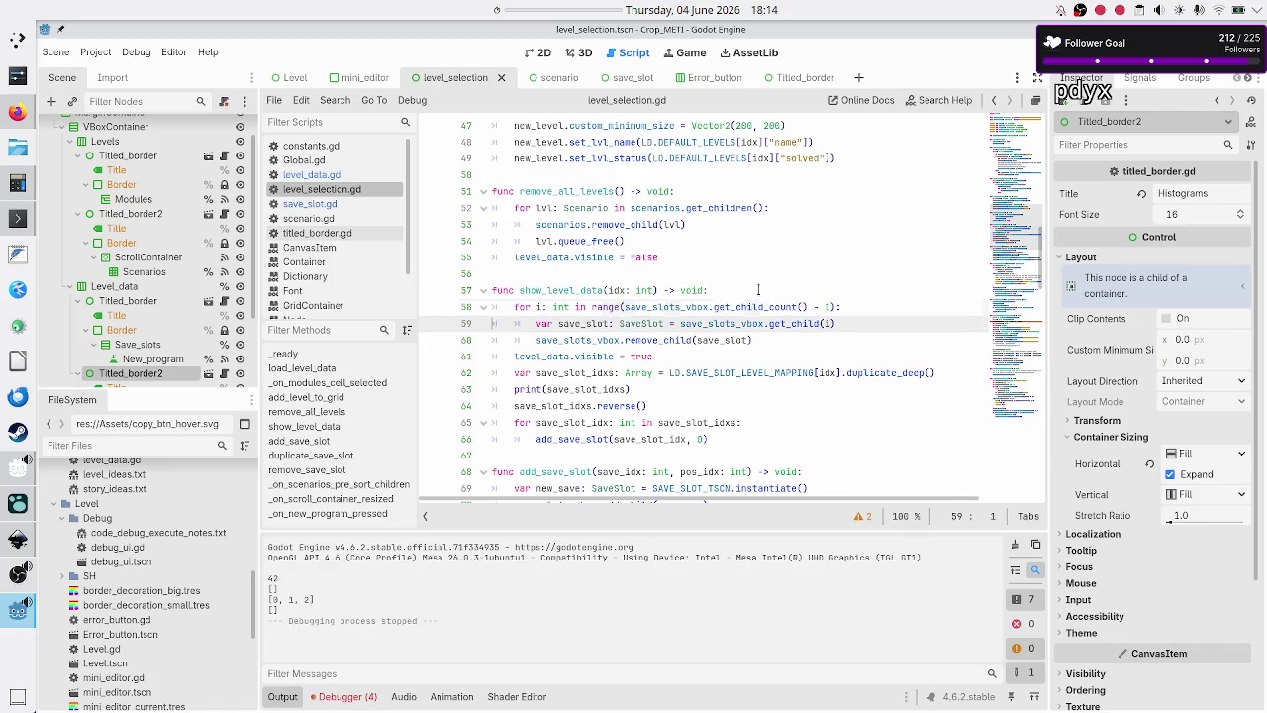
key(Down)
key(Down)
key(Return)
- Add print(save_slots_vbox.get_child_count()) after the removal loop
text(print)
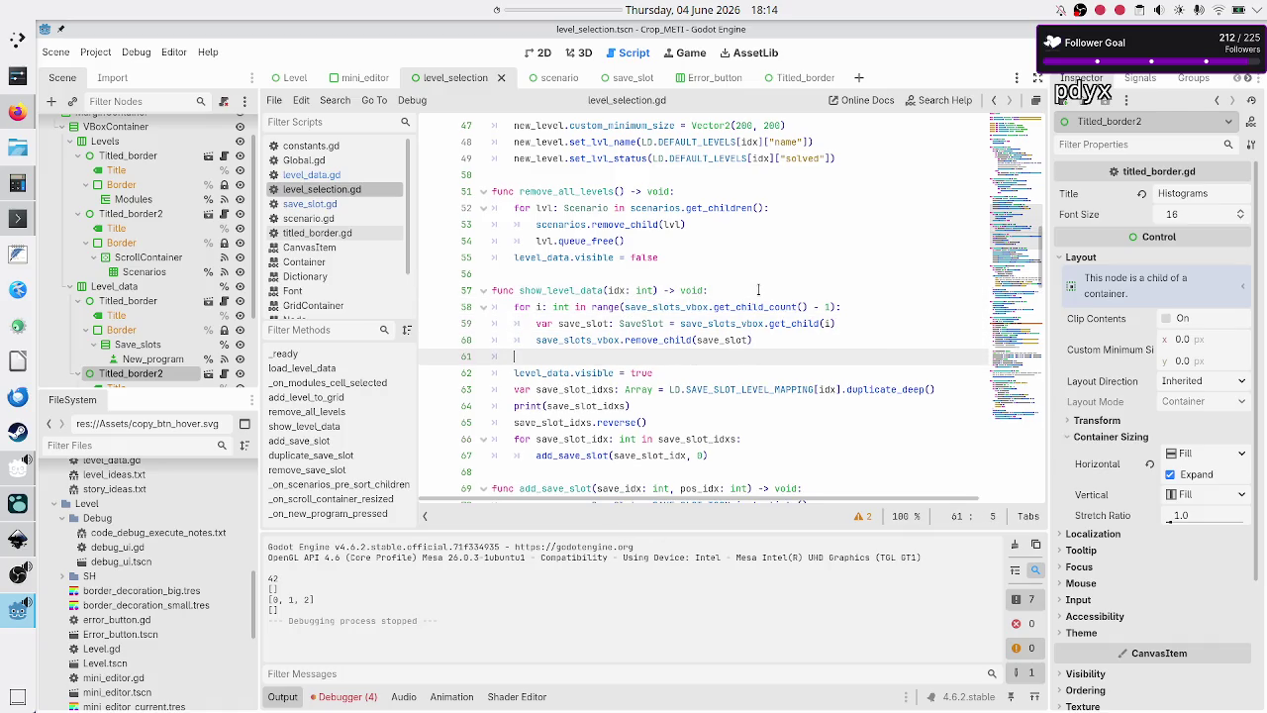
text(()
key(ctrl+v)
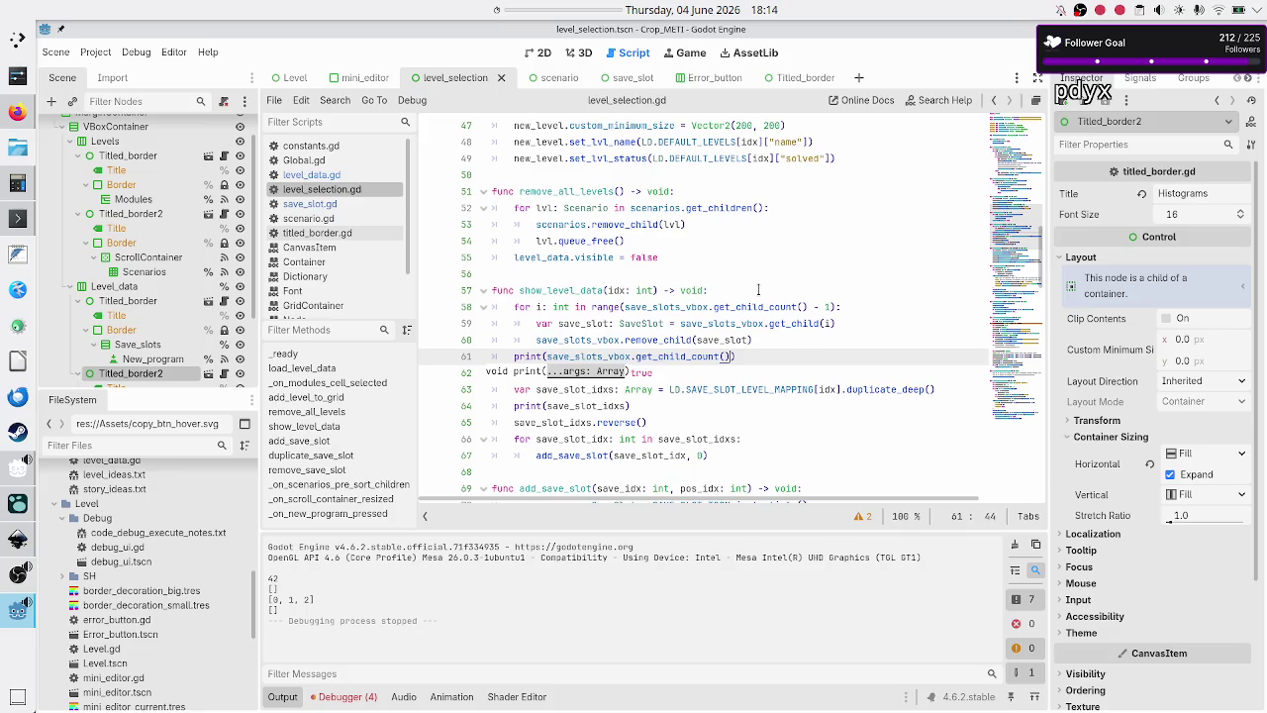
key(Up)
key(End)
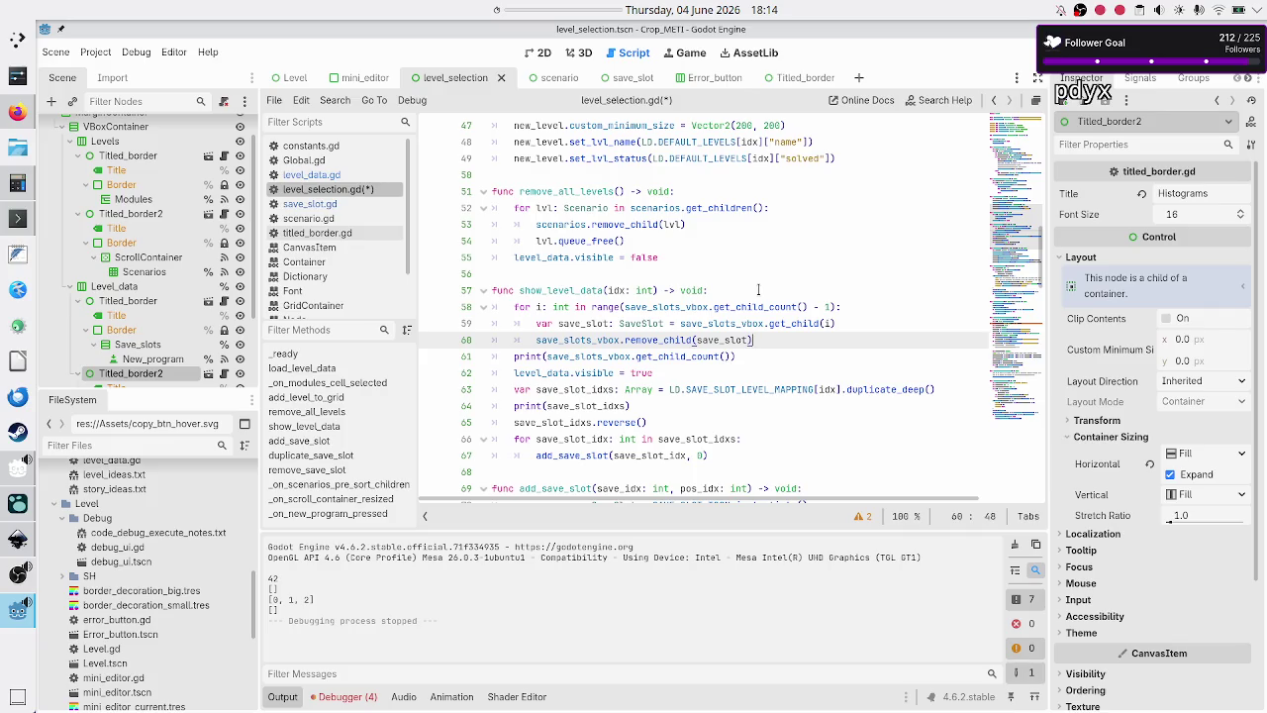
- Add 'for save_slot: Node in save_slots_vbox.get_children():' at the top of show_level_data
key(Up)
key(Up)
key(Up)
key(Return)
text(f)
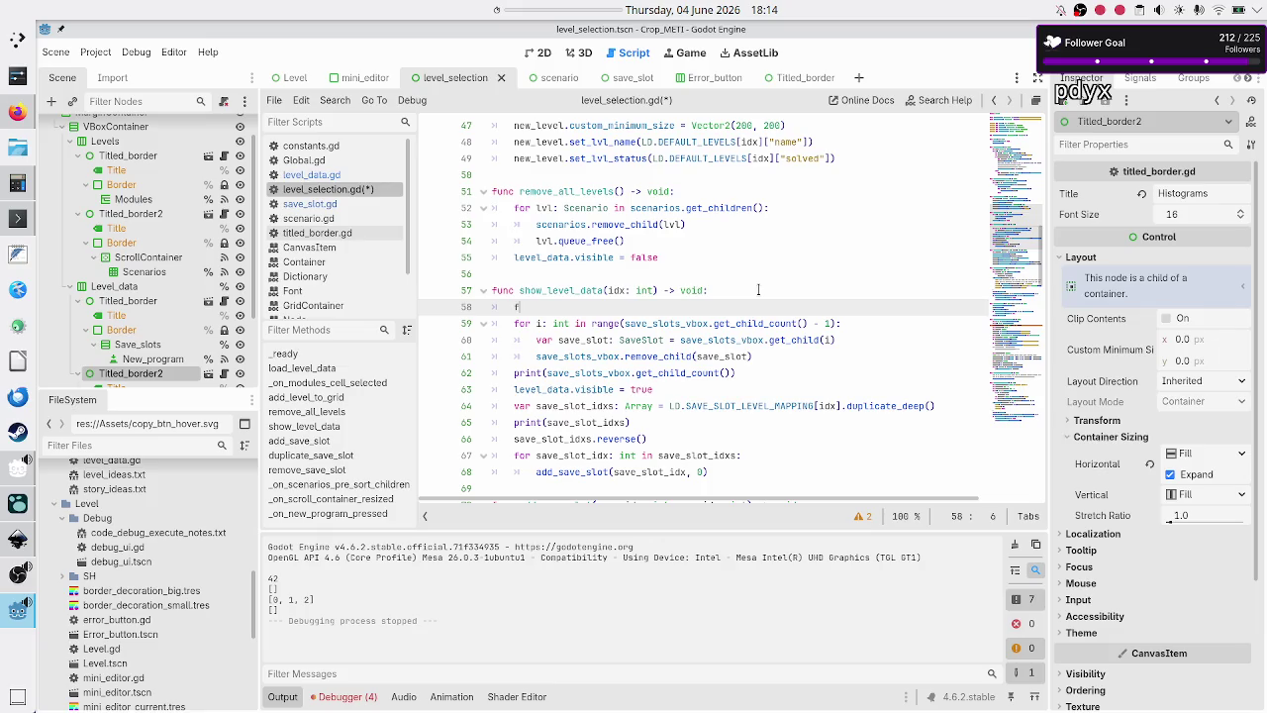
text(or )
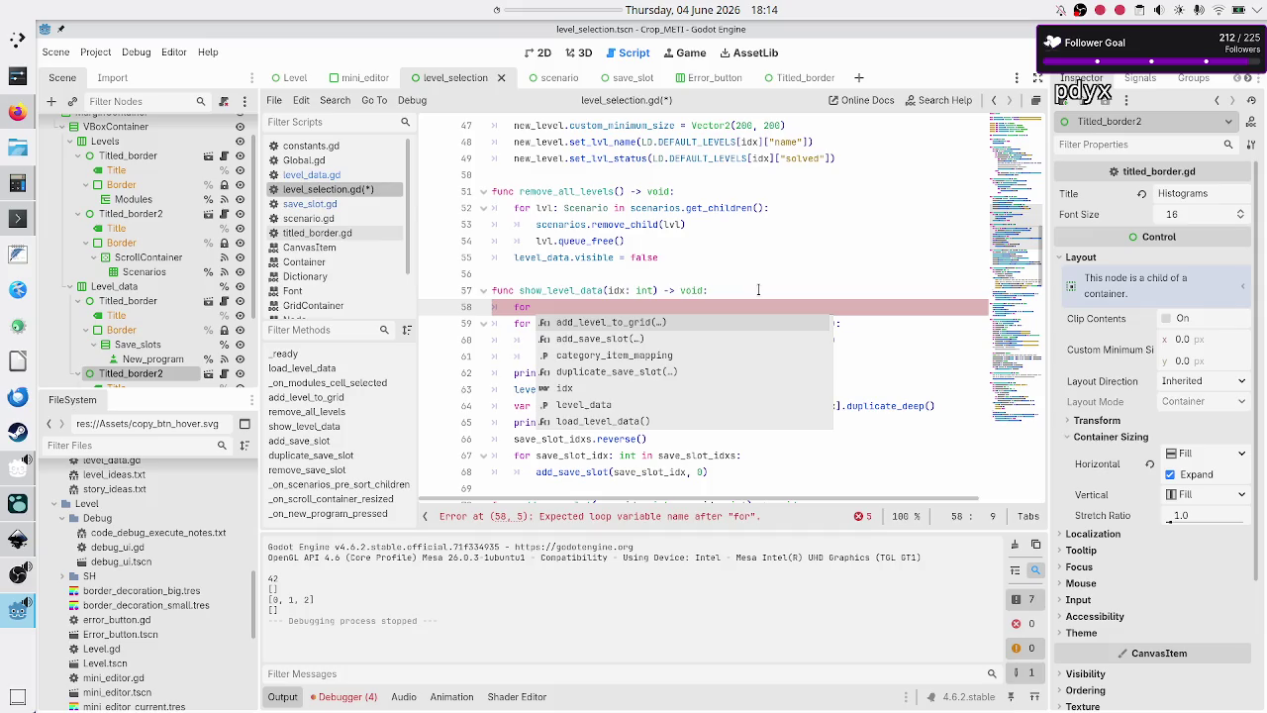
text(save_slot: SaveSlot)
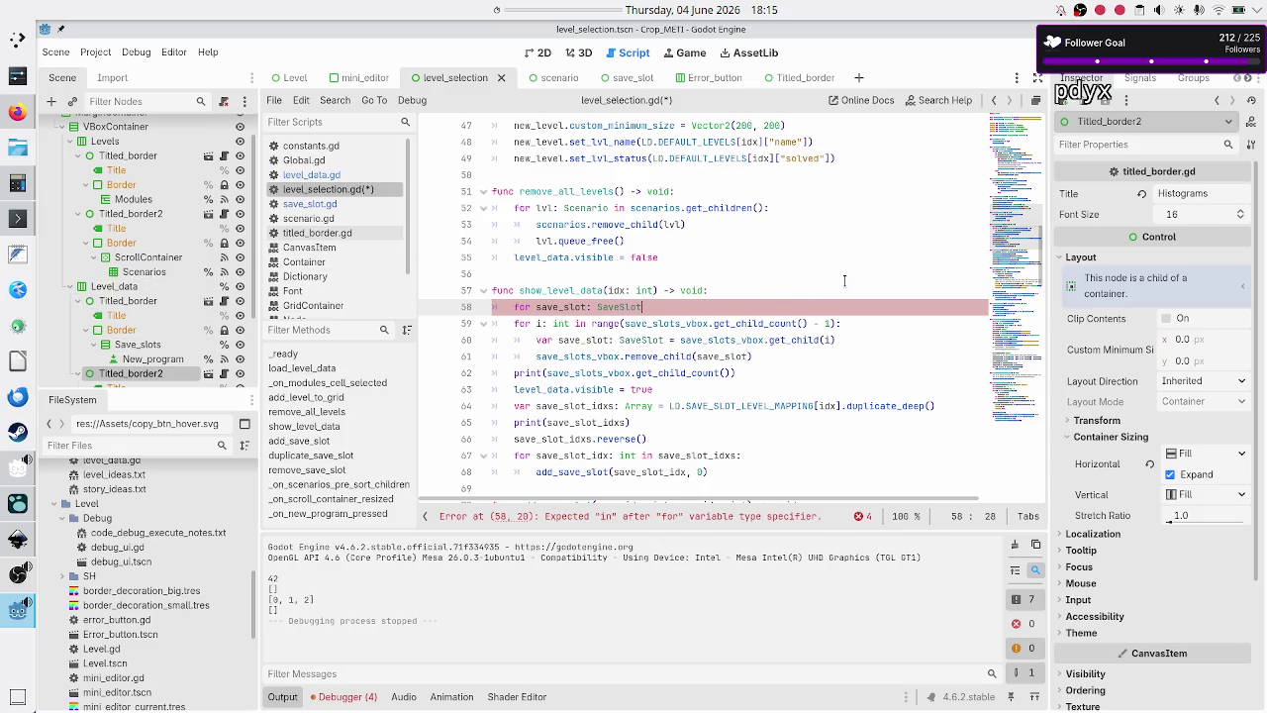
key(BackSpace)
key(BackSpace)
key(BackSpace)
key(BackSpace)
key(BackSpace)
key(BackSpace)
key(BackSpace)
key(BackSpace)
text(N)
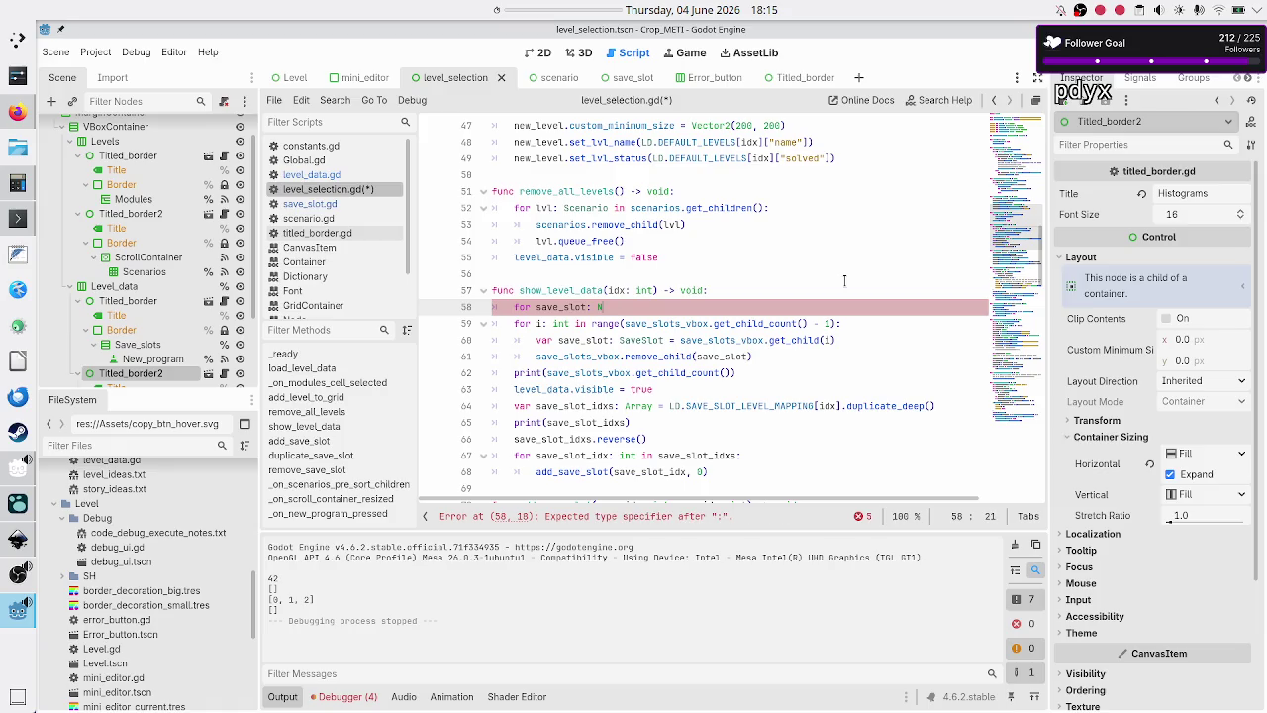
text(ode )
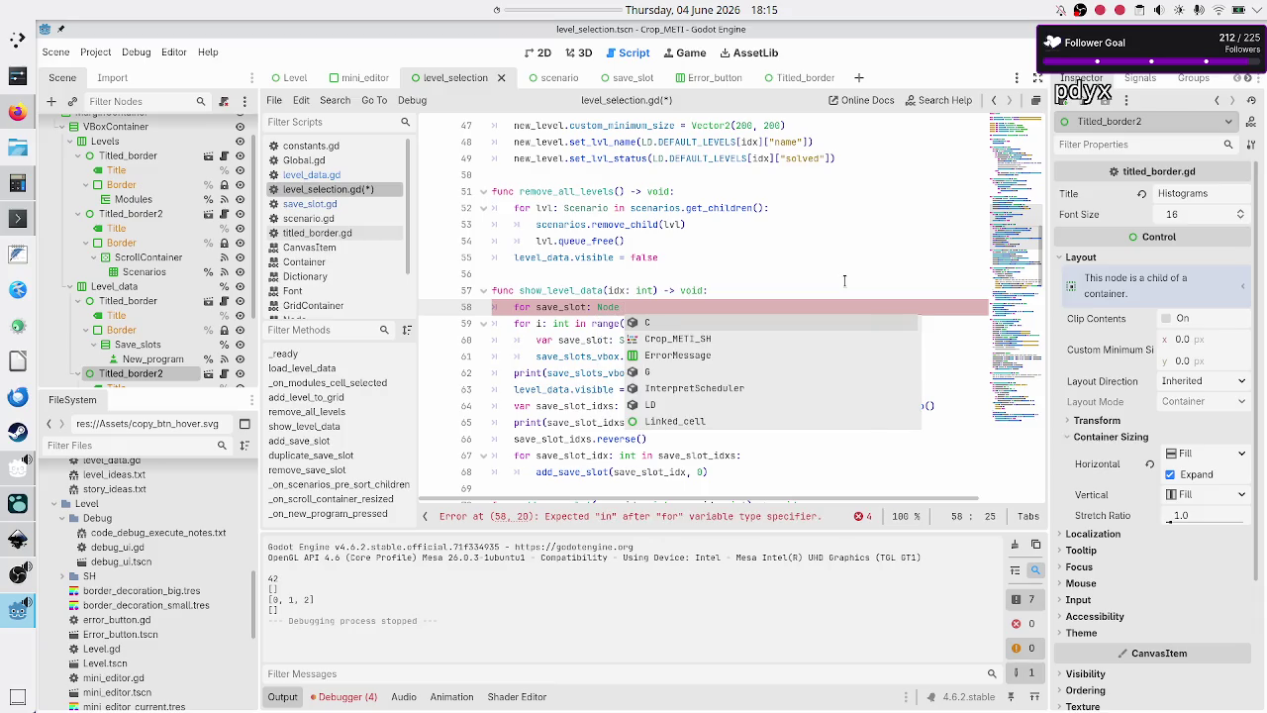
text(in)
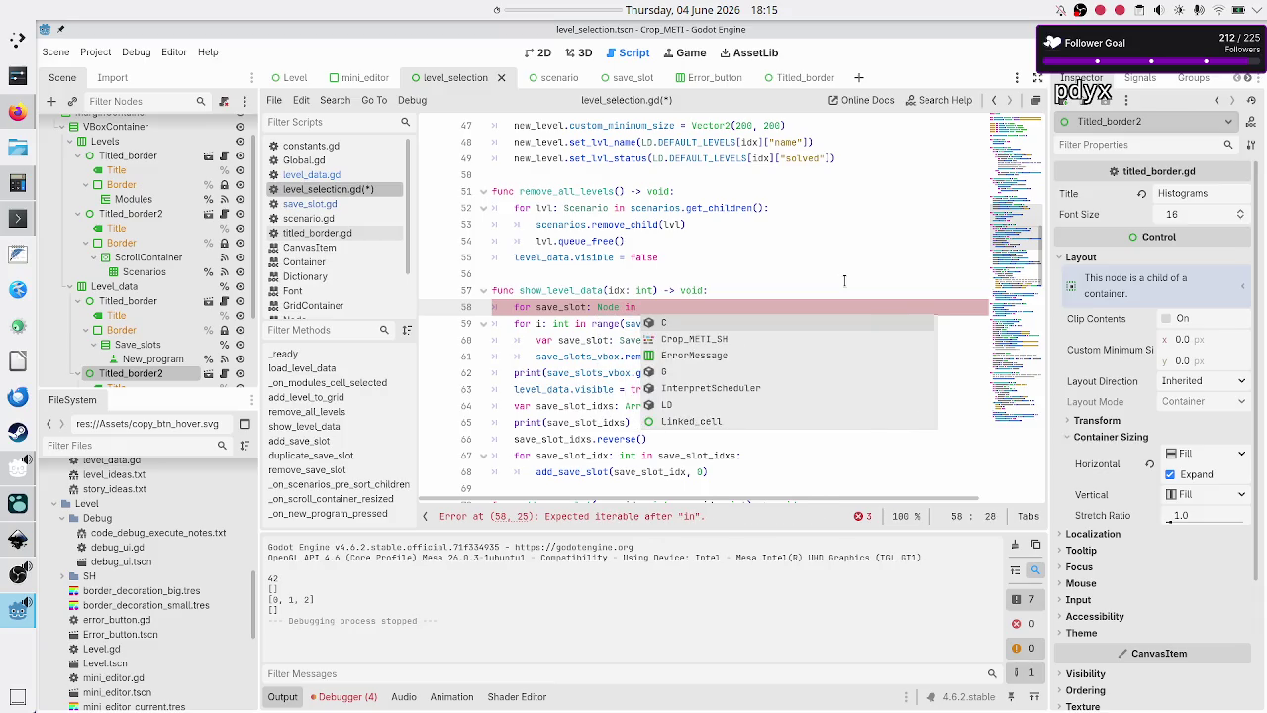
key(Escape)
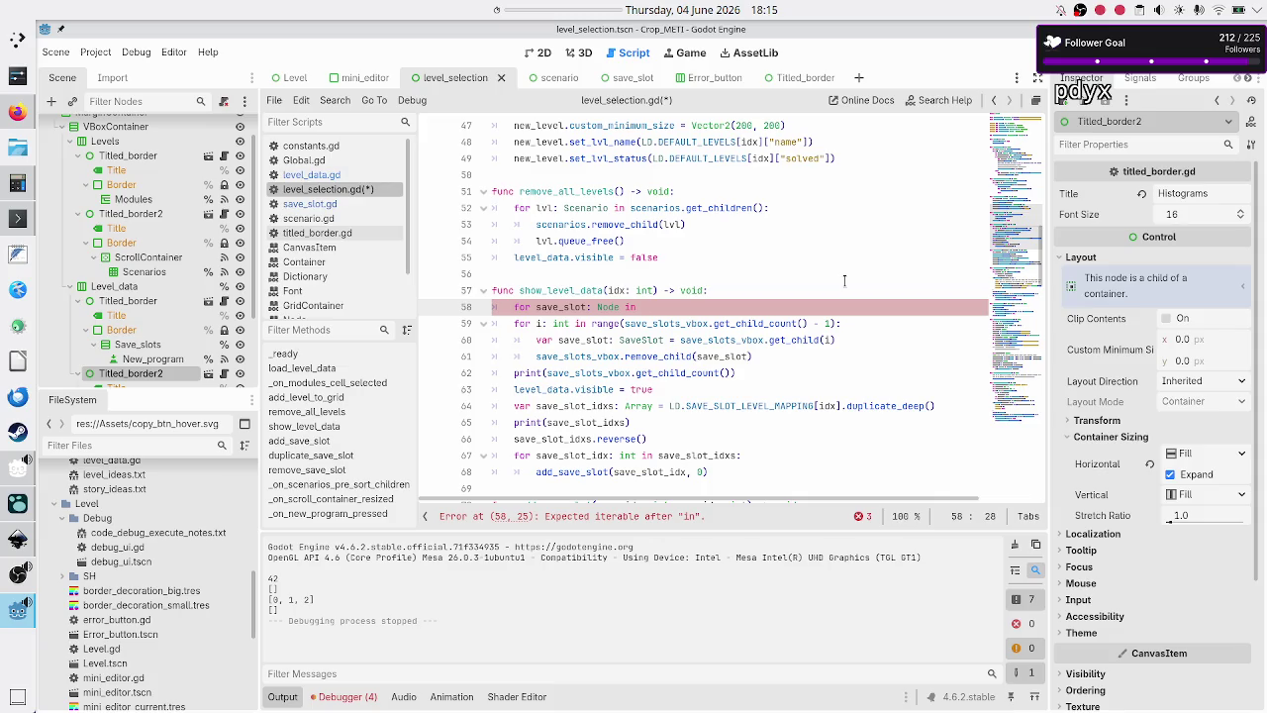
text(save_slot)
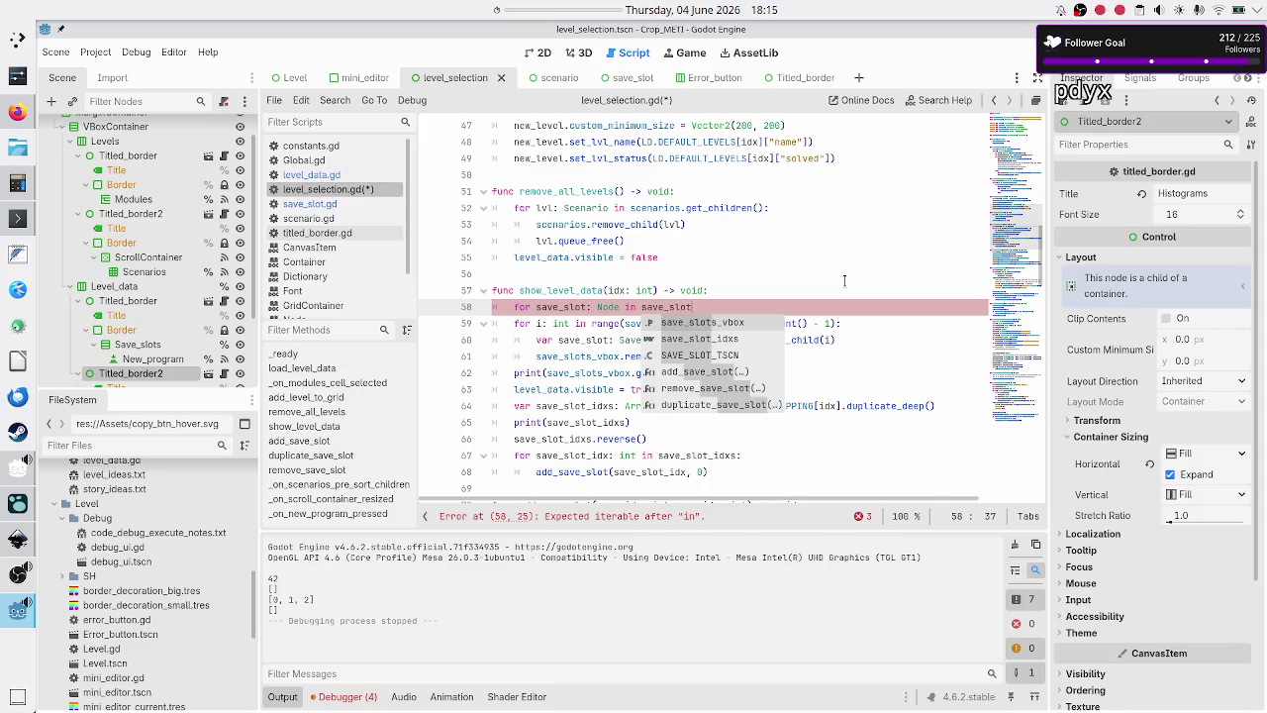
key(Return)
text(.get_)
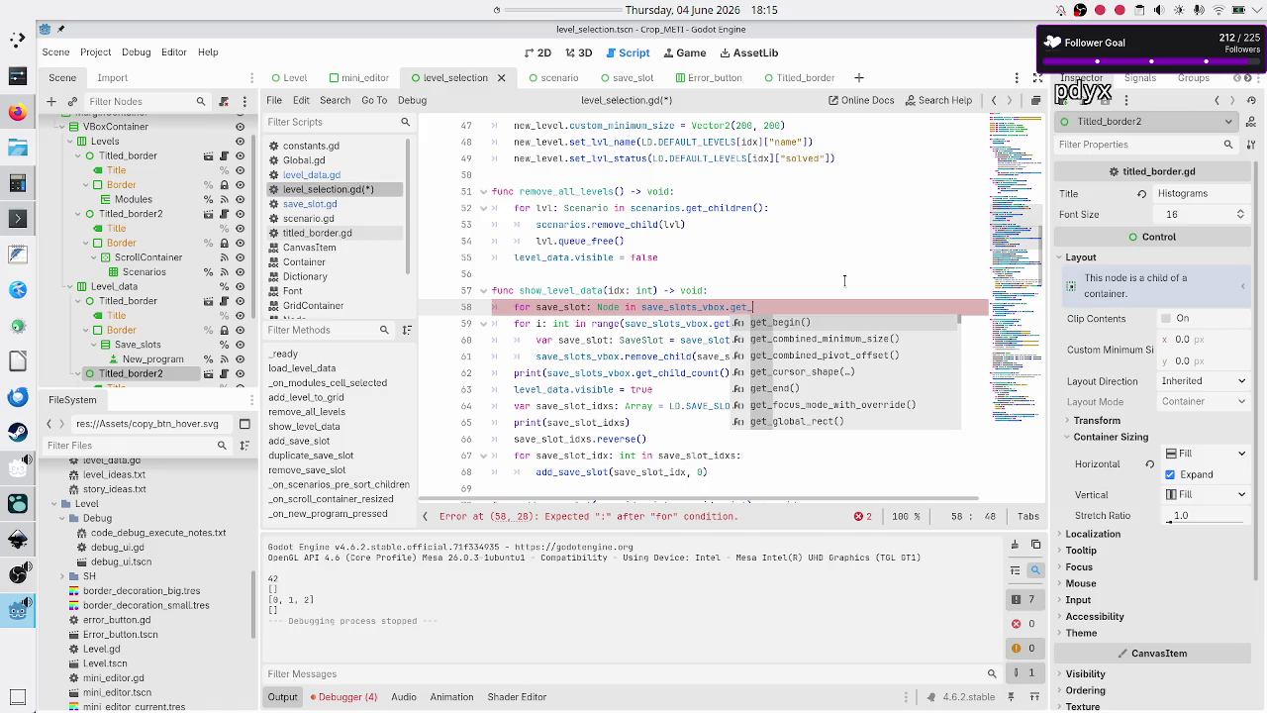
text(ch)
key(Down)
key(Return)
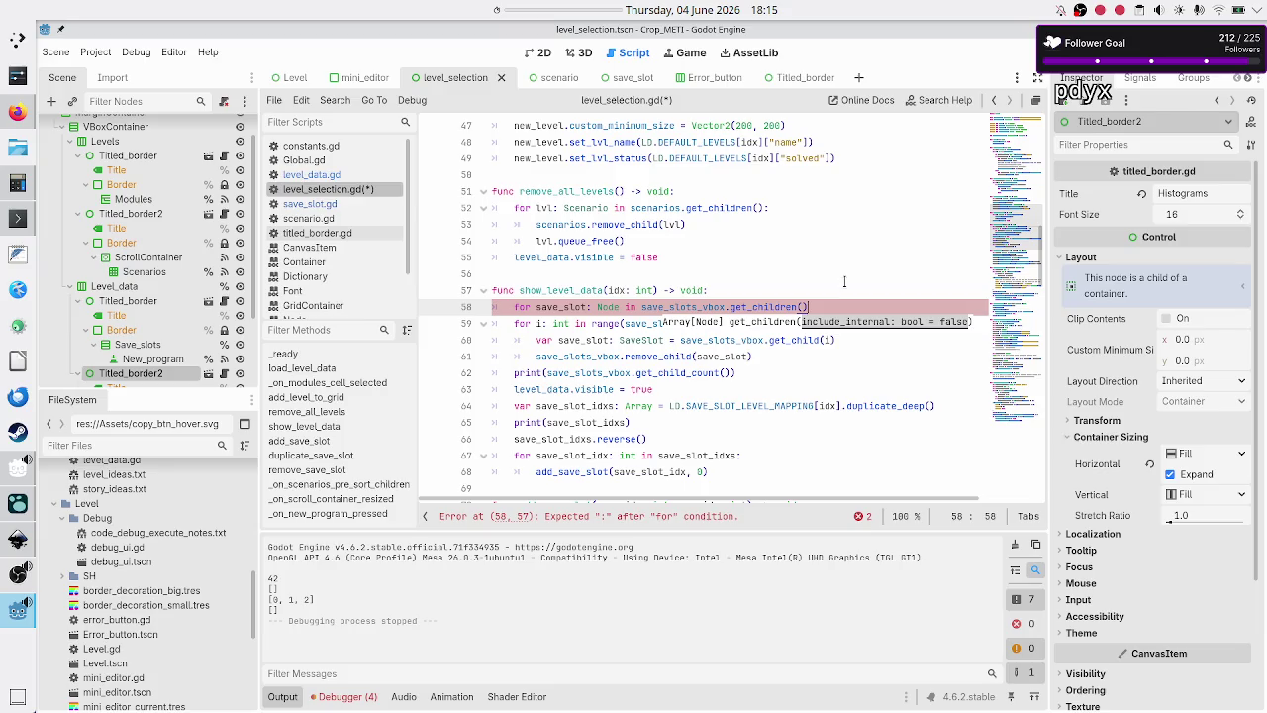
text(:)
key(Down)
key(Home)
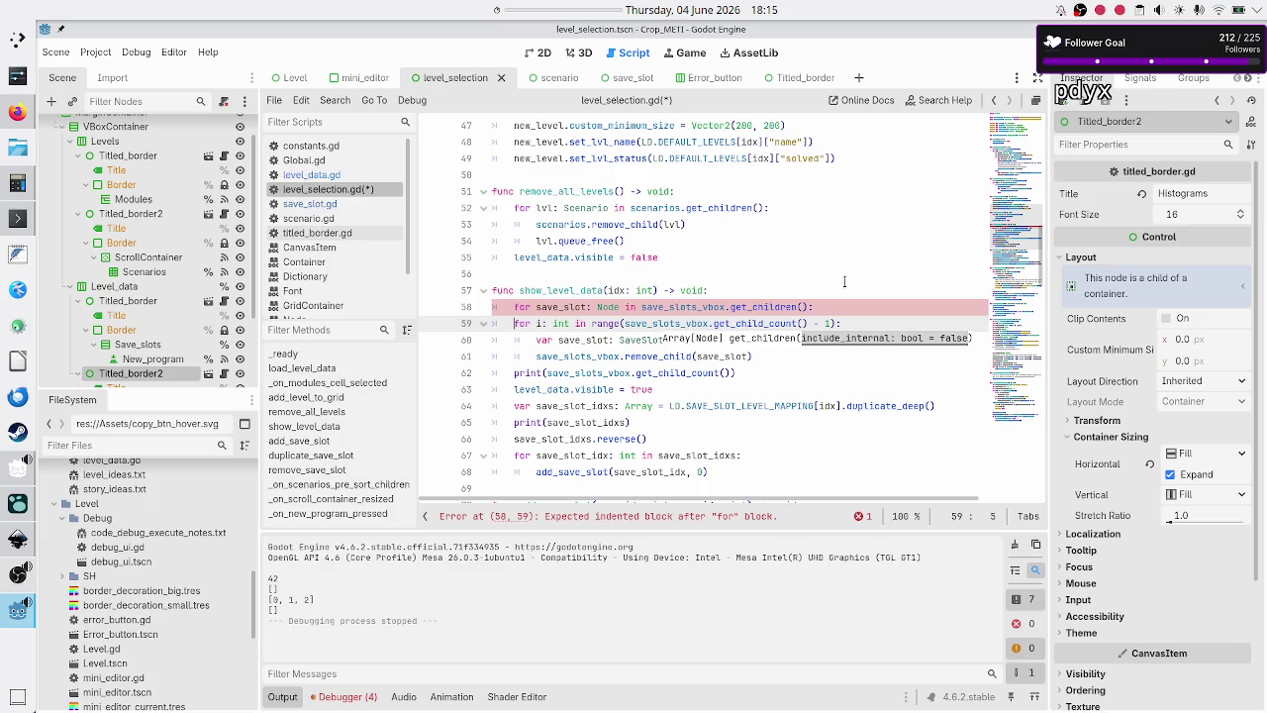
- Begin an if line inside the new loop and rename the loop variable to child
key(Up)
key(End)
key(Return)
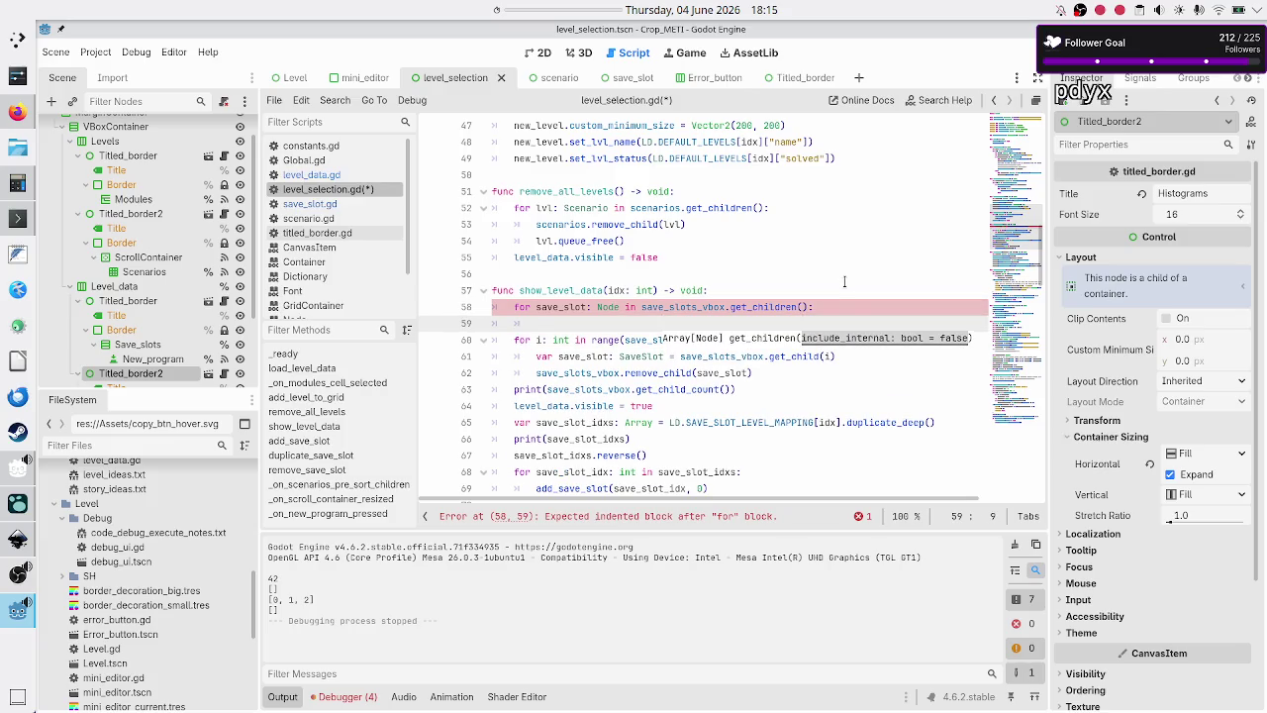
text(if save)
text(_slot.)
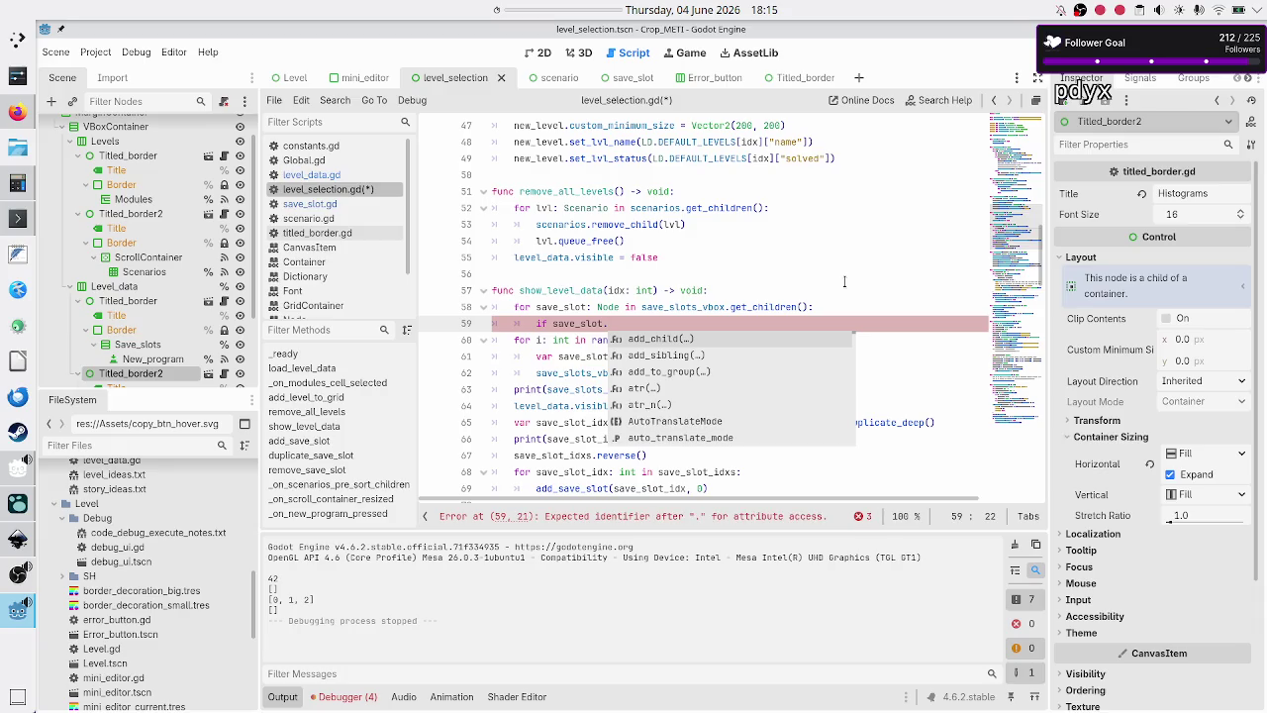
key(Escape)
key(Up)
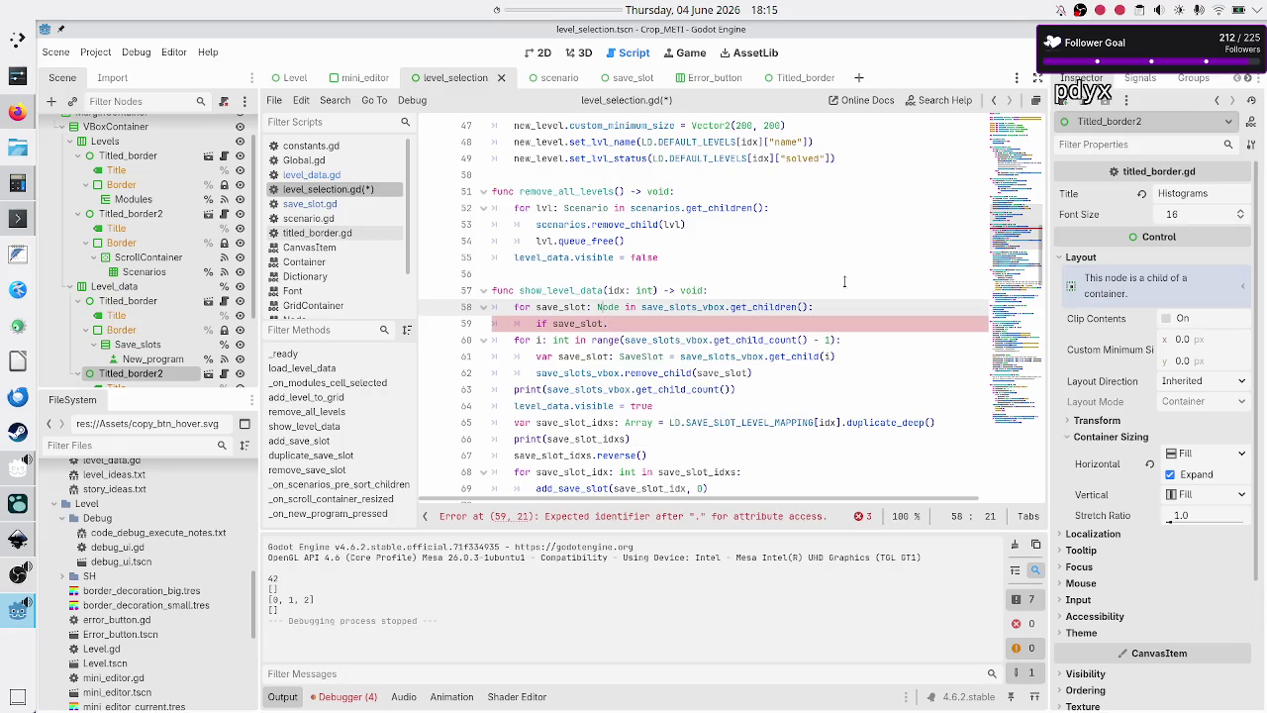
key(BackSpace)
key(BackSpace)
key(BackSpace)
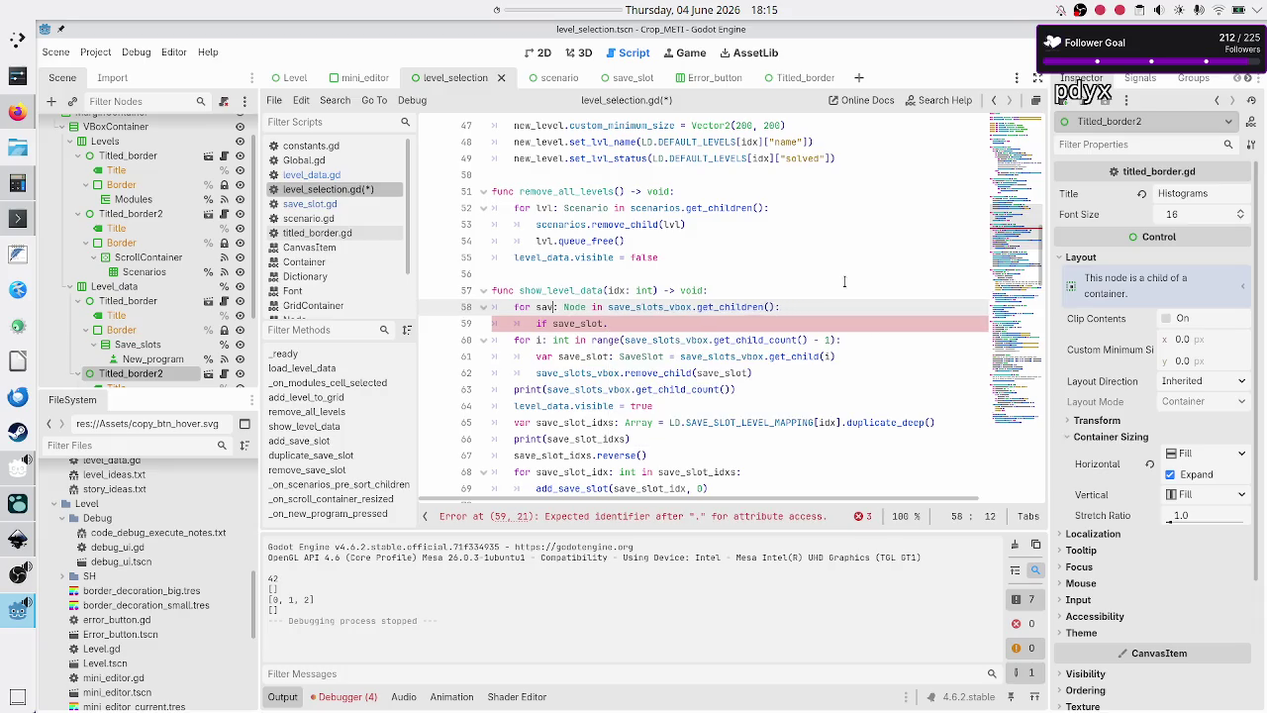
text(child)
- Write 'if child is Button: continue' as the loop's first statement
key(Down)
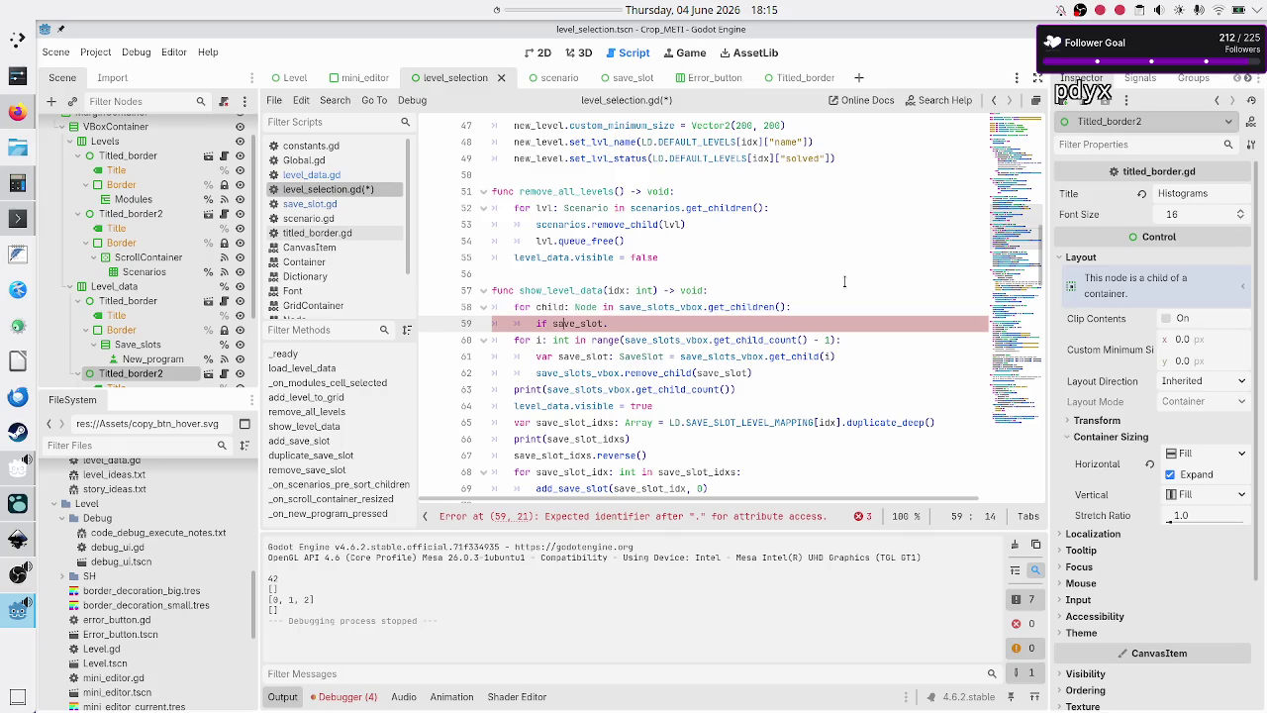
key(BackSpace)
key(ctrl+BackSpace)
text(chil)
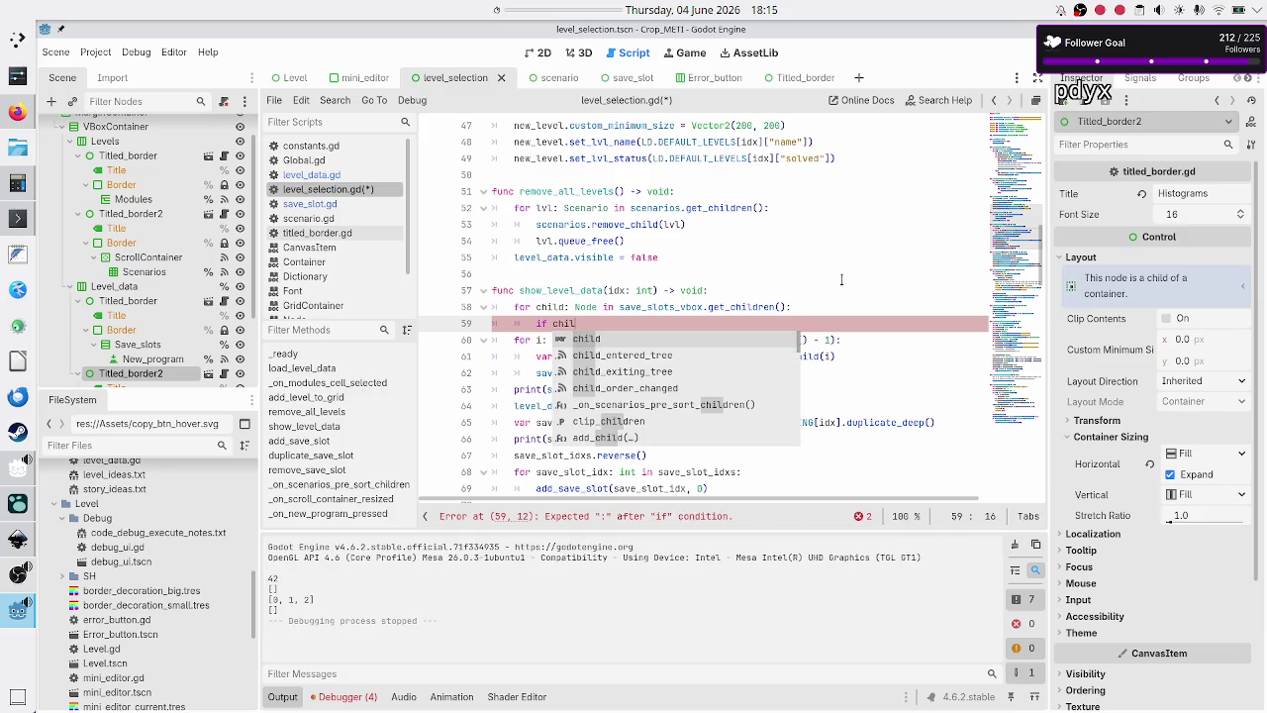
key(Return)
text(is)
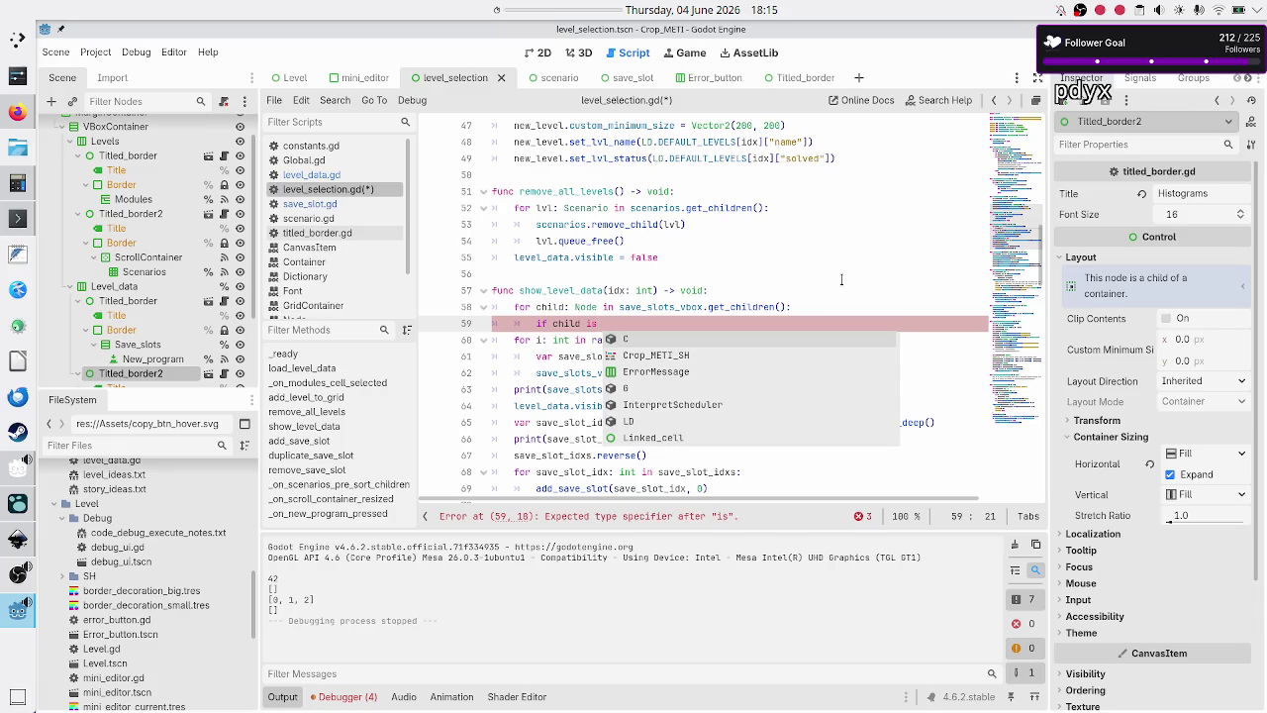
text(Butt)
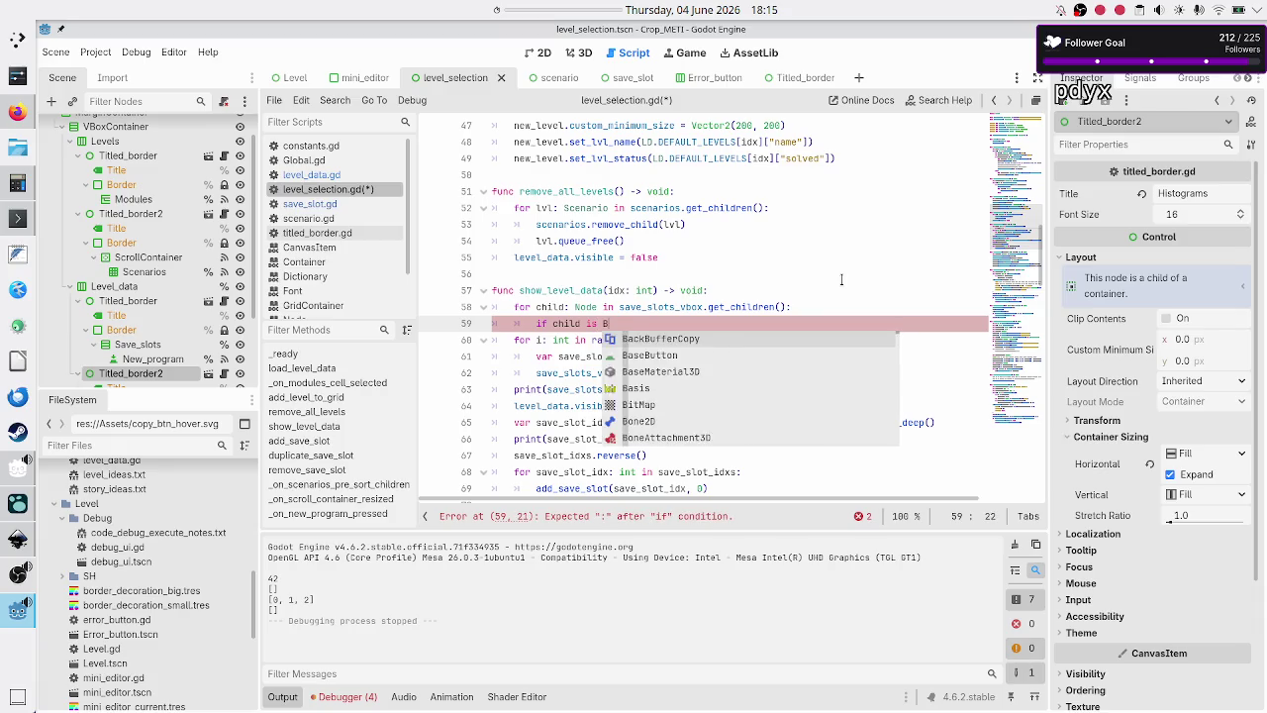
key(Return)
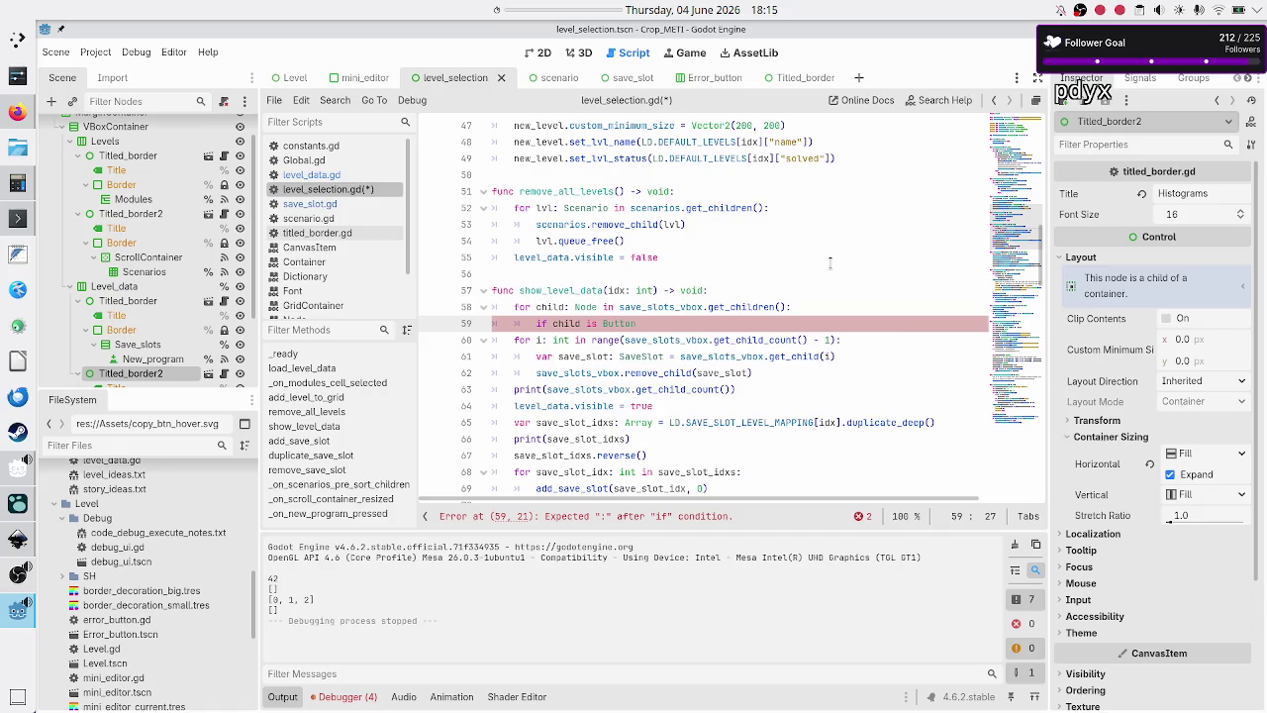
text(:)
key(Return)
text(conti)
key(Return)
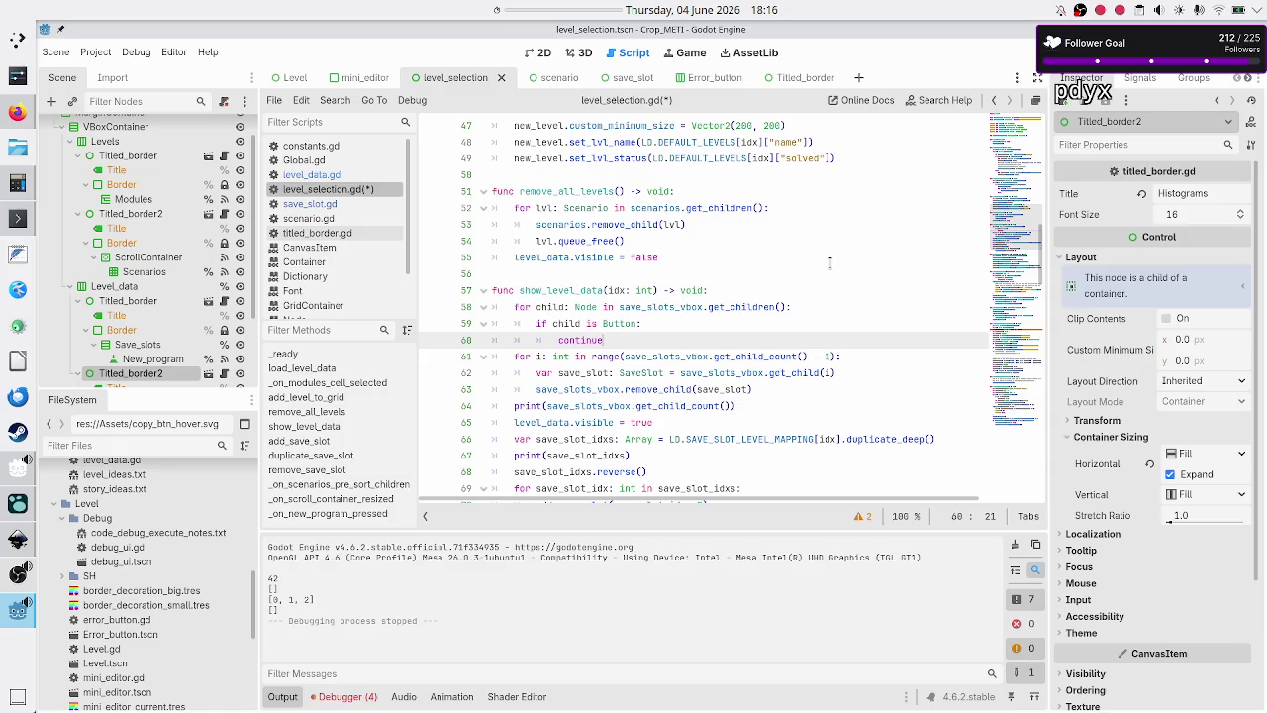
key(Return)
- Add an else: branch and delete the old index-based for-loop lines
text(esle:)
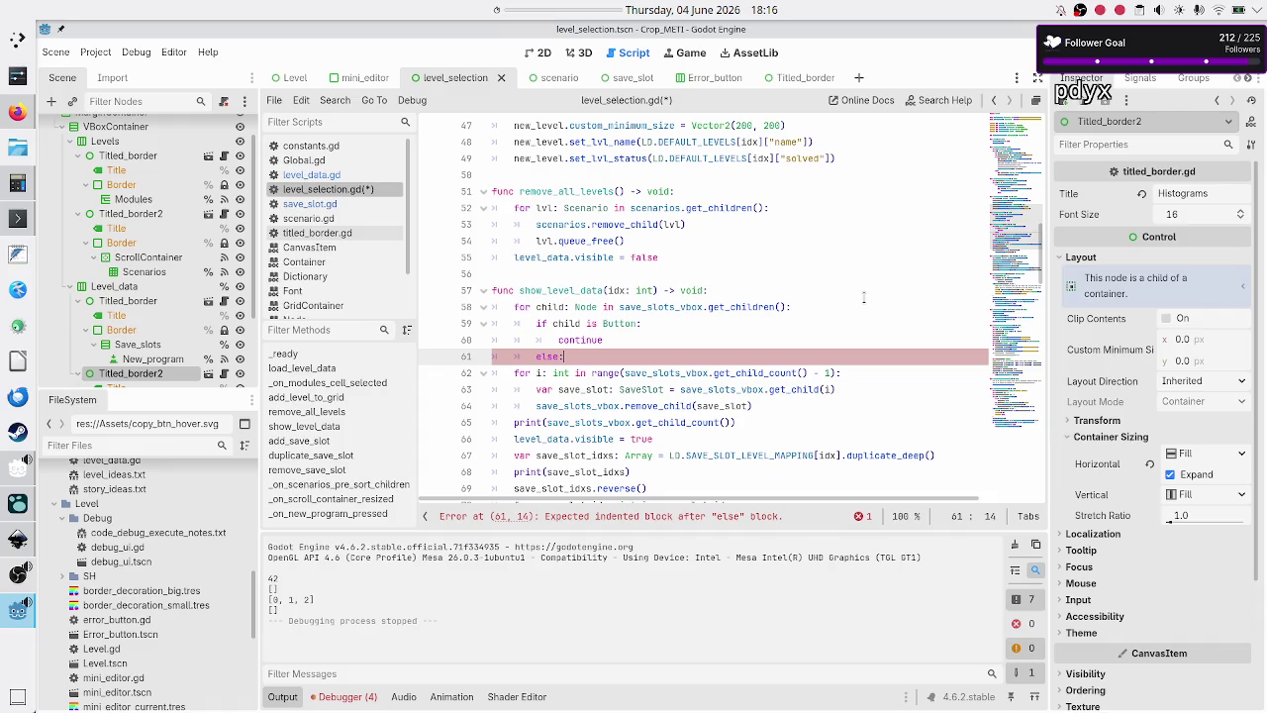
key(Right)
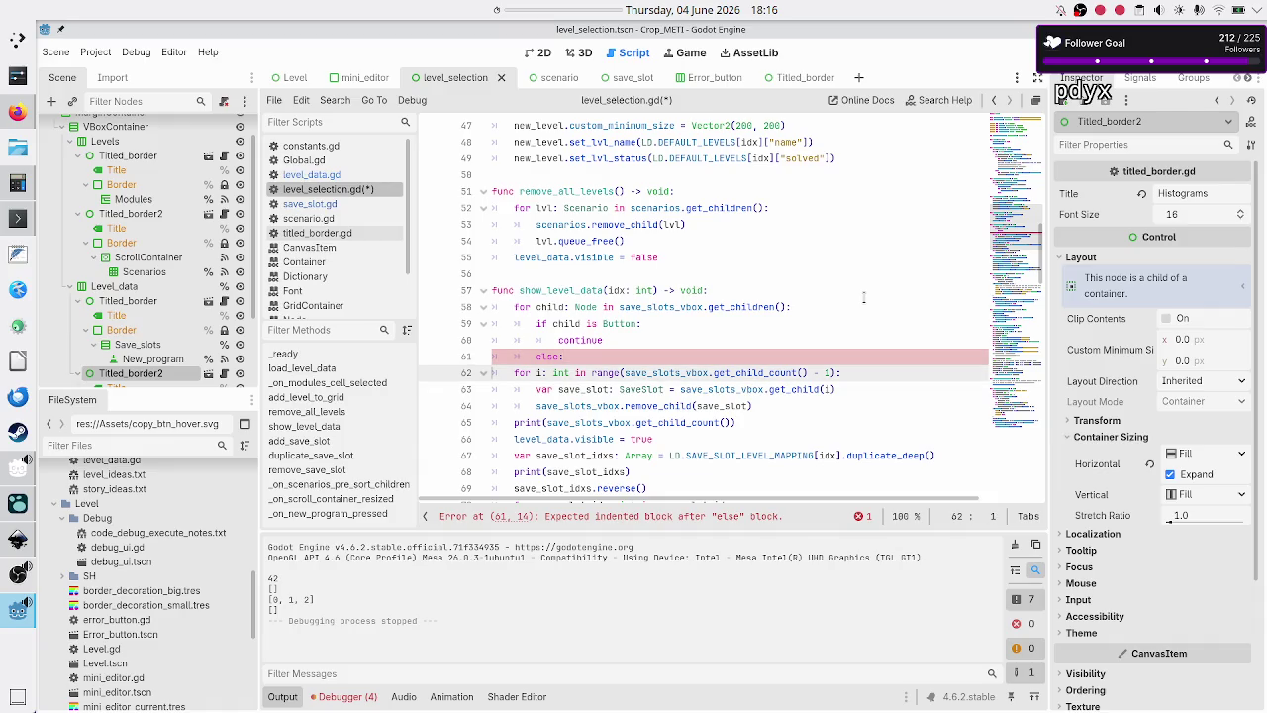
key(shift+Down)
key(shift+End)
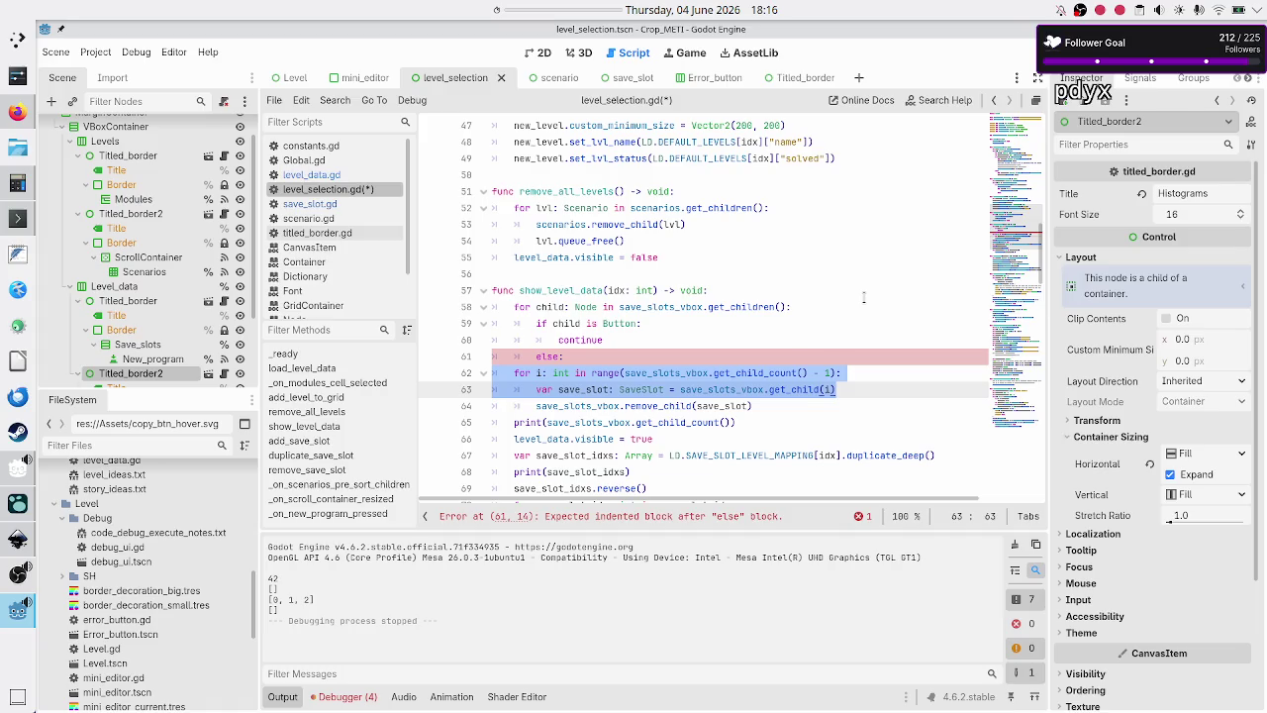
key(BackSpace)
key(BackSpace)
- Make the else branch call remove_child(child) and child.queue_free(), then save and run
key(Down)
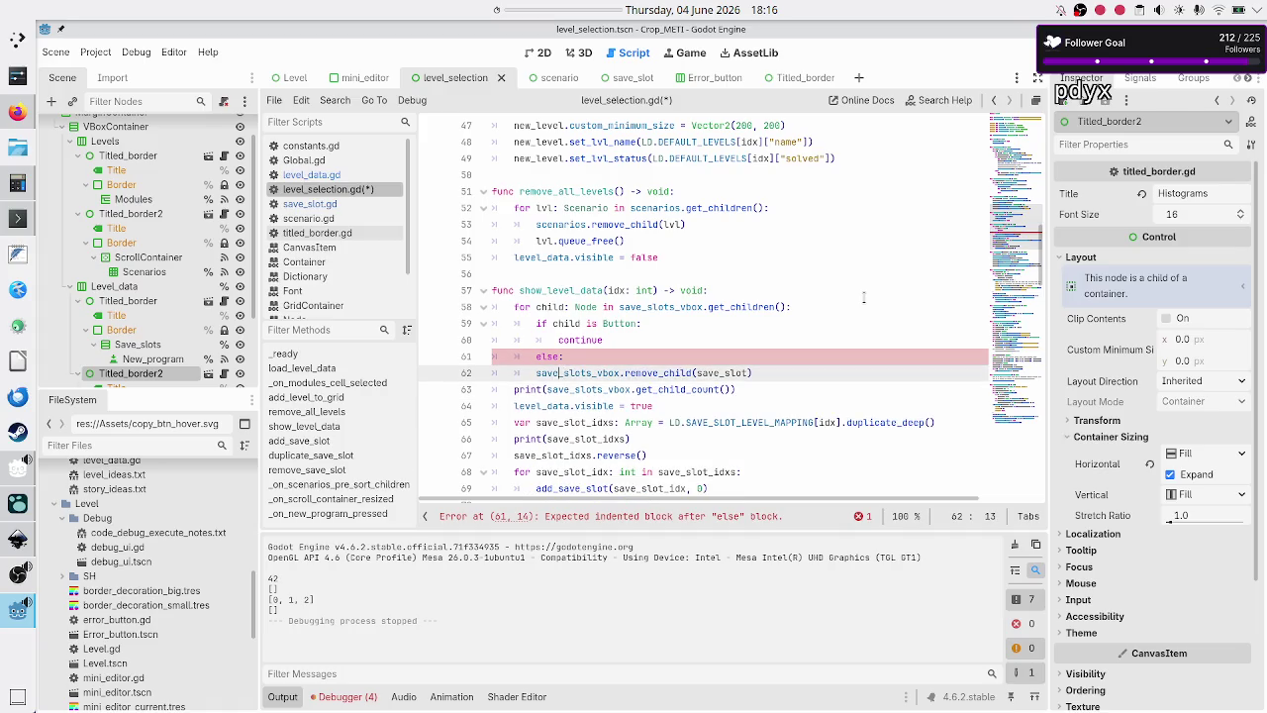
key(Tab)
key(Right)
key(Right)
key(Right)
key(BackSpace)
key(BackSpace)
key(BackSpace)
text(child)
key(Return)
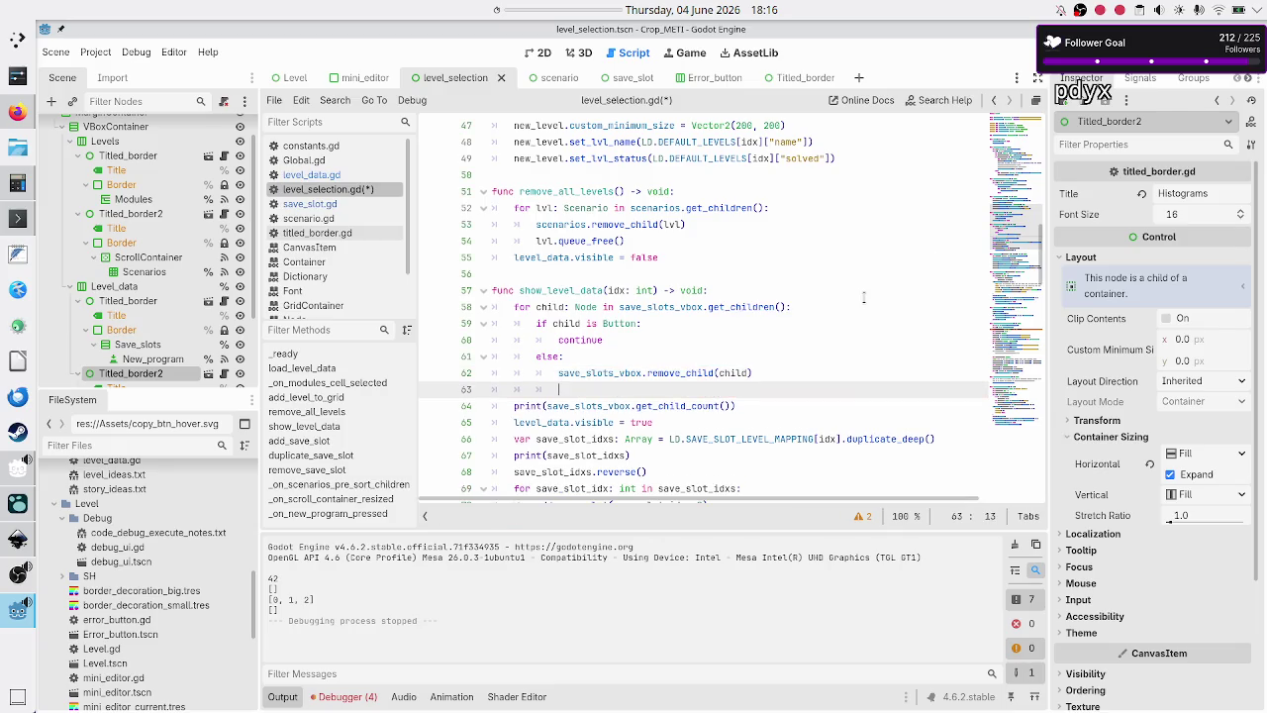
text(child.)
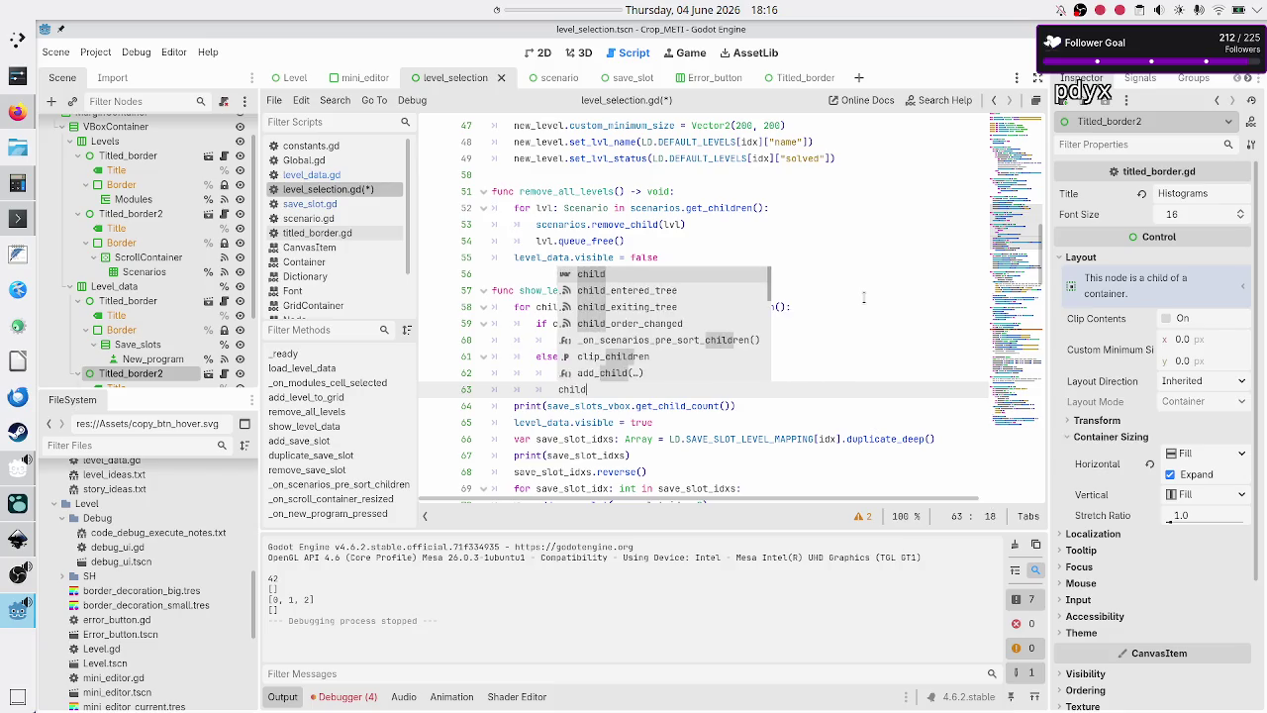
text(queu)
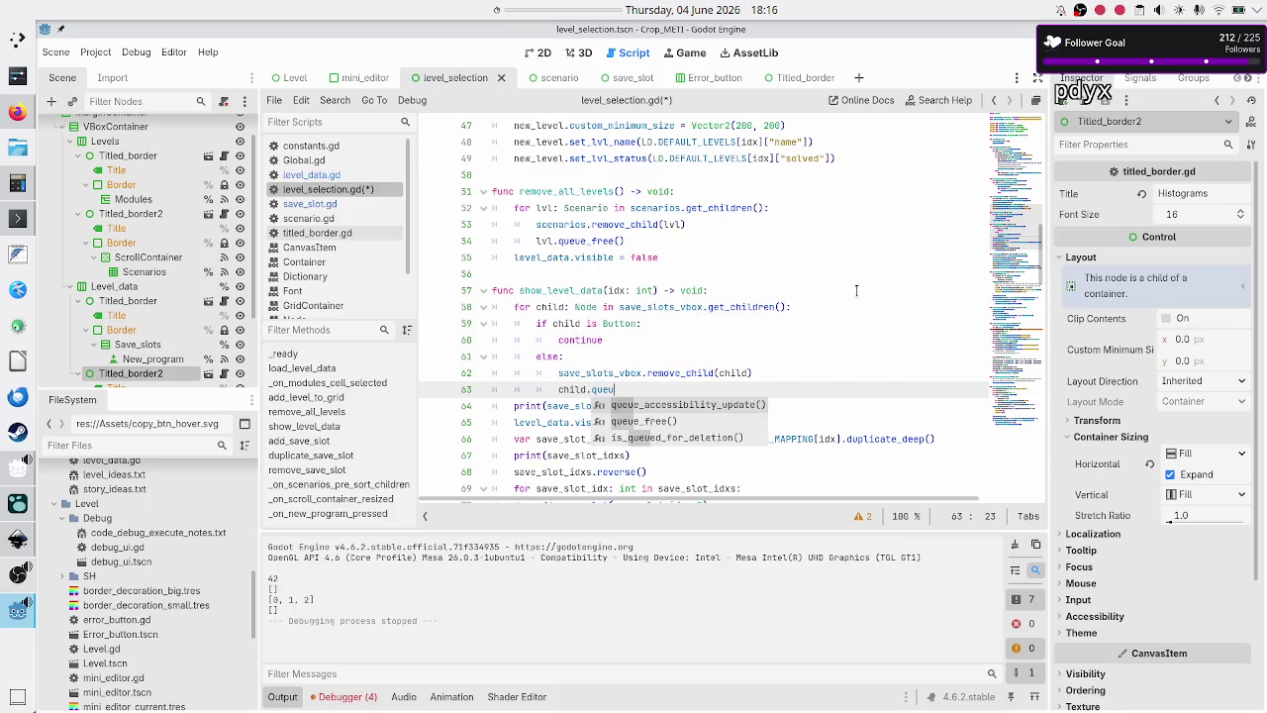
key(Down)
key(Return)
key(Down)
key(Home)
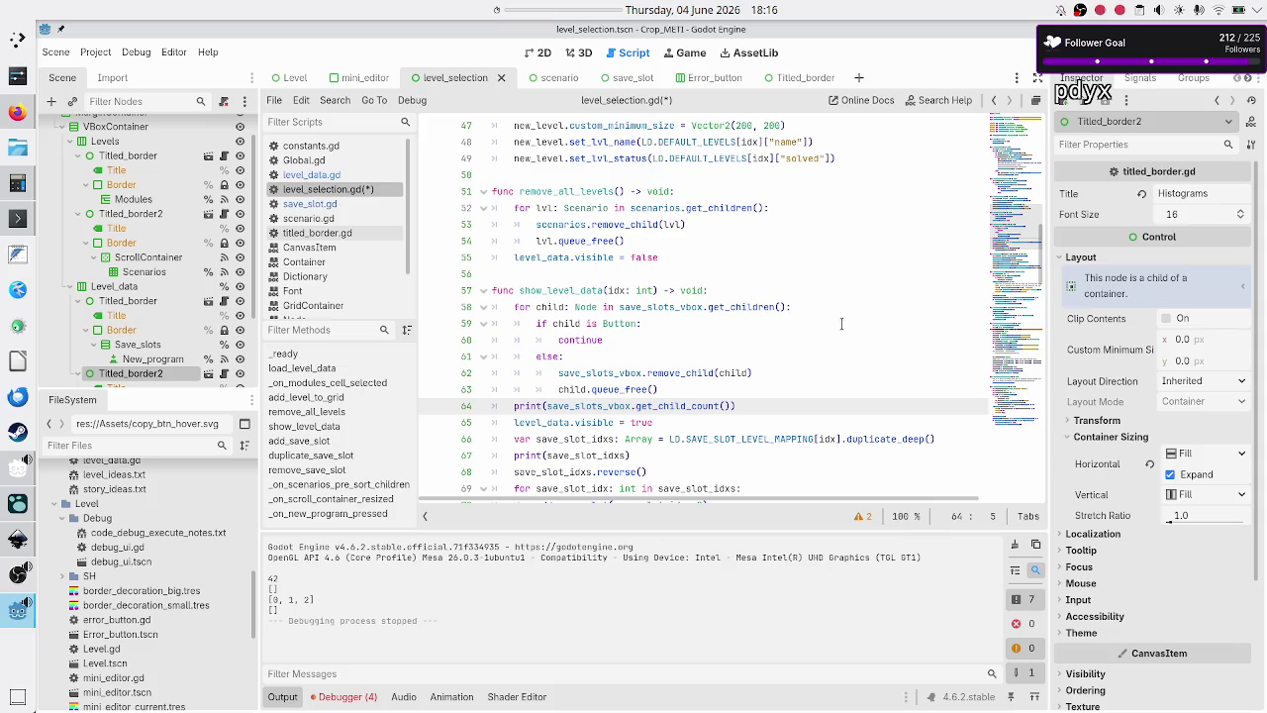
key(F5)
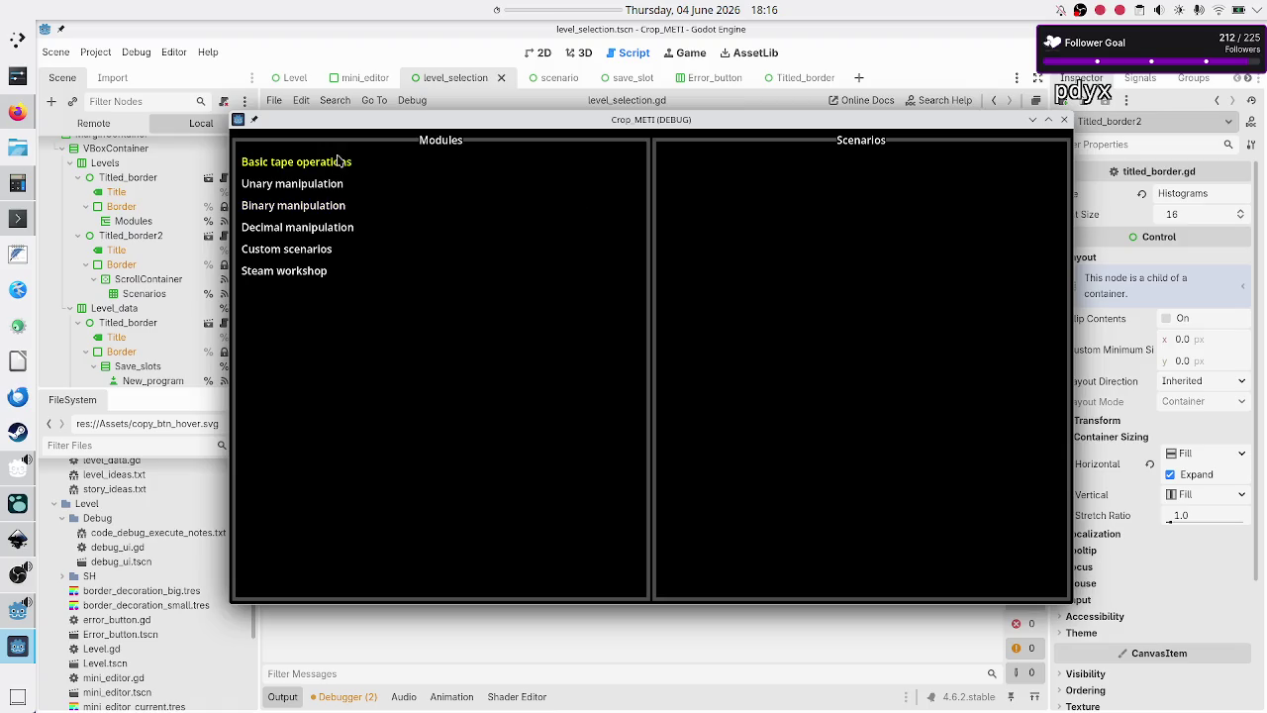
- Open Basic tape operations and compare the Tutorial and Normal scenarios' program lists
click(338, 164)
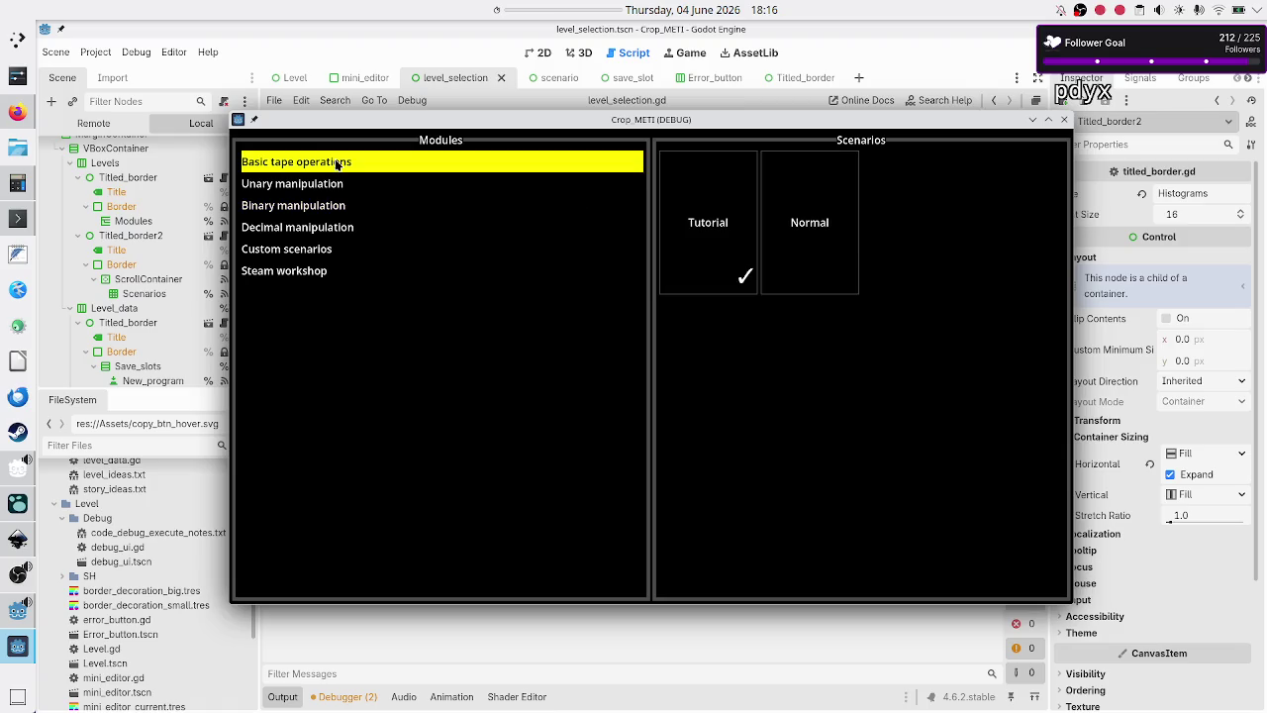
click(699, 240)
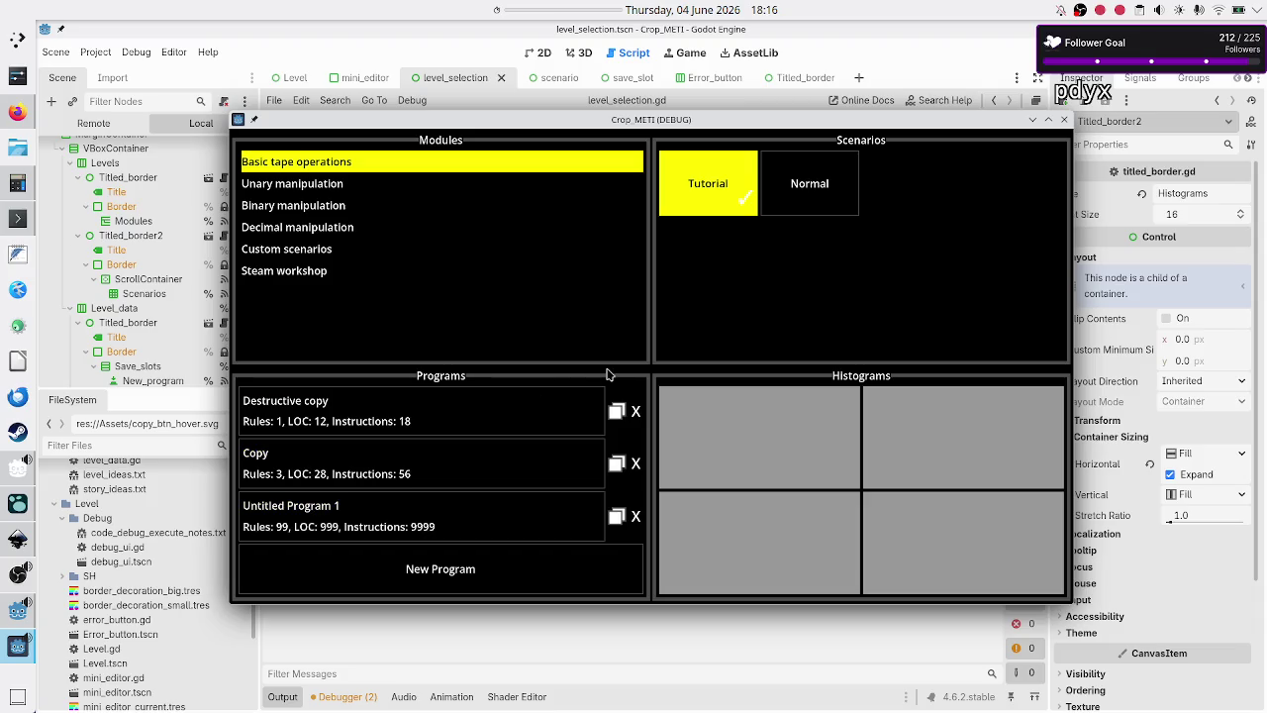
click(810, 187)
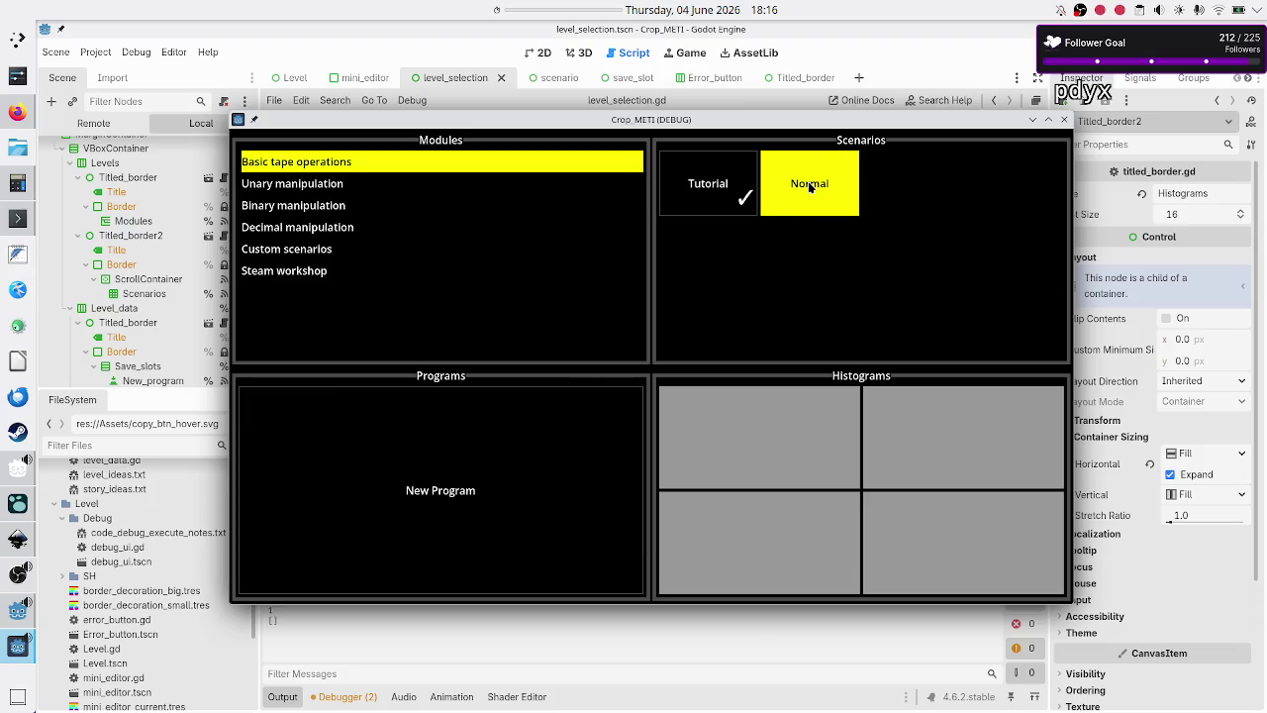
click(707, 184)
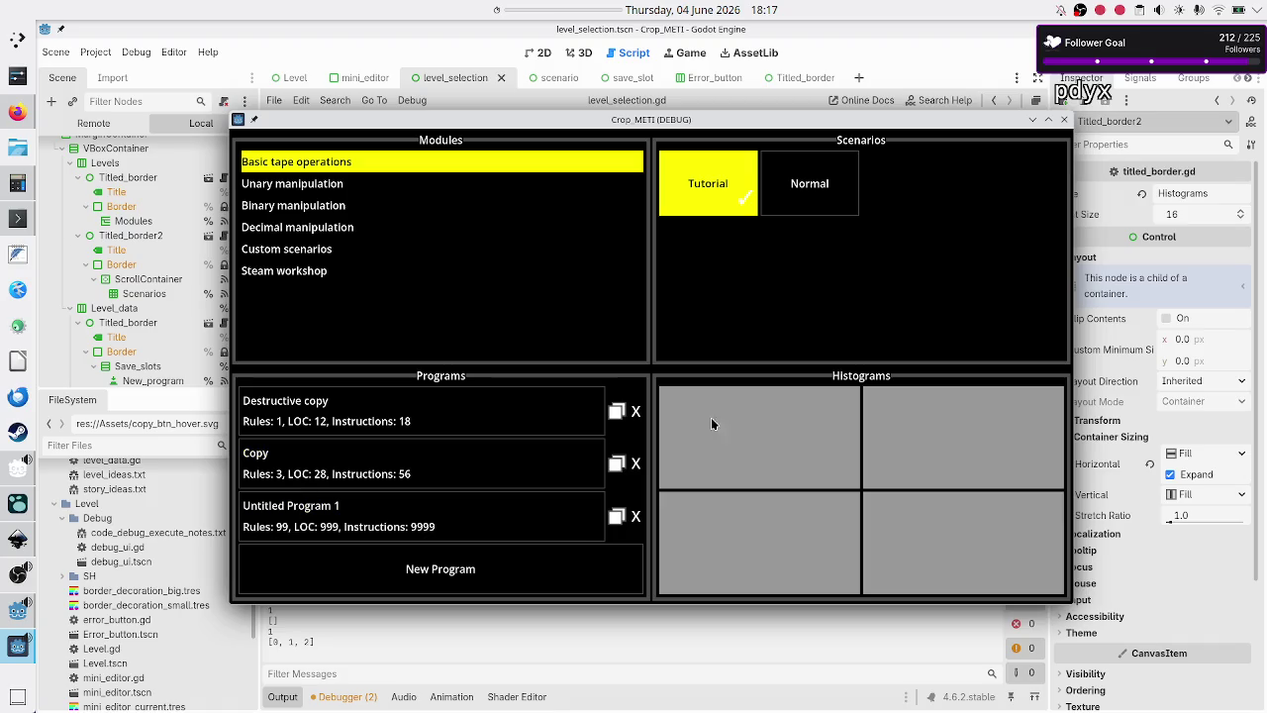
click(802, 195)
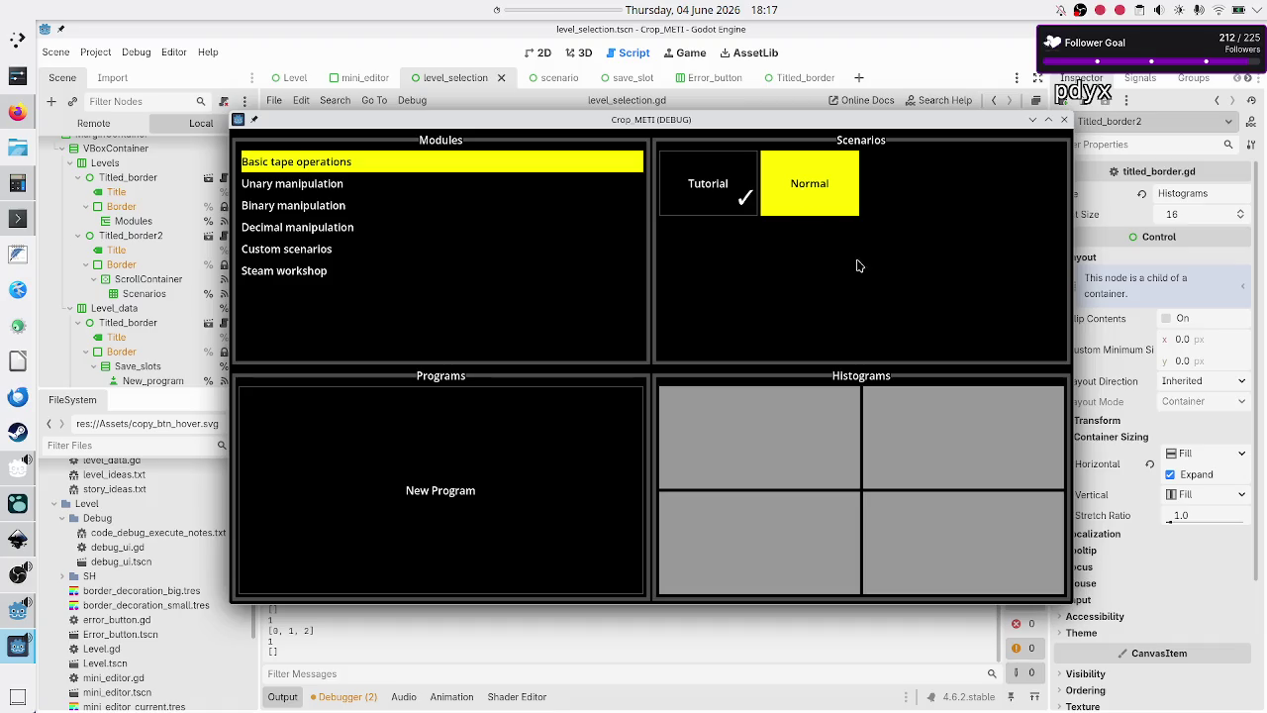
mouse_move(958, 121)
mouse_down()
mouse_move(880, 309)
mouse_move(909, 351)
mouse_move(902, 397)
mouse_move(905, 325)
mouse_move(922, 428)
mouse_move(883, 279)
mouse_move(872, 111)
mouse_move(870, 147)
mouse_up()
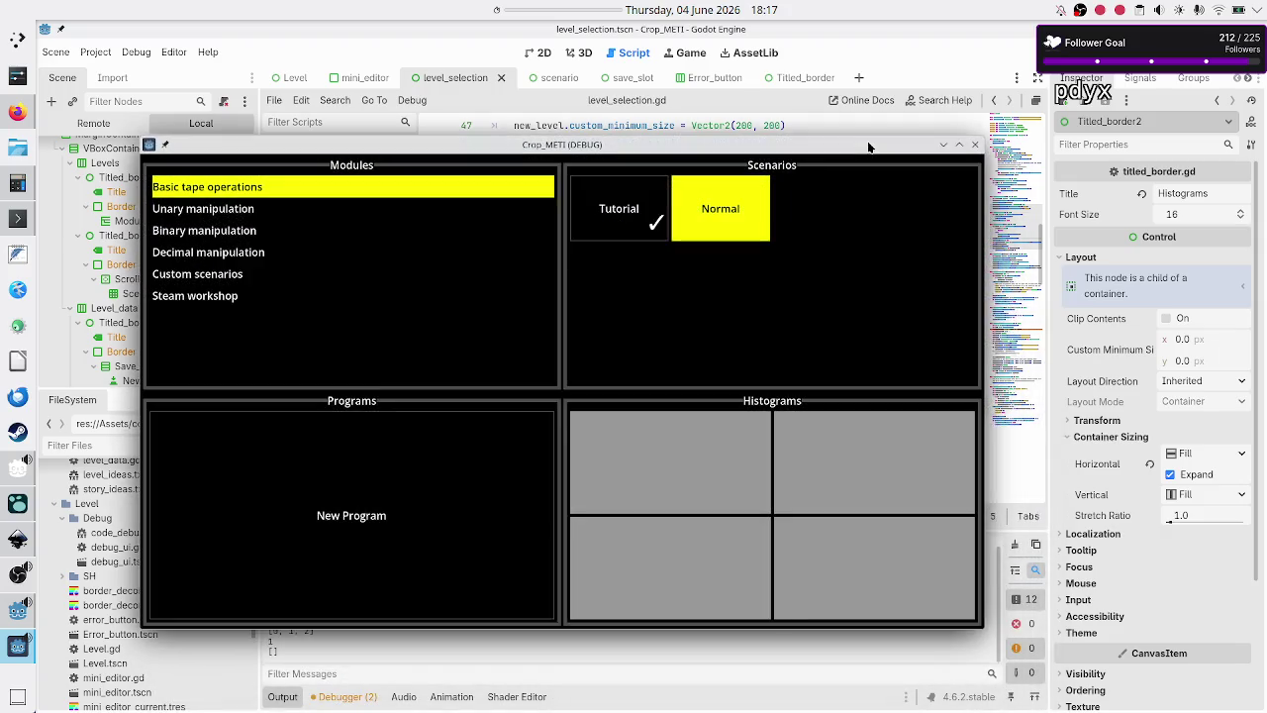
mouse_move(721, 149)
mouse_down()
mouse_move(865, 235)
mouse_move(933, 442)
mouse_move(966, 492)
mouse_move(966, 403)
mouse_move(1000, 360)
mouse_up()
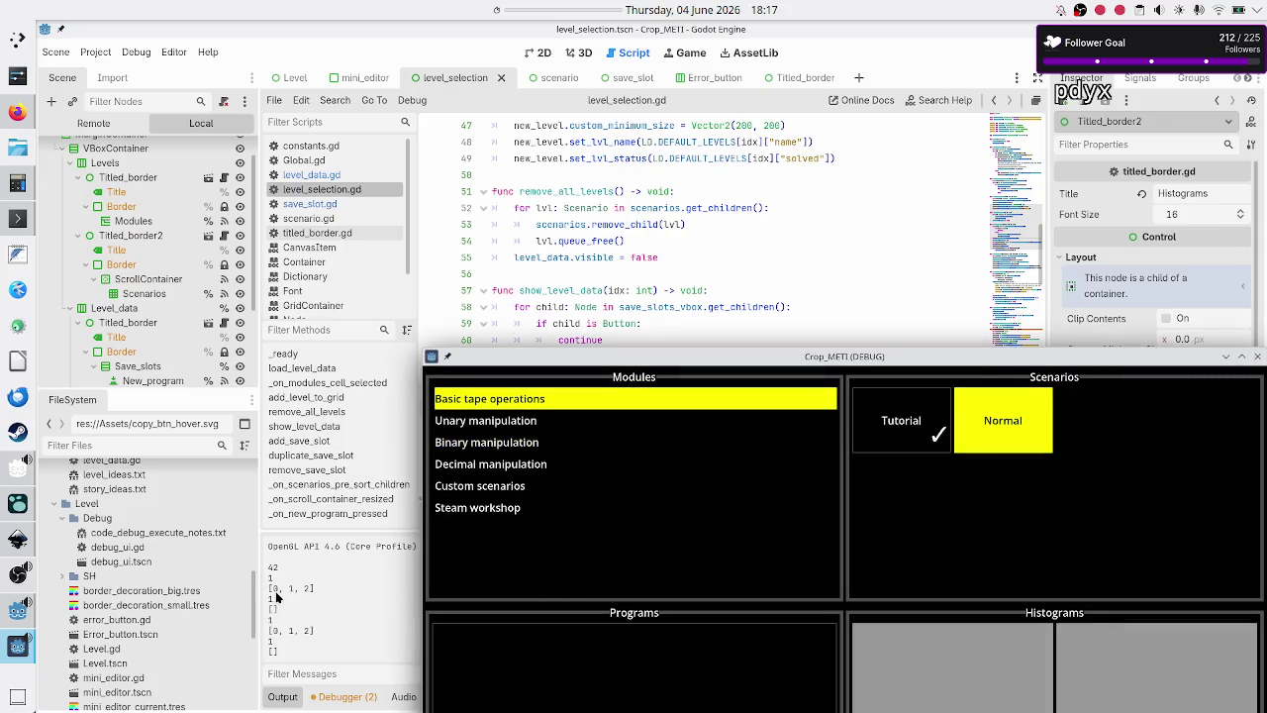
drag(705, 362, 699, 188)
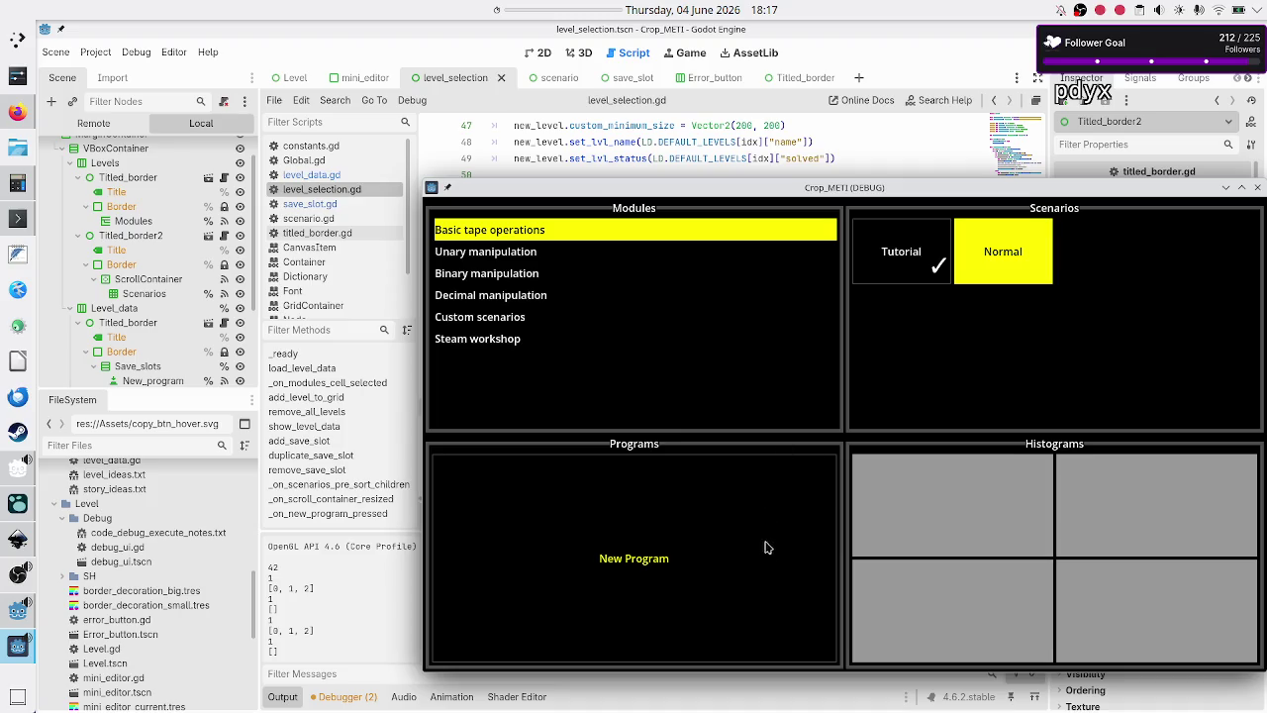
mouse_move(1089, 191)
mouse_down()
mouse_move(837, 188)
mouse_move(999, 161)
mouse_move(960, 135)
mouse_move(1003, 118)
mouse_up()
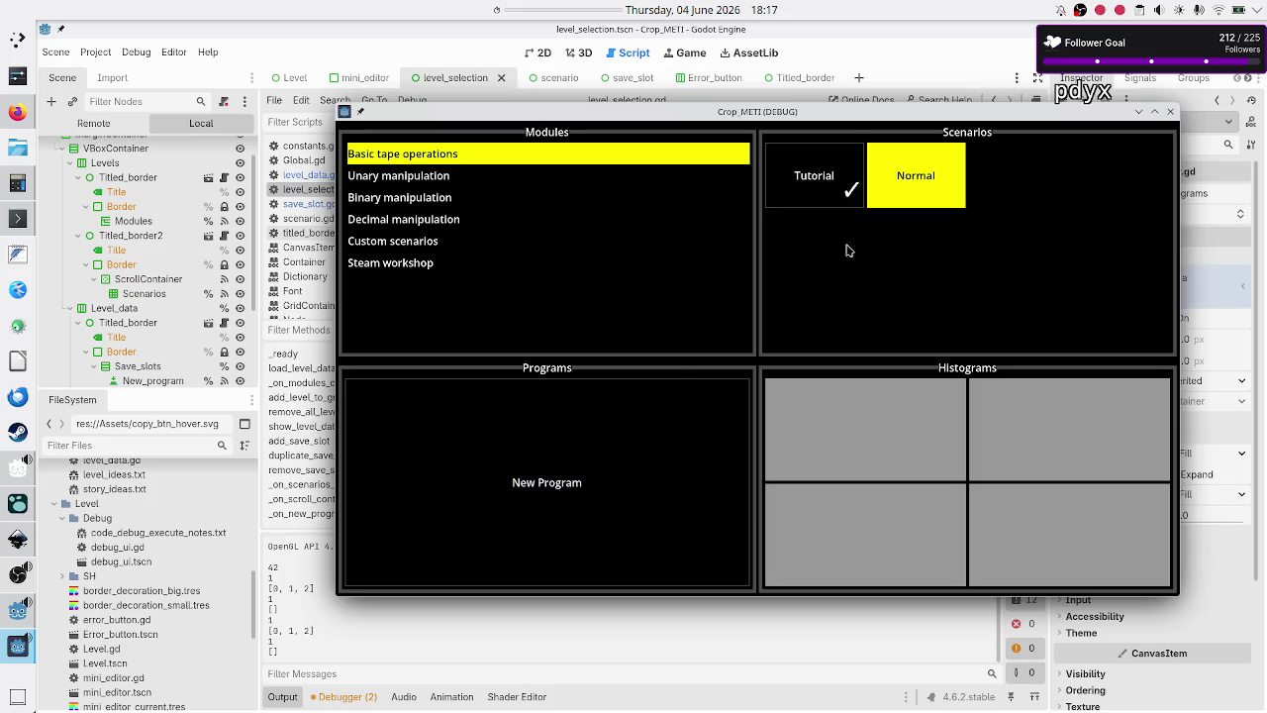
click(809, 182)
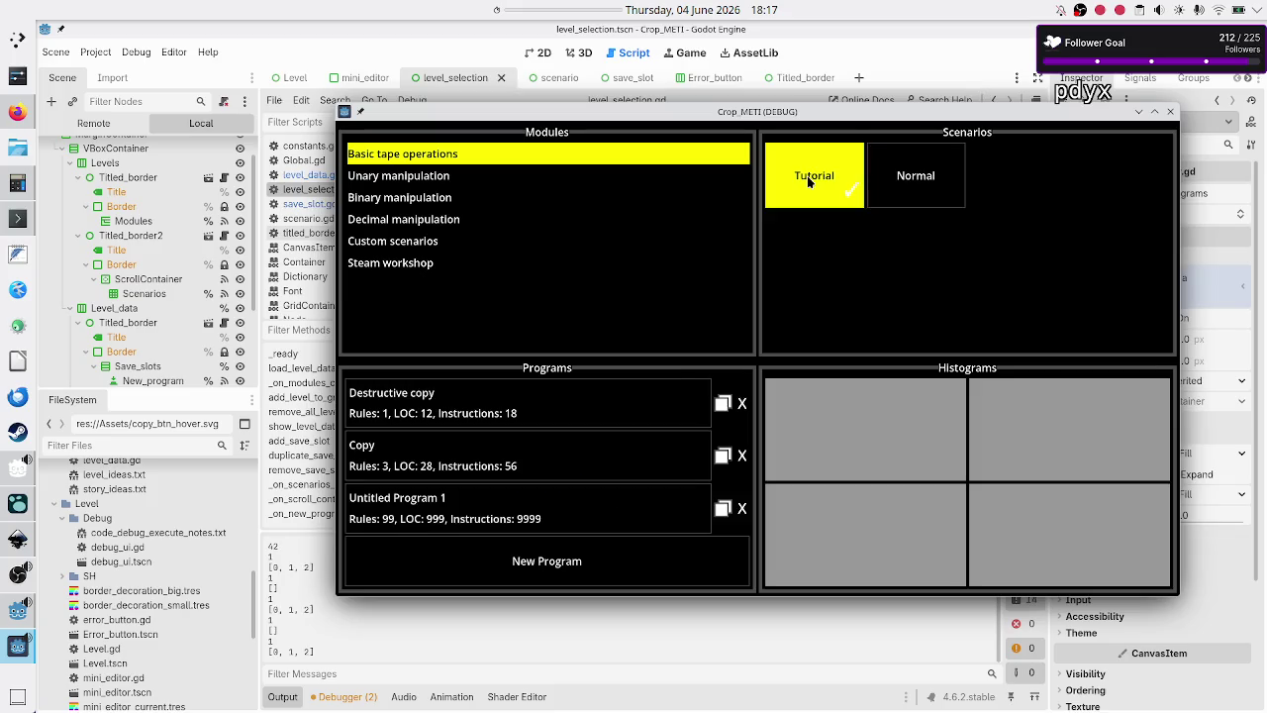
- Toggle between the Normal and Tutorial scenarios in the running game
click(914, 178)
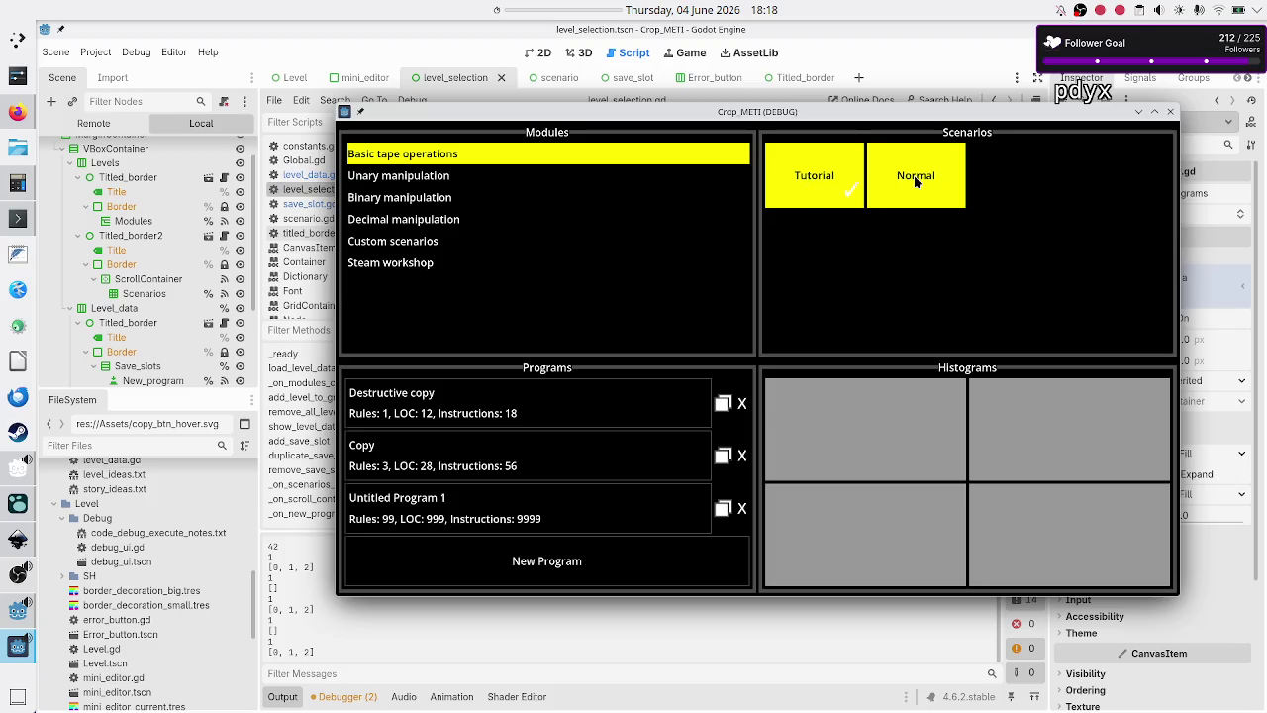
click(824, 170)
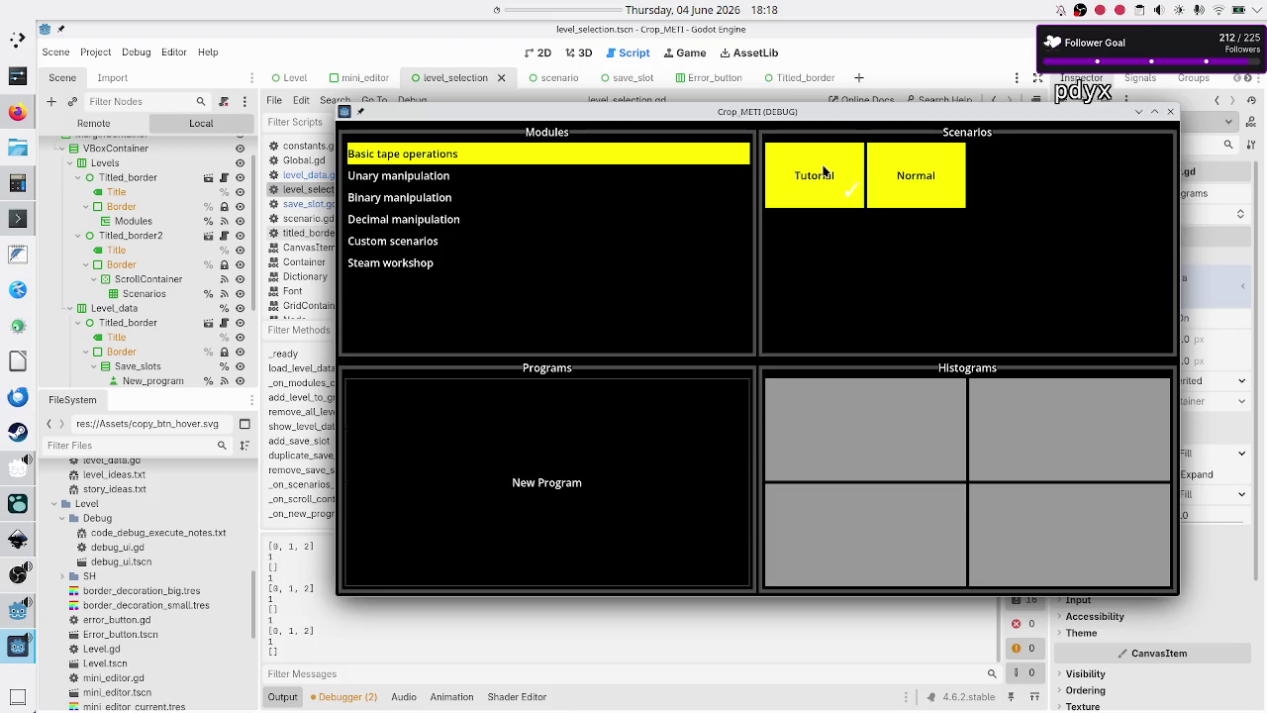
click(913, 170)
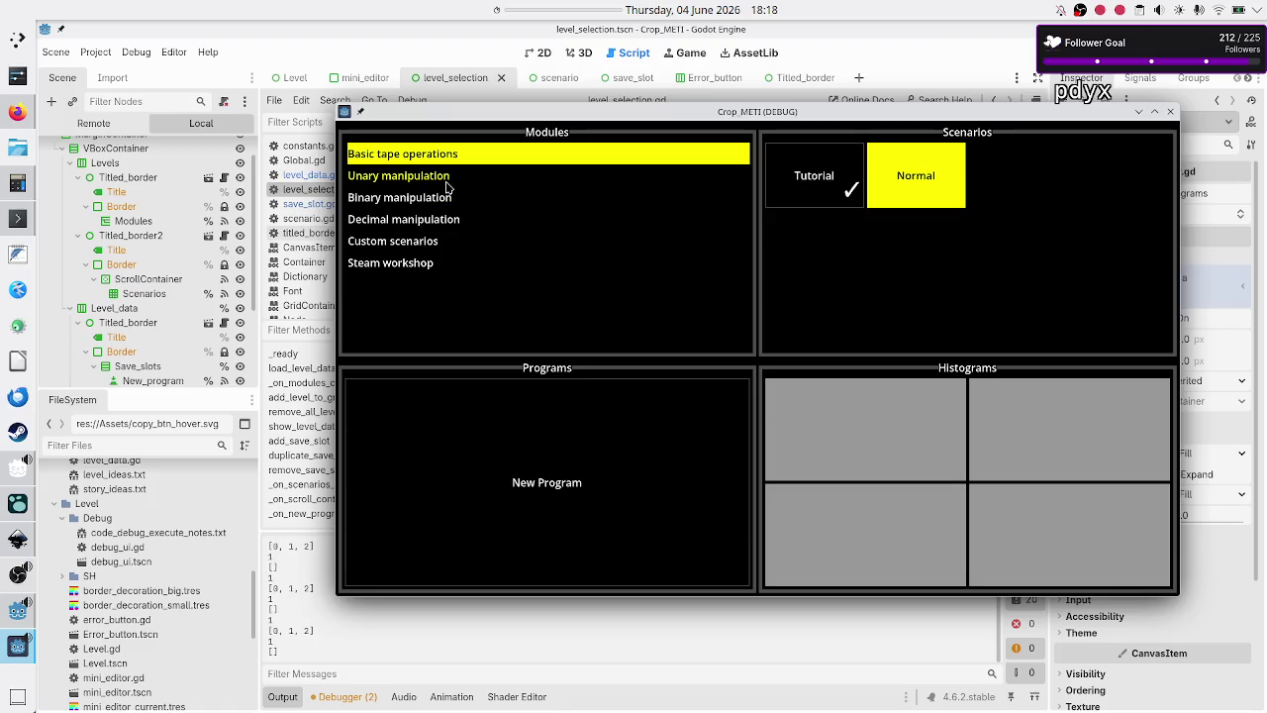
- View Decimal manipulation's Hard scenario with its five programs, then close the game
click(448, 181)
click(449, 206)
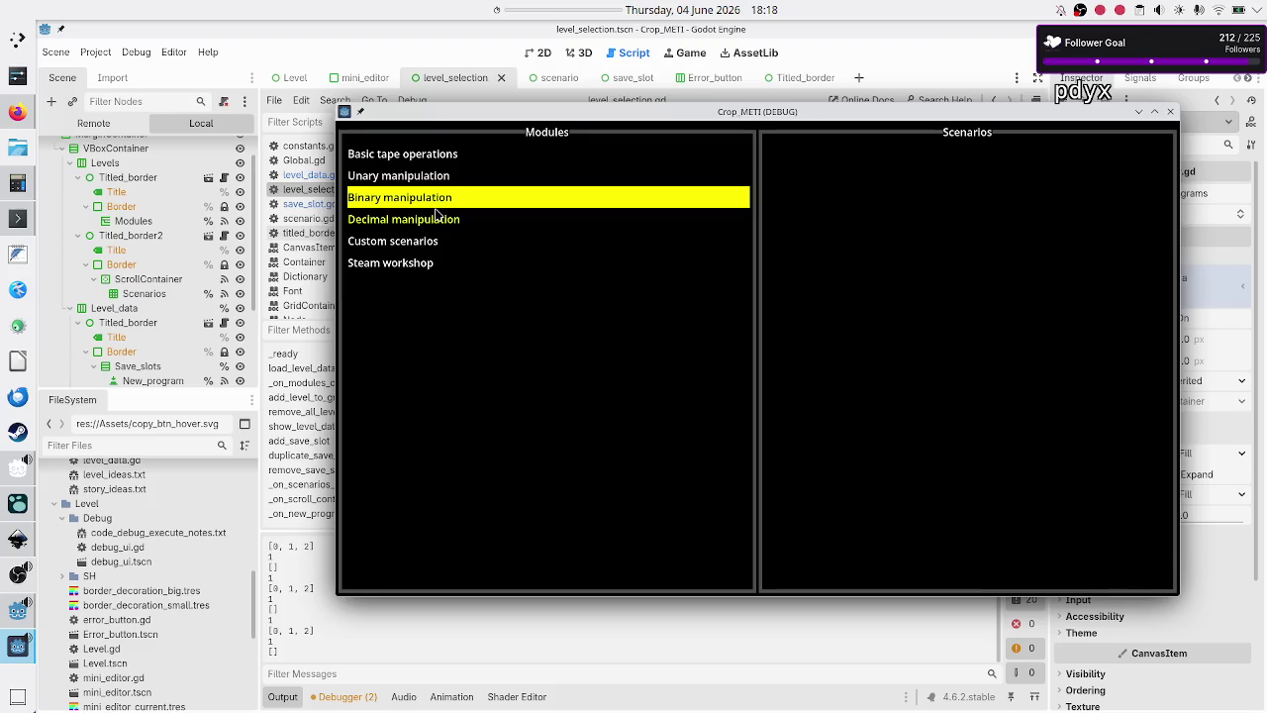
click(436, 215)
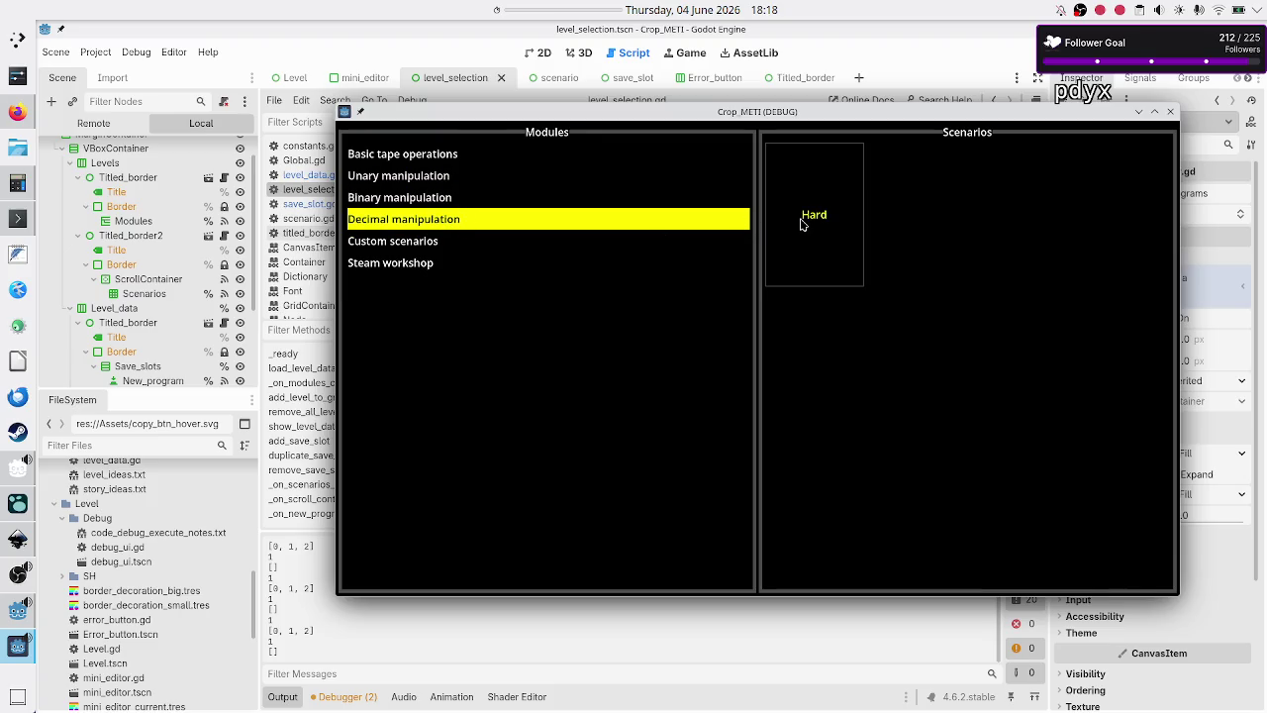
click(802, 217)
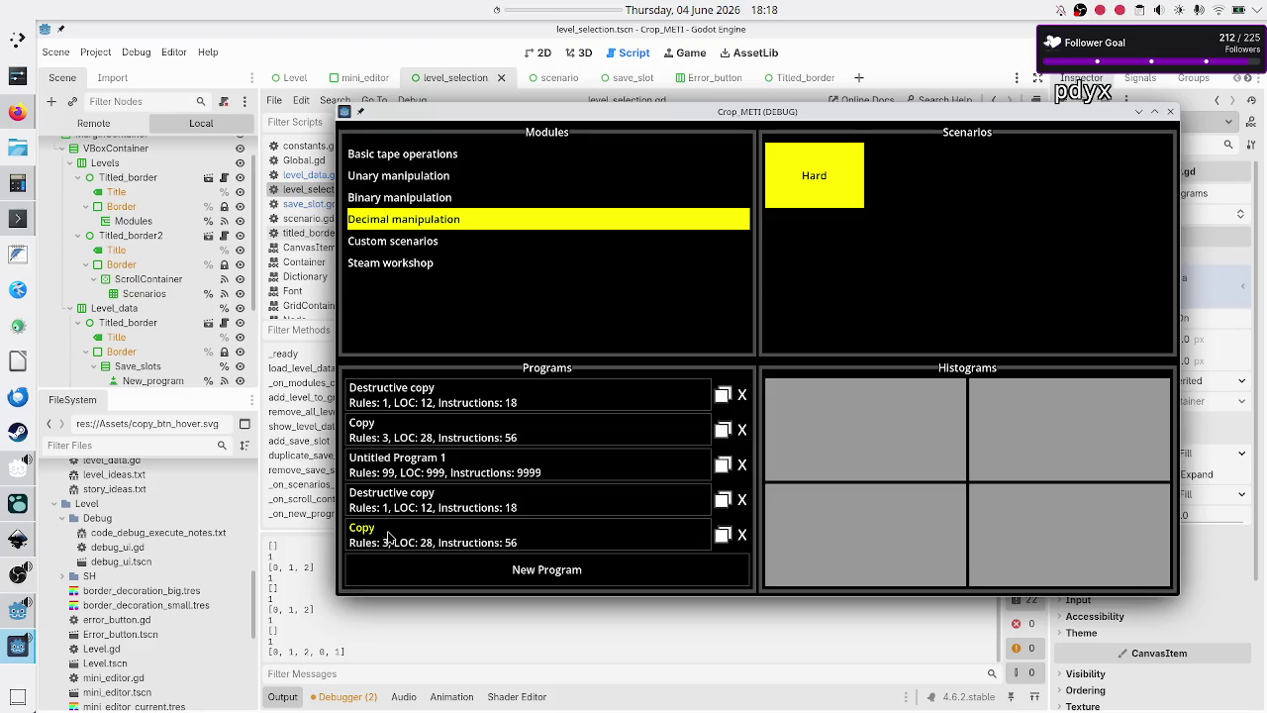
click(1171, 112)
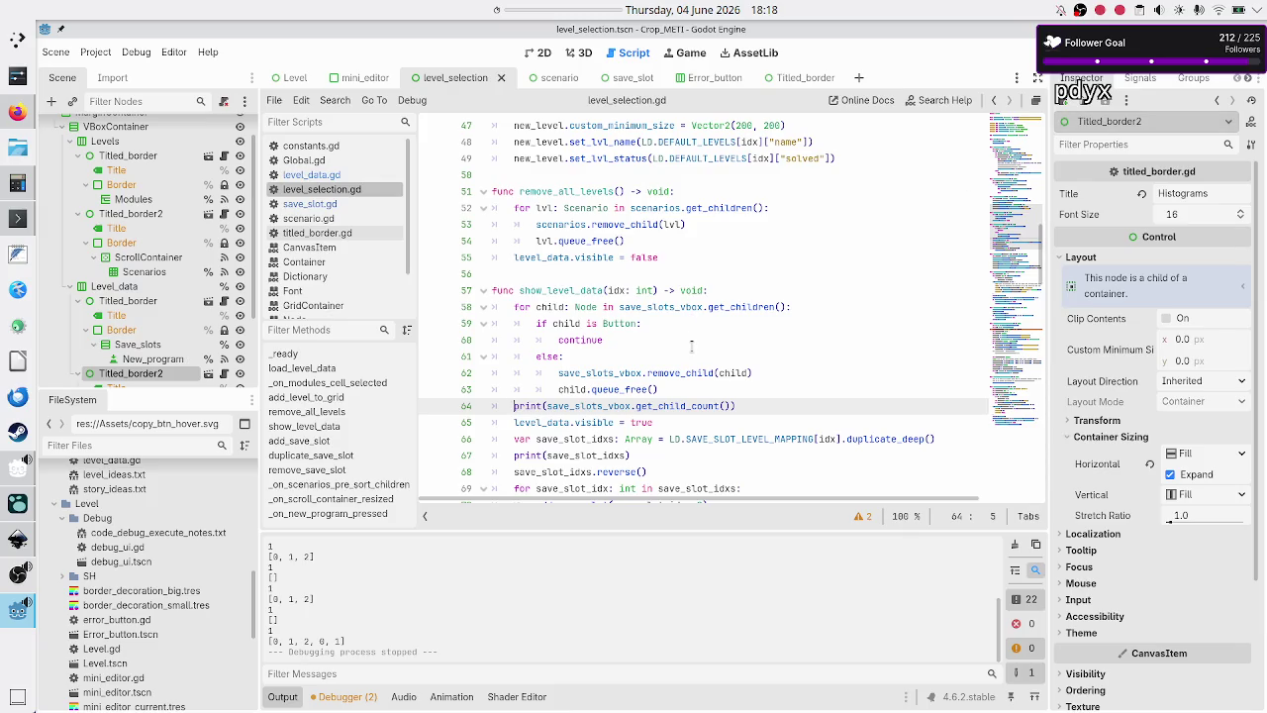
click(752, 394)
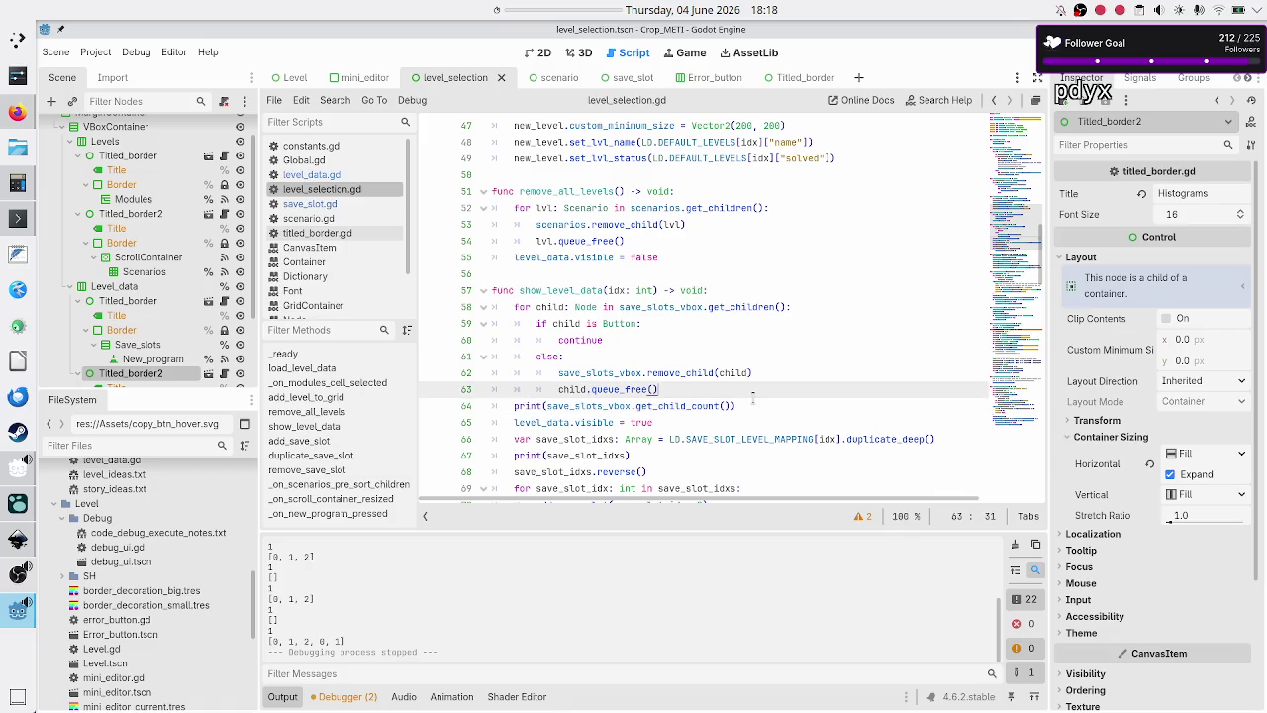
scroll(764, 339, down, 7)
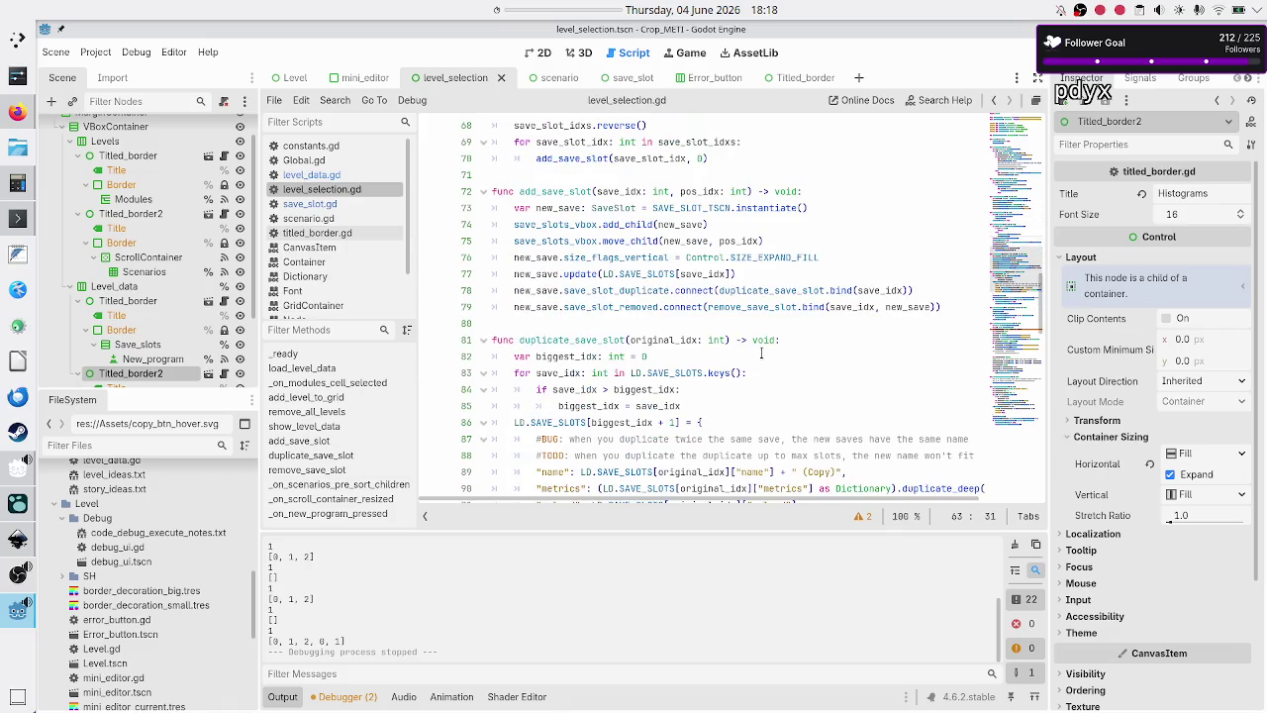
scroll(762, 353, up, 3)
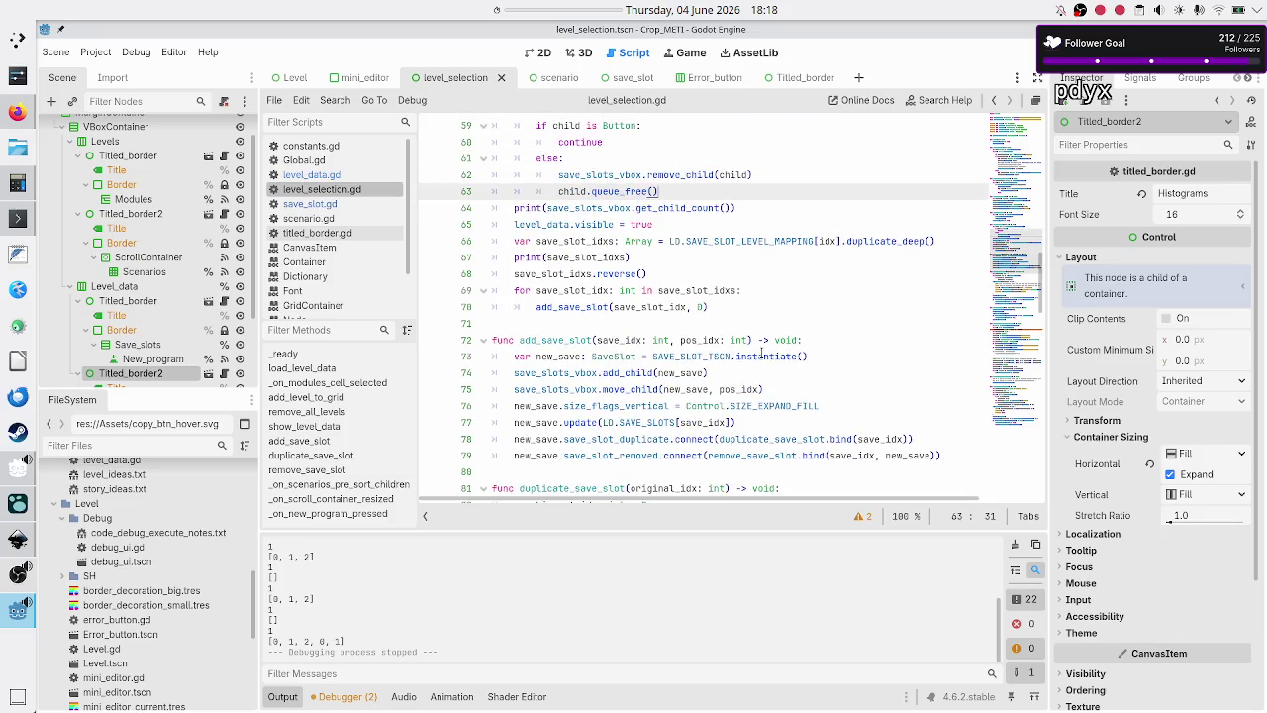
scroll(761, 352, up, 5)
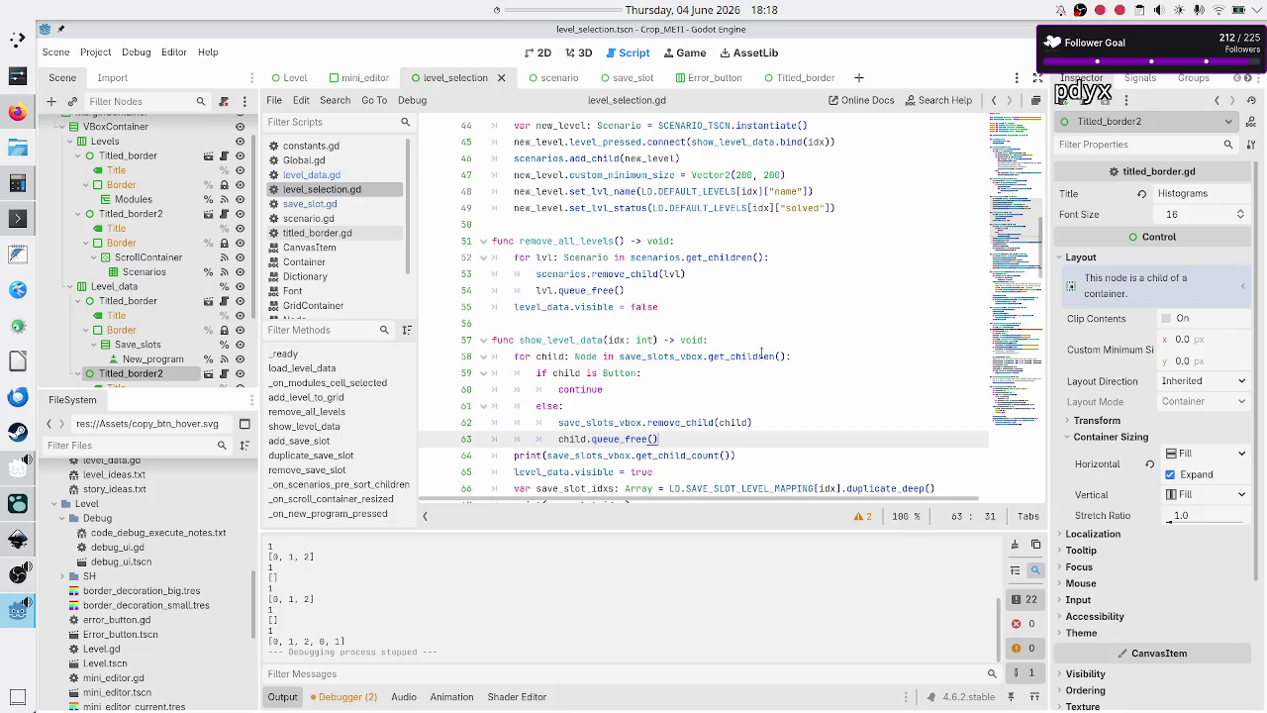
scroll(761, 354, down, 2)
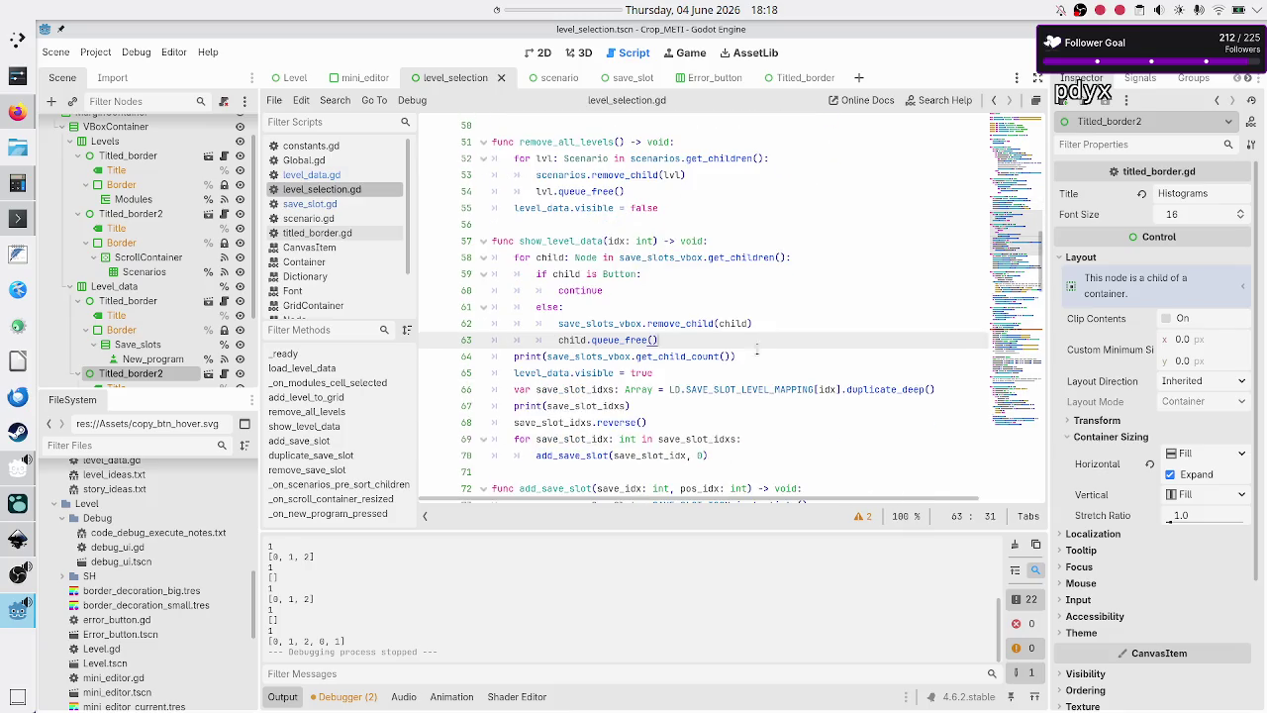
double_click(583, 454)
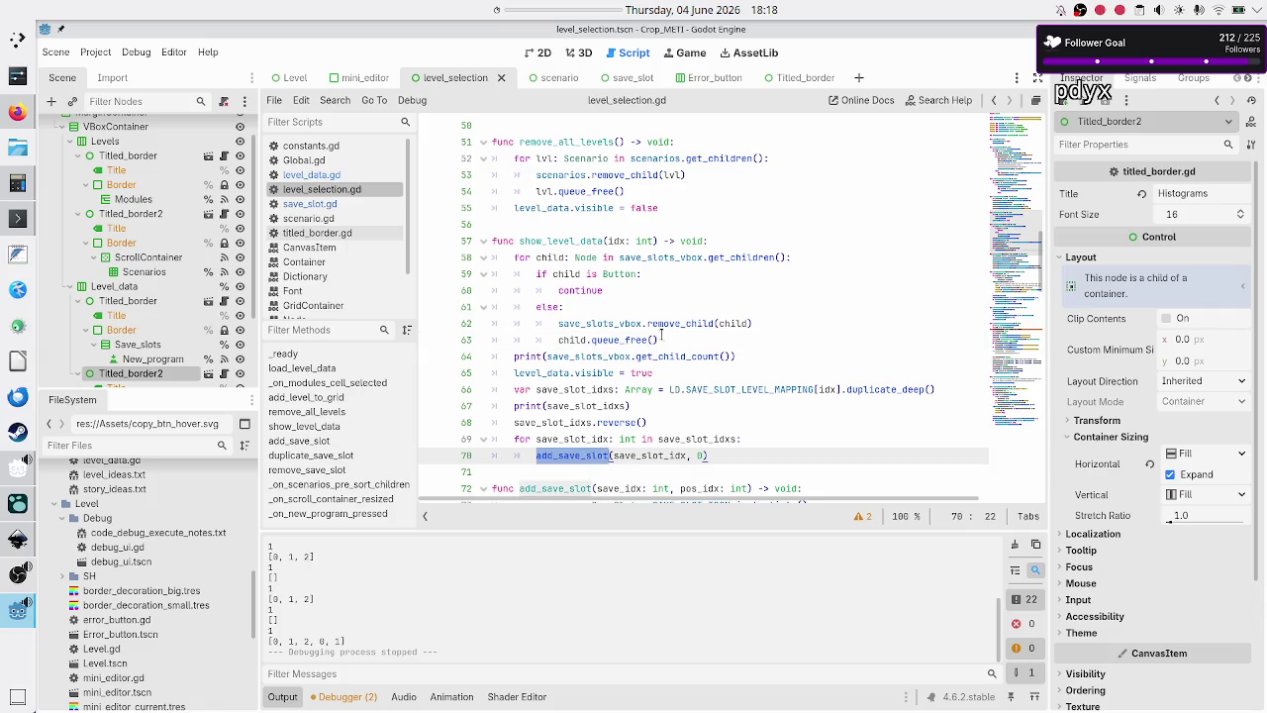
scroll(662, 343, down, 3)
scroll(663, 344, down, 1)
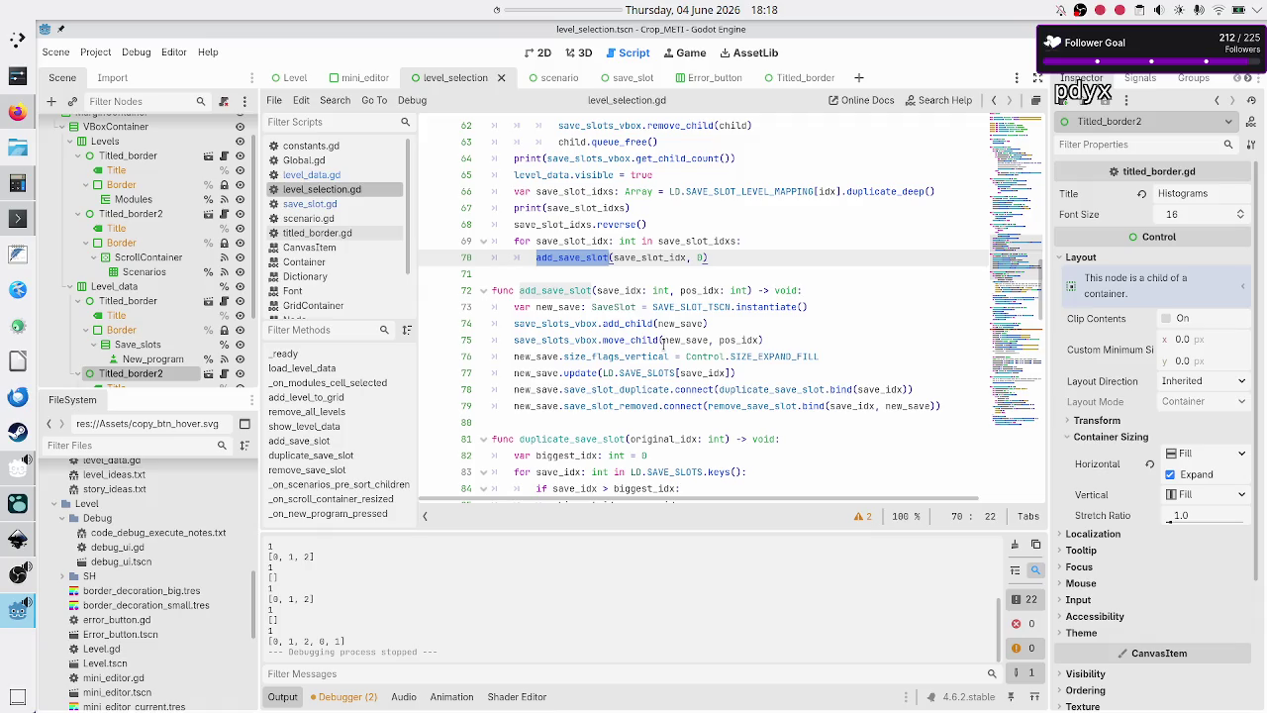
scroll(662, 343, down, 20)
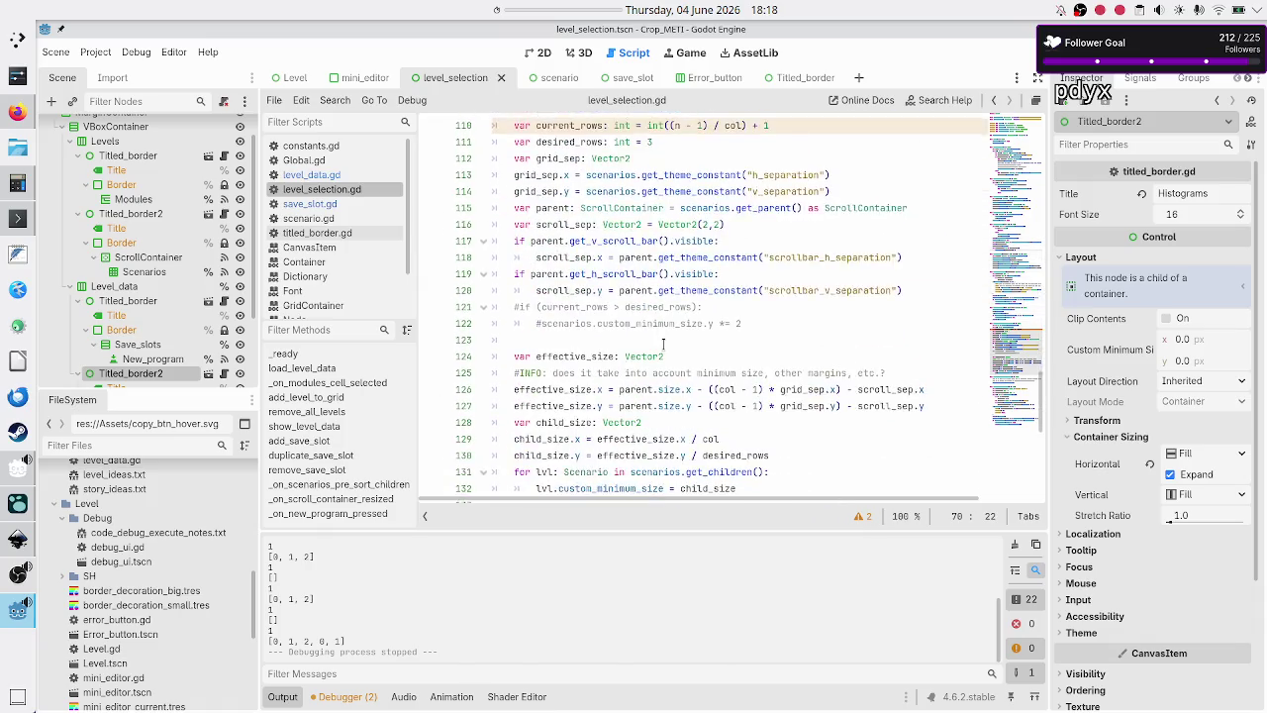
scroll(662, 344, down, 5)
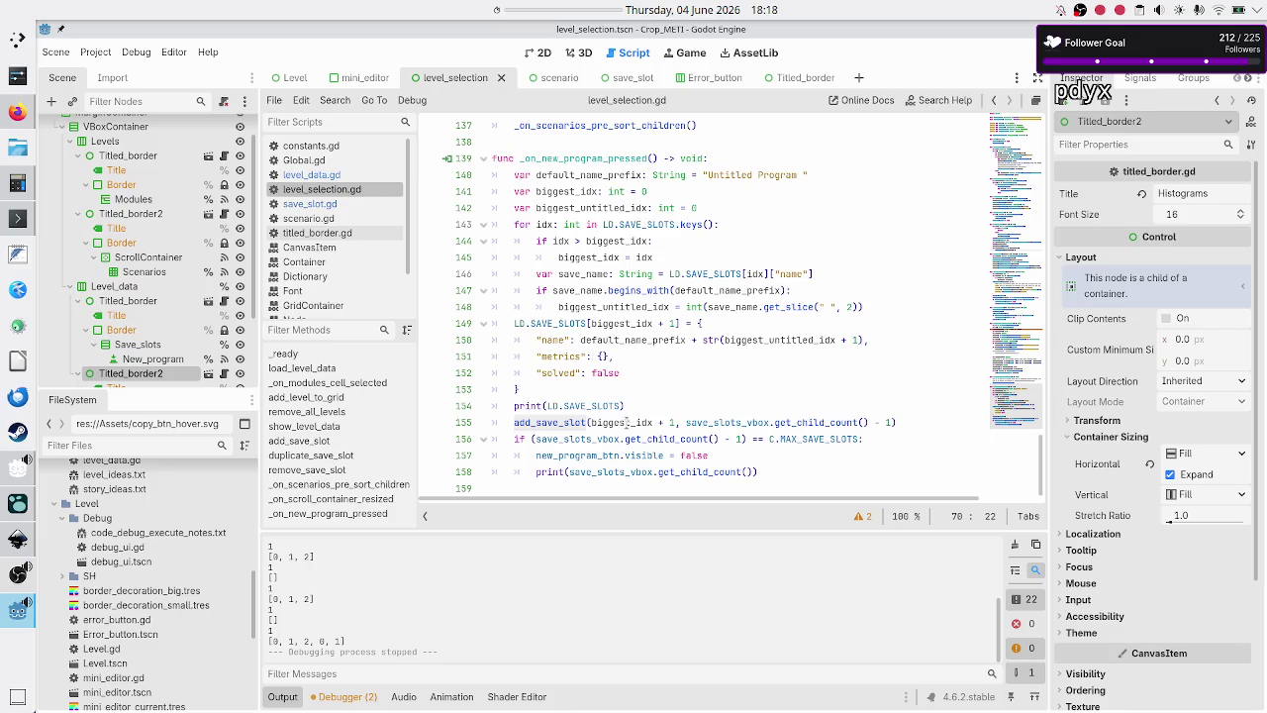
click(673, 406)
key(Down)
key(Down)
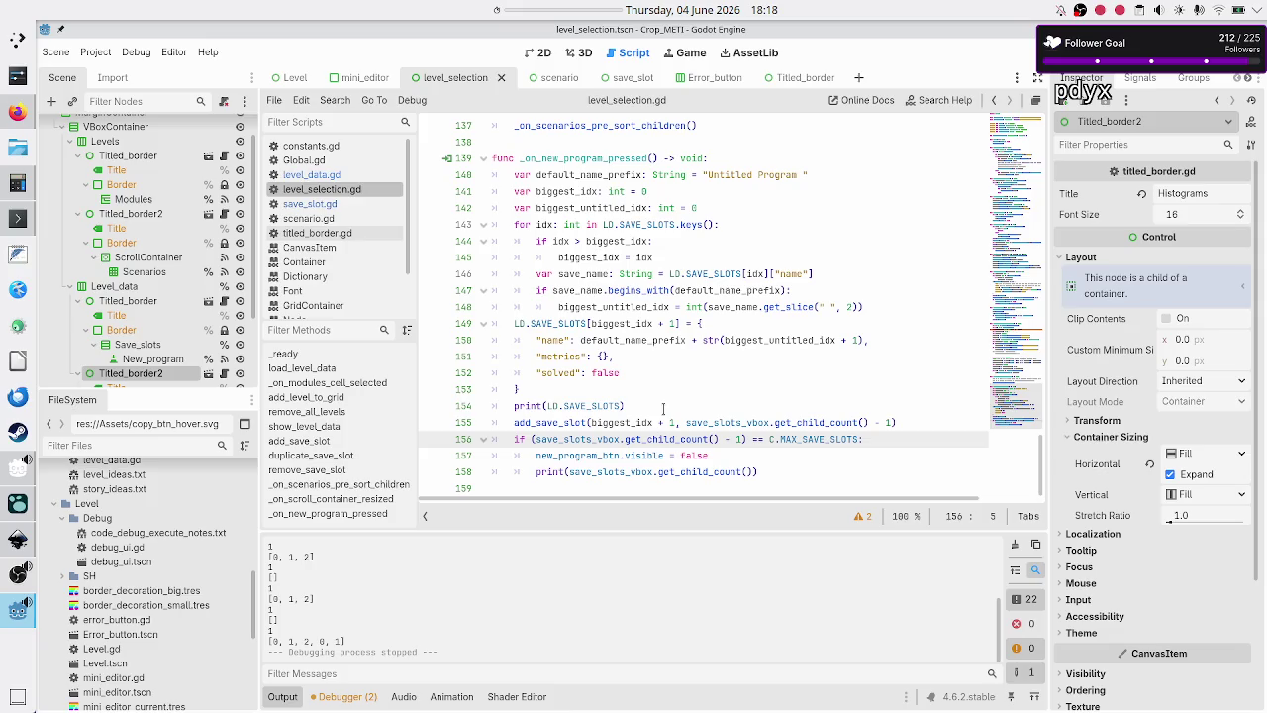
key(shift+Down)
key(shift+Down)
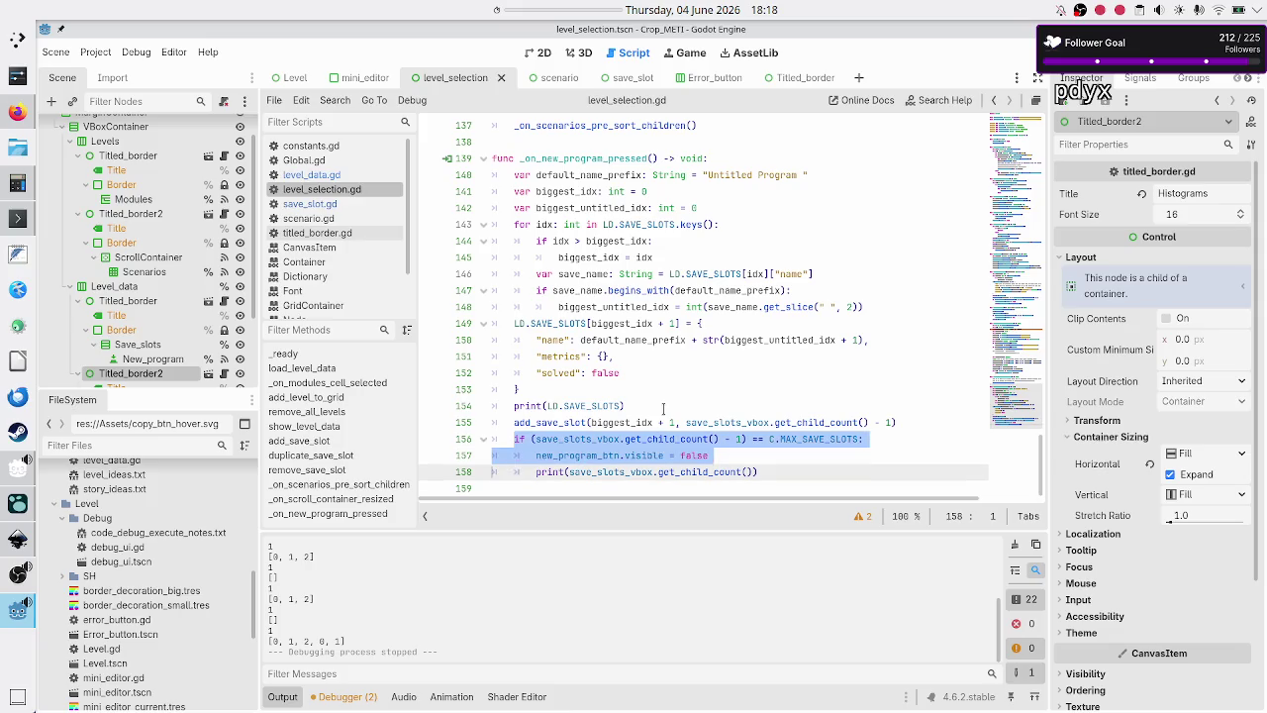
key(shift+Left)
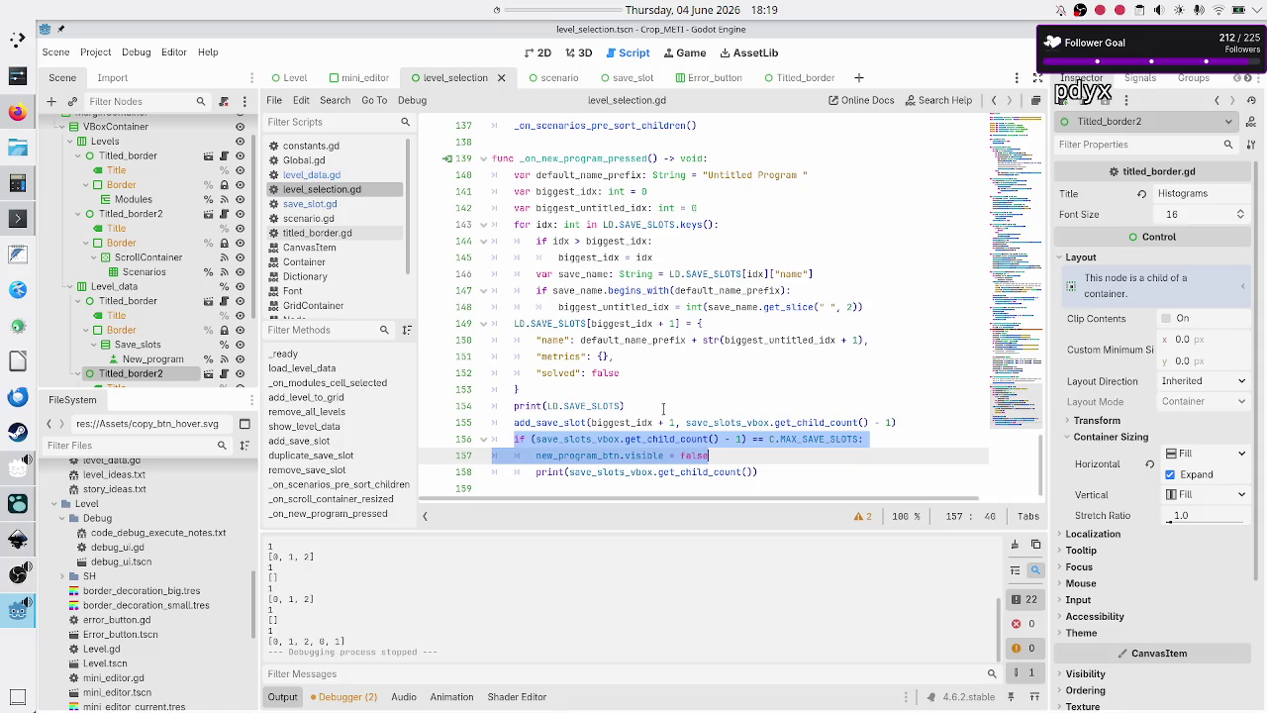
scroll(637, 371, up, 2)
scroll(637, 372, up, 5)
scroll(637, 371, up, 1)
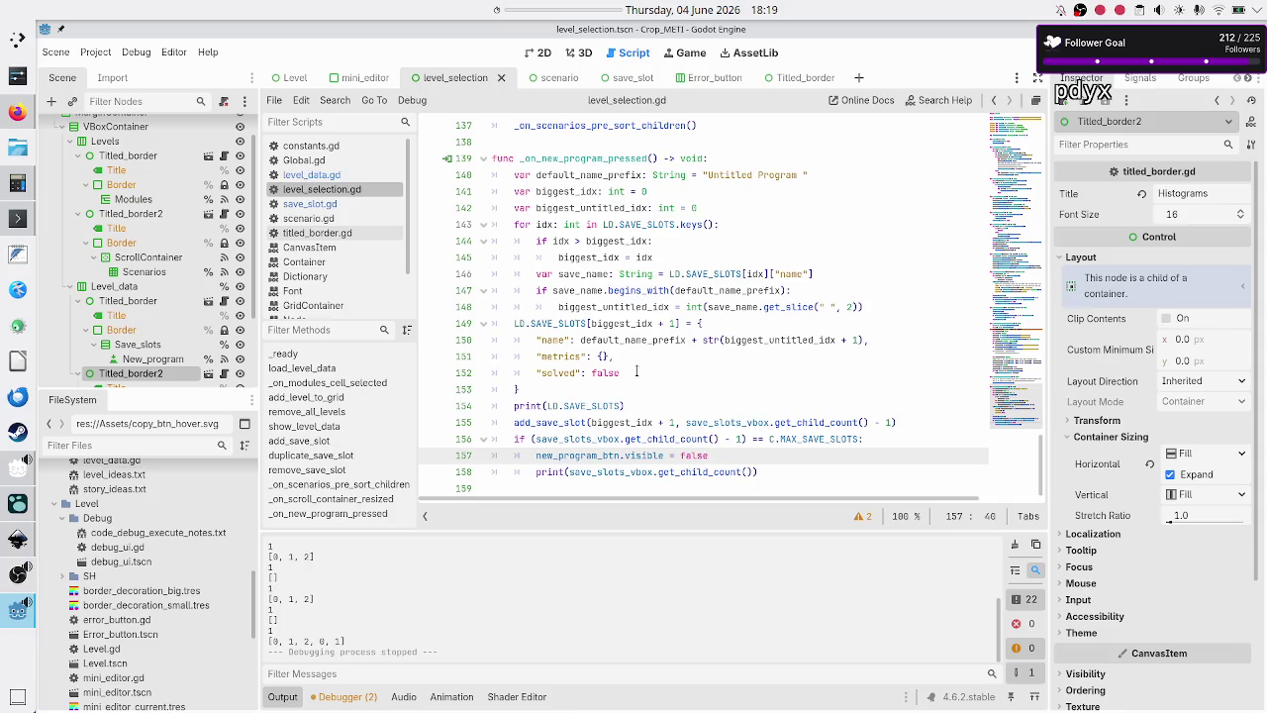
scroll(637, 372, up, 7)
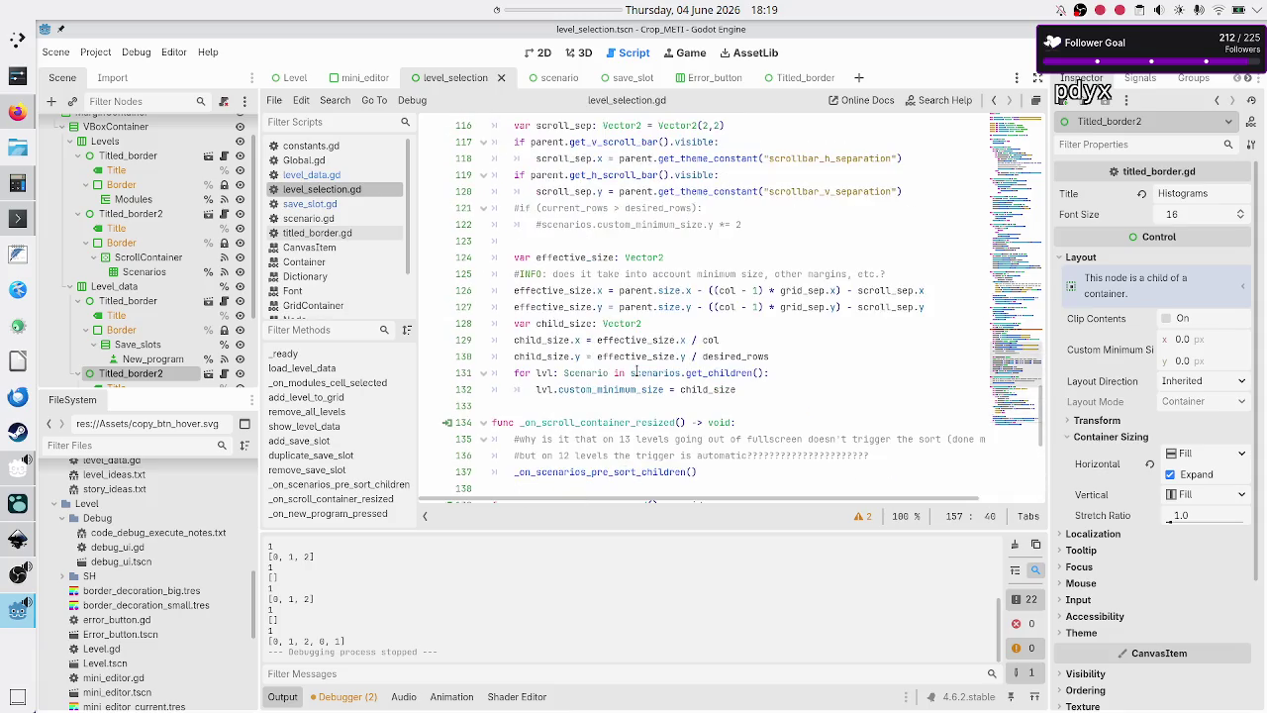
scroll(636, 372, up, 7)
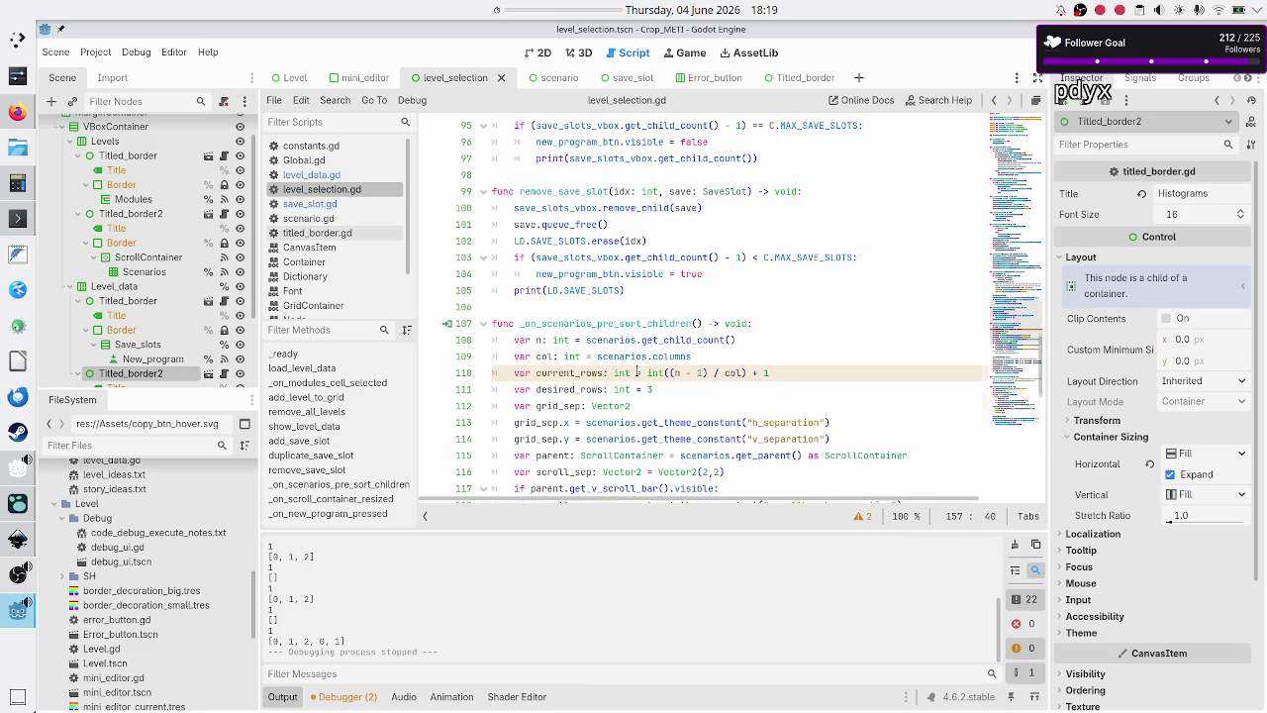
scroll(637, 372, up, 6)
scroll(636, 372, down, 5)
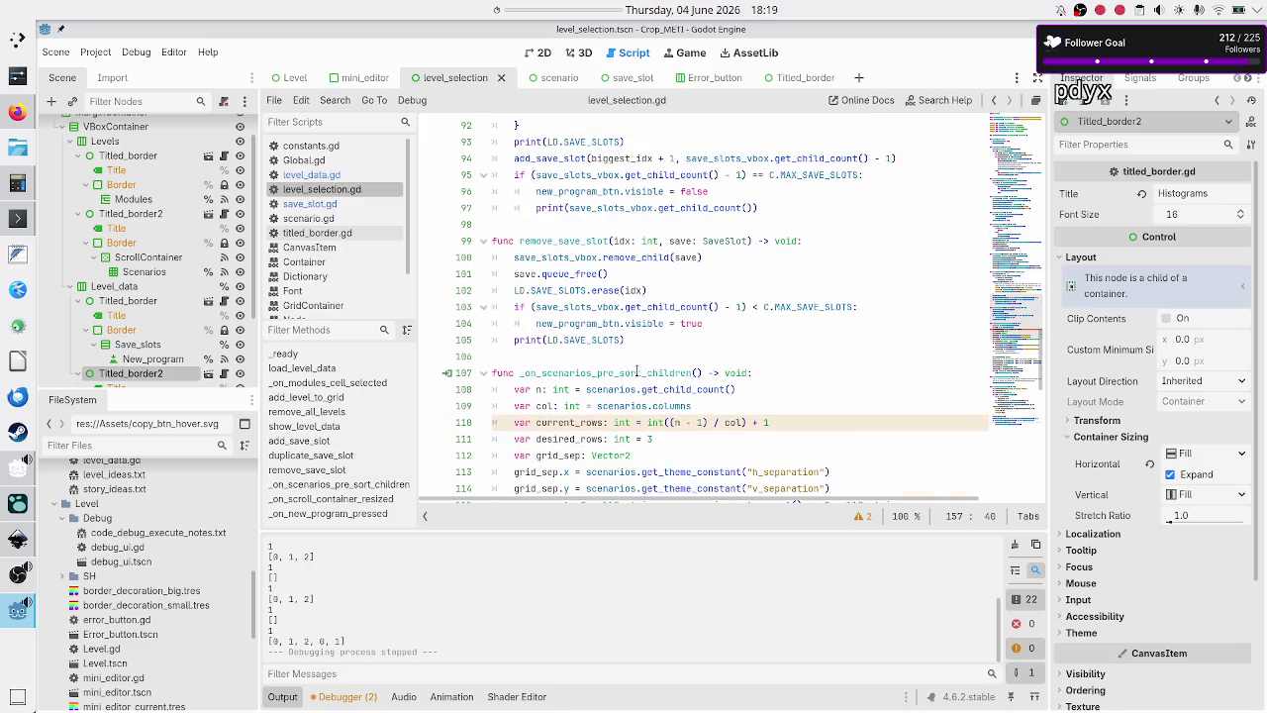
click(536, 240)
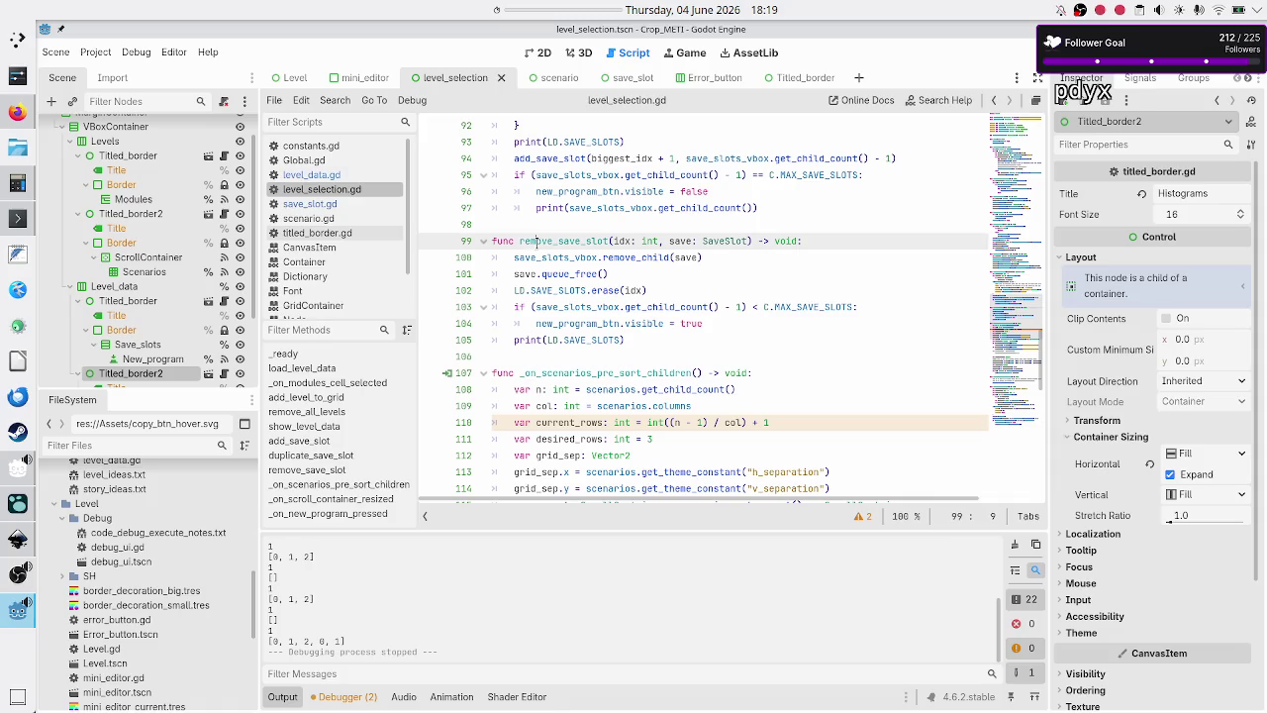
double_click(580, 309)
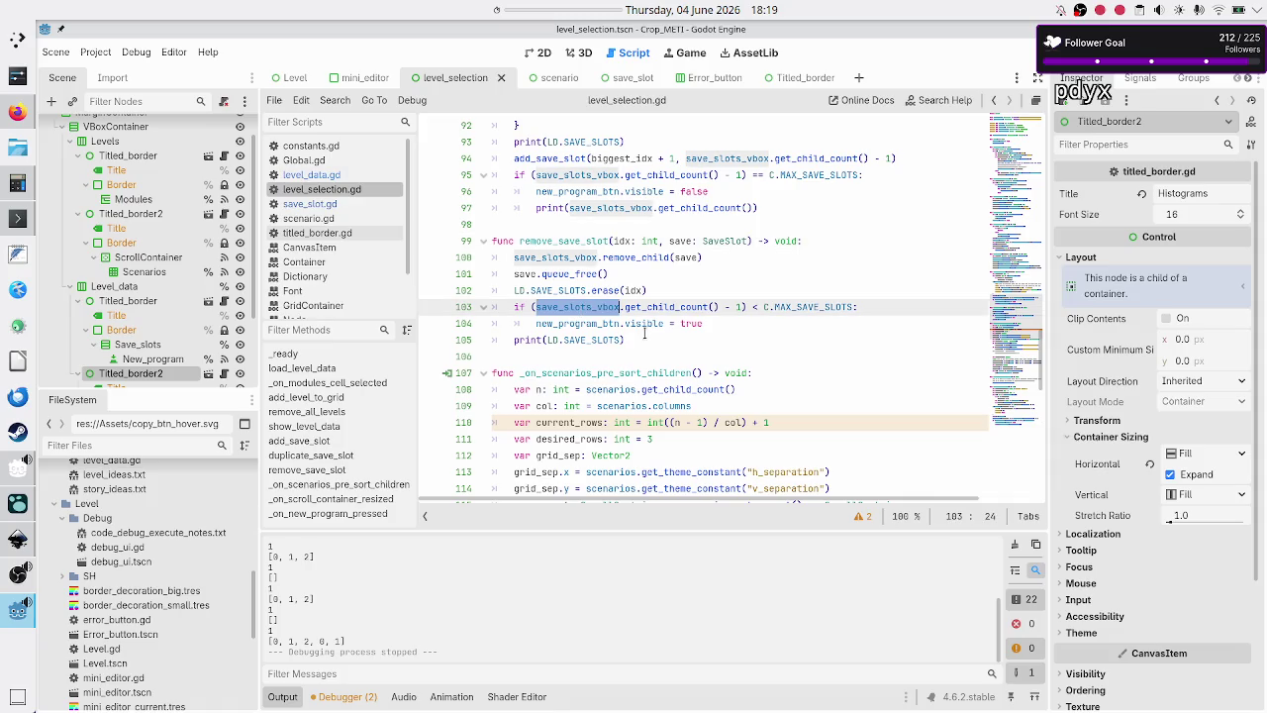
scroll(646, 292, up, 3)
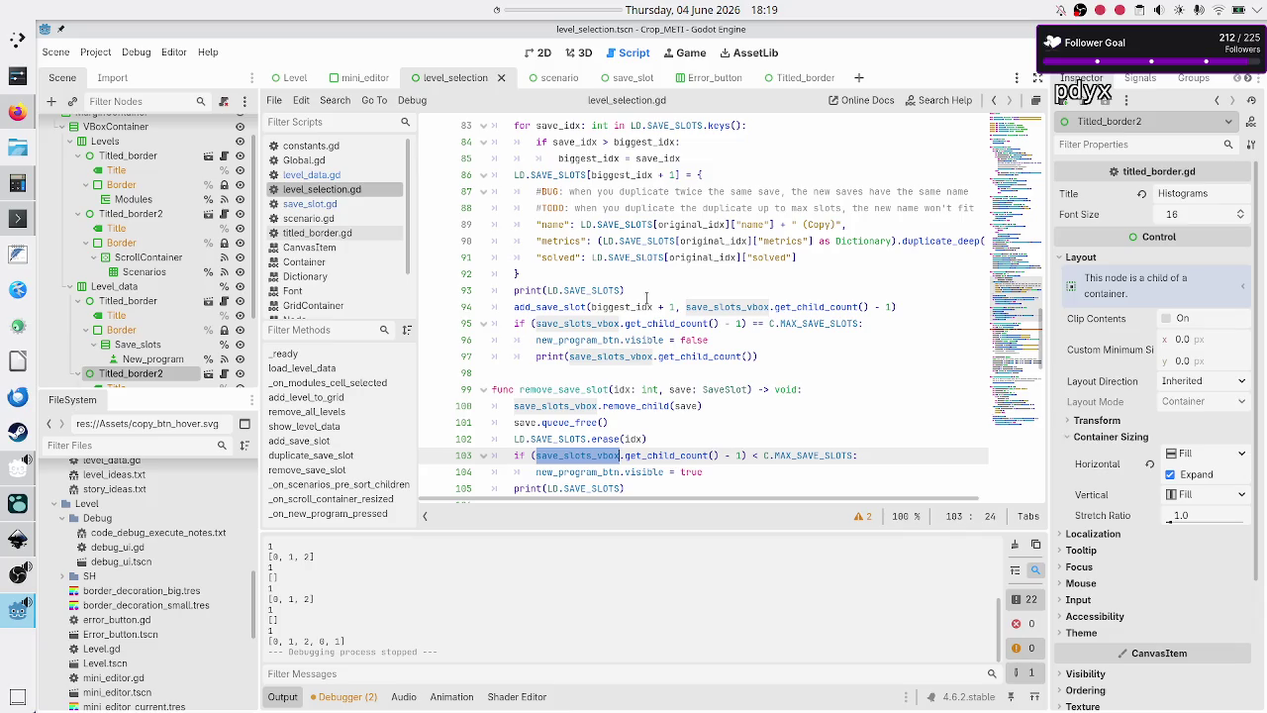
scroll(647, 296, up, 5)
scroll(646, 297, down, 3)
scroll(646, 299, up, 1)
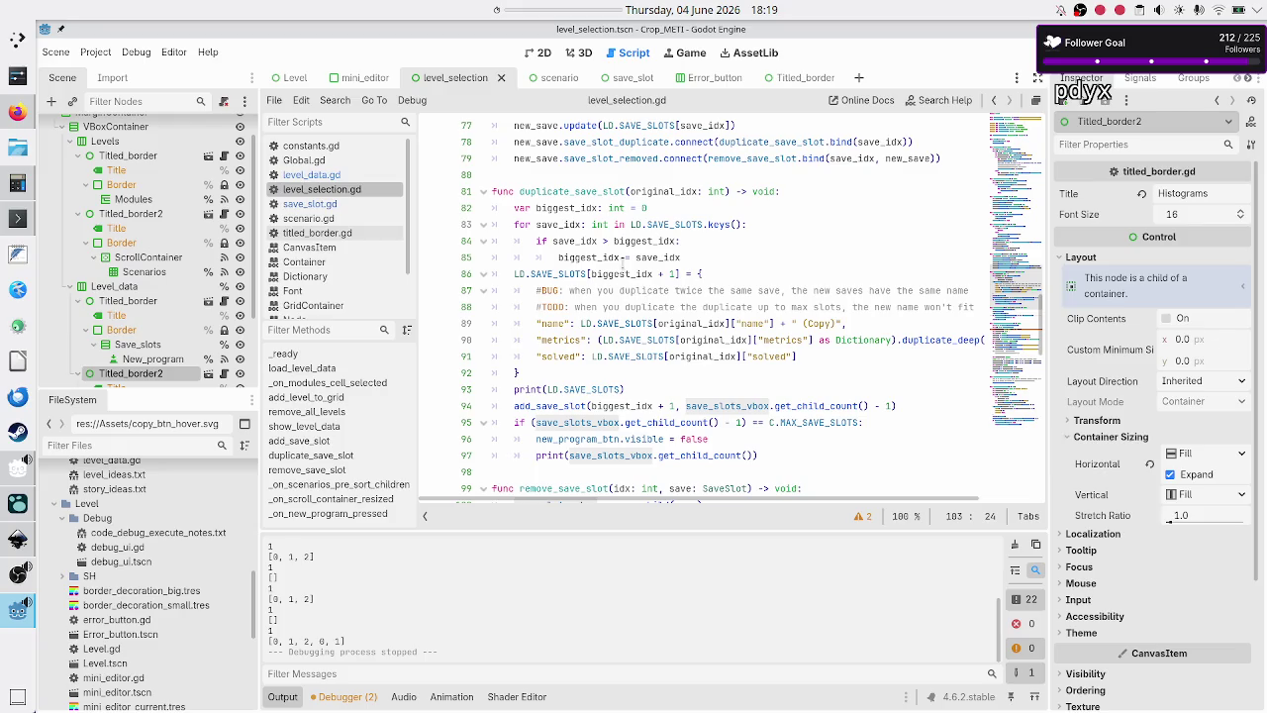
scroll(622, 265, down, 4)
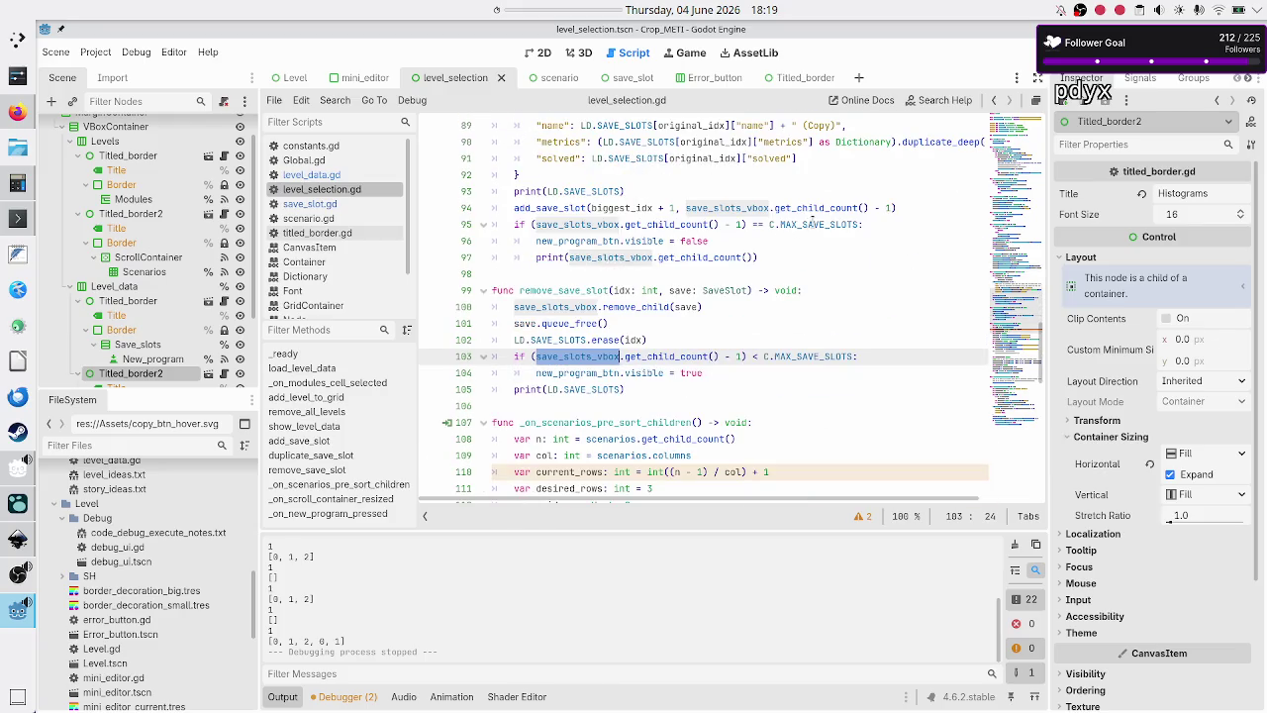
double_click(806, 224)
scroll(721, 276, up, 3)
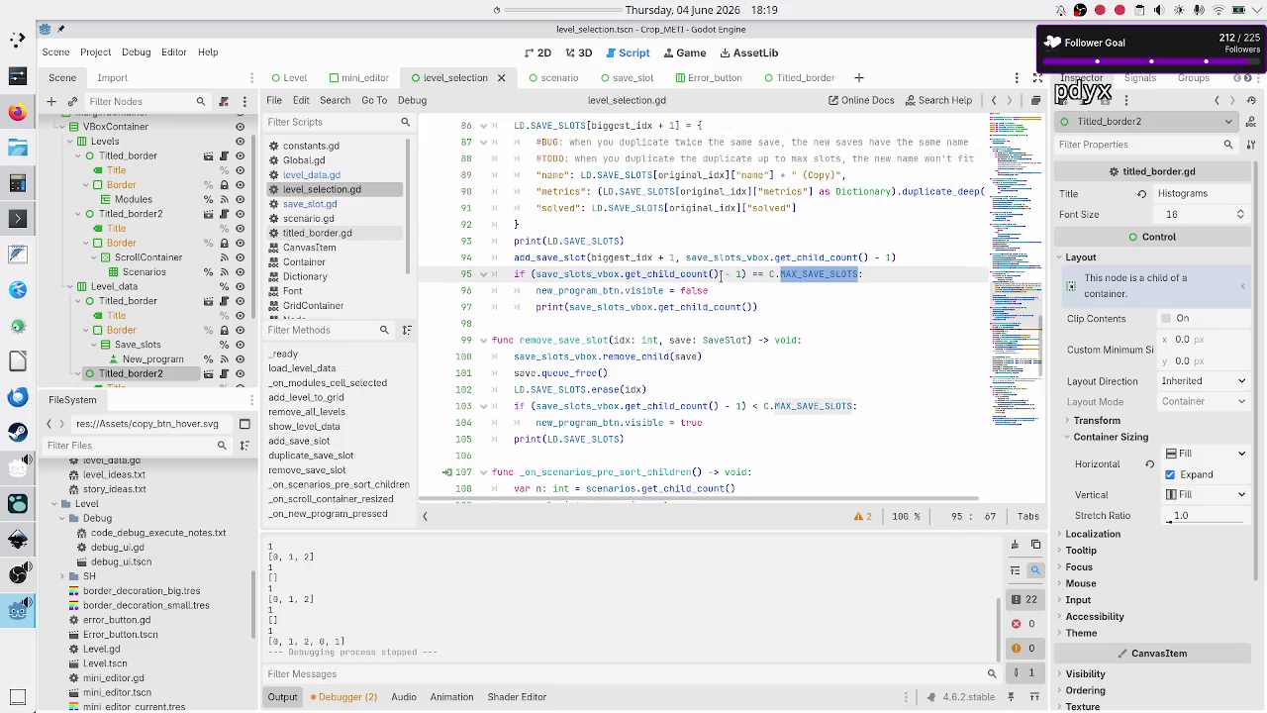
scroll(724, 274, up, 4)
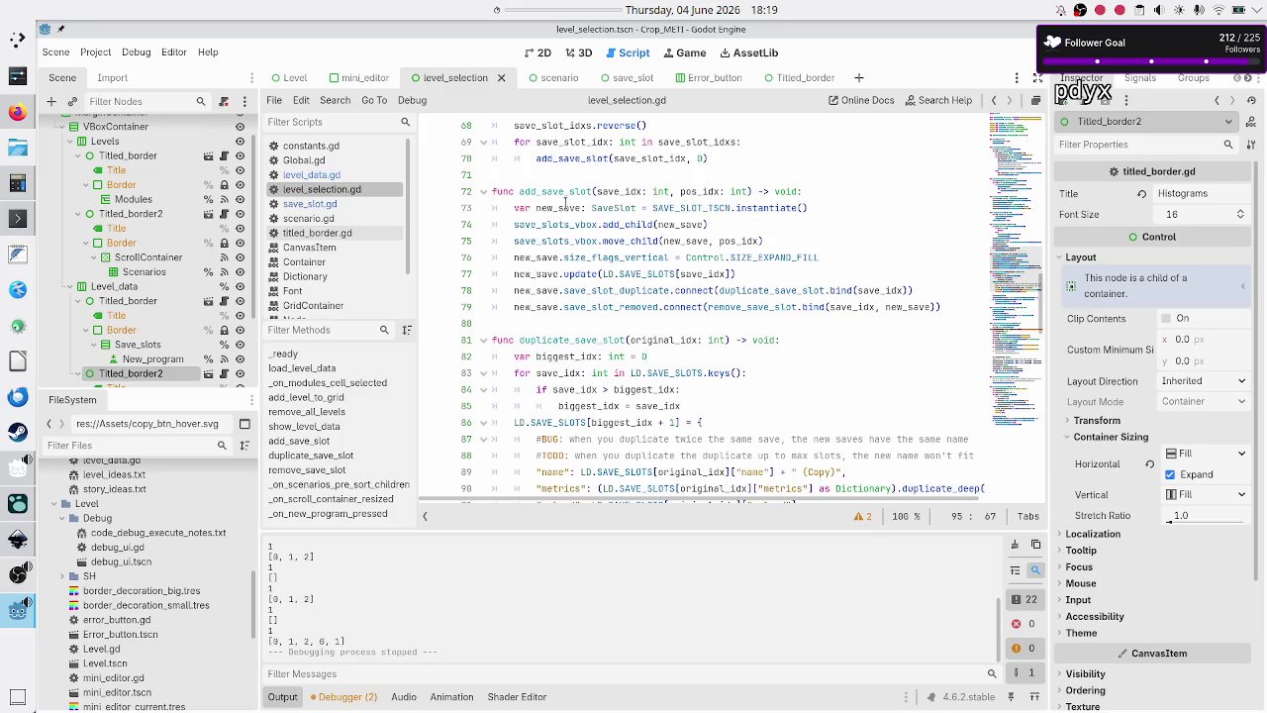
double_click(564, 207)
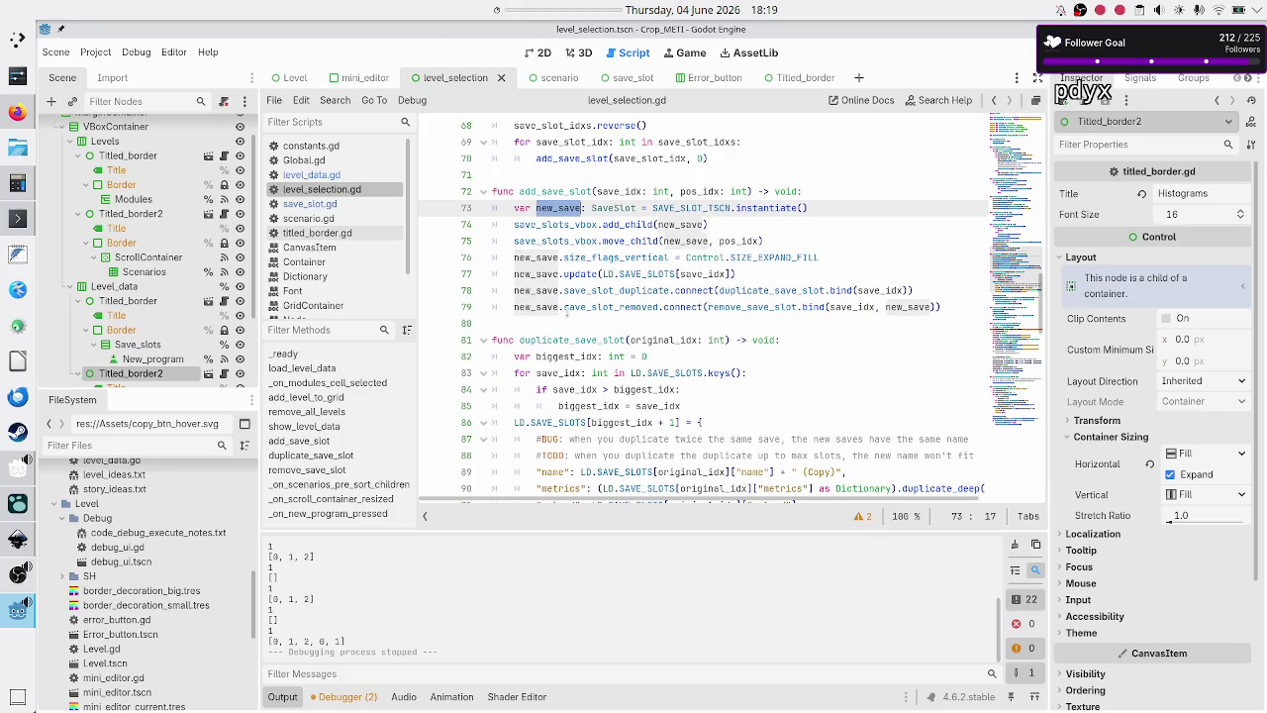
click(830, 190)
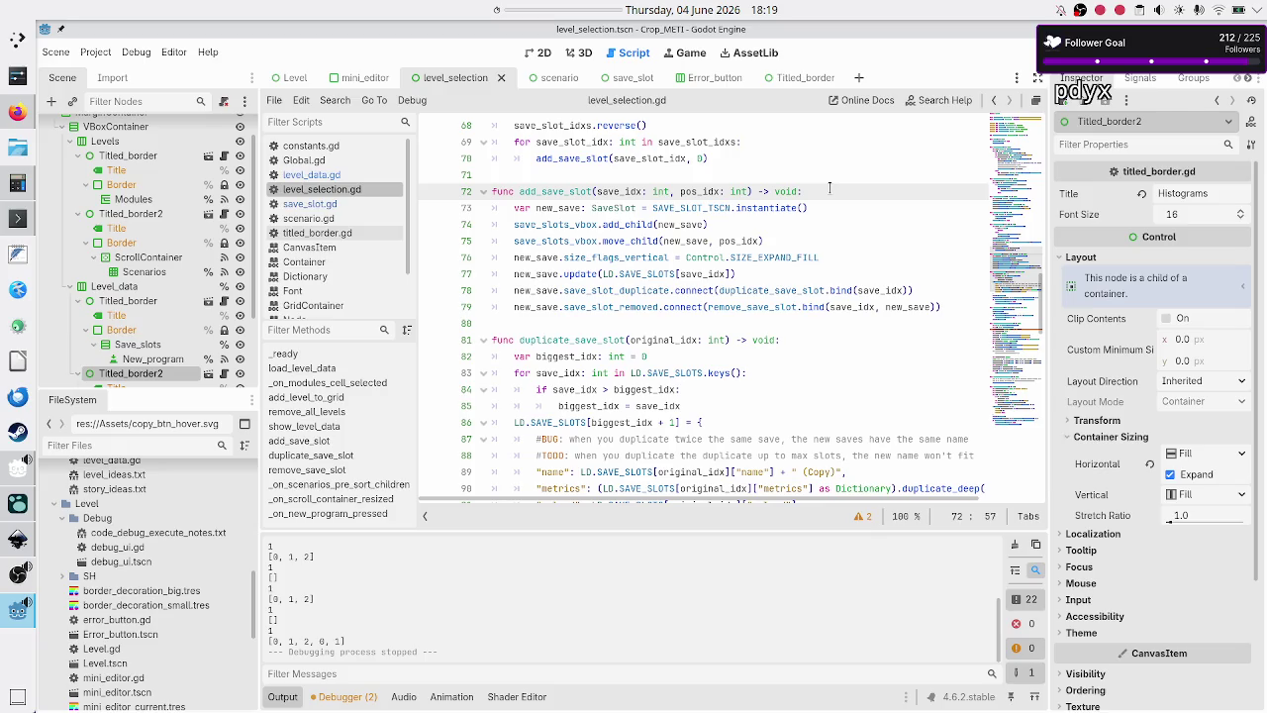
- Write the C.MAX_SAVE_SLOTS check hiding new_program_btn, then remove it from the function's start
text(if (save_slots_vbox.get_child_count() - 1) == C.MAX_SAVE_SLOTS: new_program_btn.visible = false)
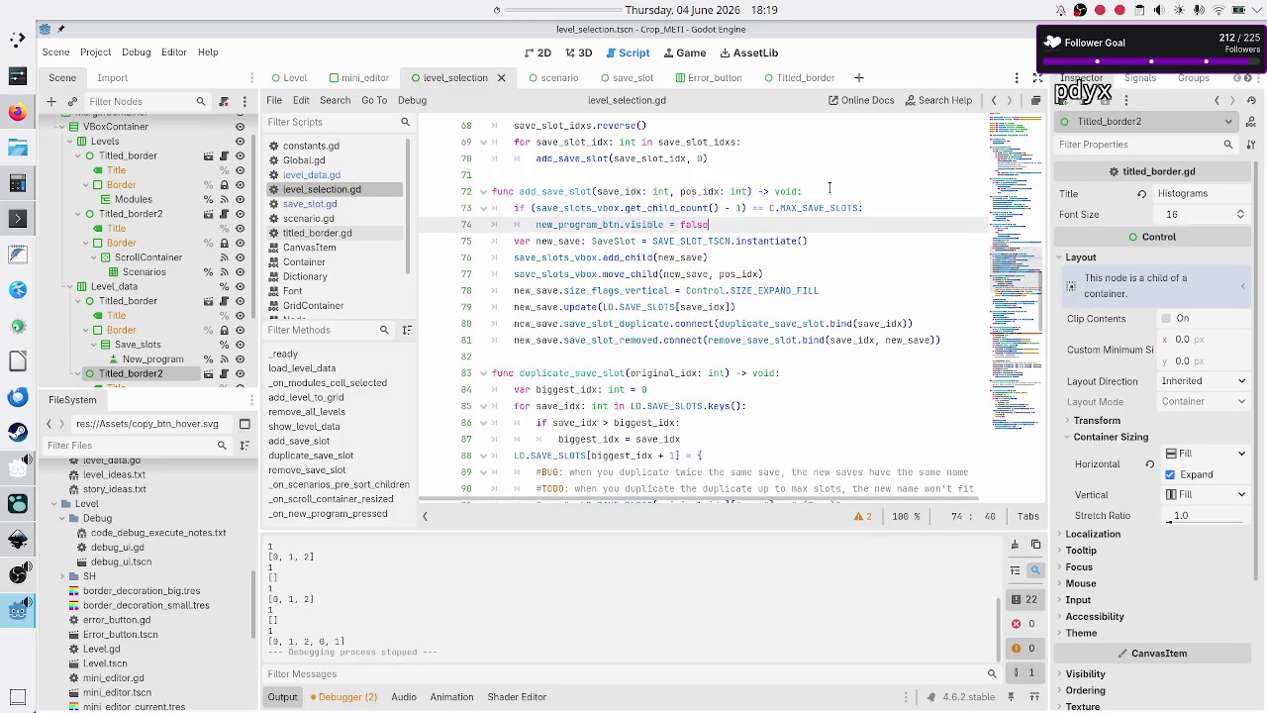
key(Up)
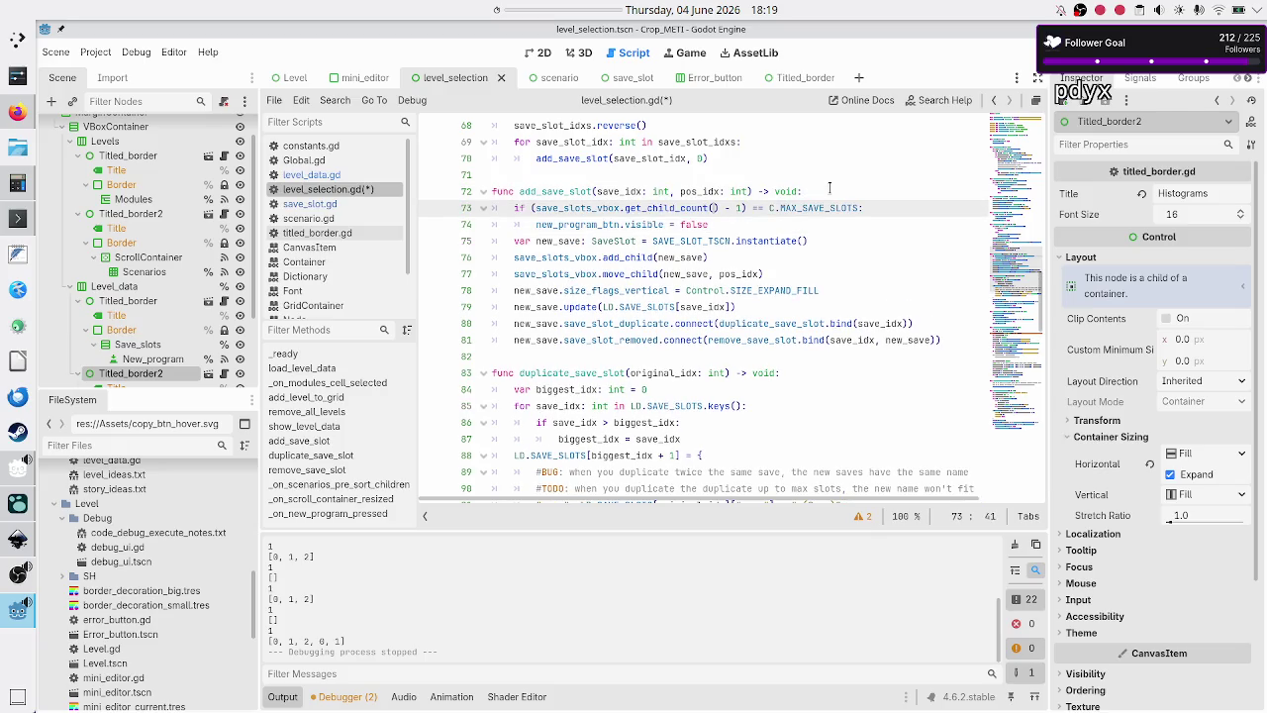
key(Right)
key(Right)
key(Right)
key(Home)
key(shift+Down)
key(shift+Down)
key(shift+Up)
key(shift+End)
key(Delete)
key(ctrl+shift+k)
key(Down)
key(Down)
key(Down)
key(Down)
key(Down)
key(Down)
- Paste the MAX_SAVE_SLOTS check at the end of add_save_slot, then save and run
key(End)
key(Return)
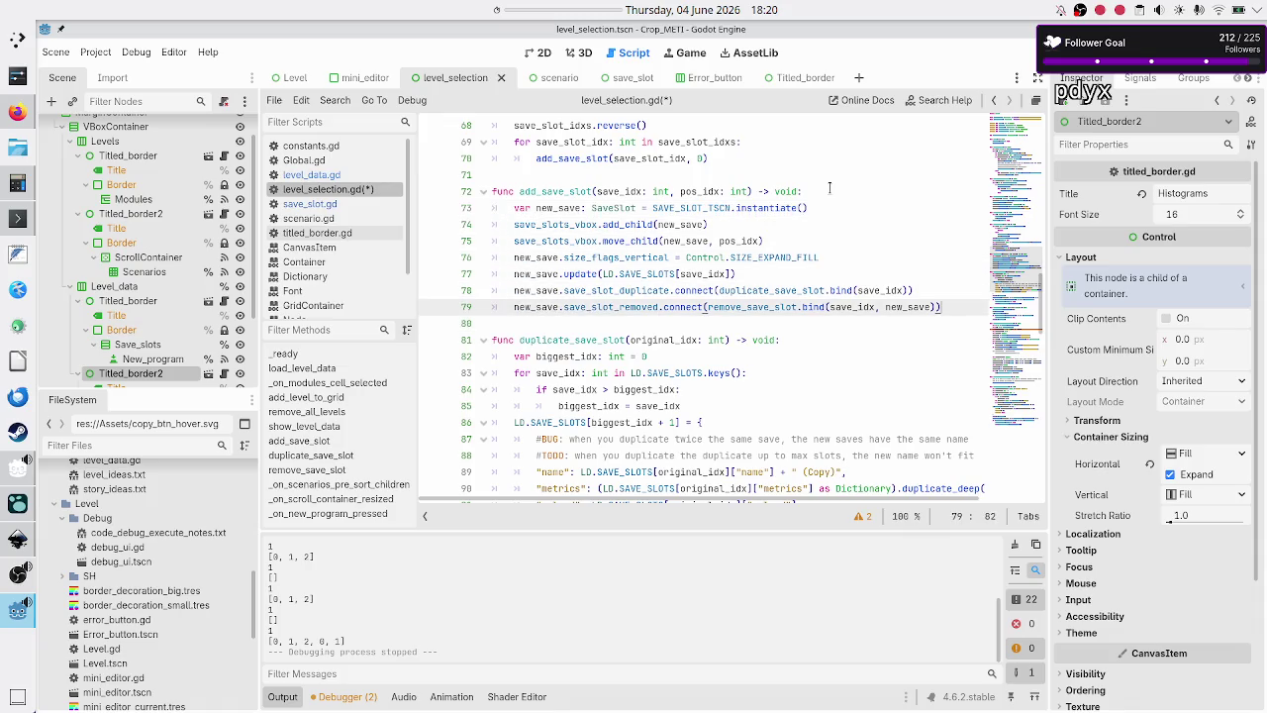
key(ctrl+v)
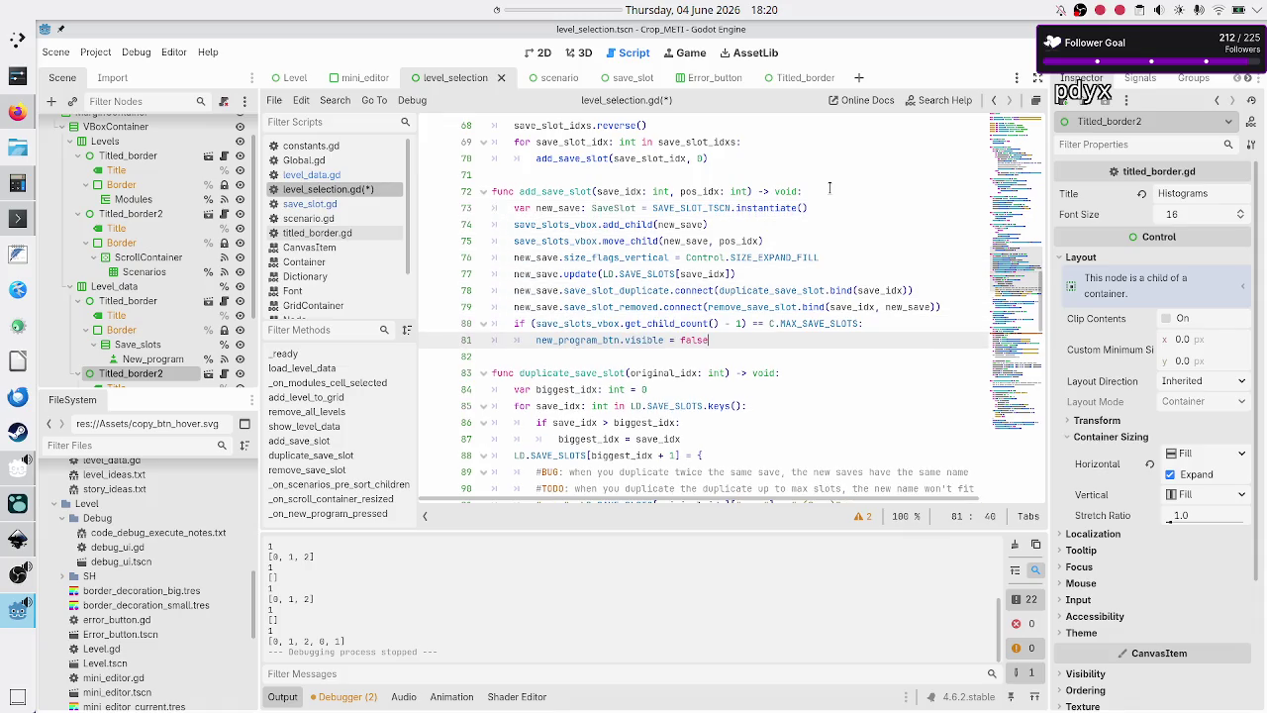
key(Down)
key(F5)
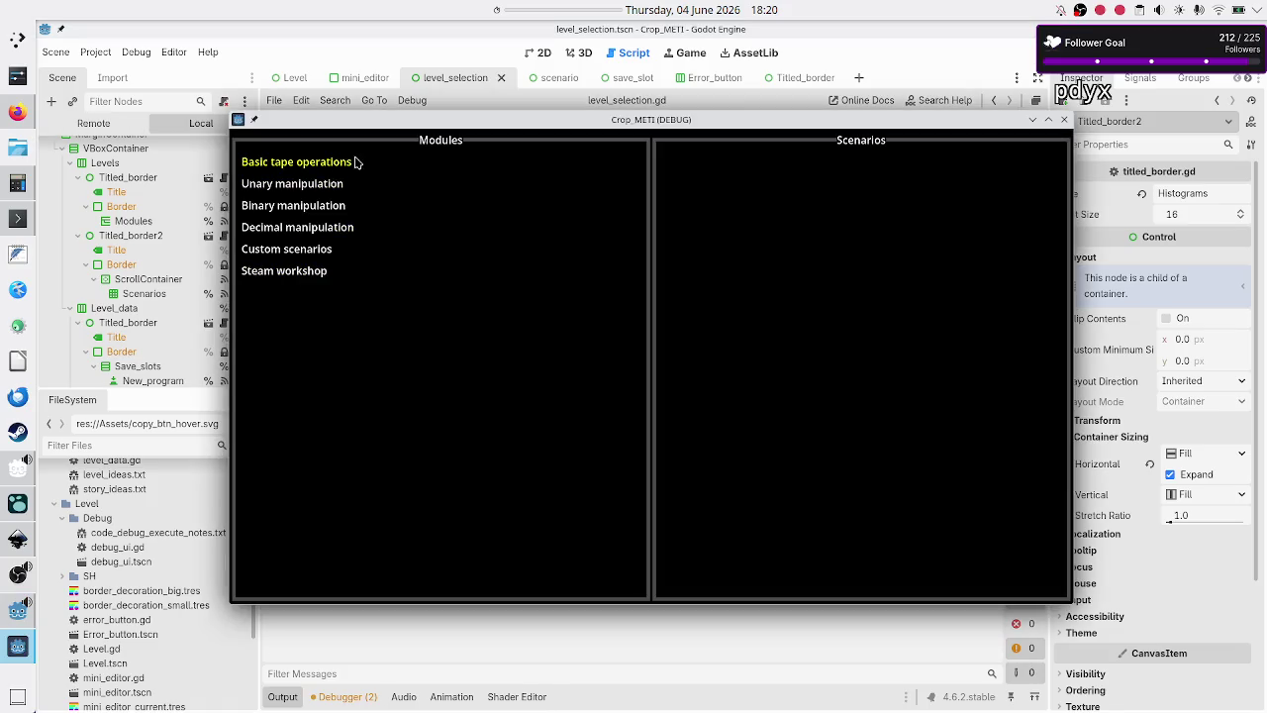
- Open the Decimal manipulation module's Hard scenario
click(312, 208)
click(319, 230)
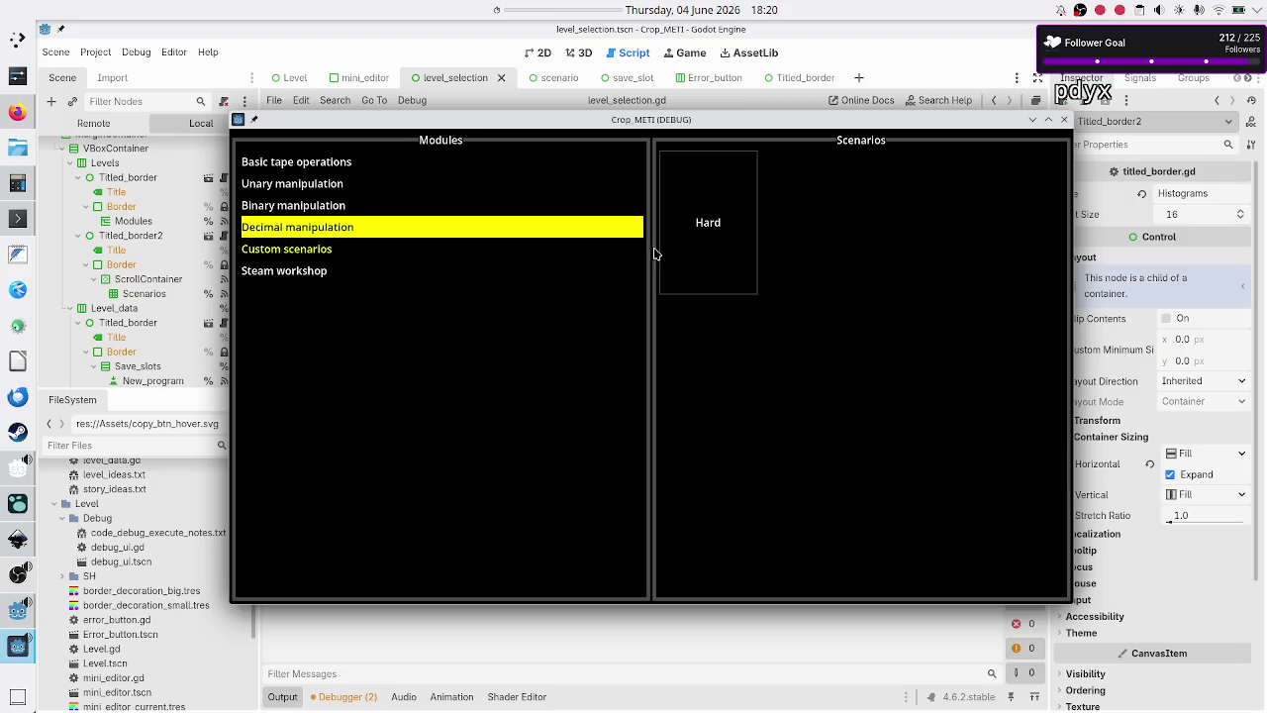
click(725, 248)
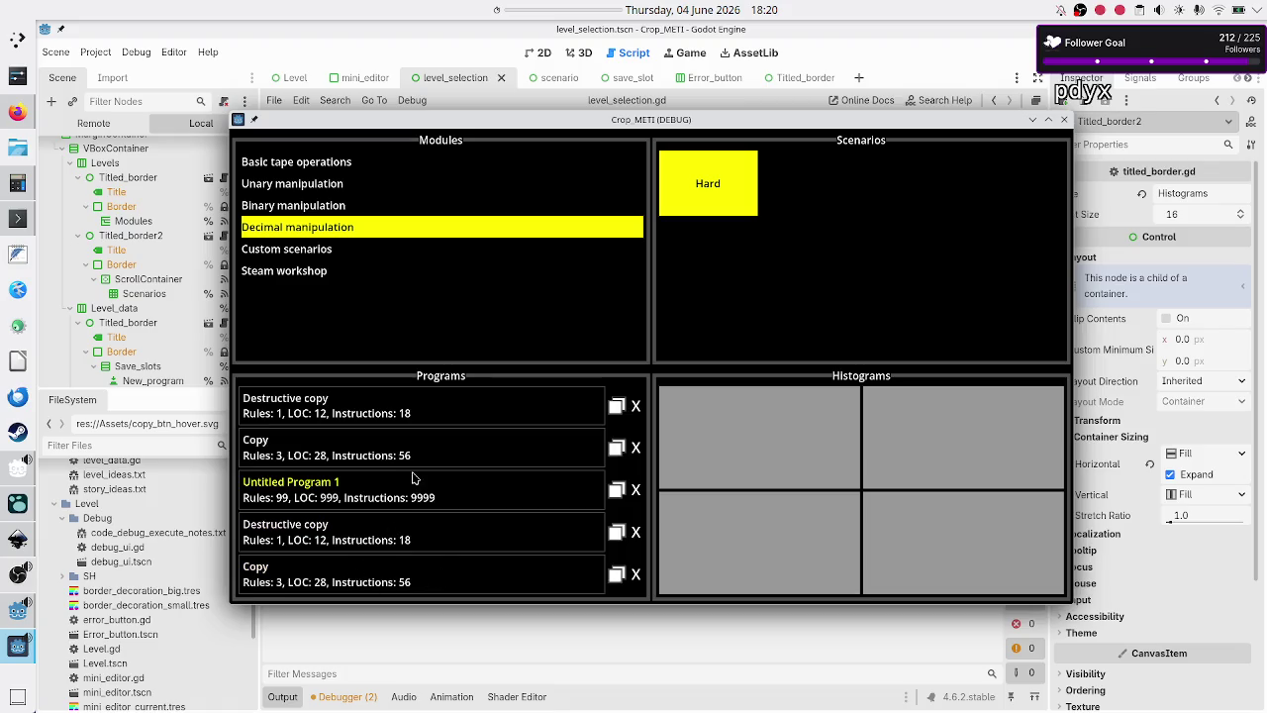
- Delete the Destructive copy, Copy and Untitled Program 1 programs, then switch to Unary manipulation
click(635, 540)
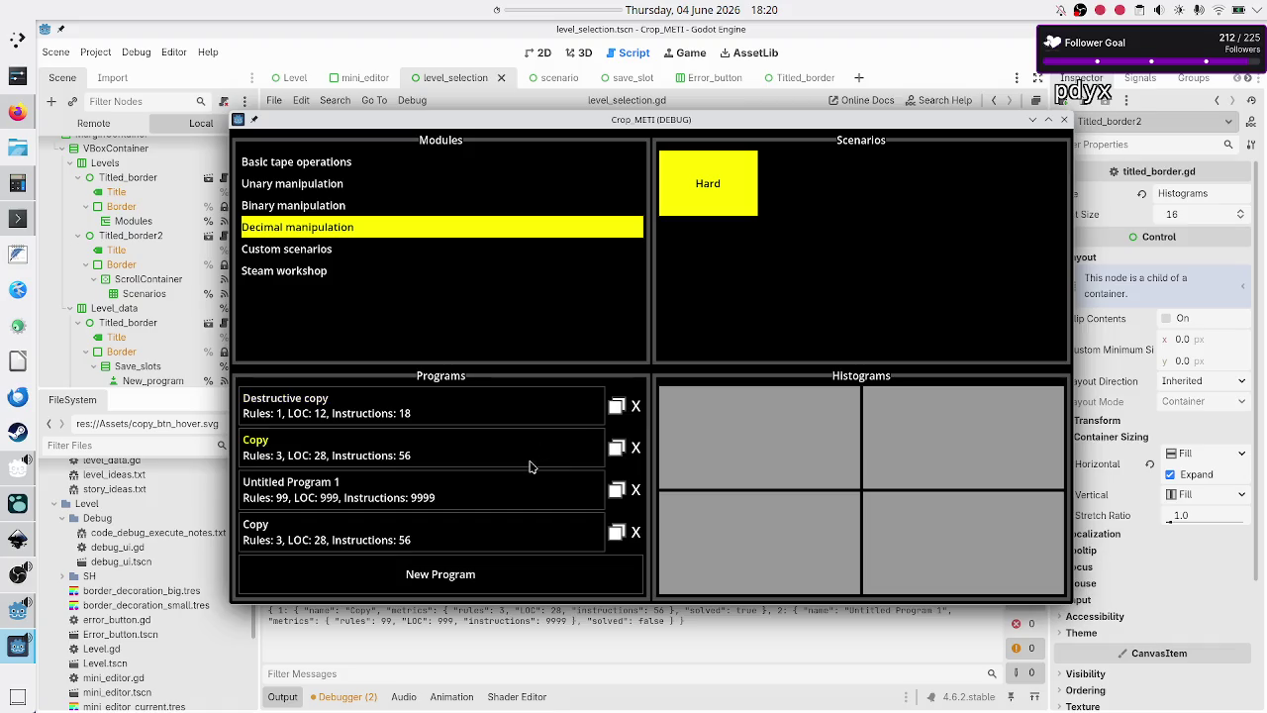
click(636, 406)
click(637, 408)
click(638, 416)
click(637, 424)
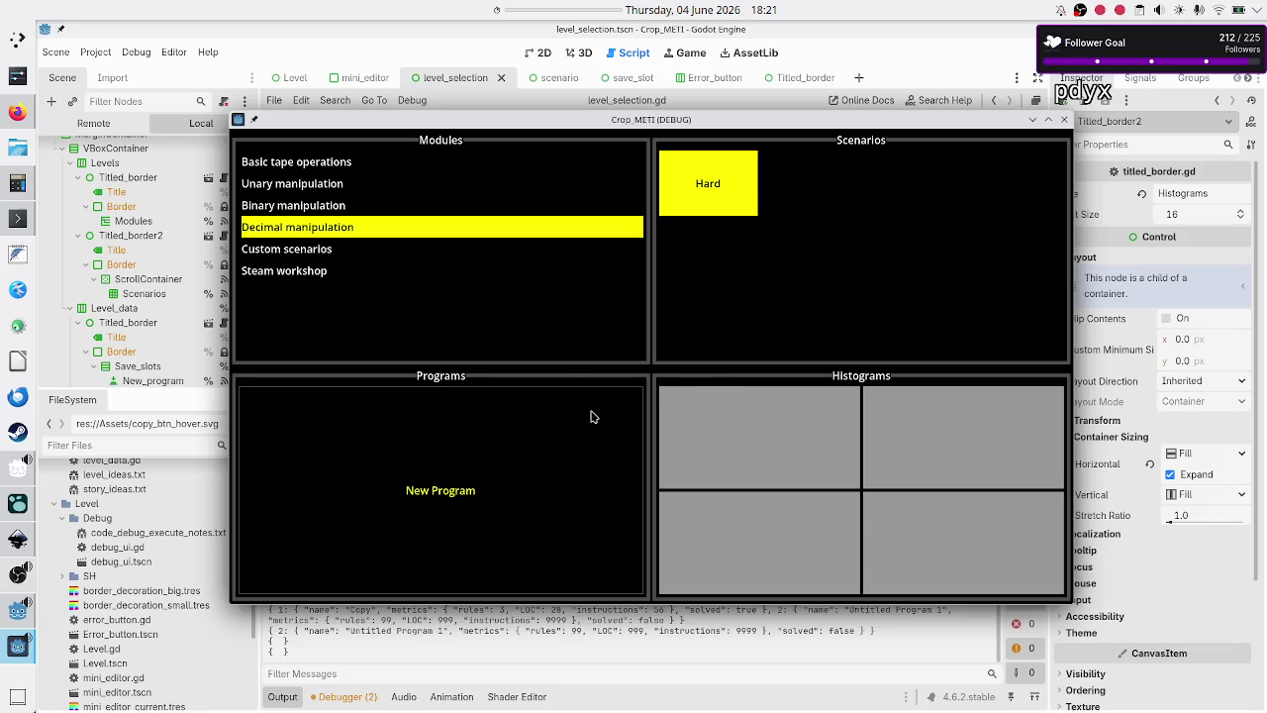
click(352, 181)
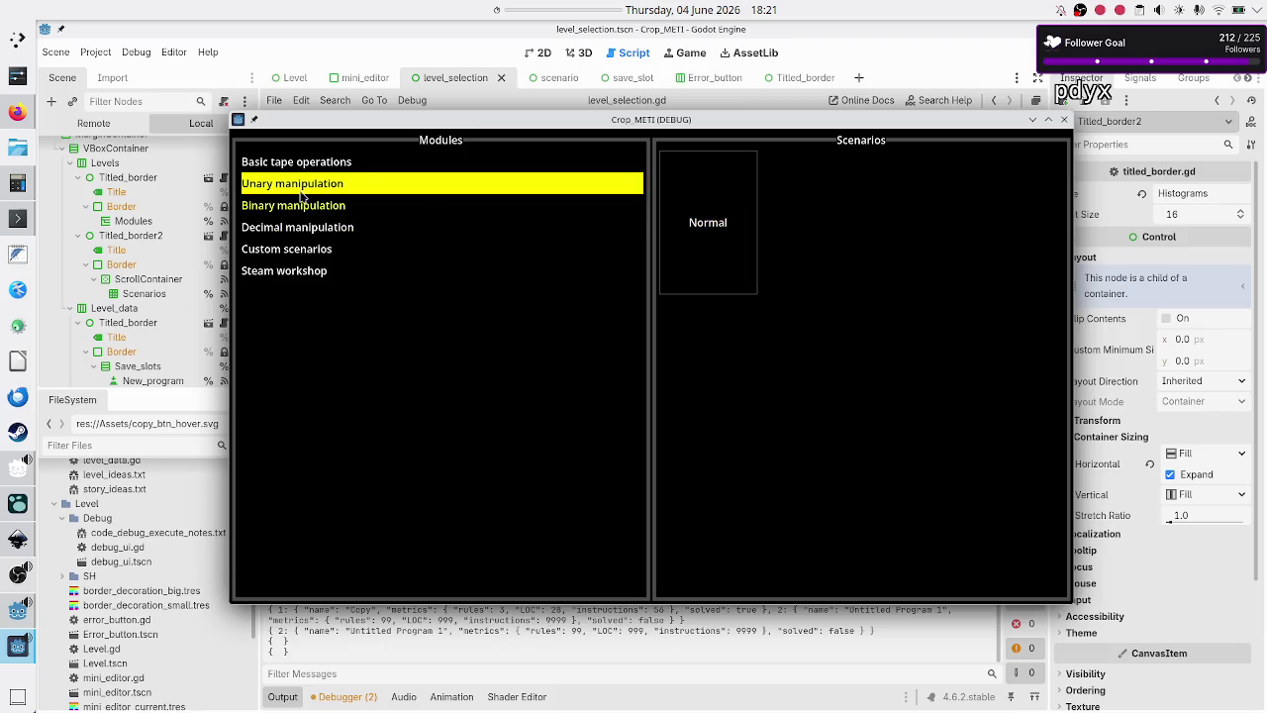
- Go to Basic tape operations and select its Tutorial scenario
click(347, 167)
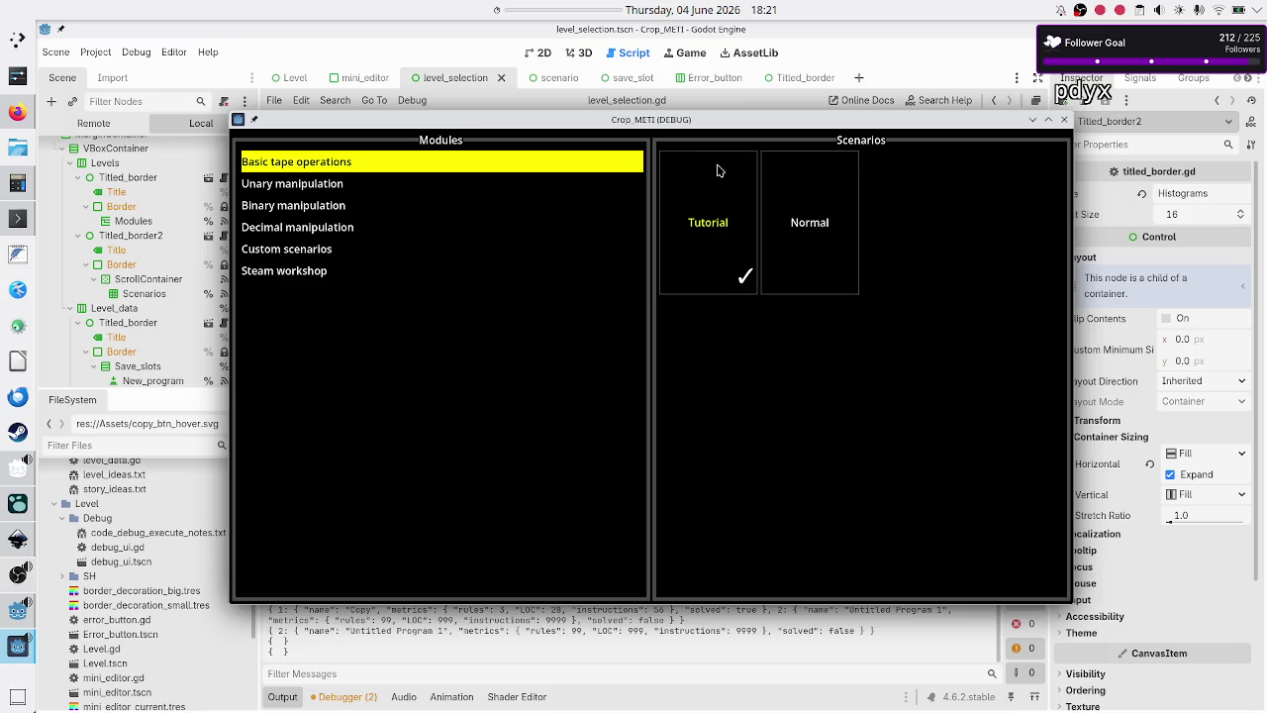
click(722, 223)
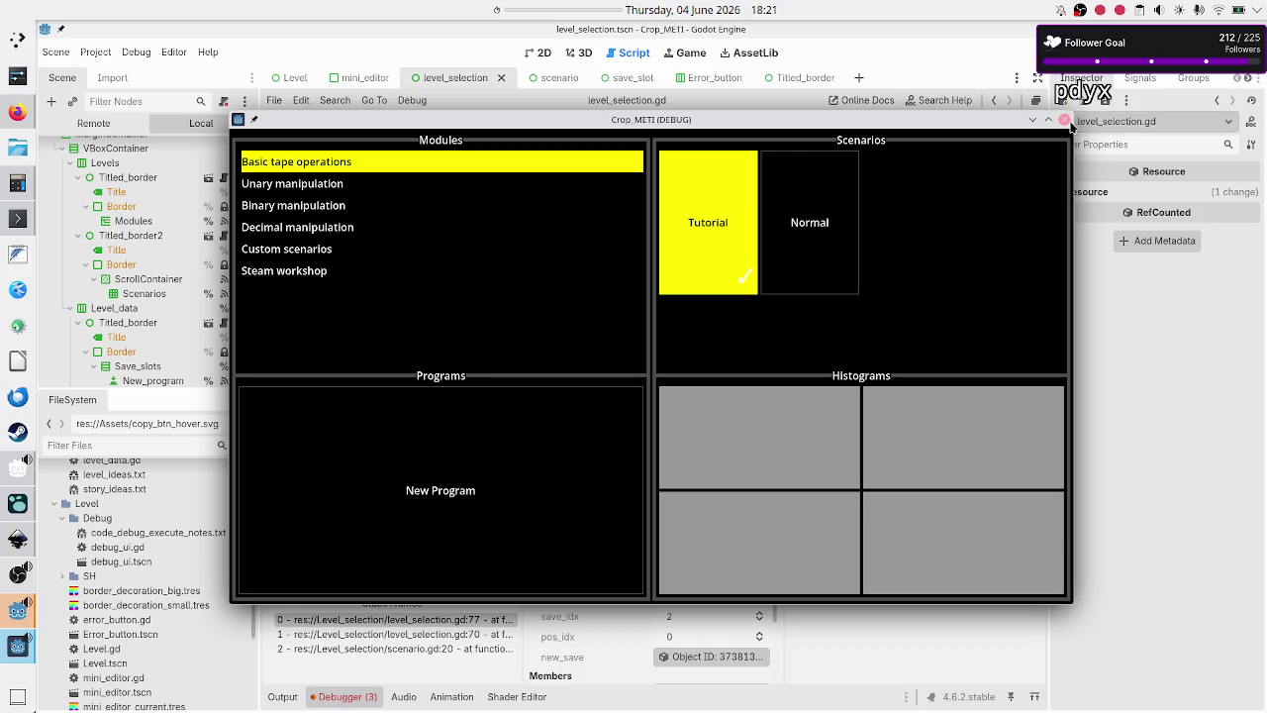
- Inspect the out-of-bounds index '2' error in the Debugger's Errors list, then open level_data.gd
click(343, 699)
click(343, 697)
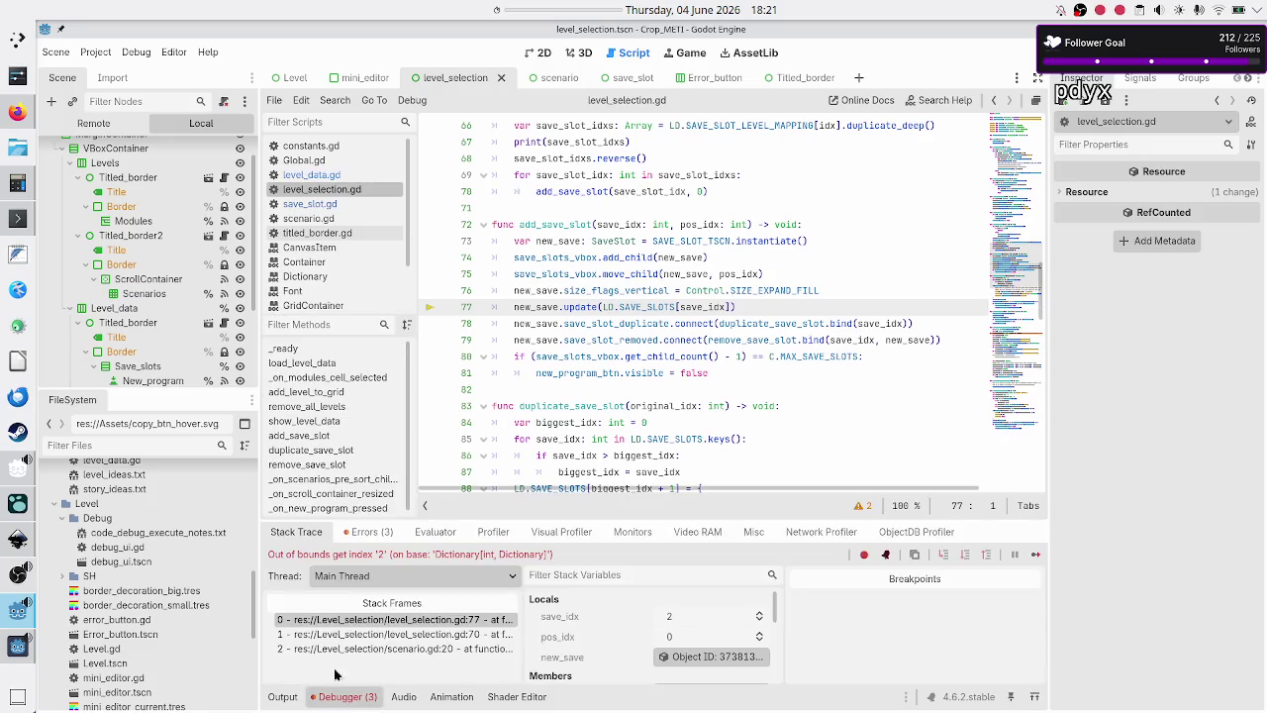
click(373, 532)
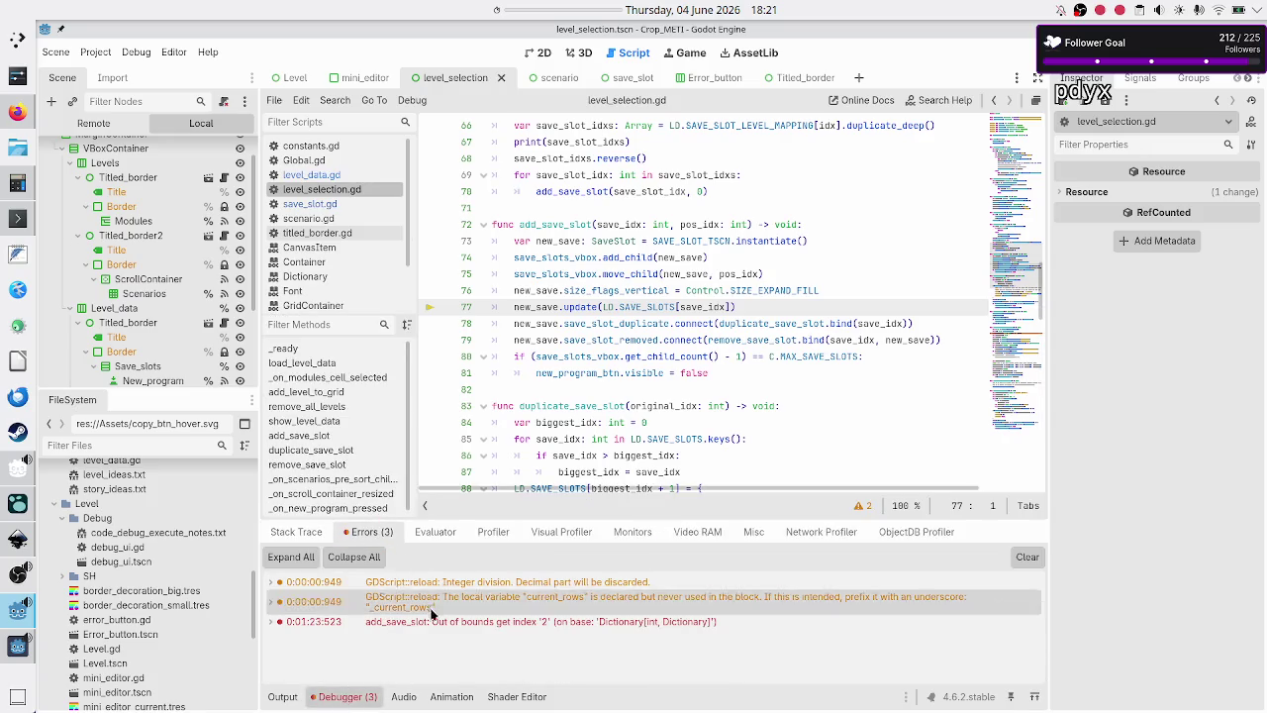
mouse_move(493, 630)
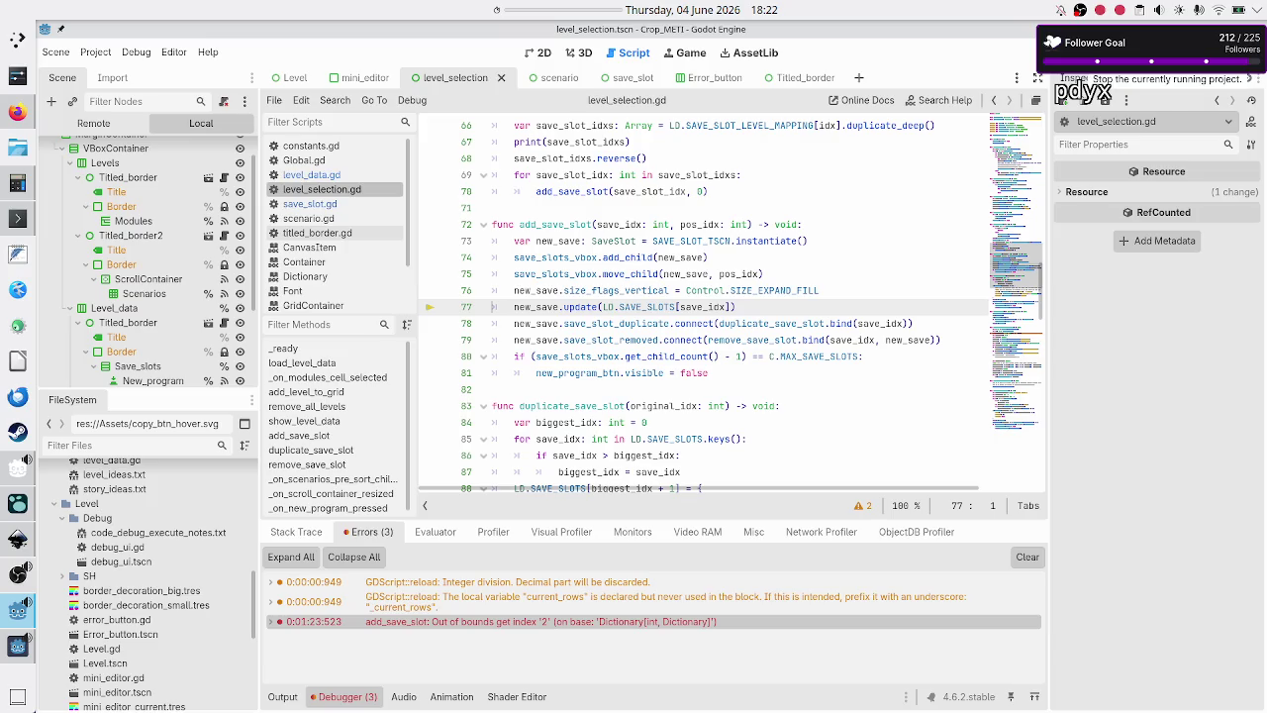
scroll(149, 247, down, 1)
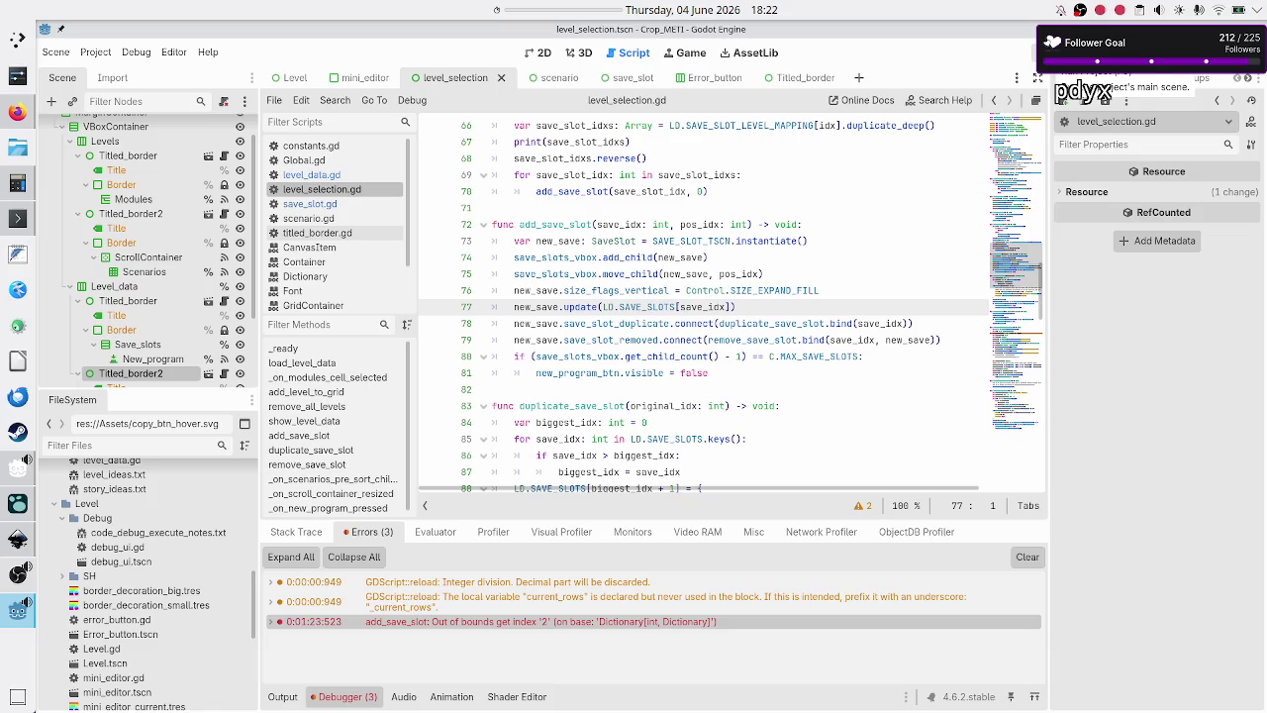
click(340, 176)
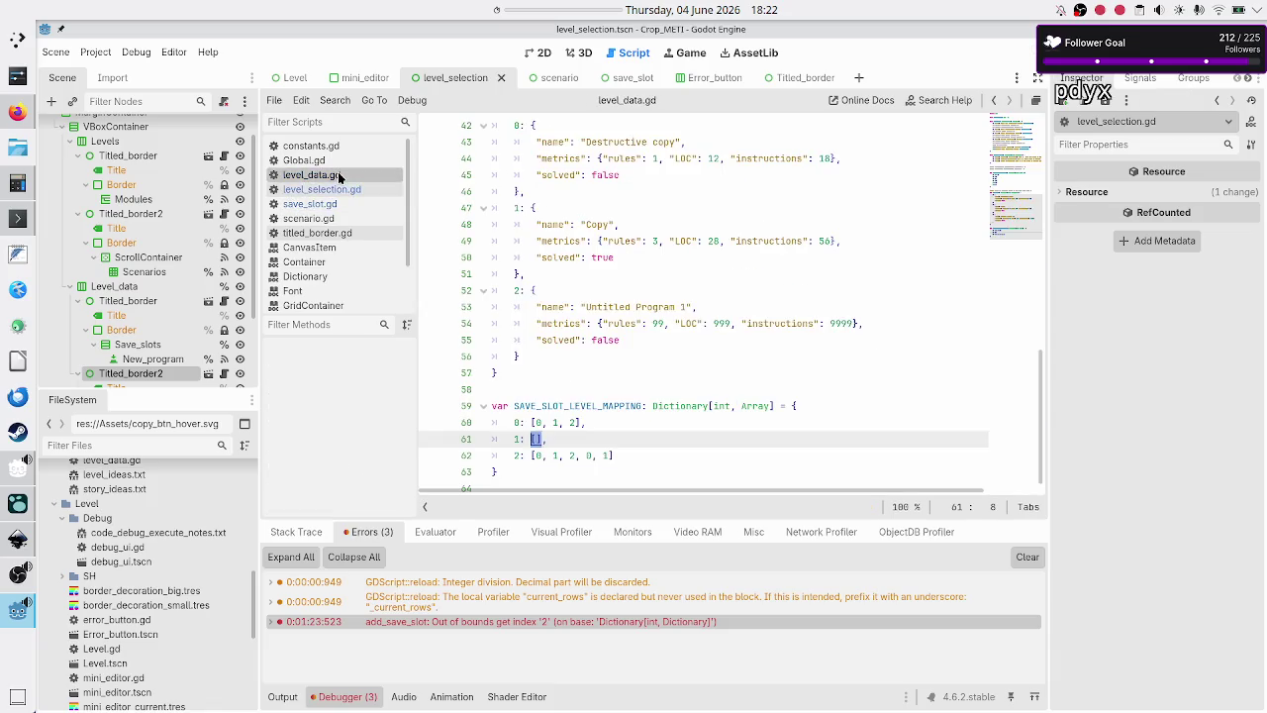
click(573, 456)
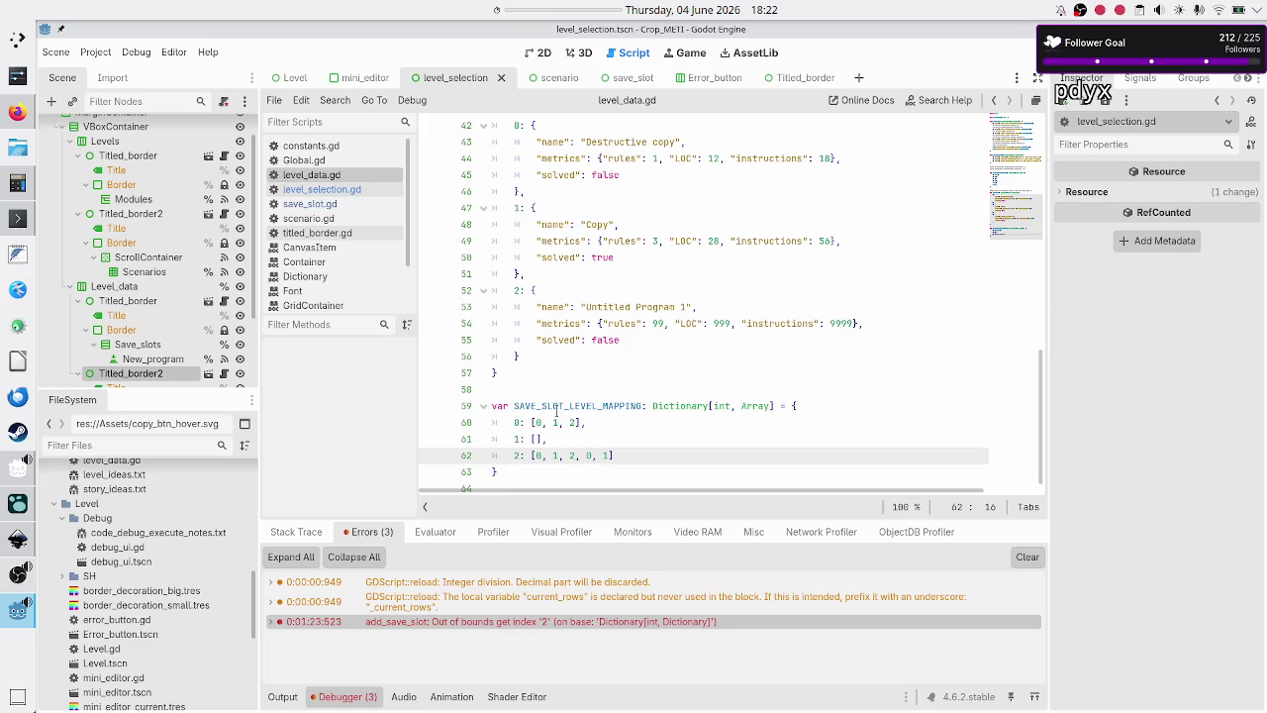
double_click(555, 423)
double_click(573, 455)
click(577, 455)
key(ctrl+shift+Left)
key(ctrl+shift+Left)
key(ctrl+shift+Left)
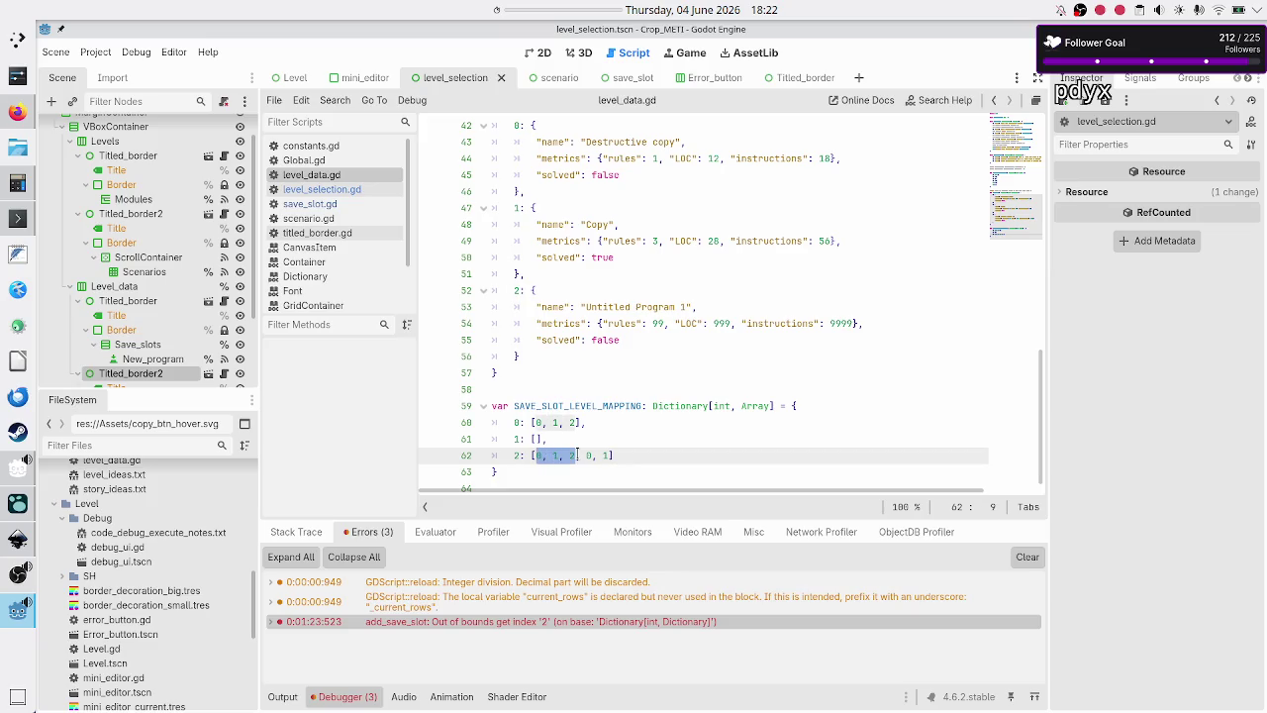
key(Up)
key(Up)
key(shift+Right)
key(shift+Right)
key(shift+Right)
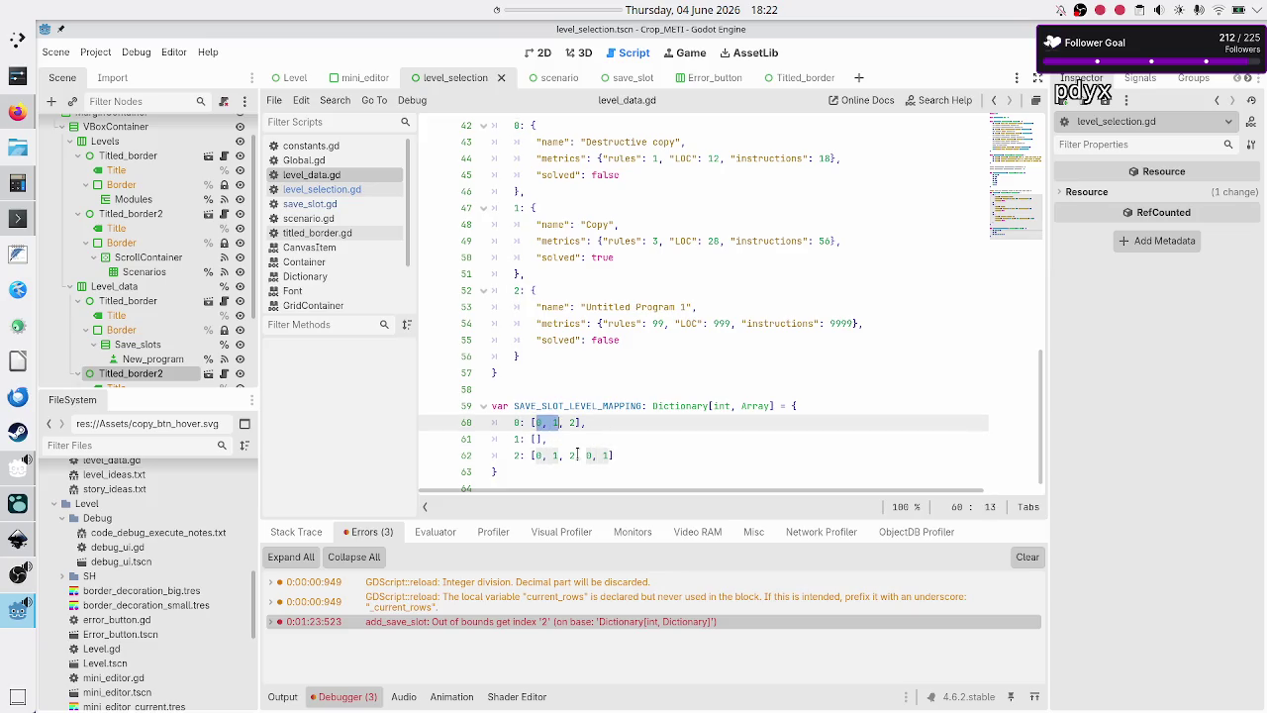
click(574, 455)
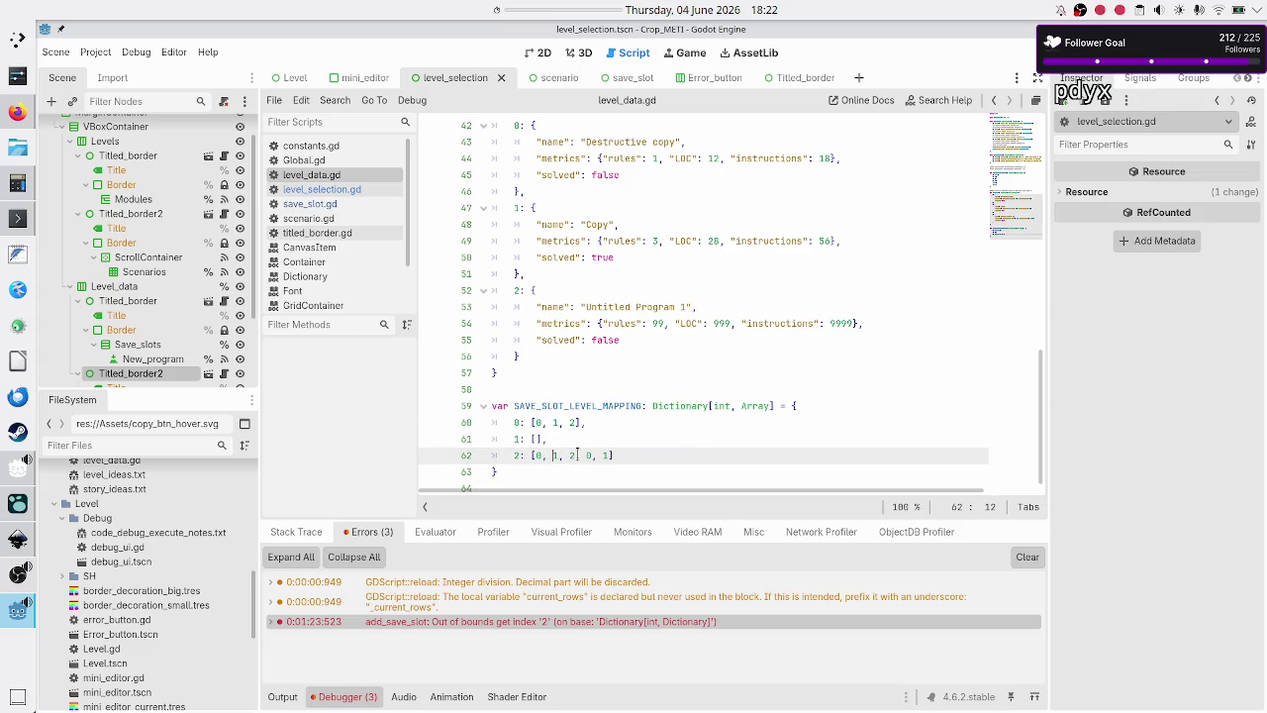
key(ctrl+Left)
key(ctrl+shift+Right)
click(602, 455)
scroll(639, 323, up, 2)
click(587, 217)
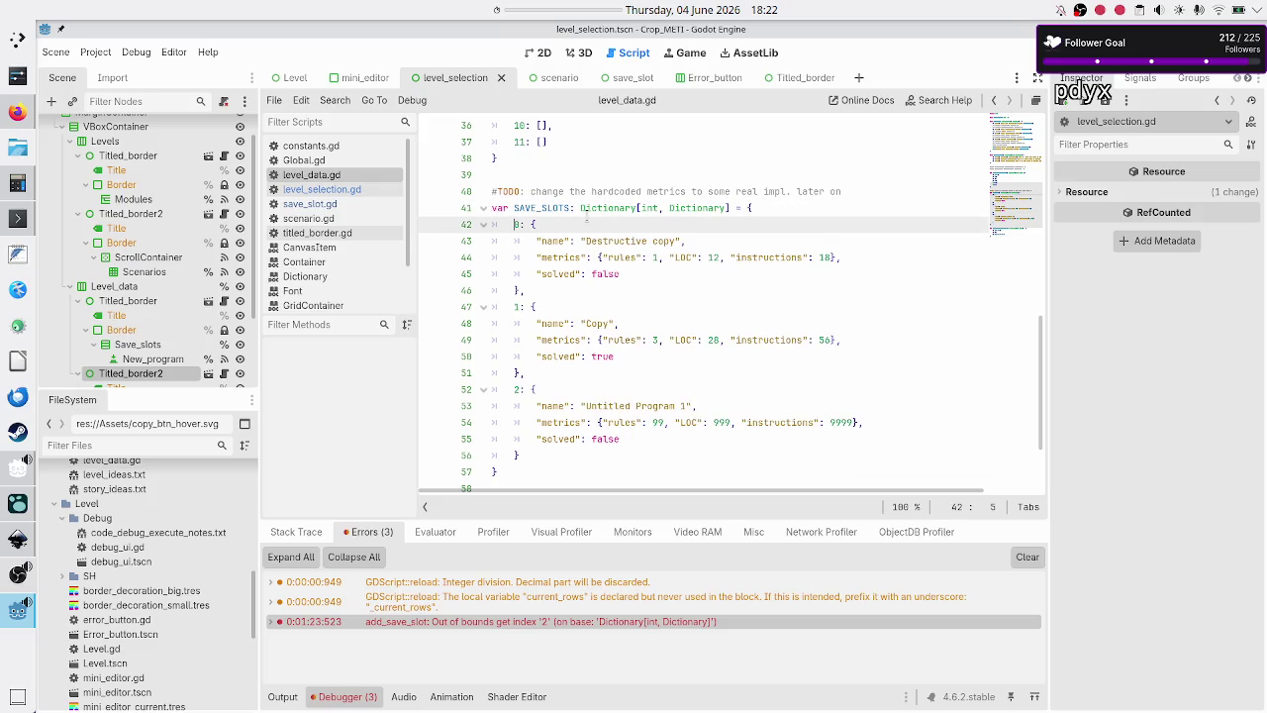
key(shift+Down)
key(shift+Down)
key(shift+Down)
key(shift+Down)
key(shift+Down)
key(shift+Down)
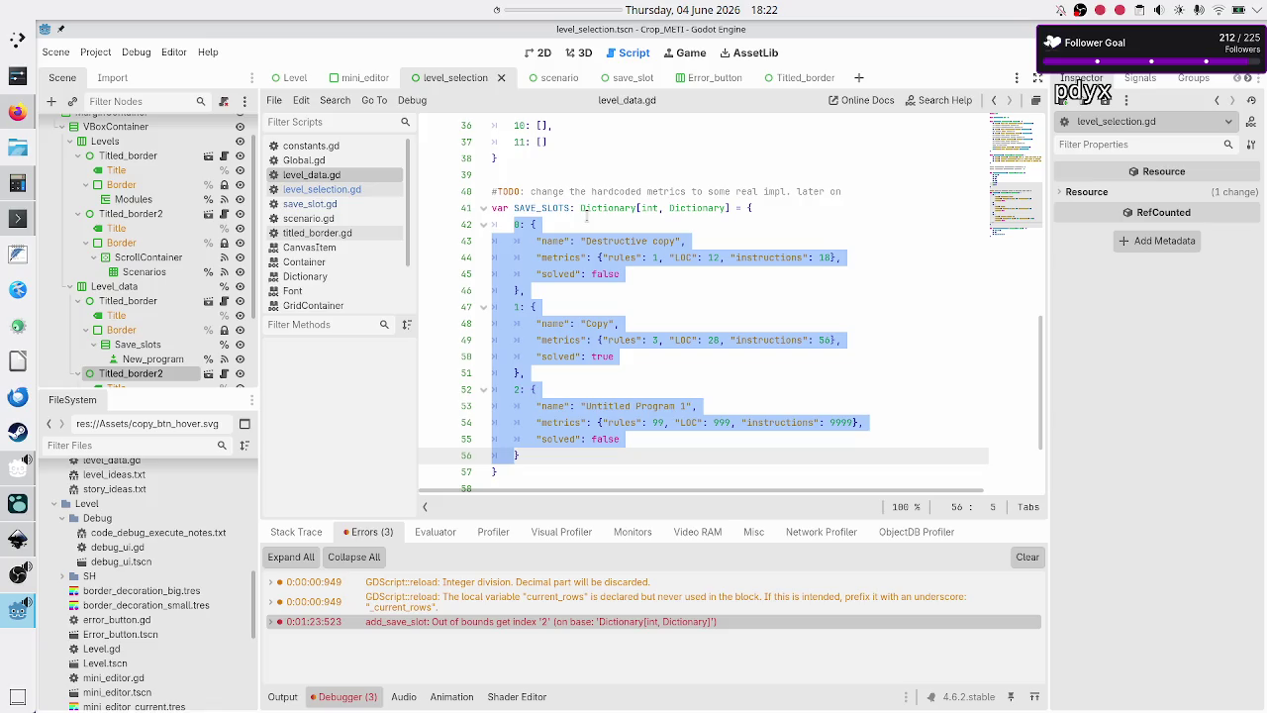
key(Escape)
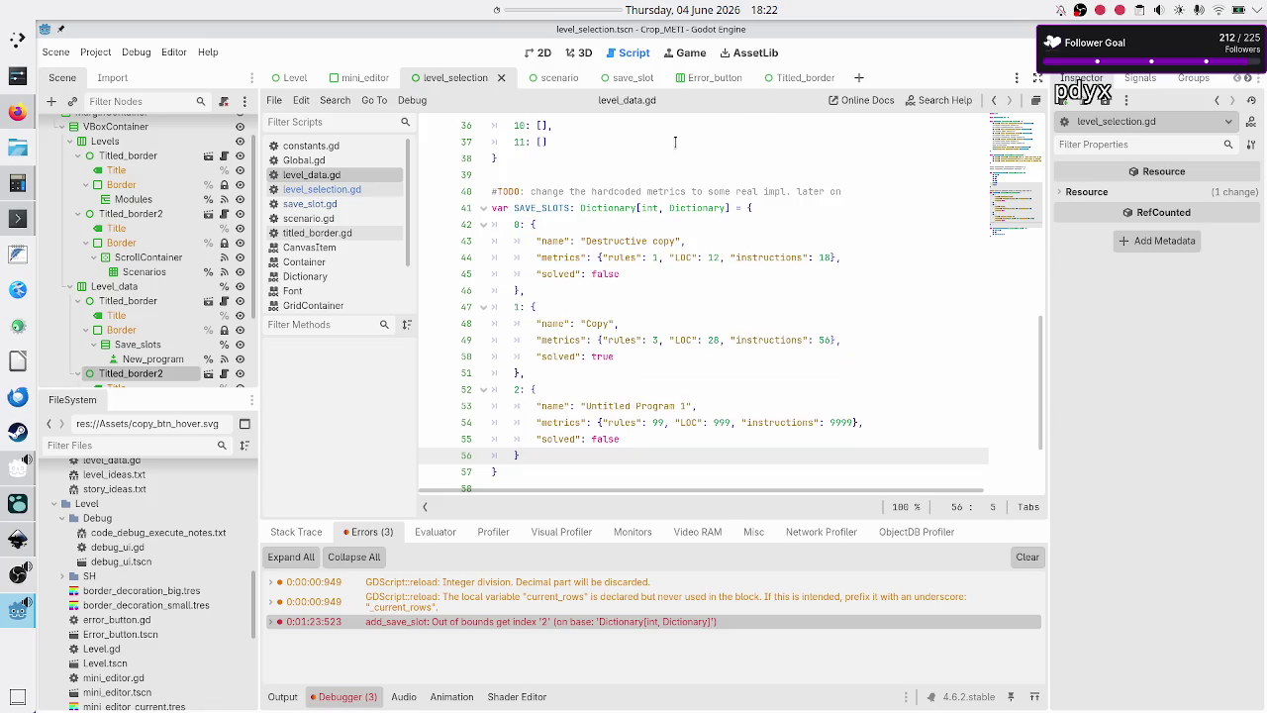
click(1051, 53)
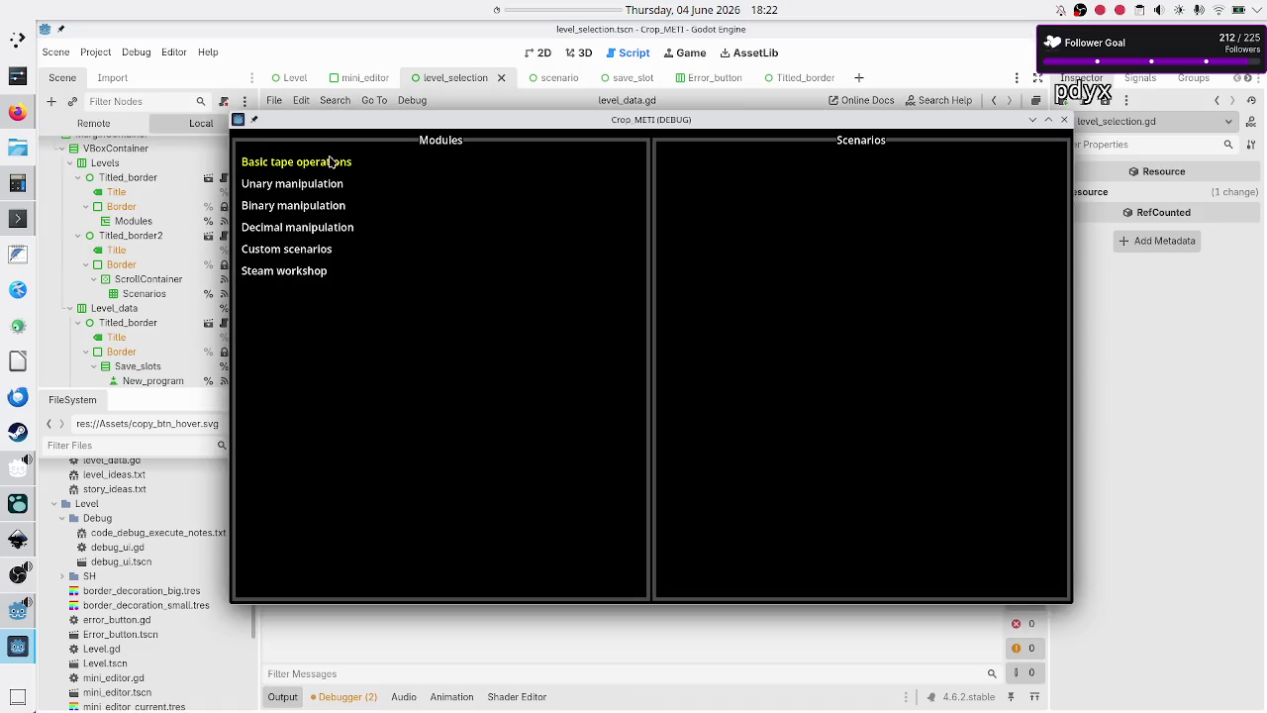
- Compare program lists: Basic tape operations' Tutorial shows three programs, Unary manipulation's Normal shows none
click(337, 163)
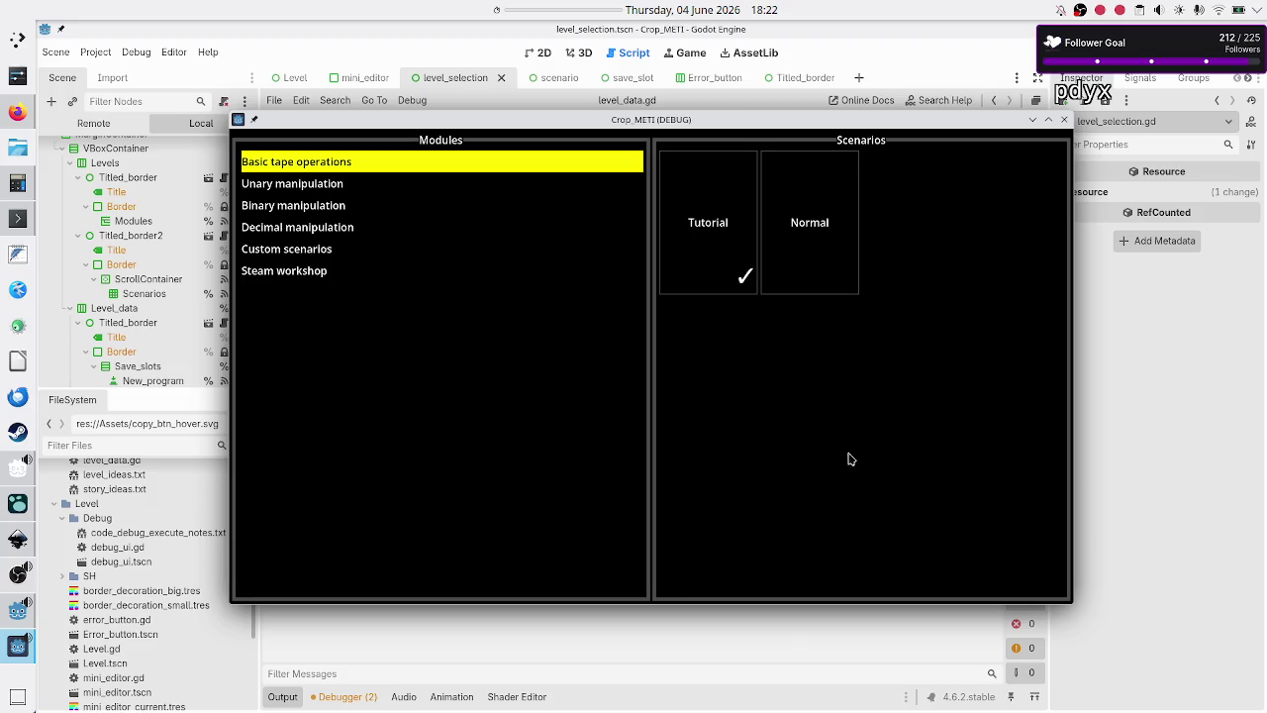
click(722, 217)
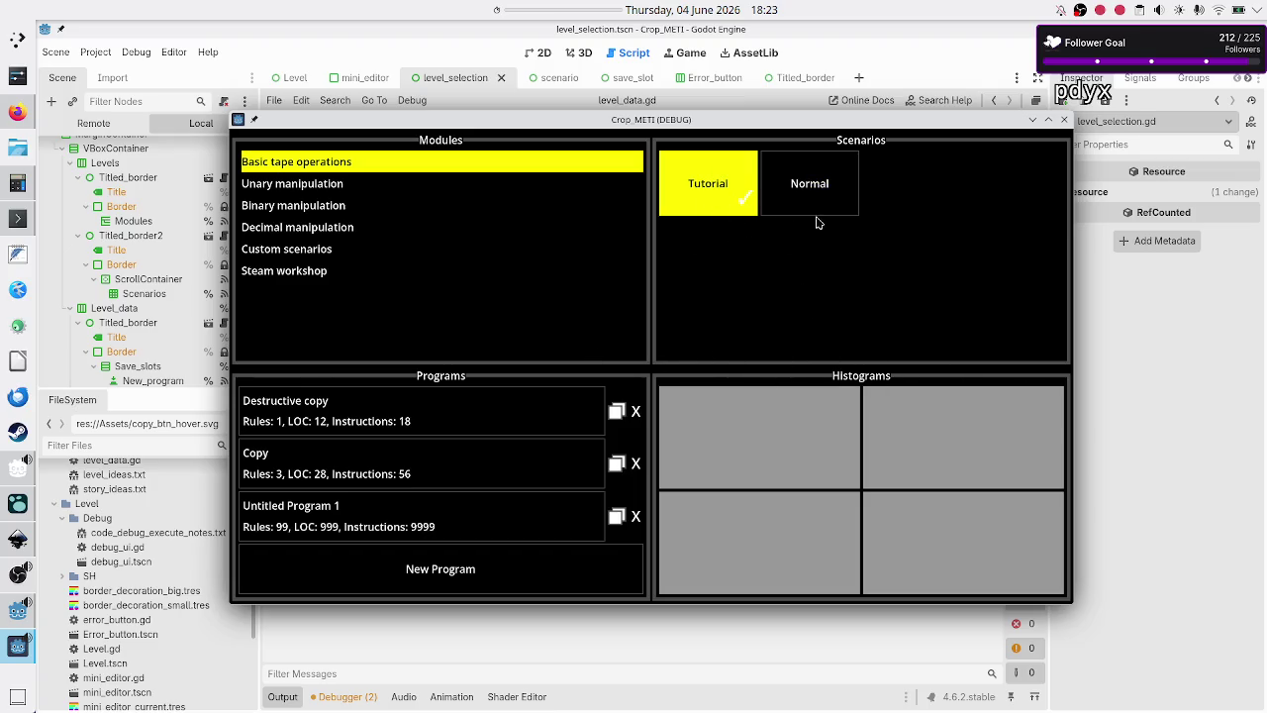
click(363, 183)
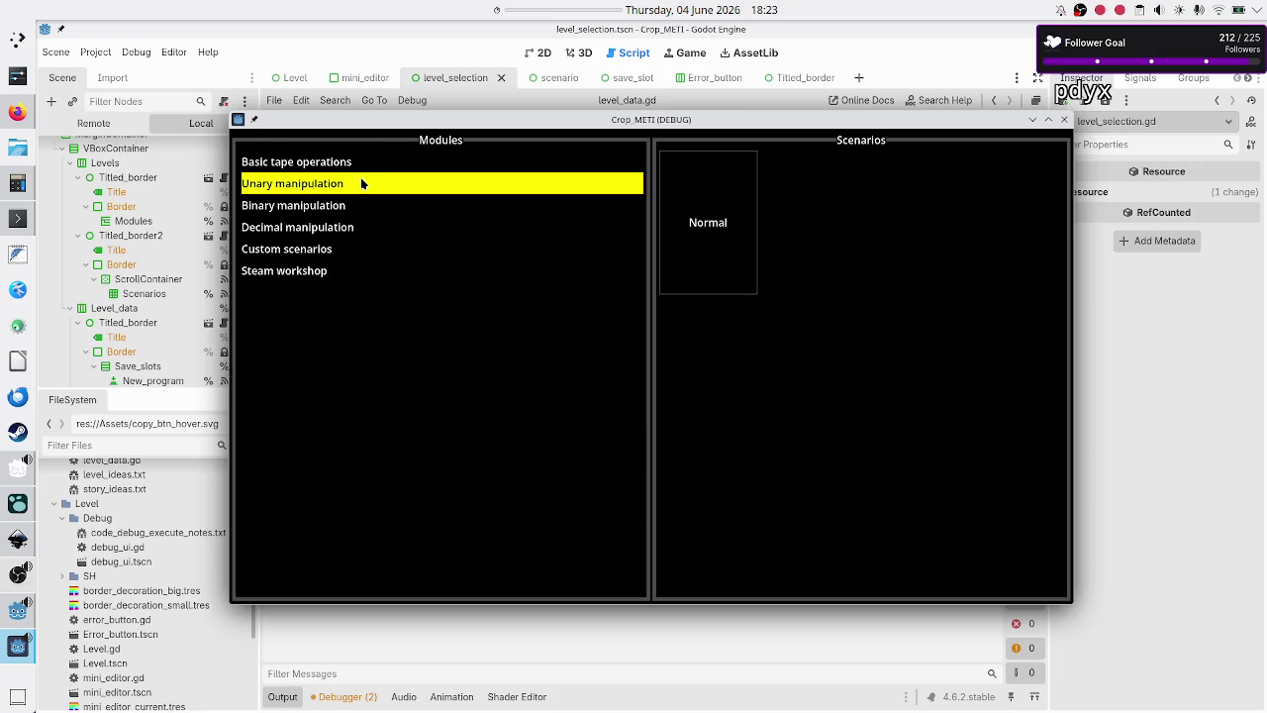
click(723, 203)
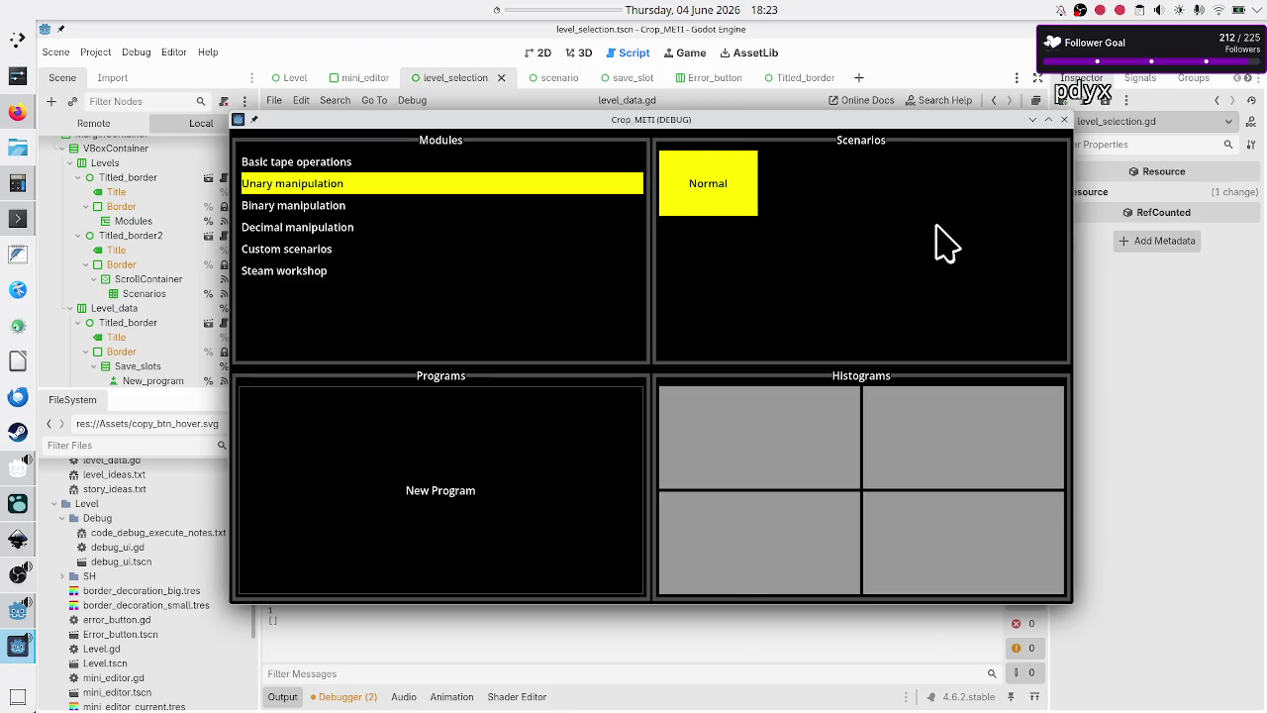
click(730, 193)
- Stop the game and comment out line 15 in level_selection.gd with #
click(1063, 119)
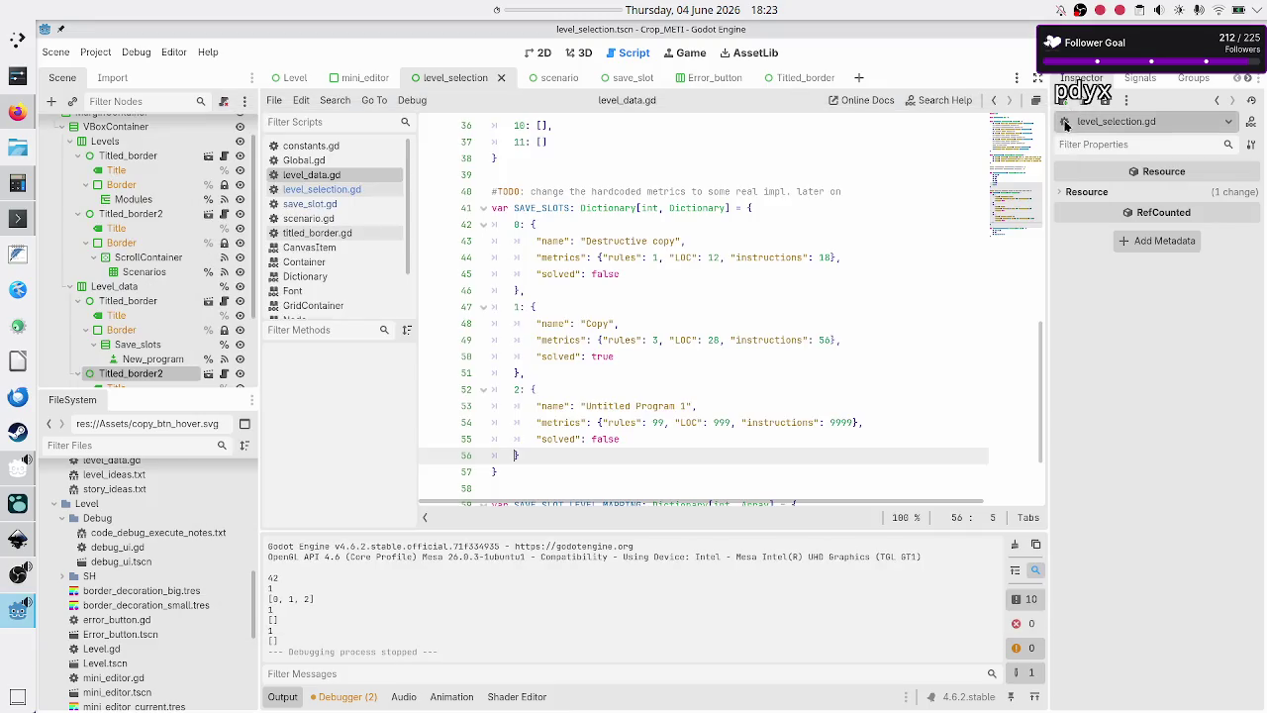
click(331, 190)
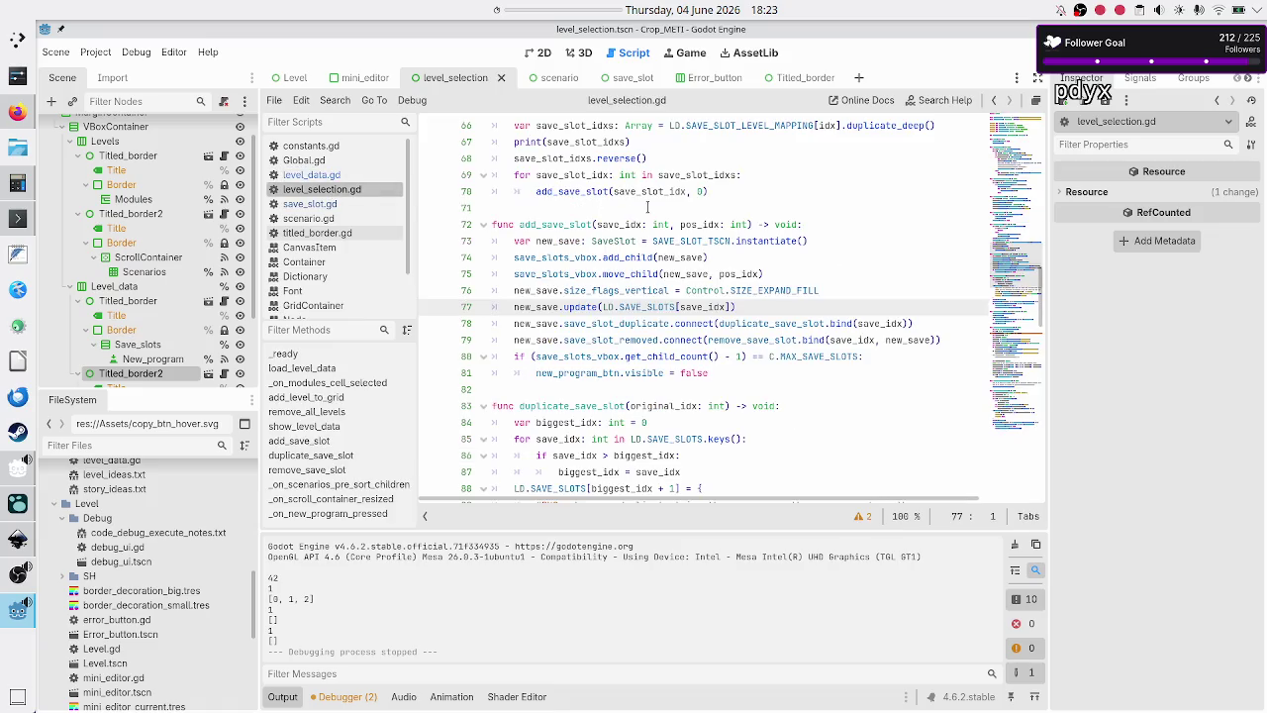
scroll(647, 207, up, 20)
click(639, 343)
key(Right)
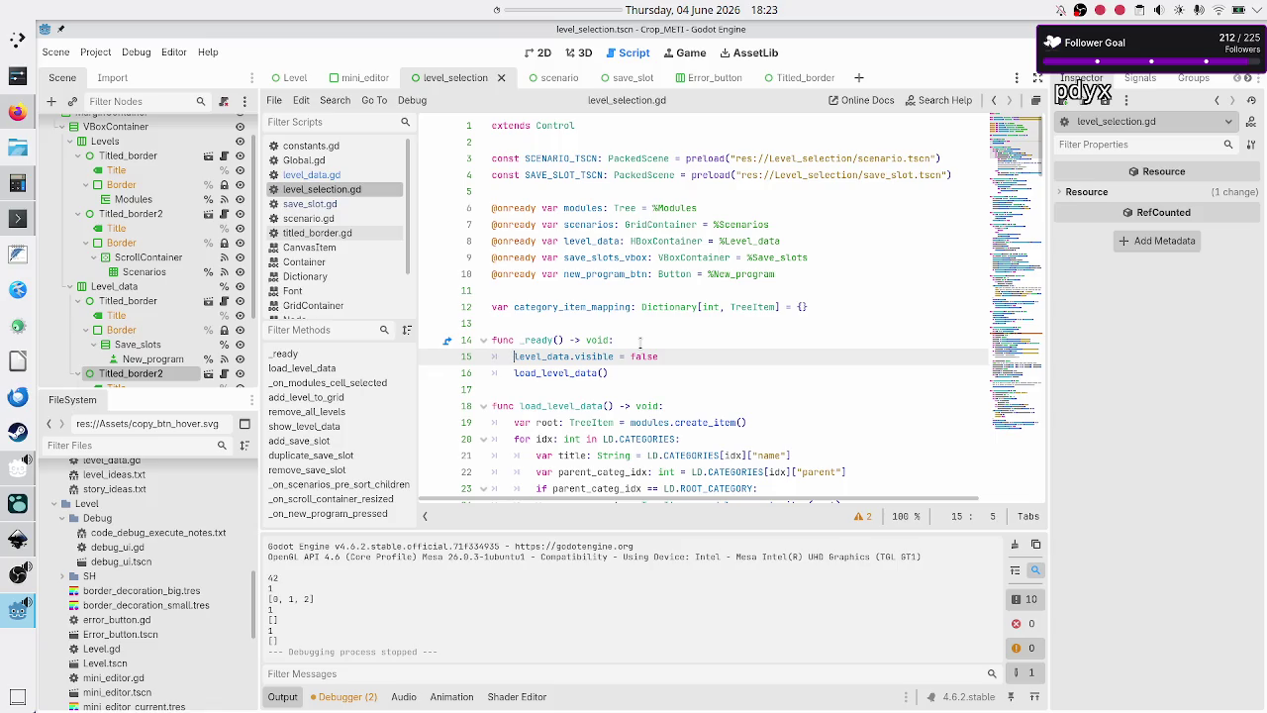
text(#)
- Search for level_data.visible and comment out its lines 55 and 65
key(ctrl+f)
text(level_da)
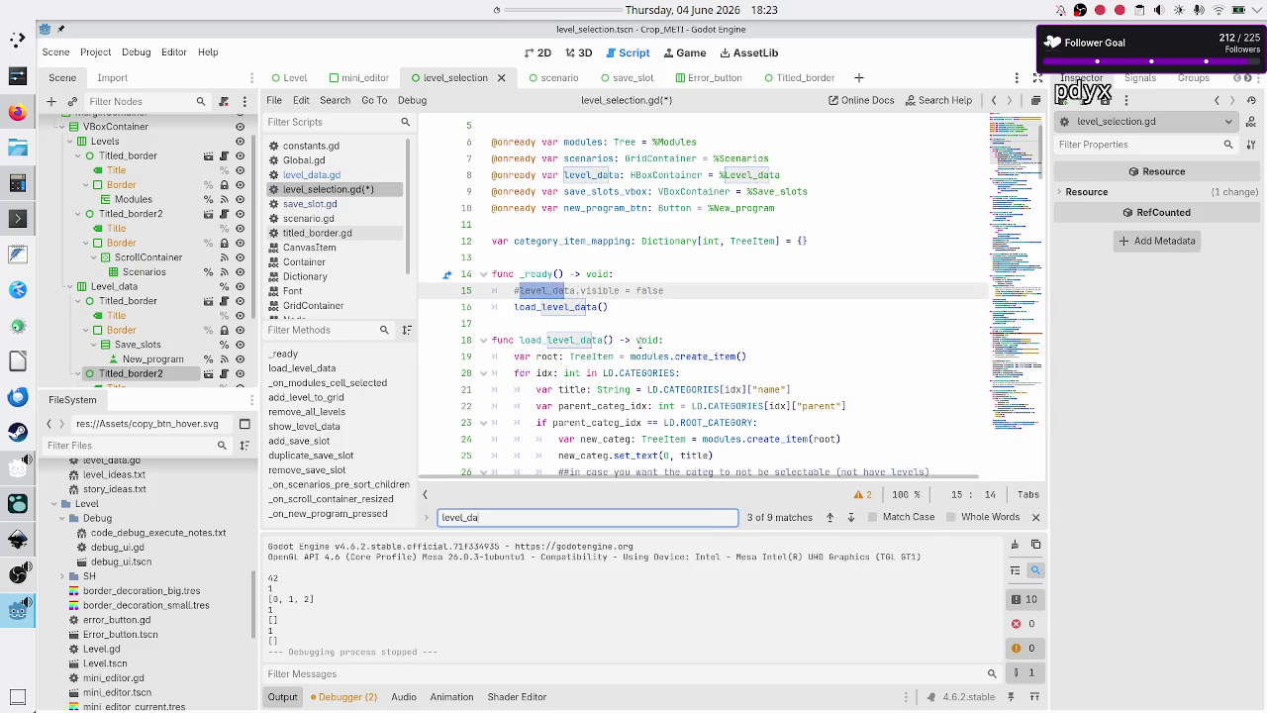
text(ta.visi)
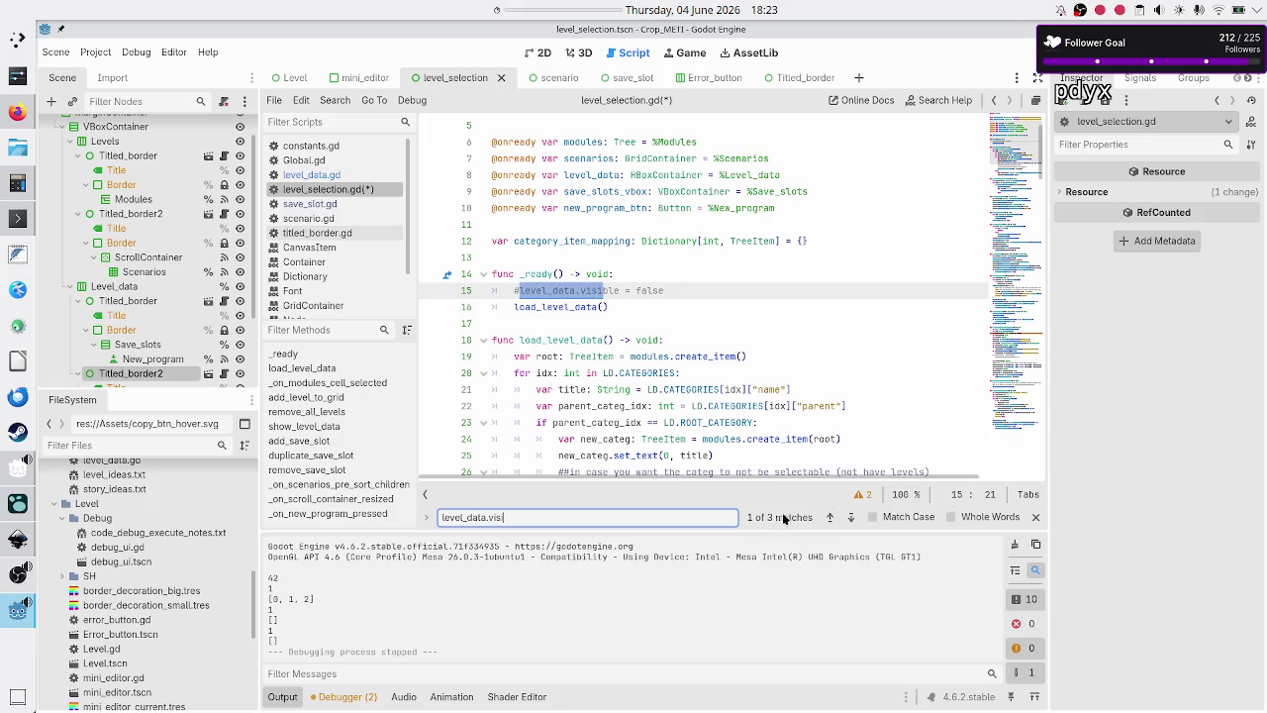
click(848, 524)
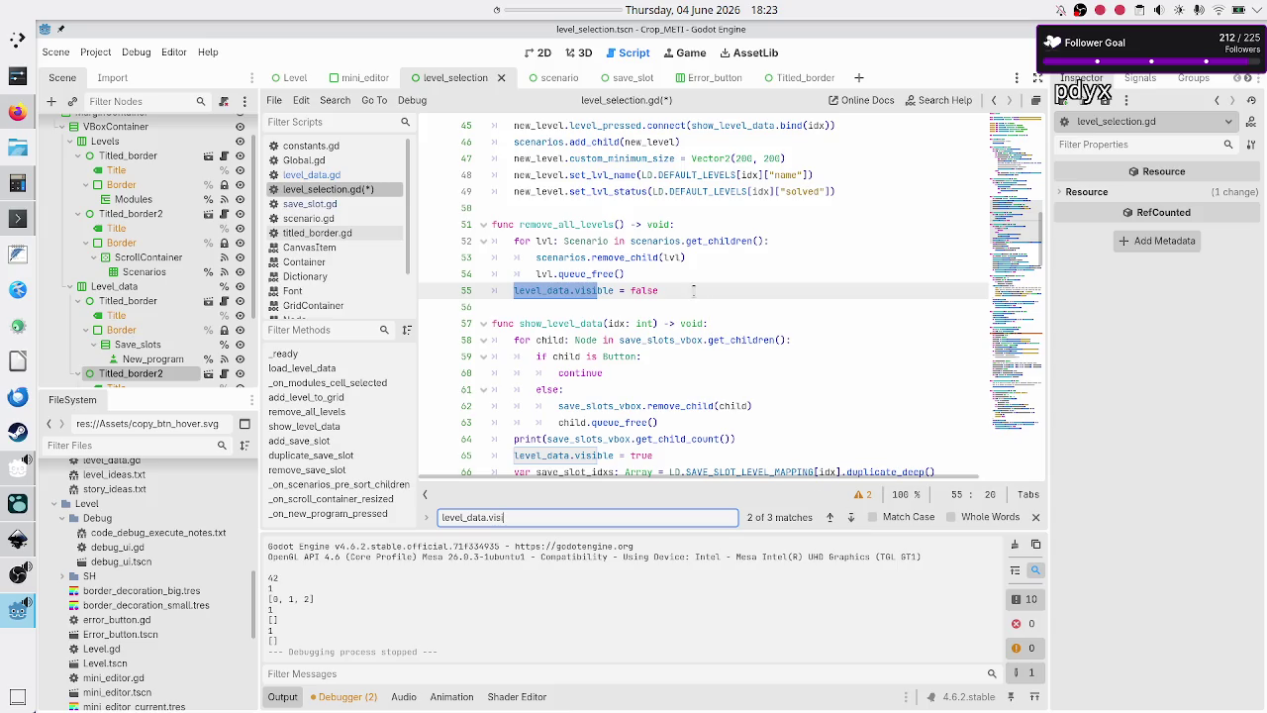
click(656, 273)
key(Right)
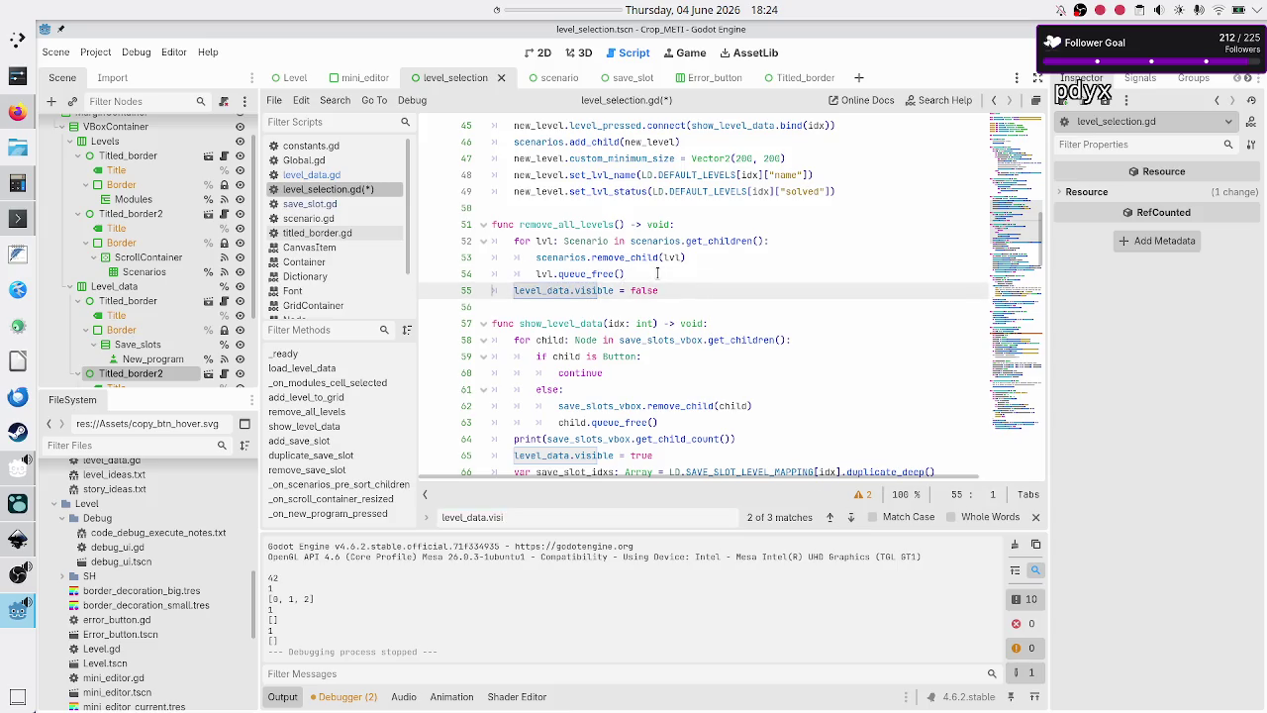
text(#)
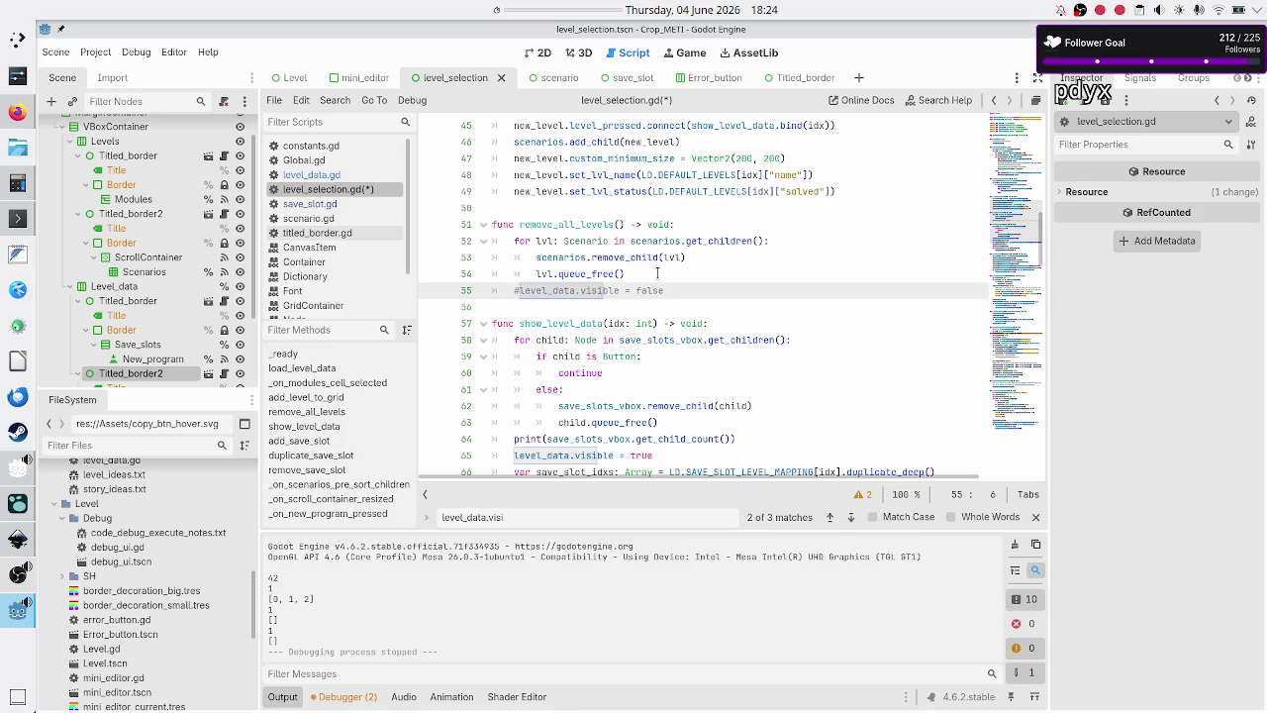
click(852, 518)
click(851, 518)
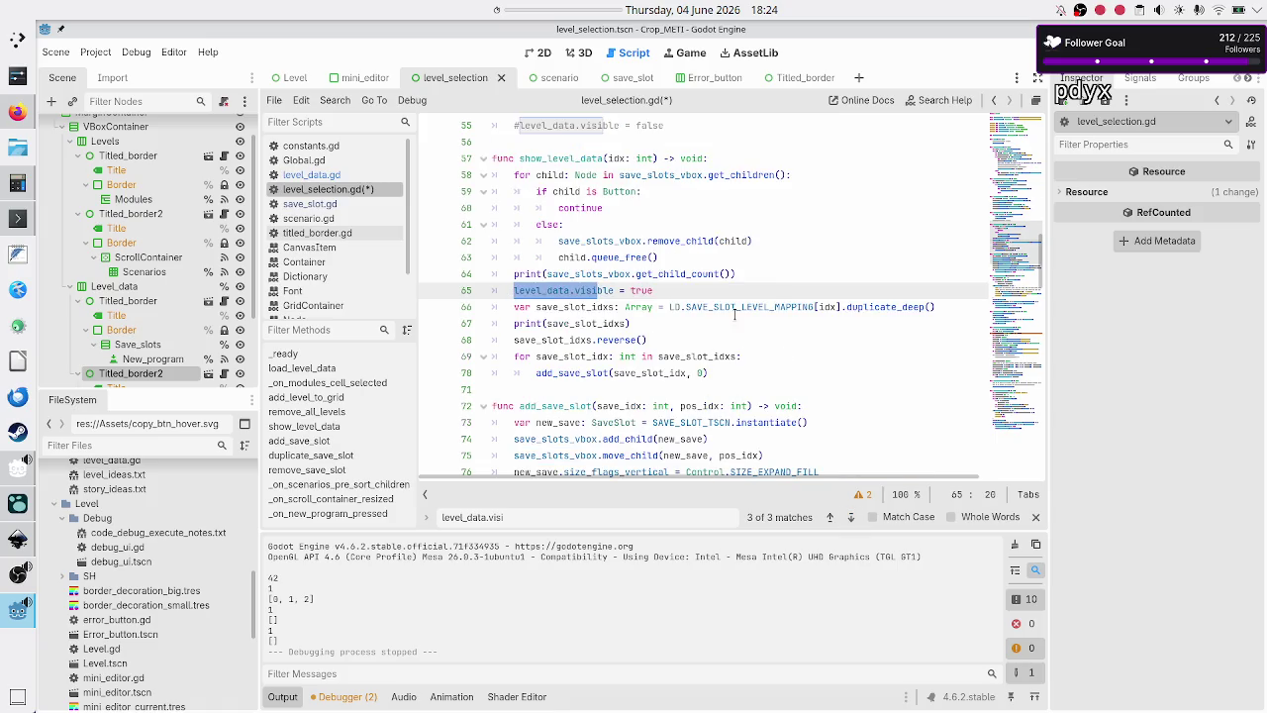
key(Left)
text(#)
- Save the script, test-run the level selection screen, then close the game
key(ctrl+s)
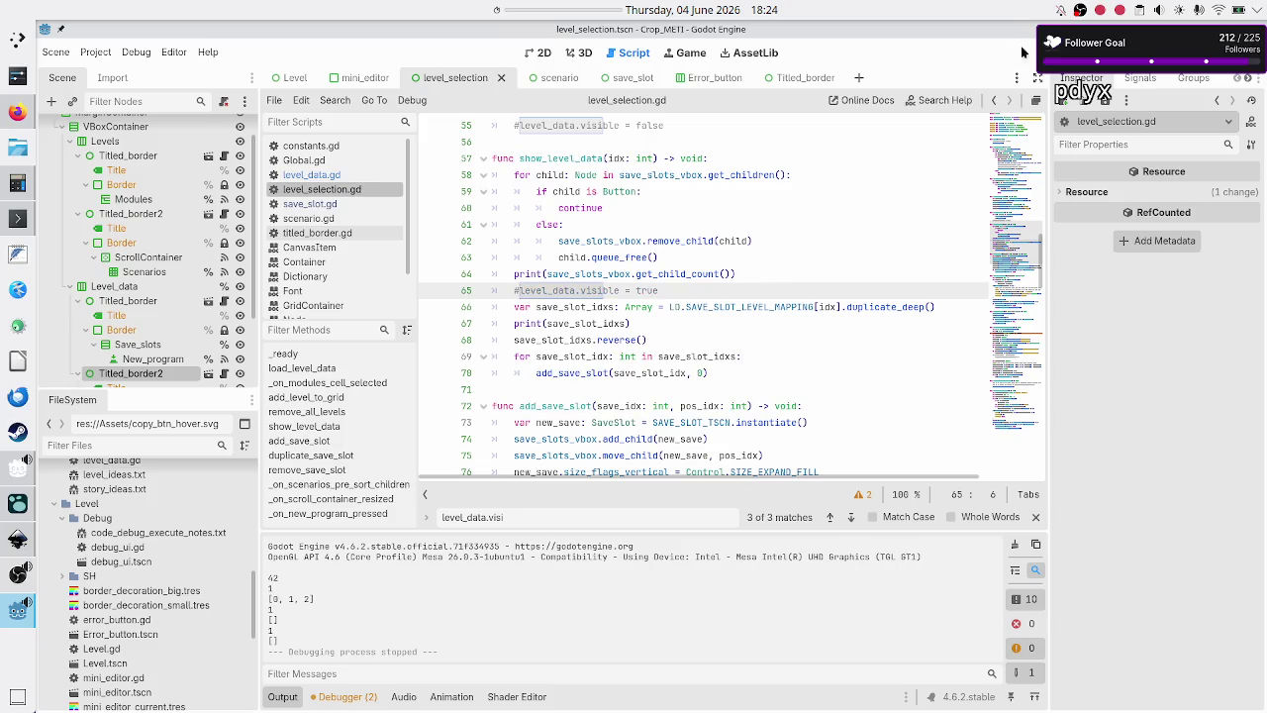
click(1035, 52)
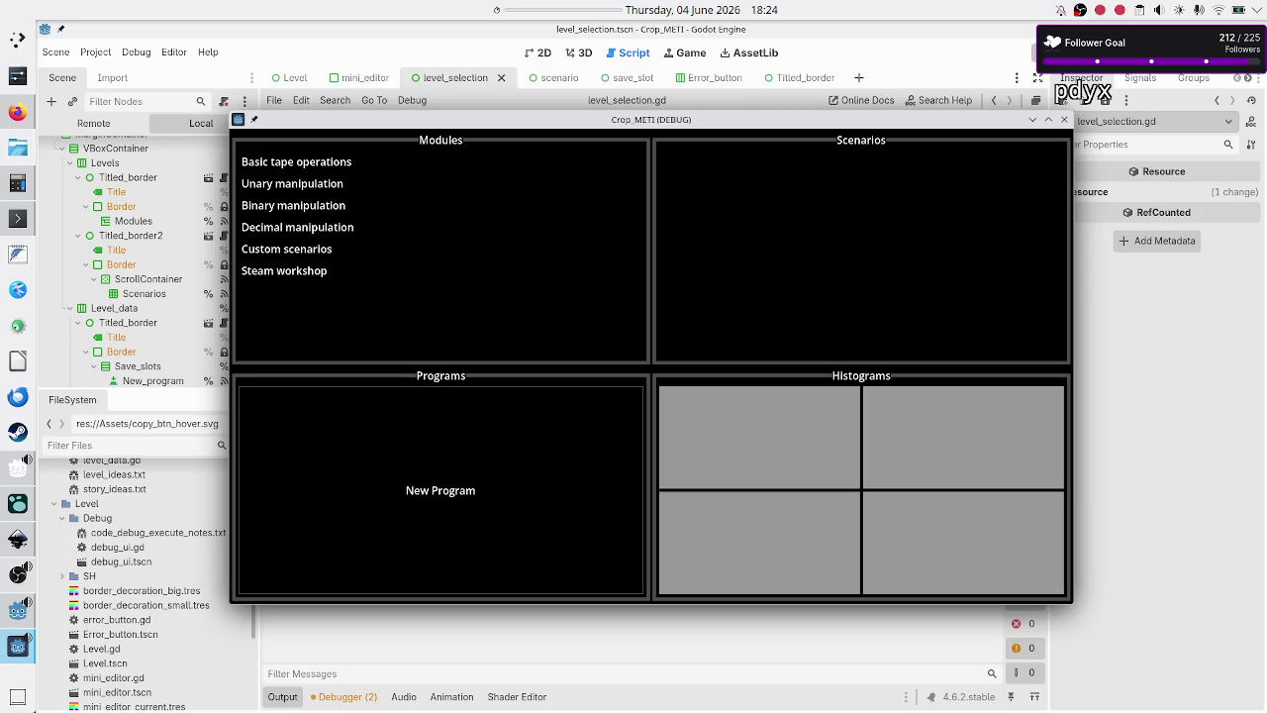
click(1065, 119)
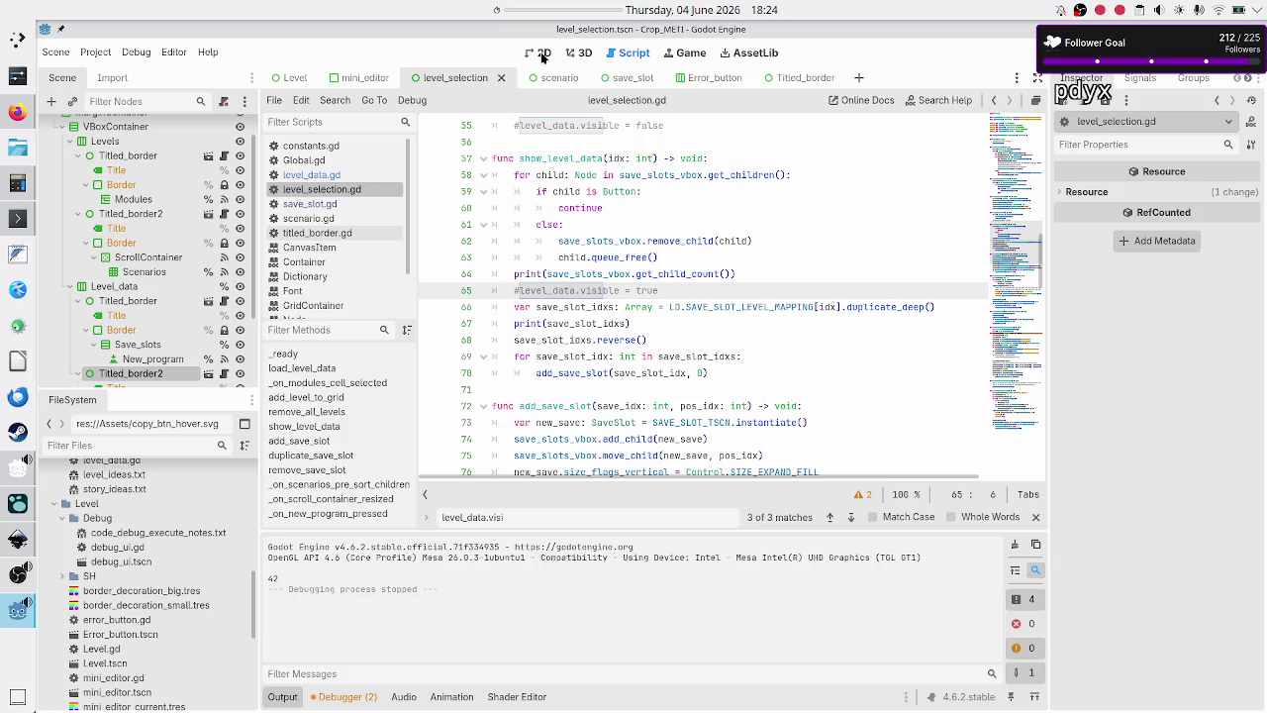
click(540, 53)
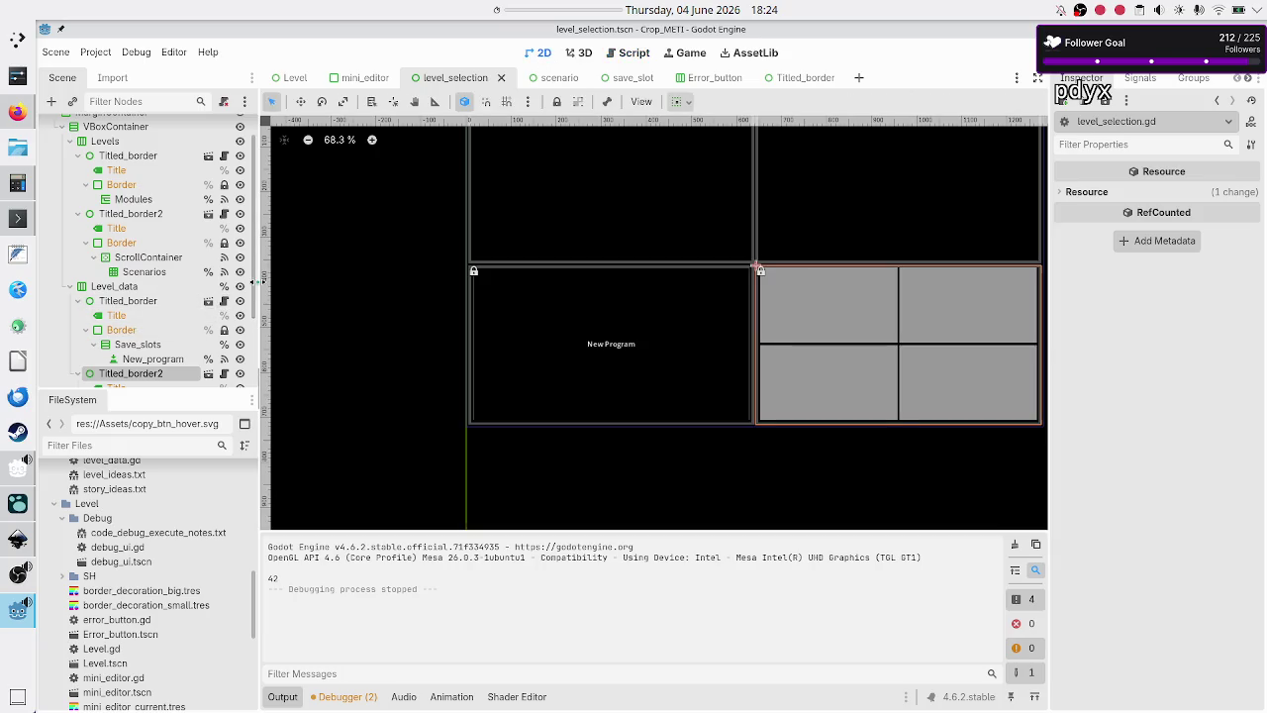
- Rename the GridContainer under Titled_border2 to Histograms
scroll(256, 318, down, 1)
scroll(257, 318, down, 2)
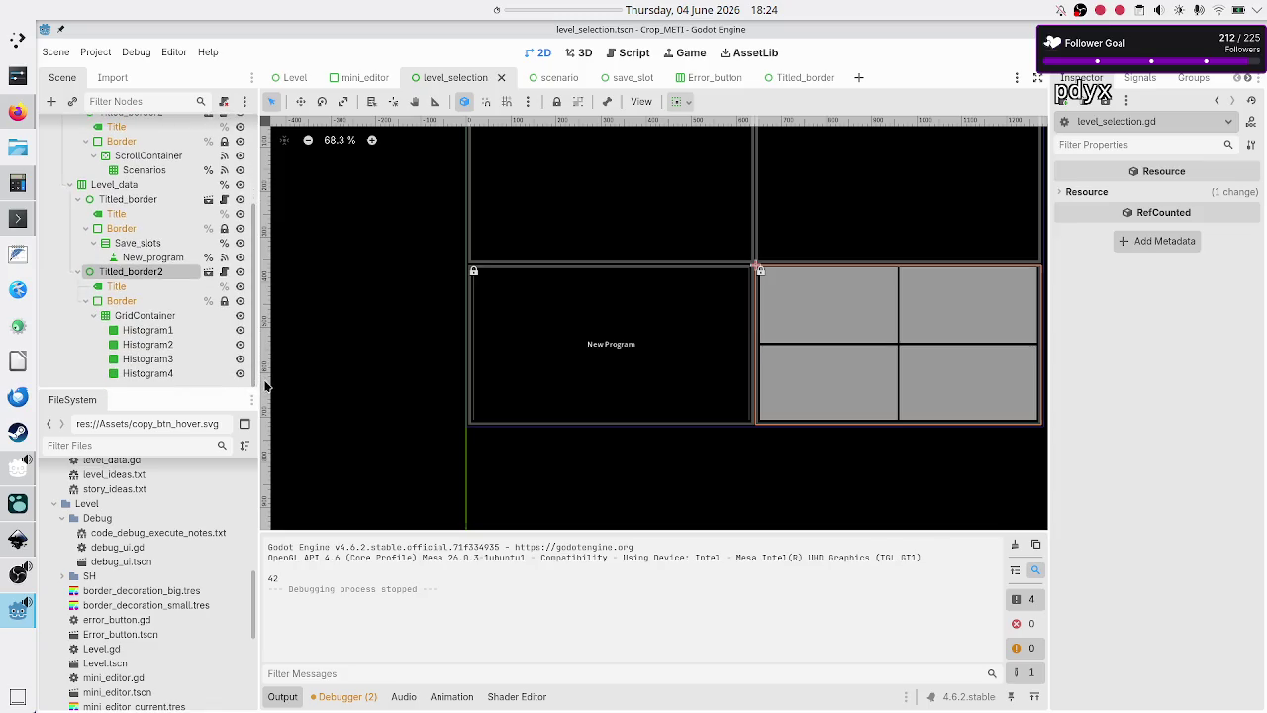
click(157, 314)
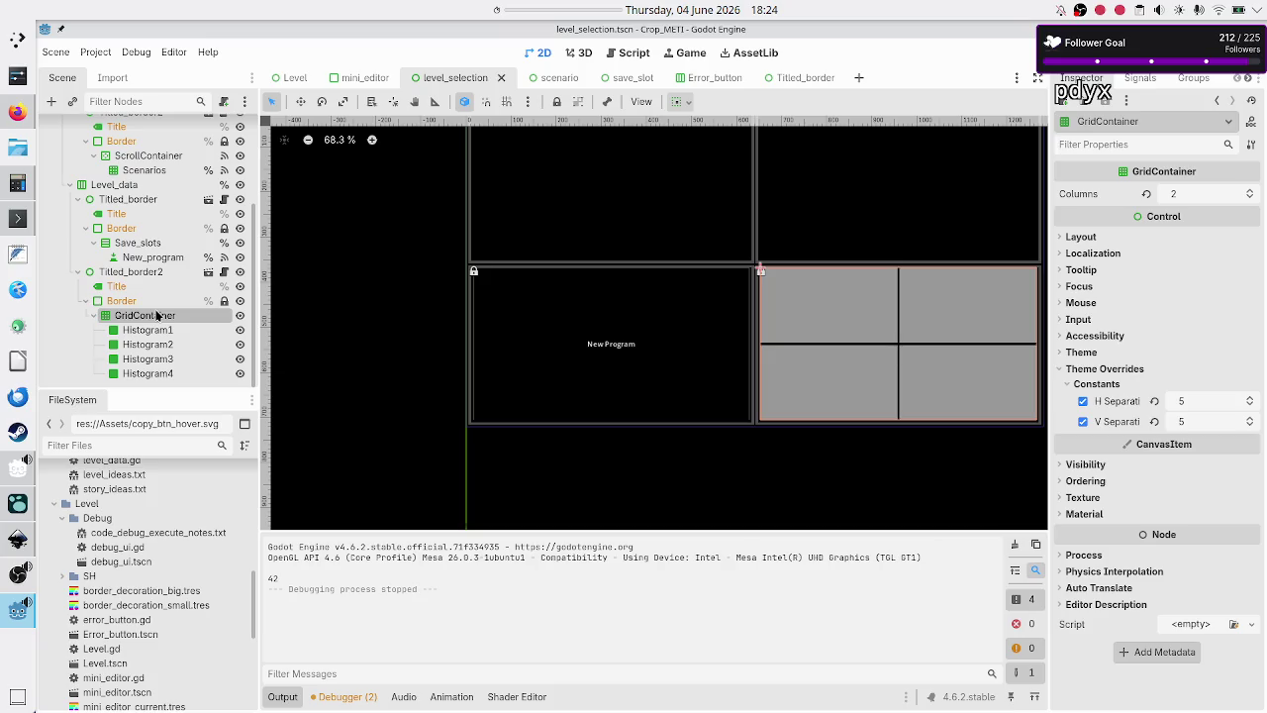
click(166, 343)
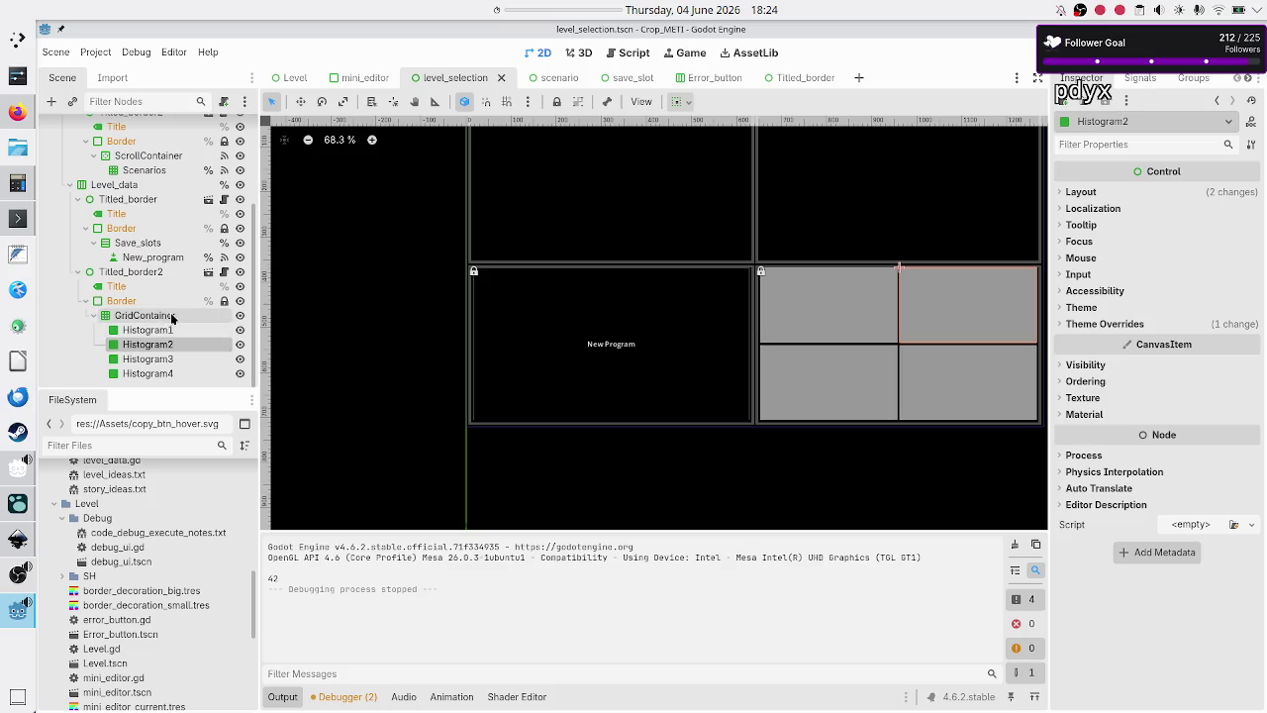
double_click(171, 314)
text(Hist)
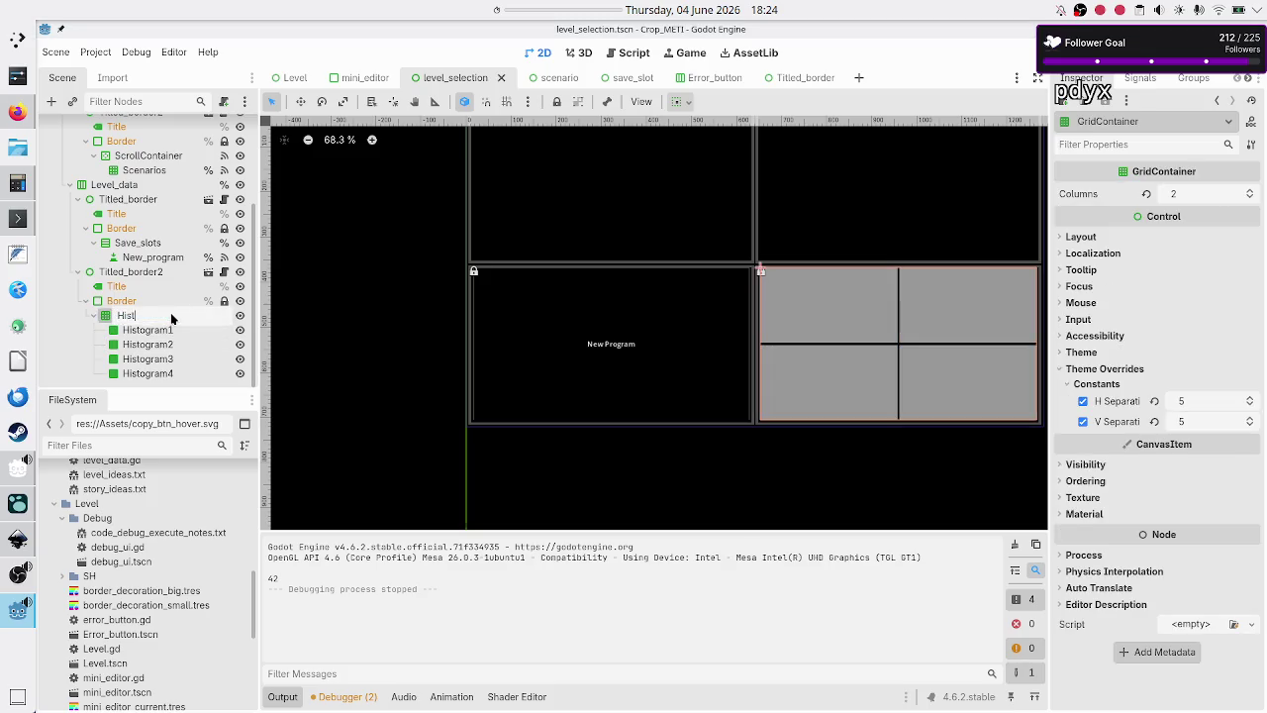
text(ograms)
key(Return)
- Mark the Histograms node as Access as Unique Name
right_click(170, 315)
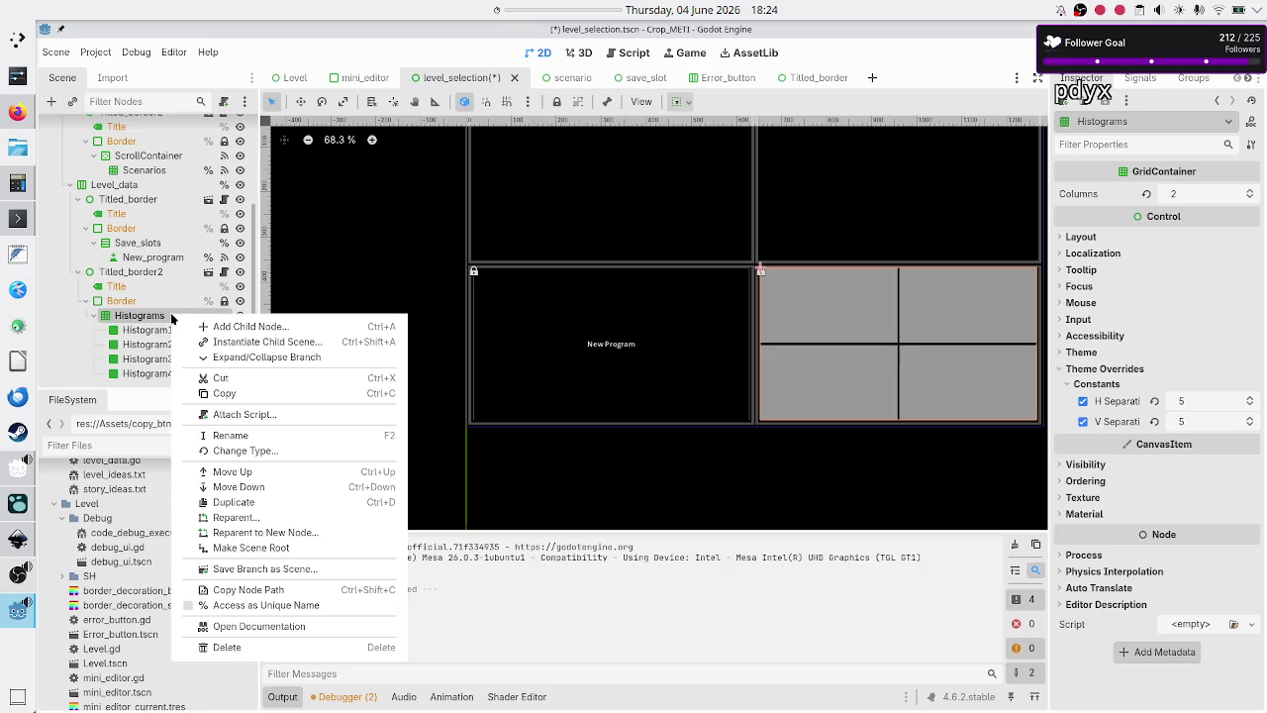
click(281, 605)
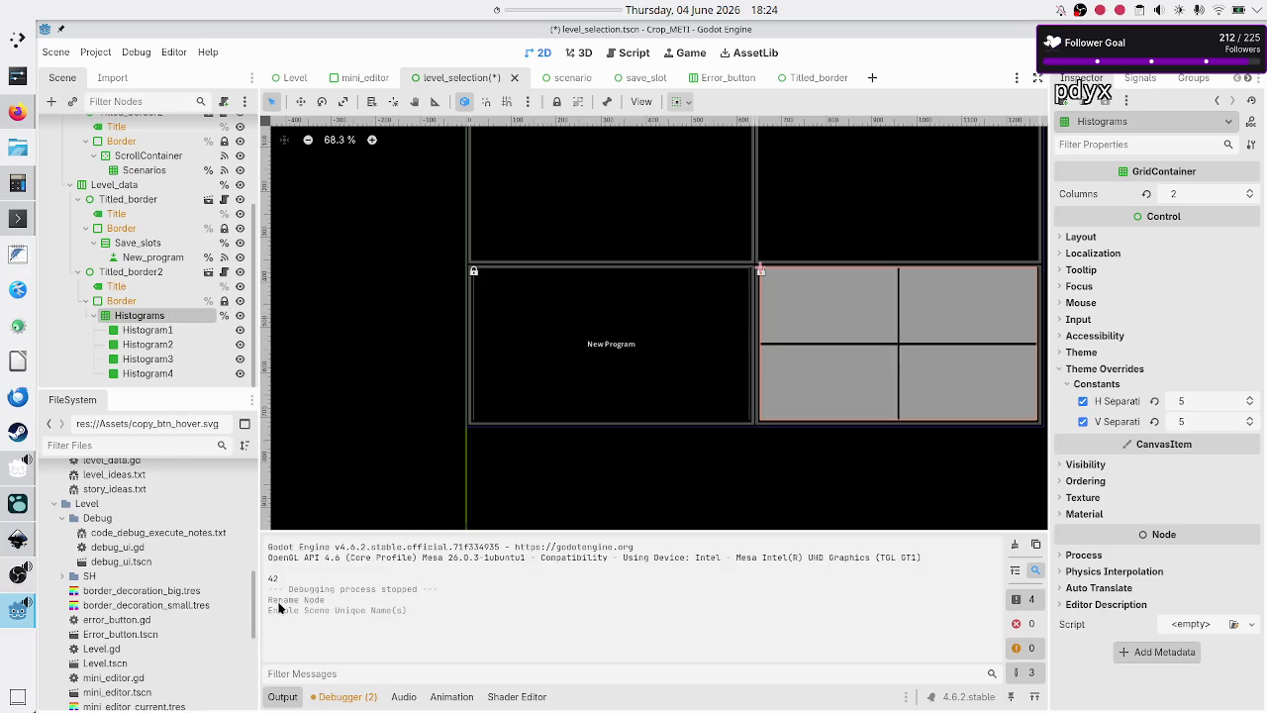
click(154, 245)
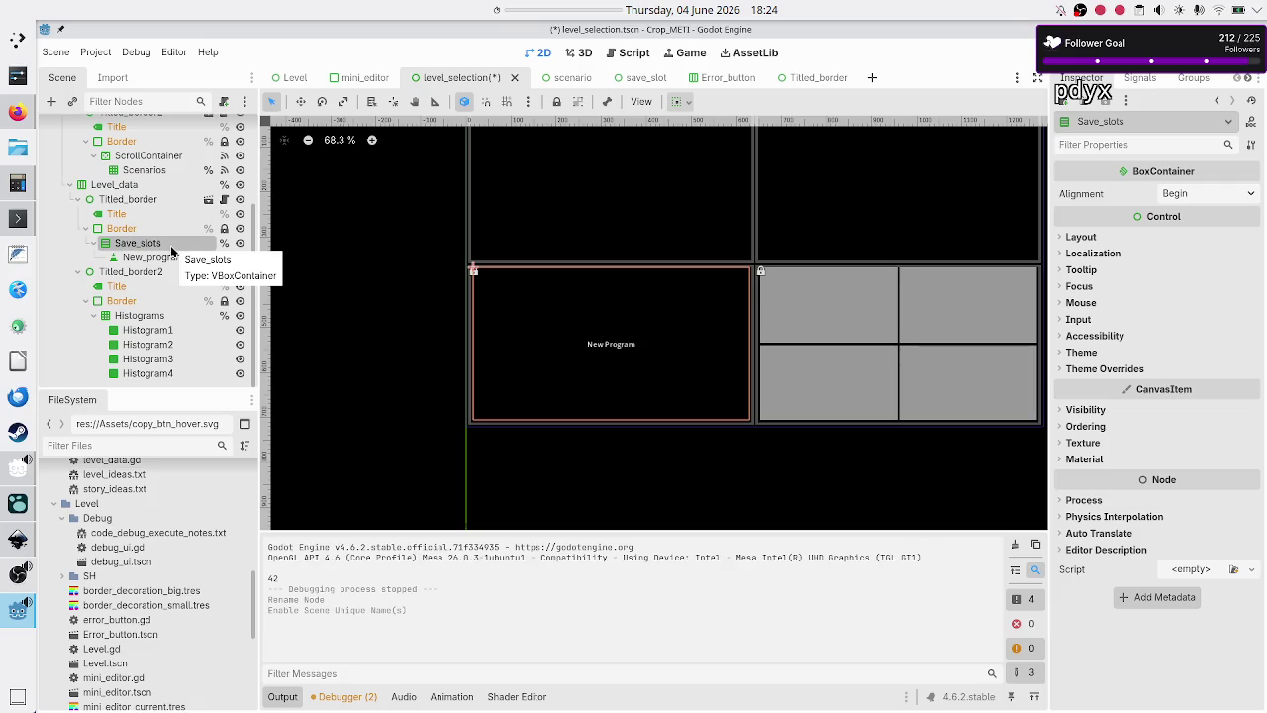
scroll(198, 189, up, 5)
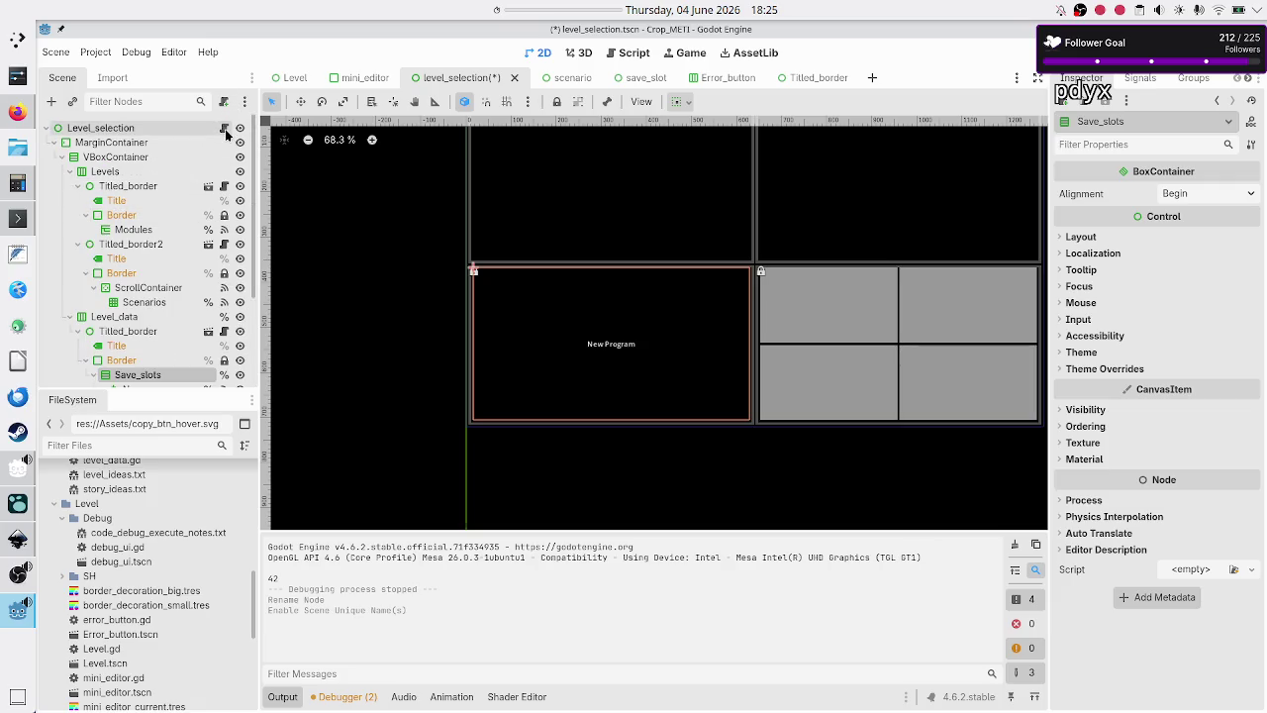
click(224, 128)
scroll(628, 161, up, 13)
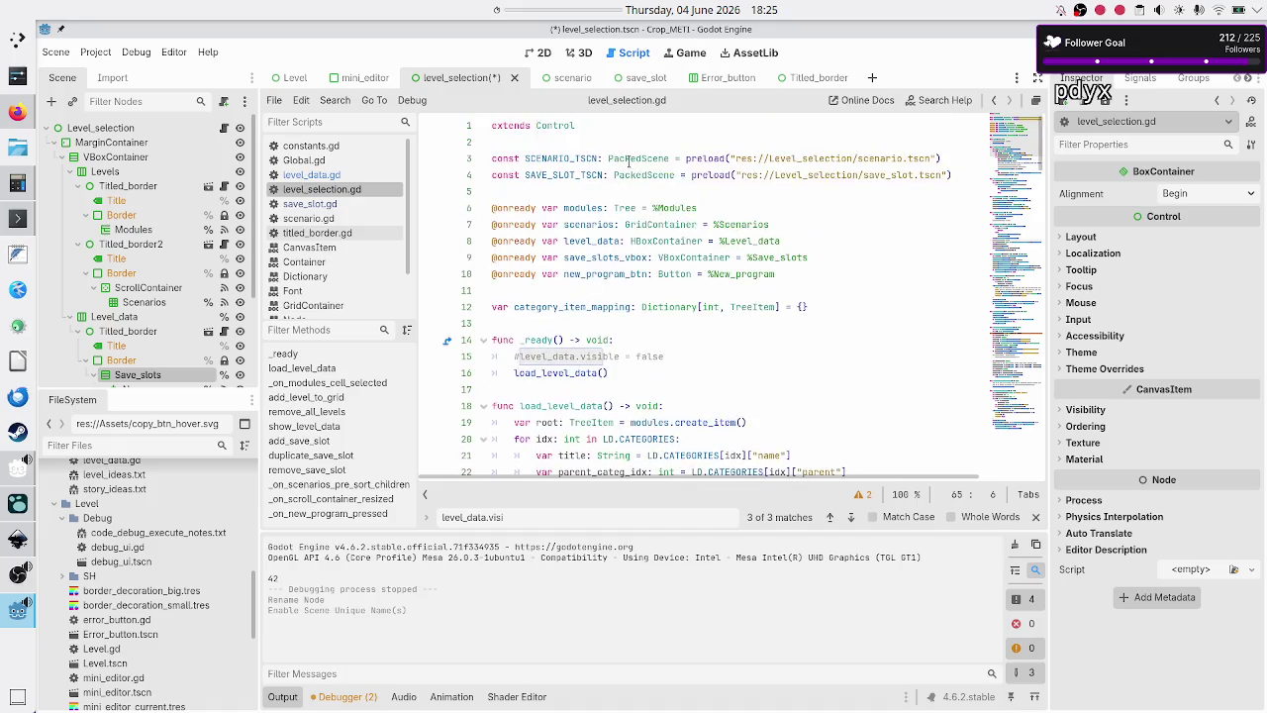
click(789, 273)
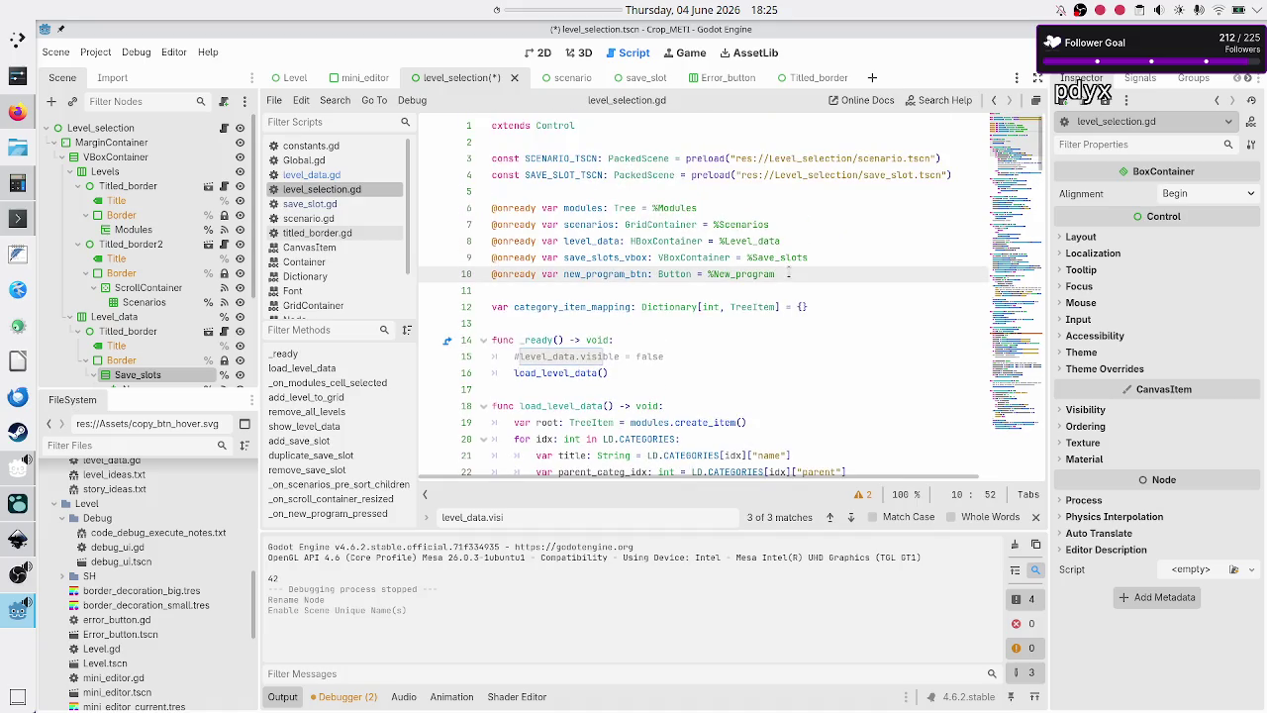
key(Return)
text(@onrea)
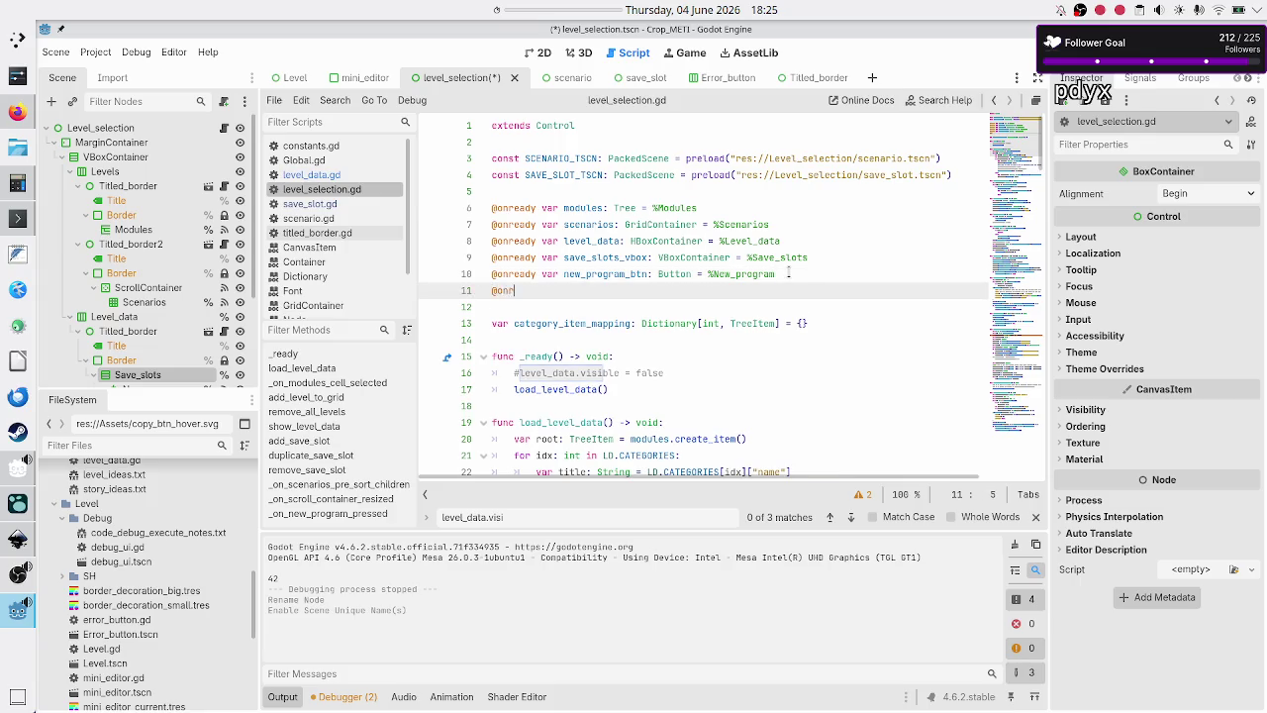
key(Return)
text(var h)
text(istograms_)
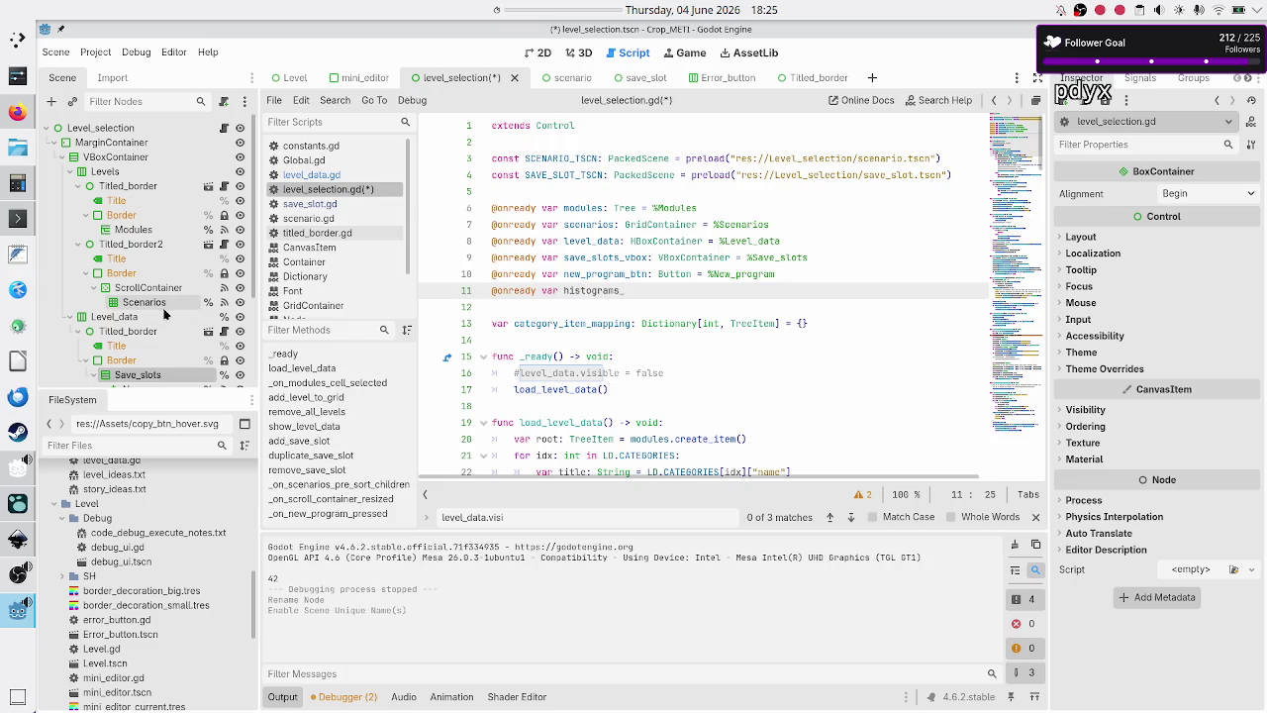
scroll(109, 307, down, 3)
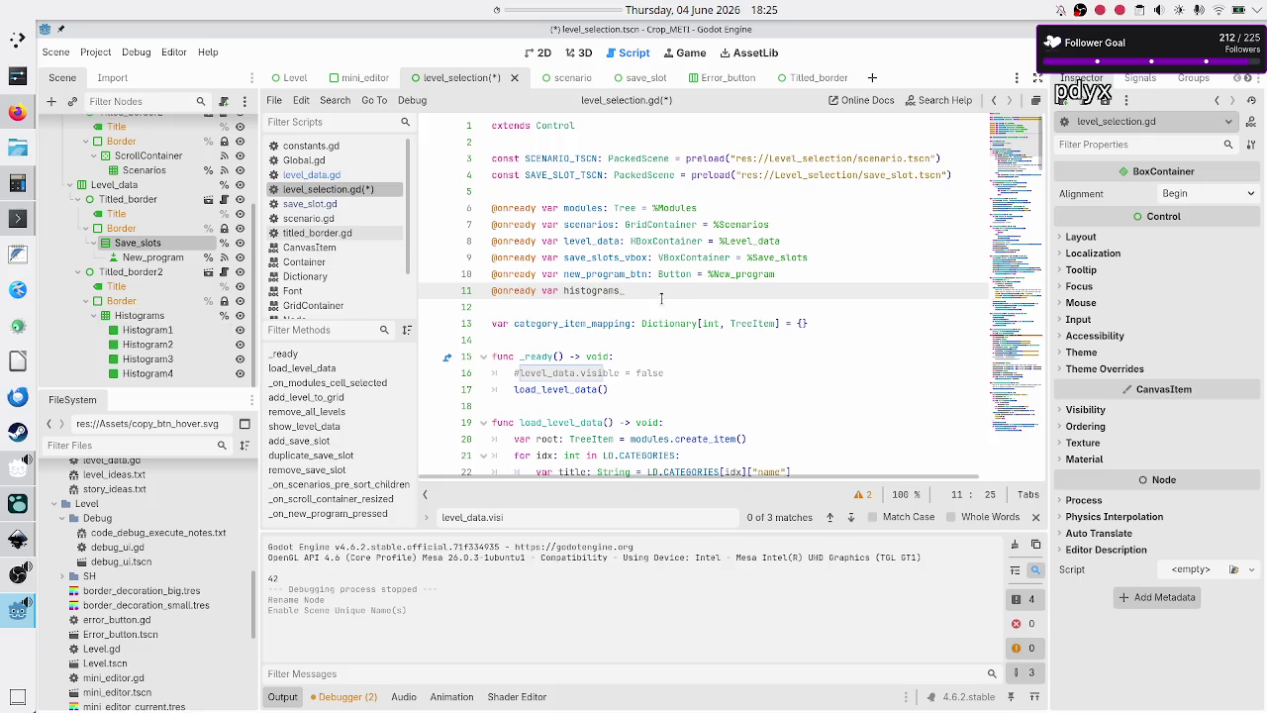
text(gc: )
text(Grid)
key(Return)
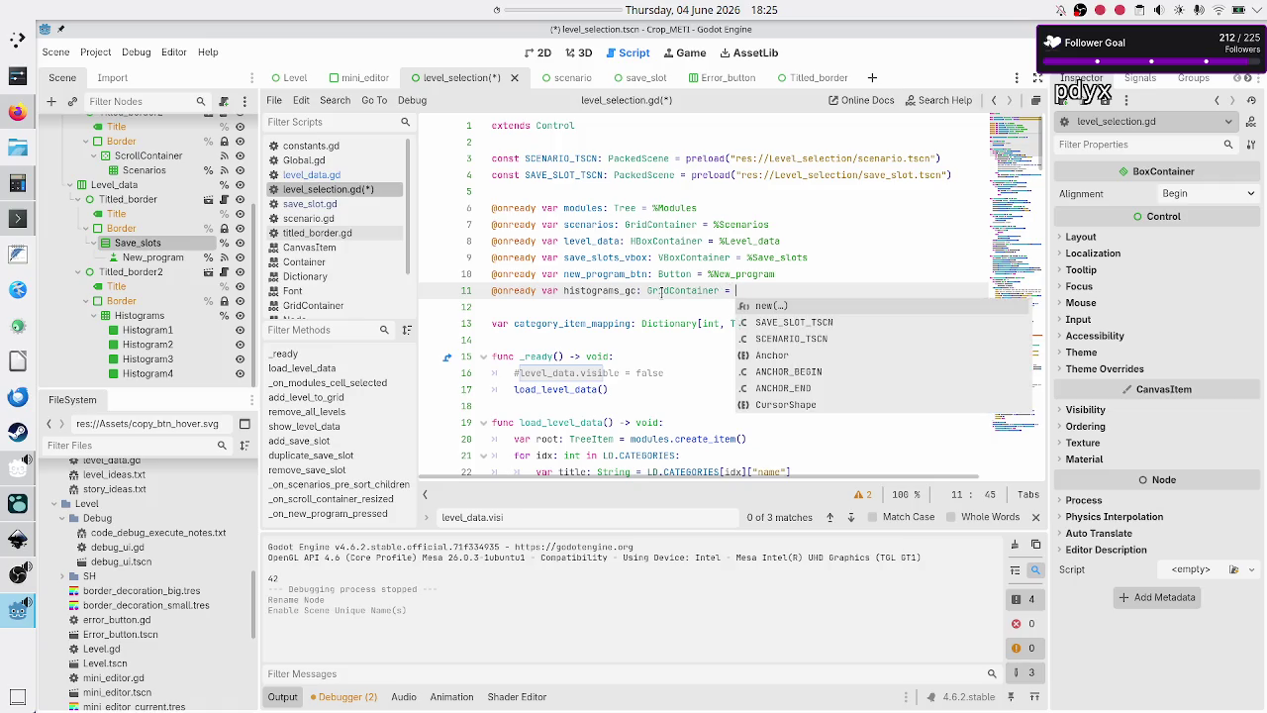
text(%H)
key(Return)
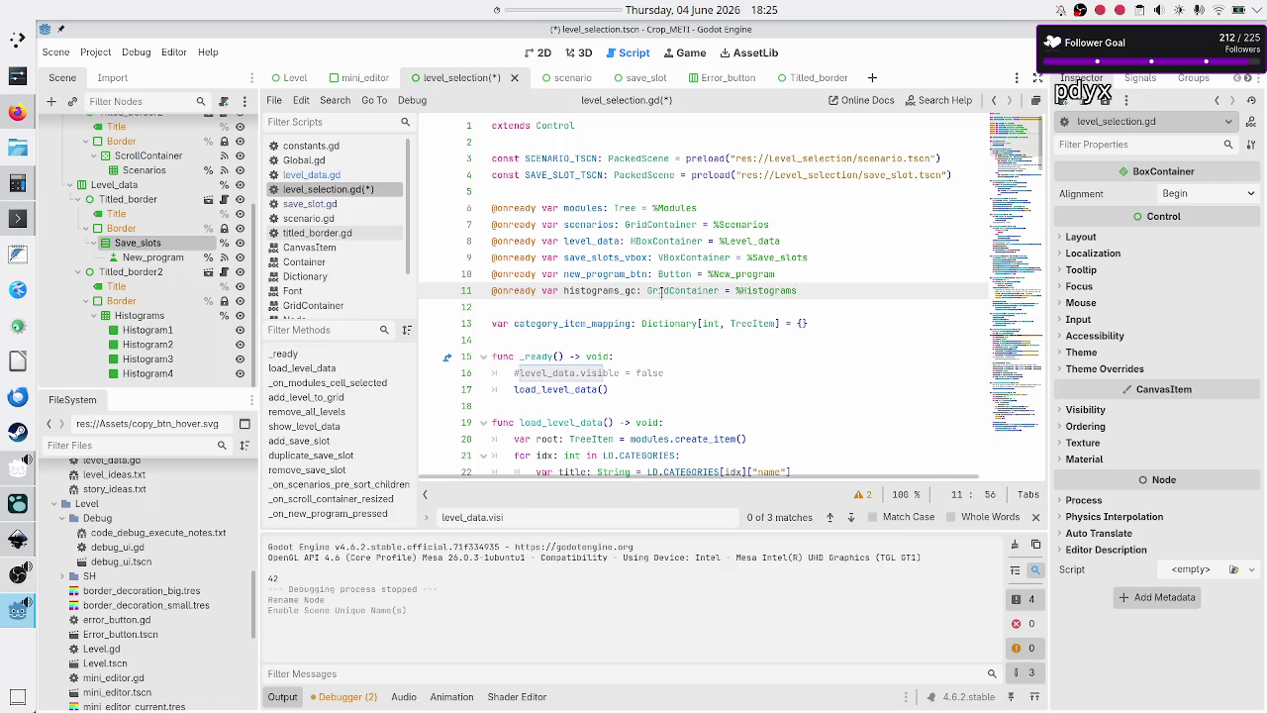
key(Down)
key(Down)
key(Down)
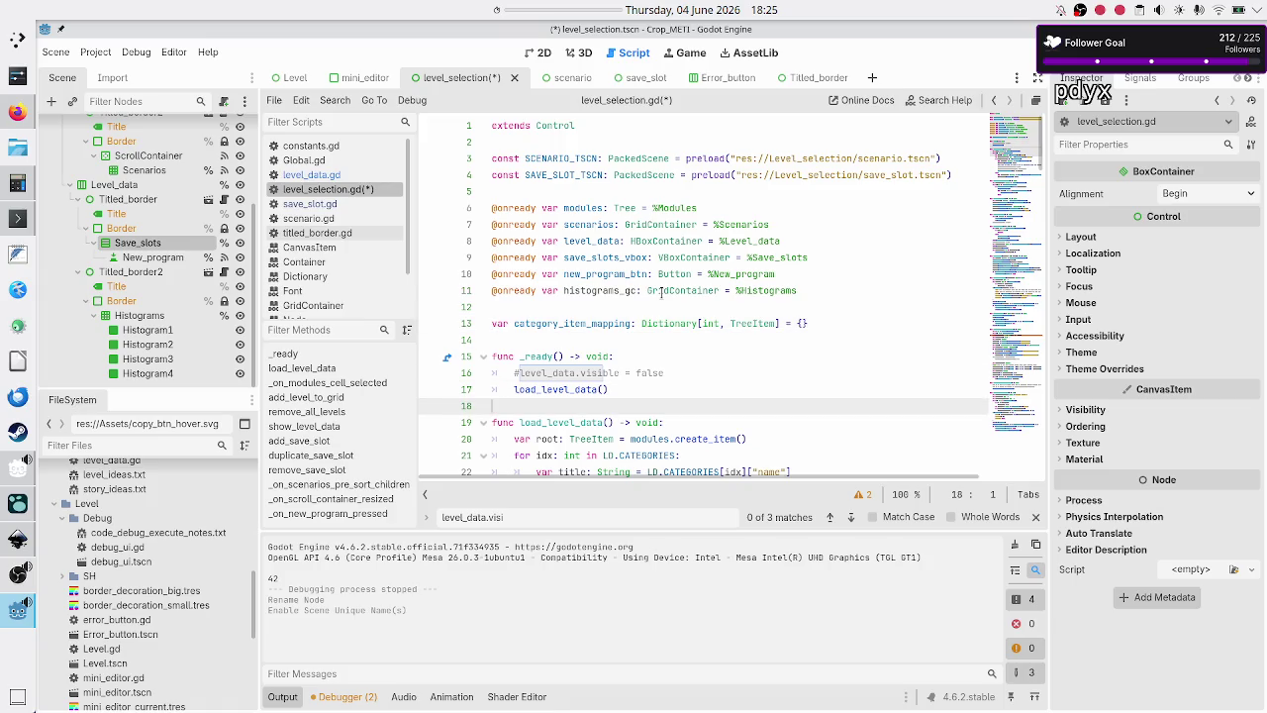
- Add `save_slots_vbox.visible = false` as line 17 inside _ready
key(Up)
key(Up)
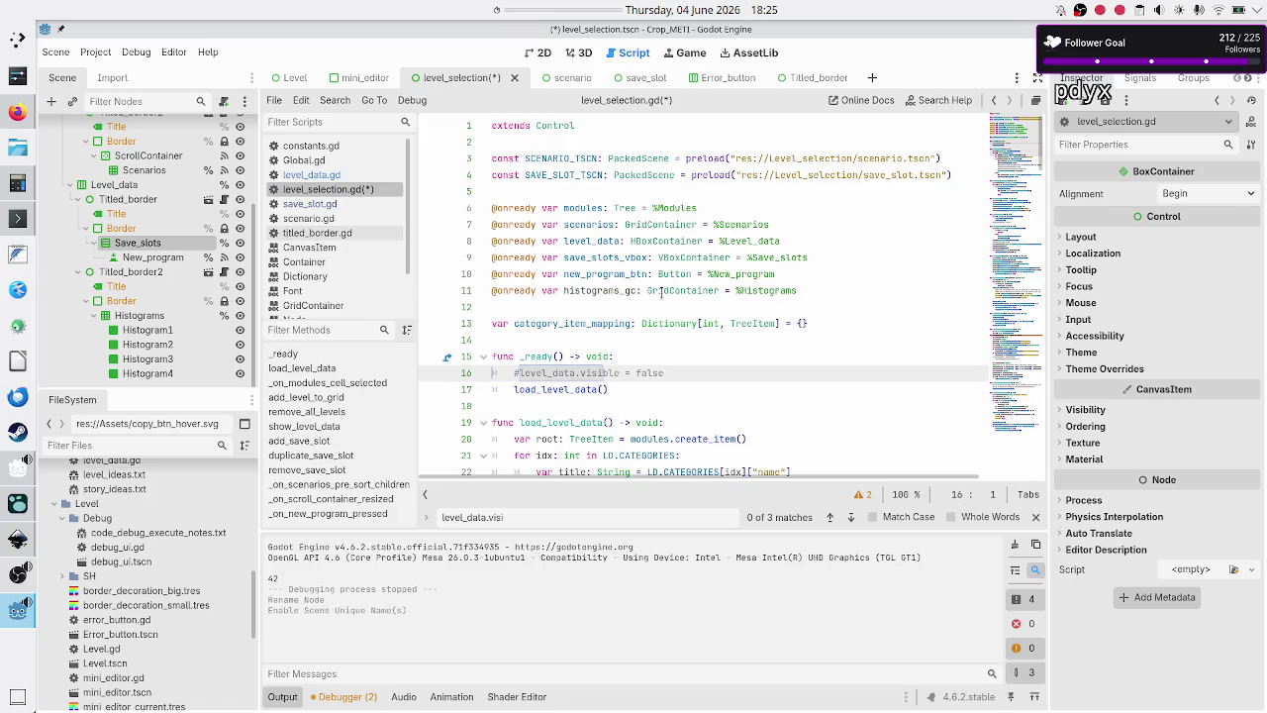
key(End)
key(Return)
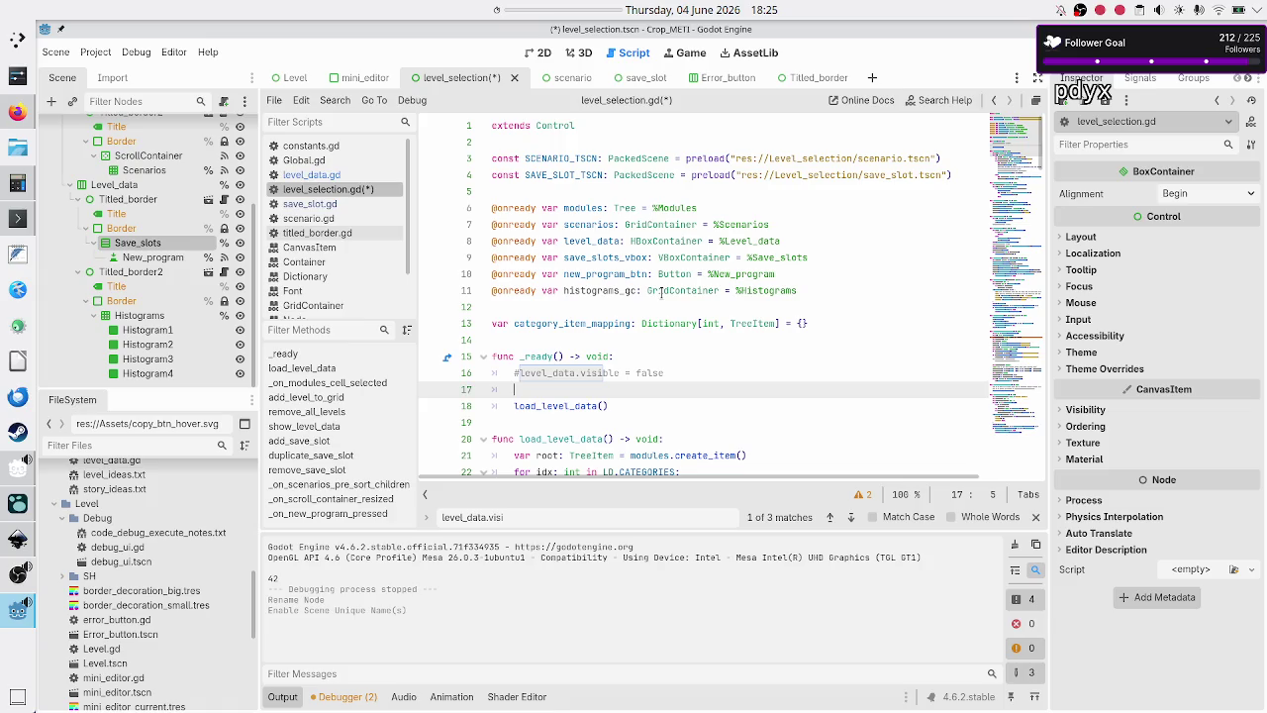
text(save_sl)
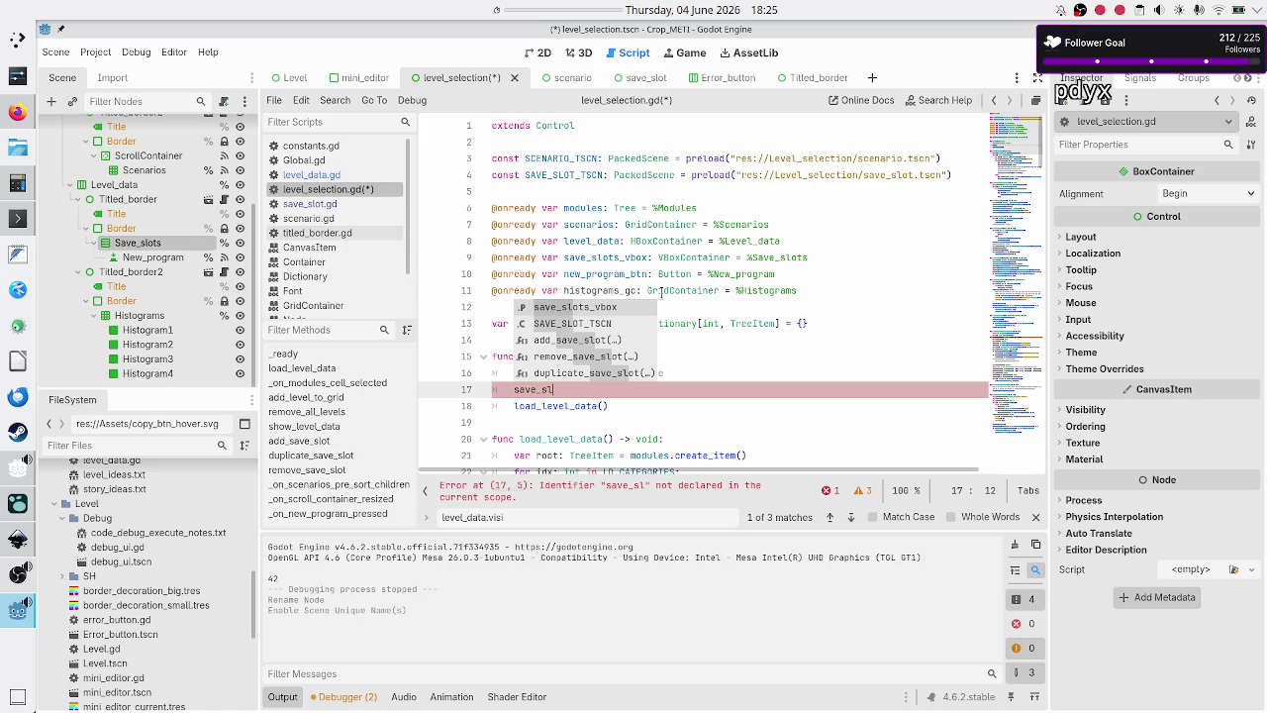
key(Return)
text(.visi)
key(Down)
key(Down)
key(Return)
text(= false)
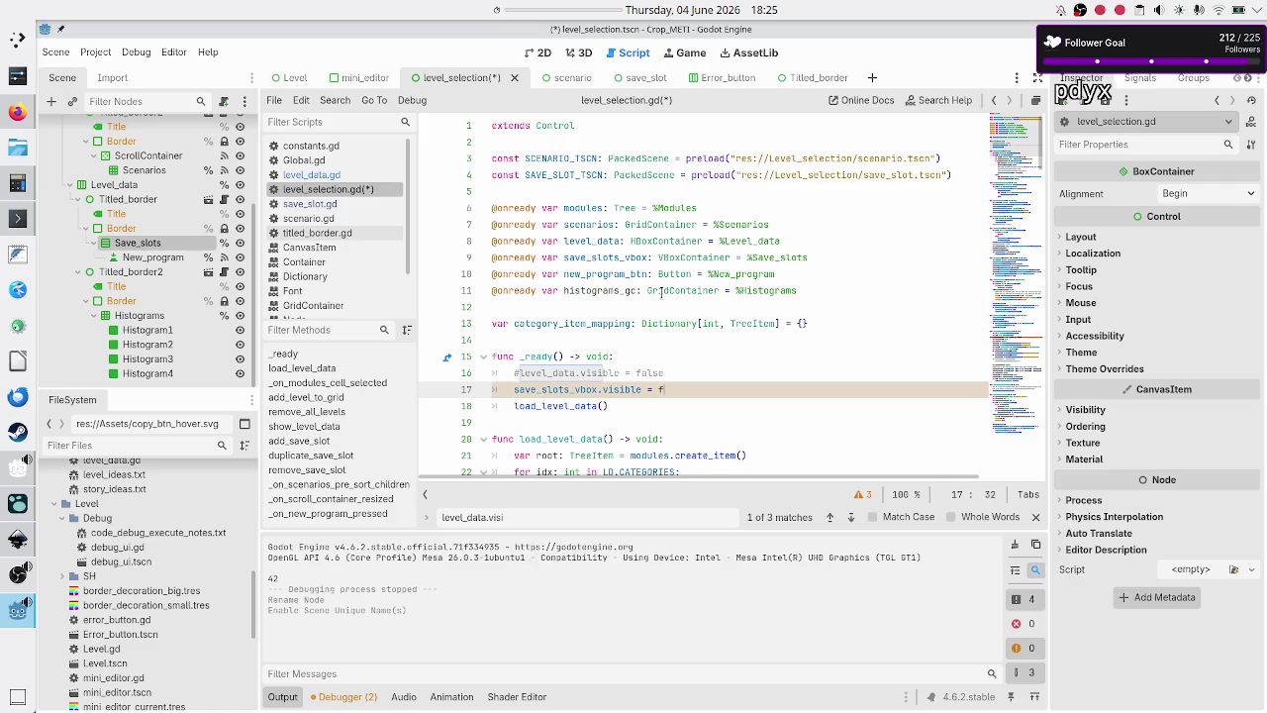
key(Return)
- Add `histograms_gc.visible = false` as line 18 below it
text(histogr)
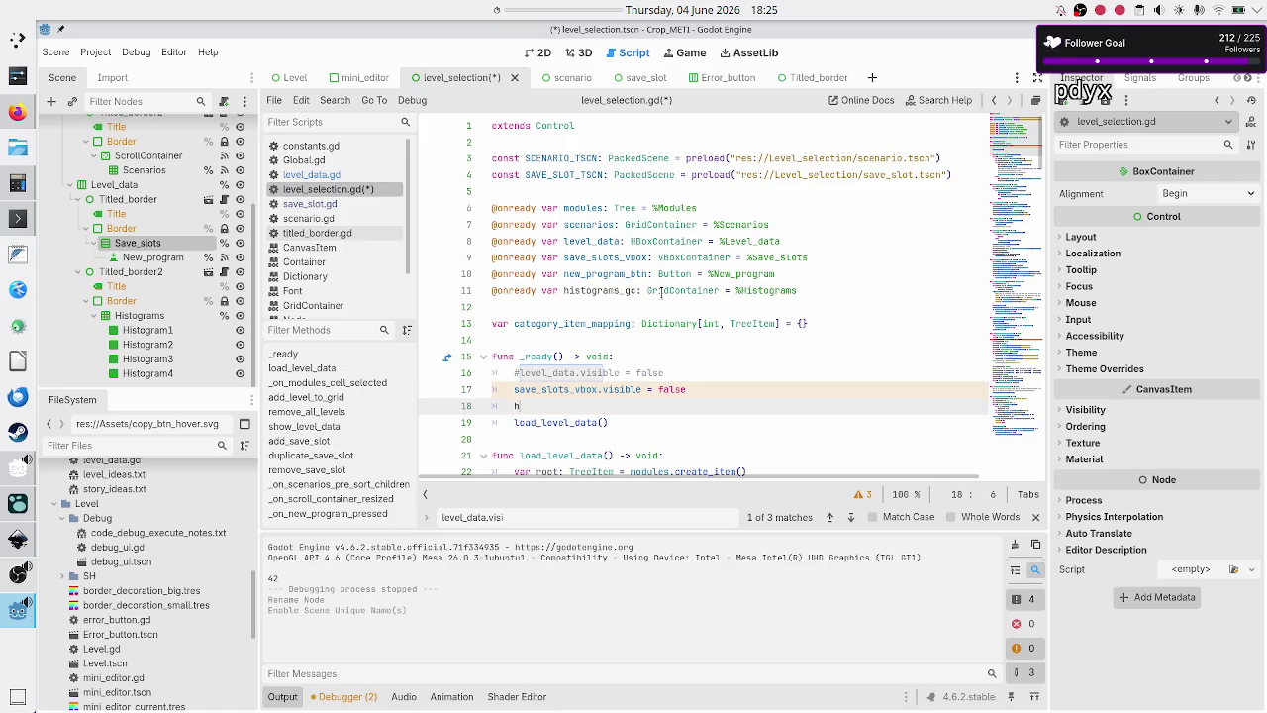
key(Return)
text(.visi)
key(Down)
key(Return)
text(false)
- Select the two visibility lines and check the histograms_gc declaration on line 11
key(Down)
key(Down)
key(Down)
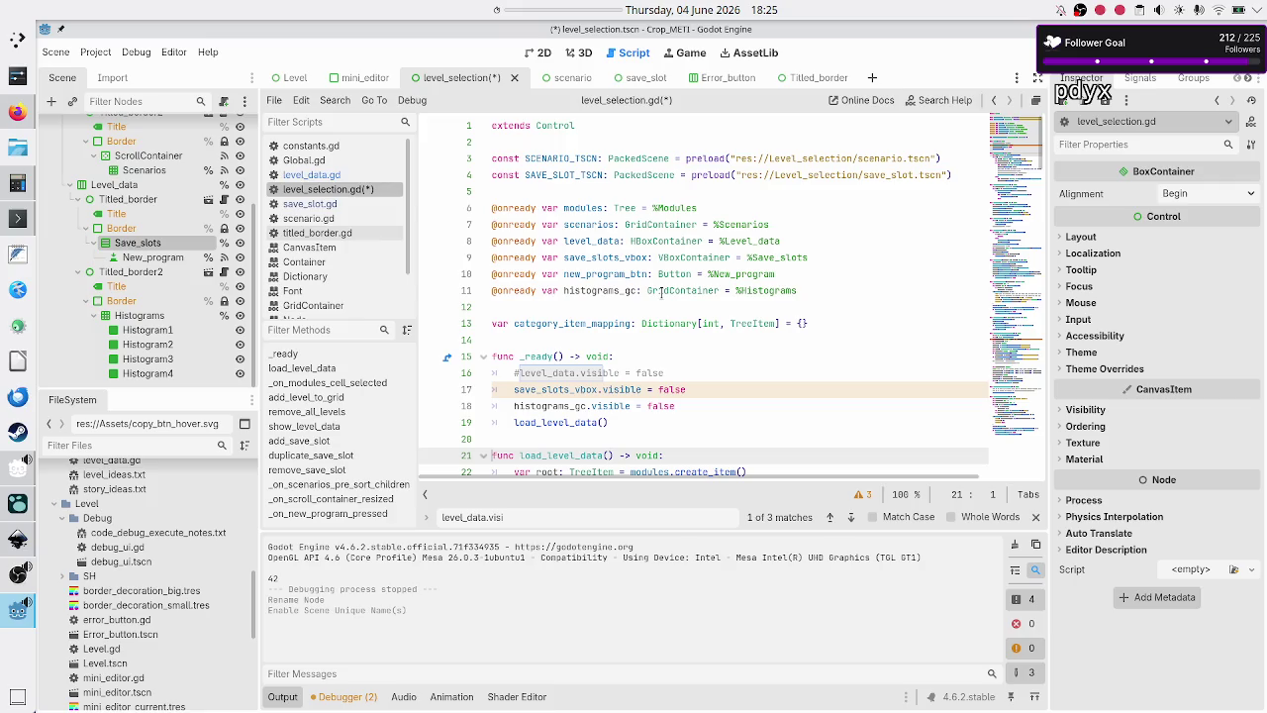
key(Down)
key(Down)
key(Down)
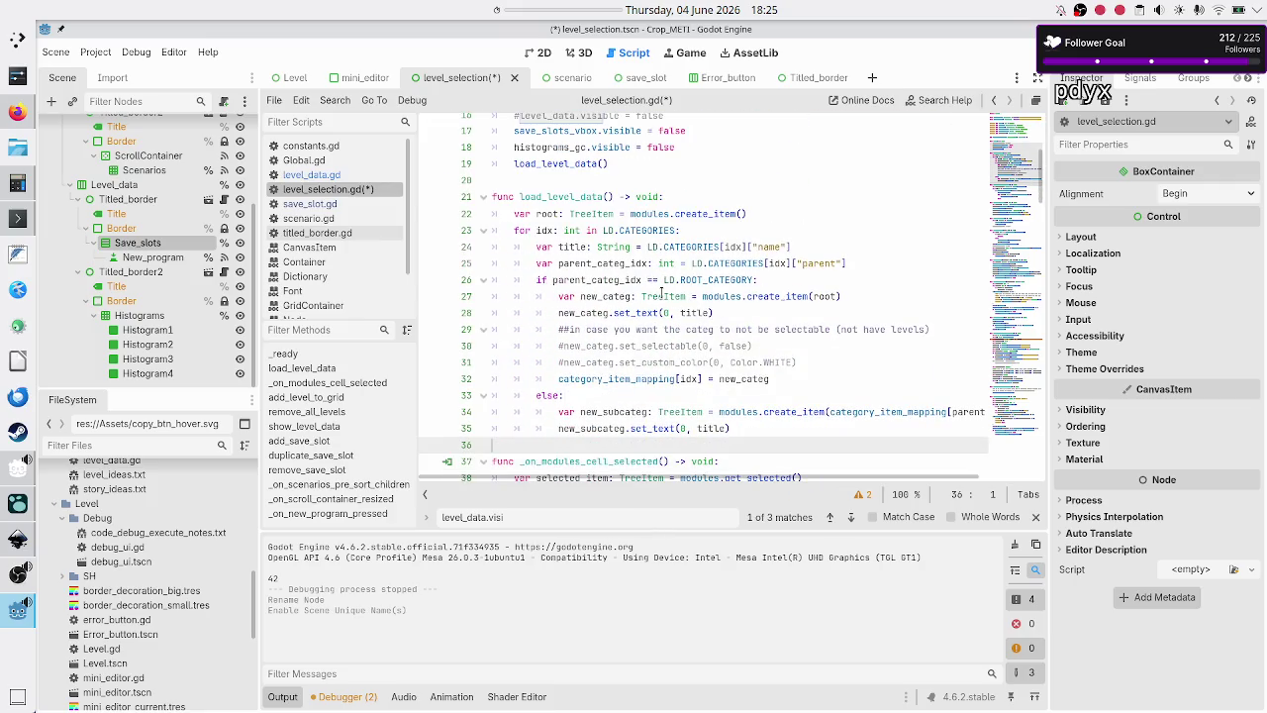
key(Up)
key(Up)
key(Up)
key(Down)
key(Down)
key(Down)
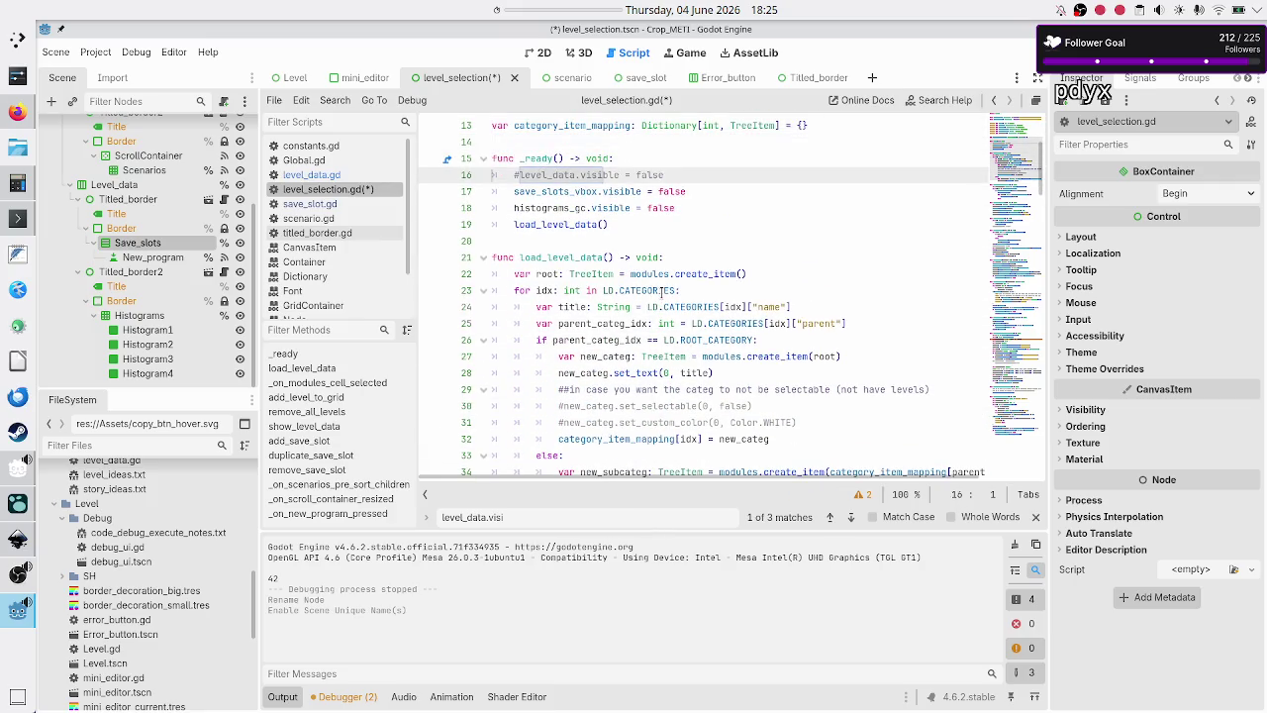
key(Home)
key(shift+Down)
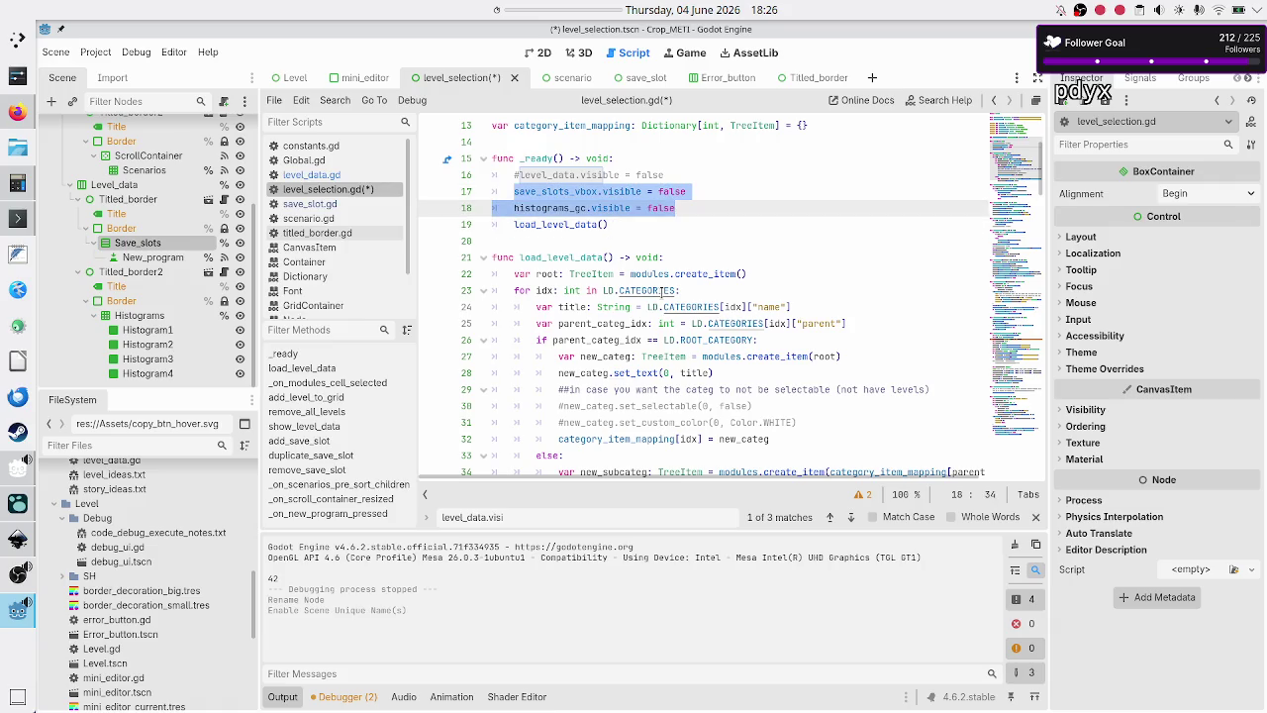
key(End)
key(Right)
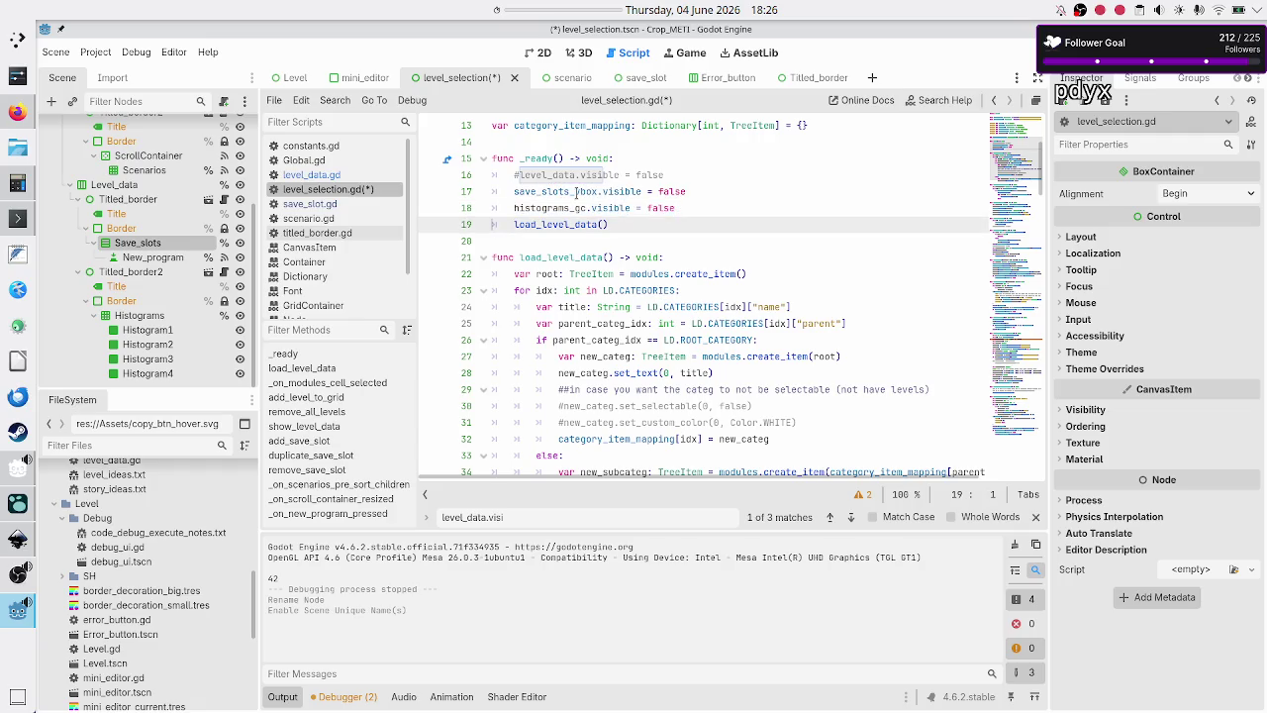
click(577, 191)
click(555, 207)
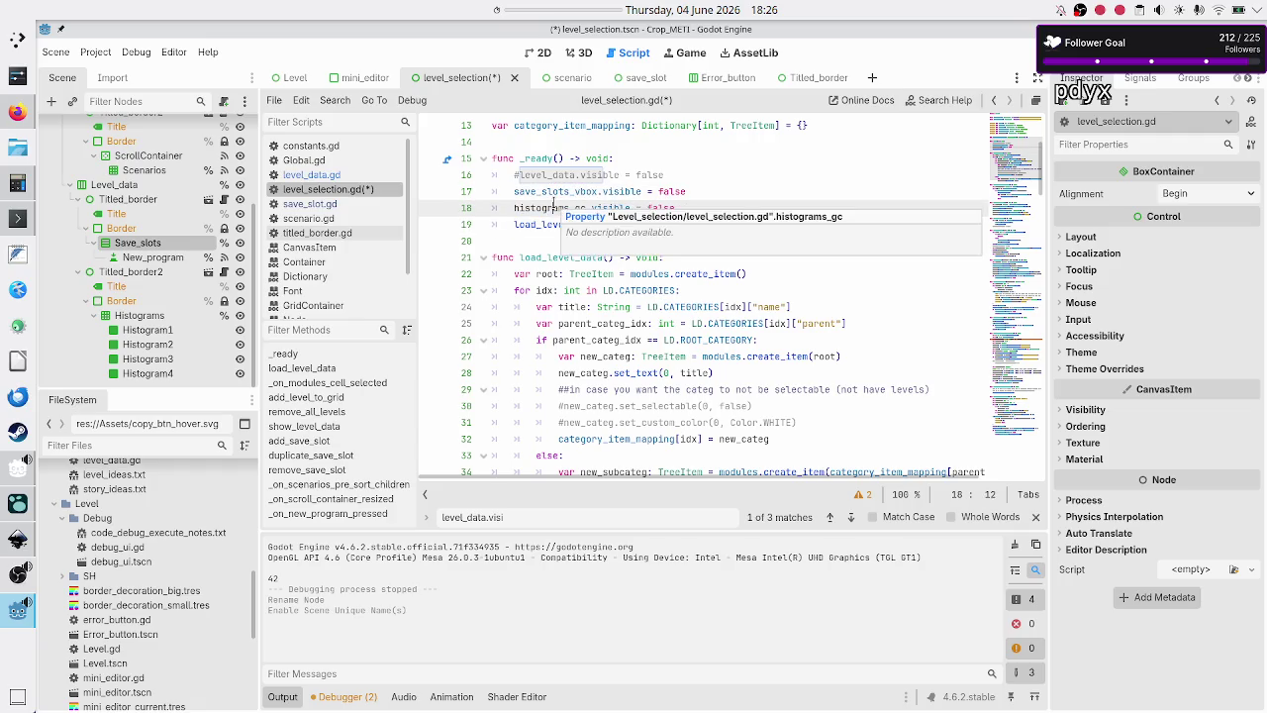
scroll(480, 255, up, 4)
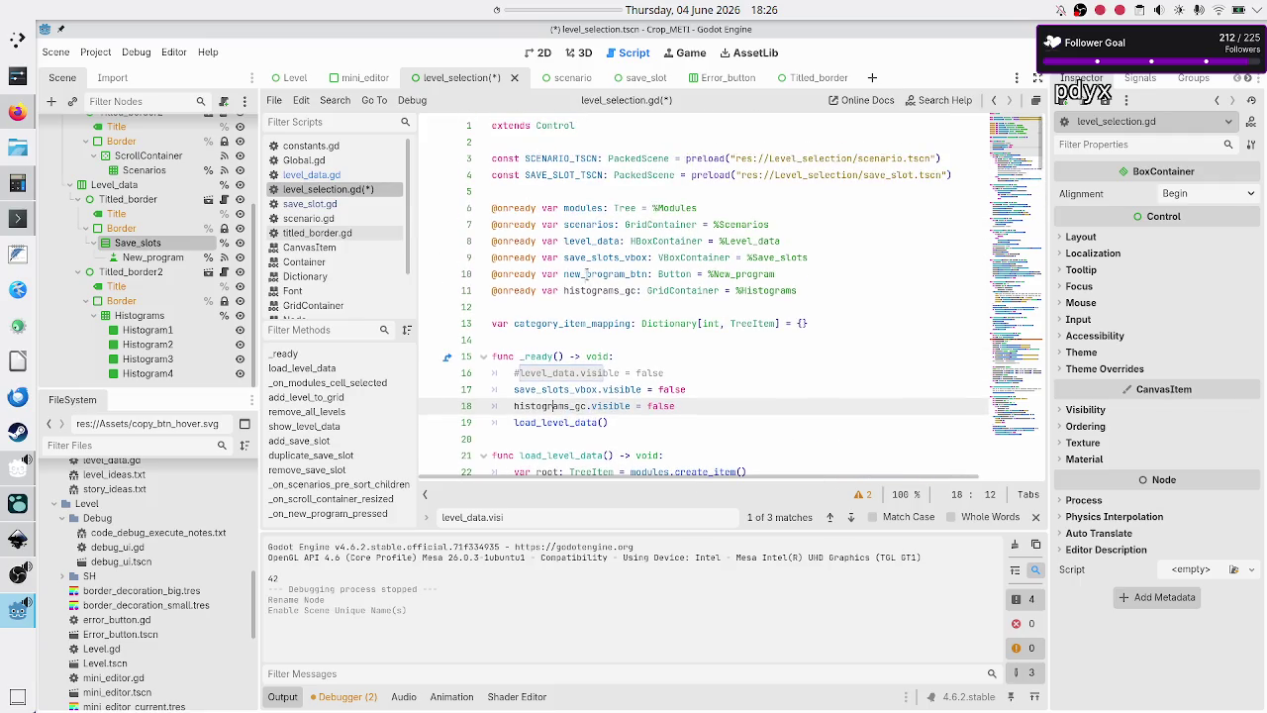
click(586, 275)
double_click(599, 290)
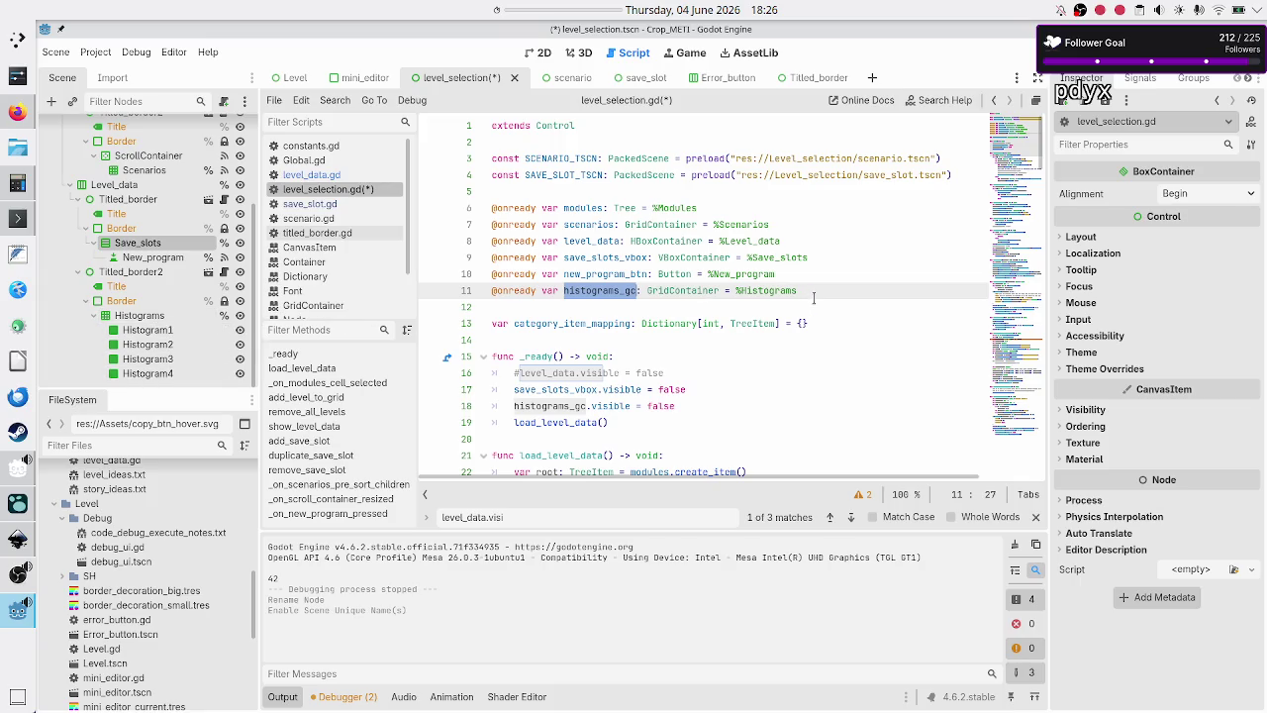
- Add both `visible = false` lines for save slots and histograms in remove_all_levels
scroll(606, 331, down, 6)
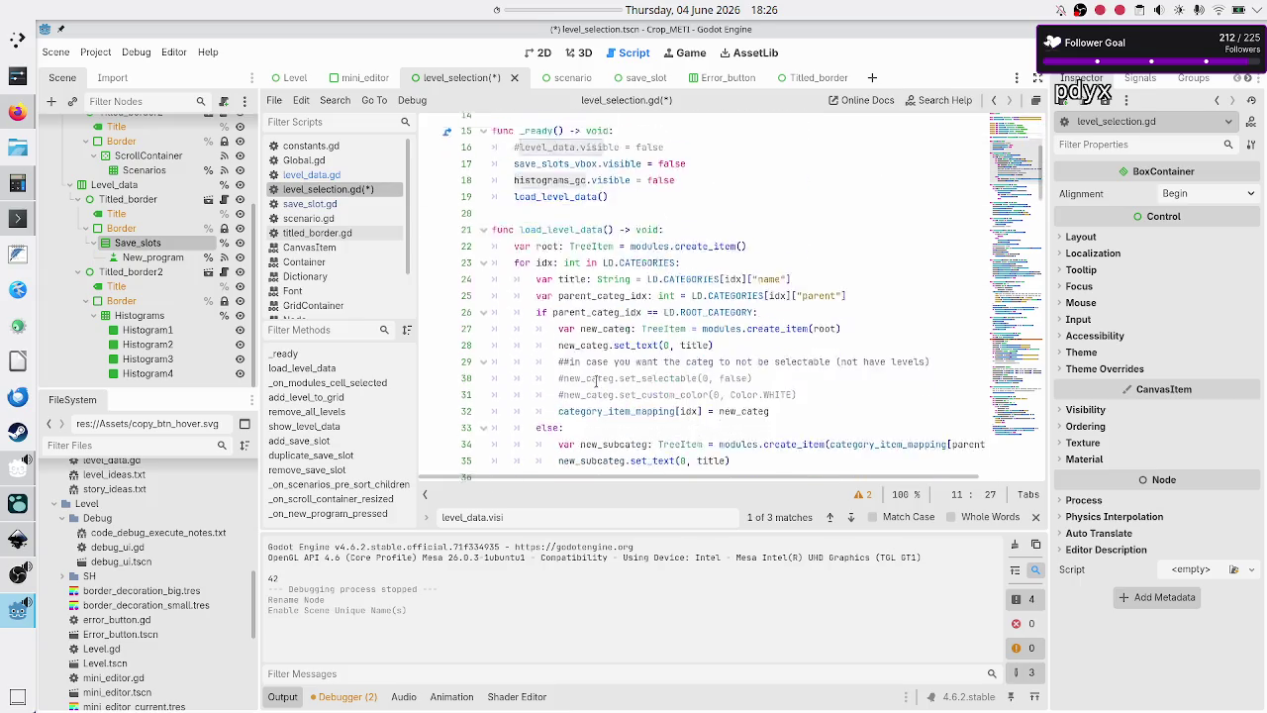
scroll(596, 382, down, 4)
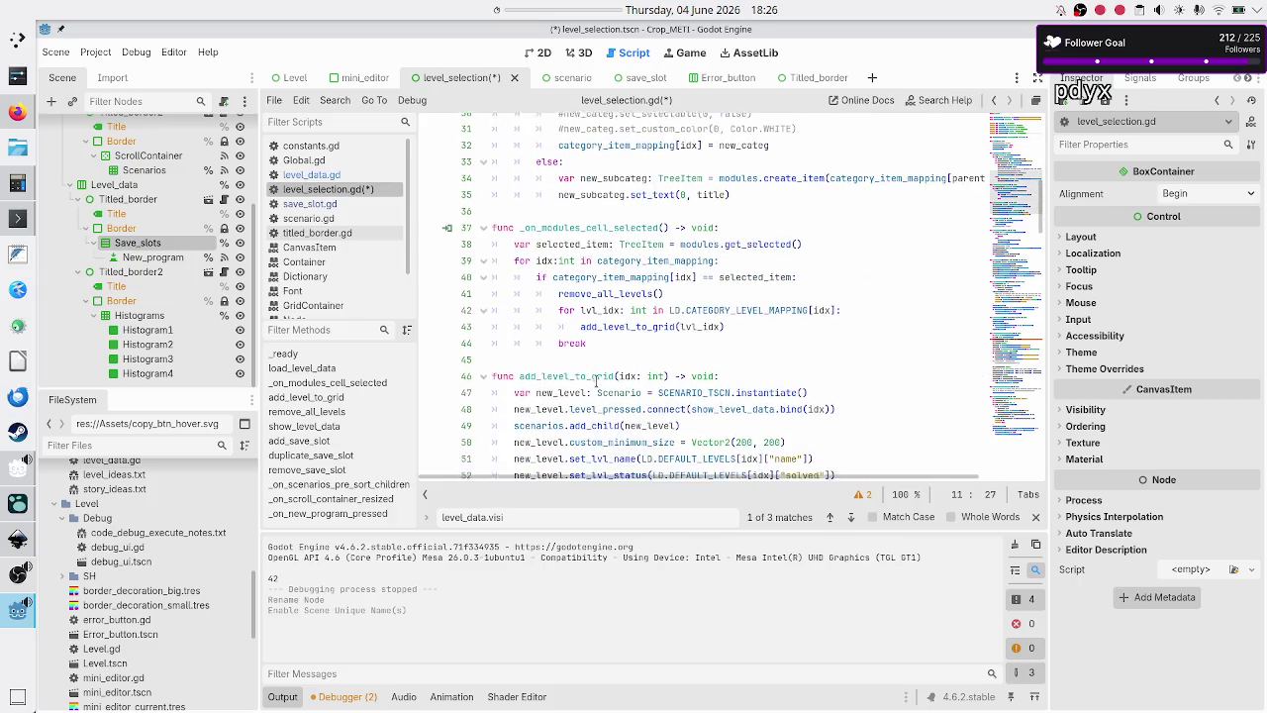
scroll(597, 381, down, 4)
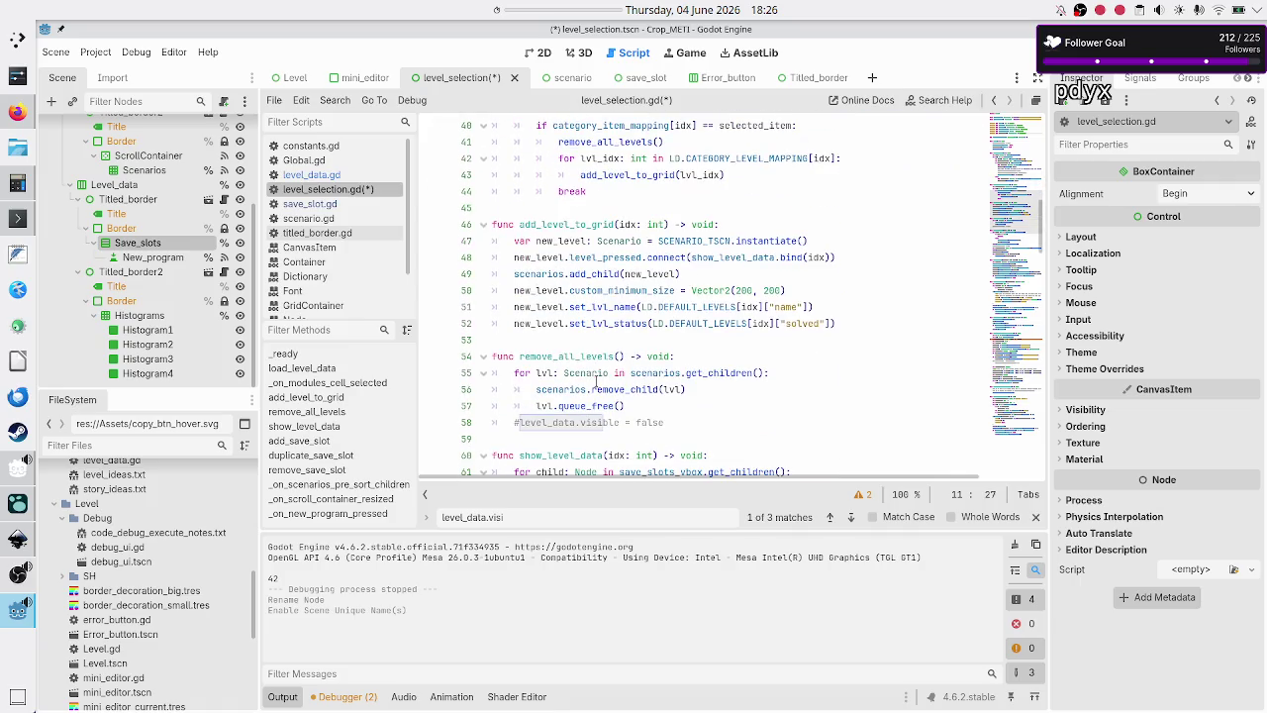
click(680, 373)
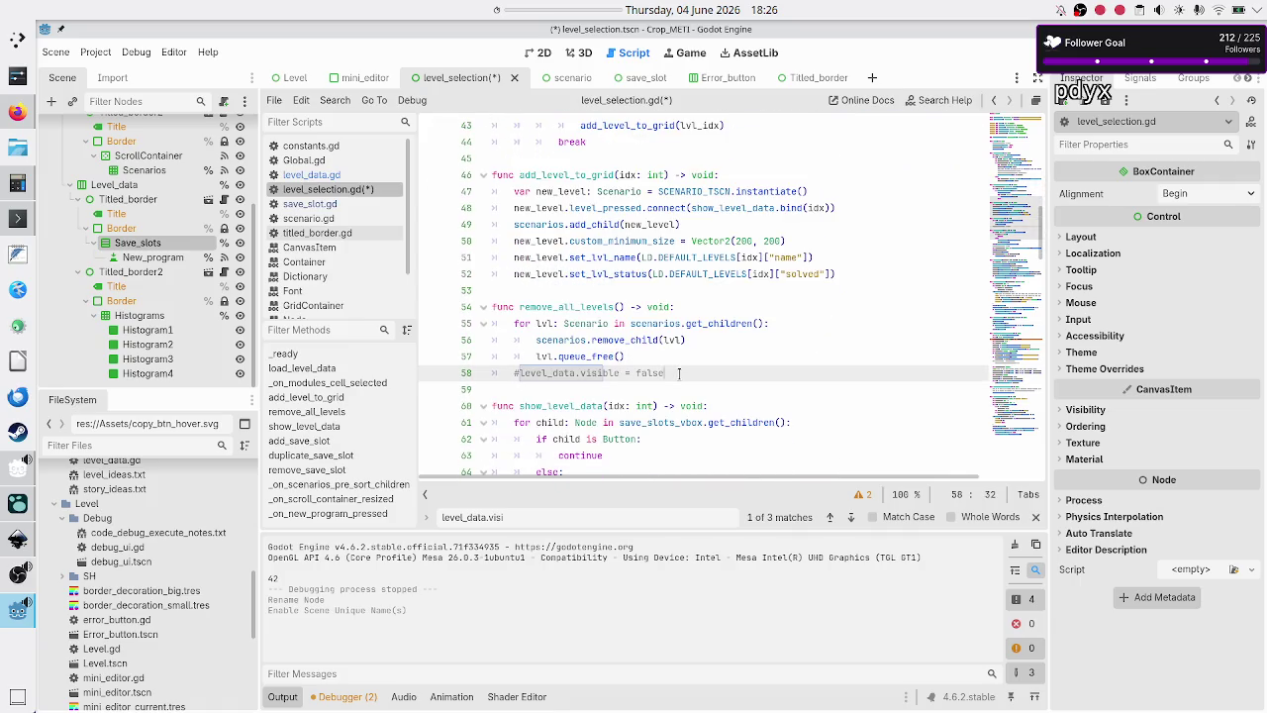
text(save_slots_vbox.visible = false histograms_gc.visible = false)
key(Up)
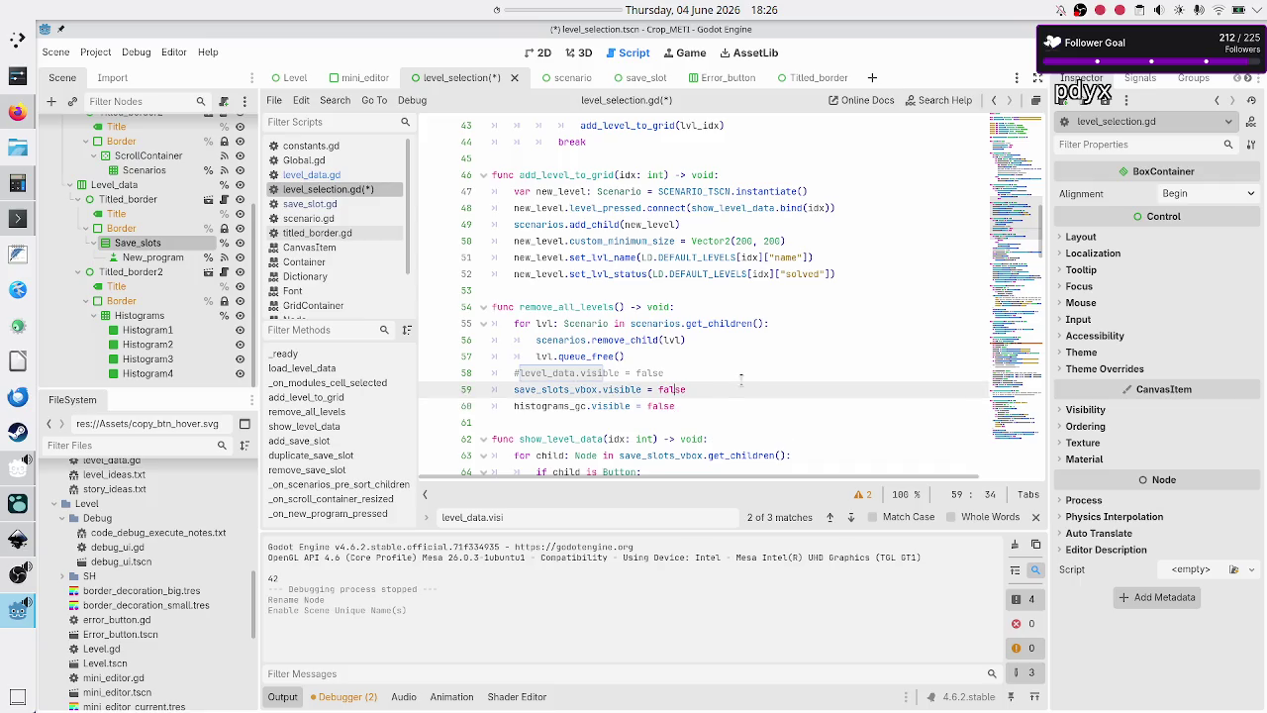
- Paste the two visibility lines into show_level_data and change line 71 to true
scroll(740, 379, down, 3)
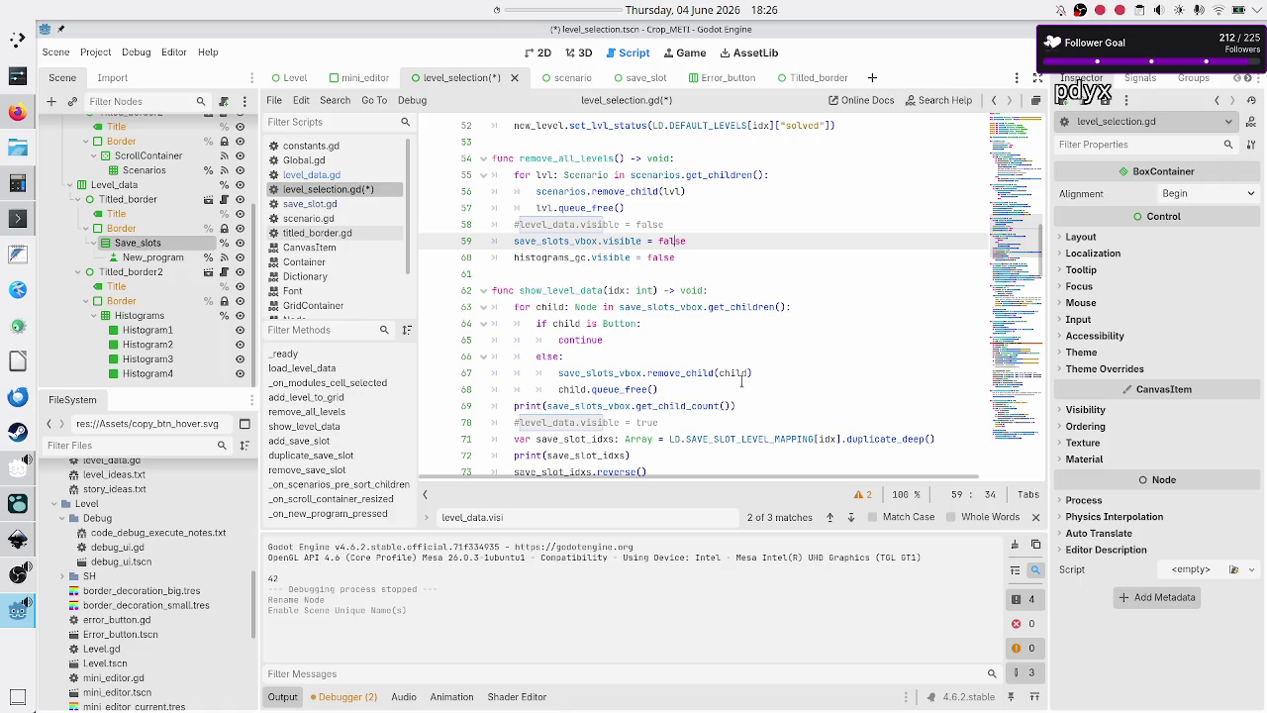
click(695, 422)
key(ctrl+v)
key(Up)
key(BackSpace)
key(BackSpace)
key(BackSpace)
text(tryue)
key(BackSpace)
key(BackSpace)
key(BackSpace)
text(ue)
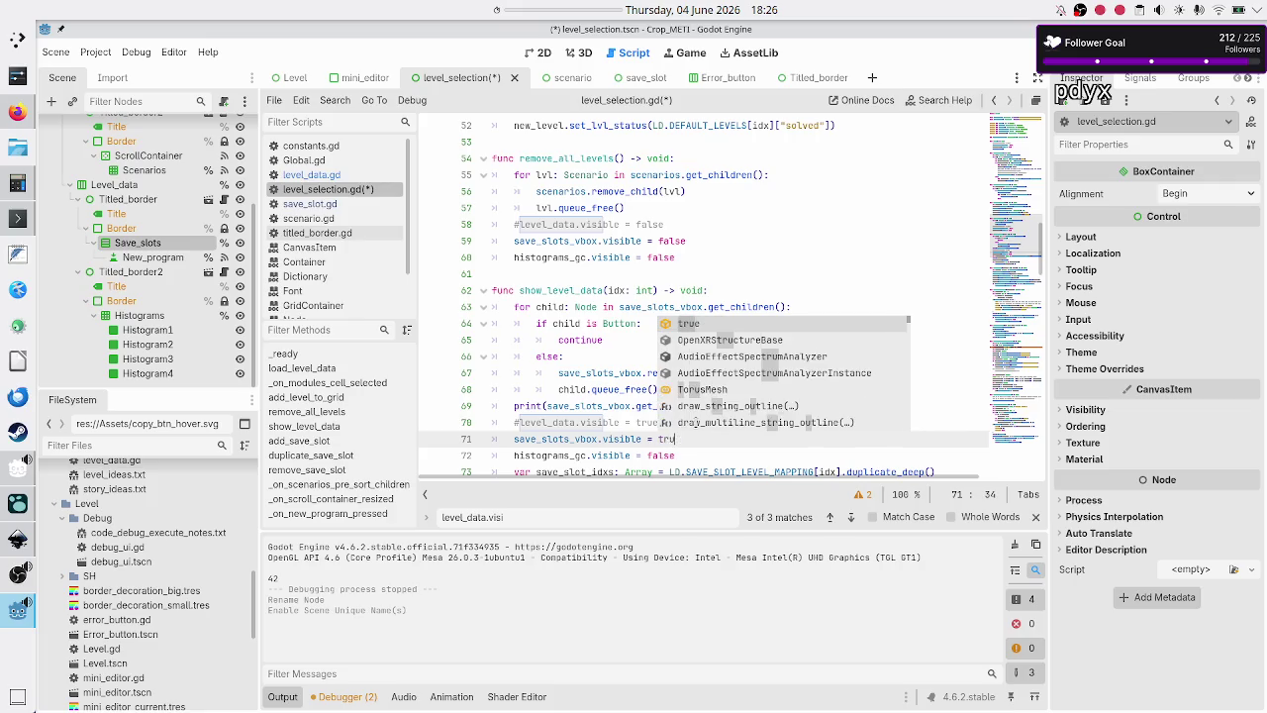
key(Escape)
key(Down)
key(BackSpace)
key(BackSpace)
key(BackSpace)
- Set line 72 to true, review the script, and save and launch with F5
text(true)
scroll(740, 396, down, 7)
scroll(739, 396, up, 3)
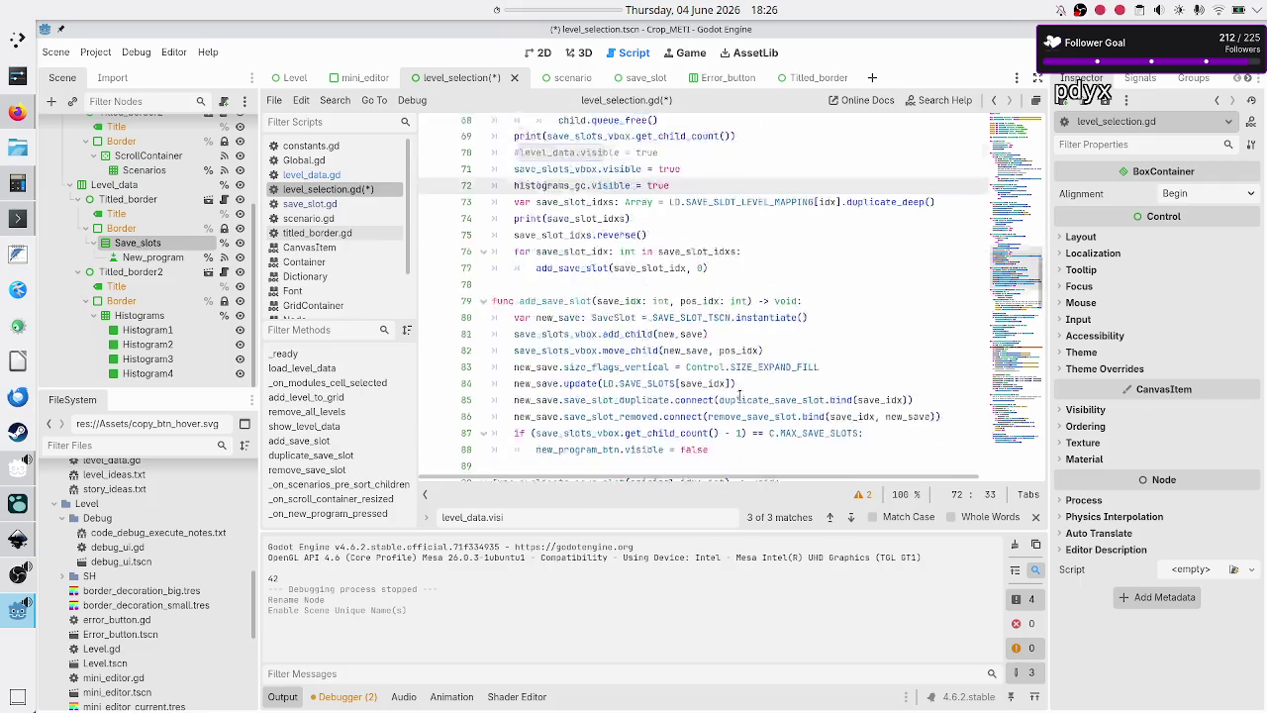
scroll(739, 396, down, 1)
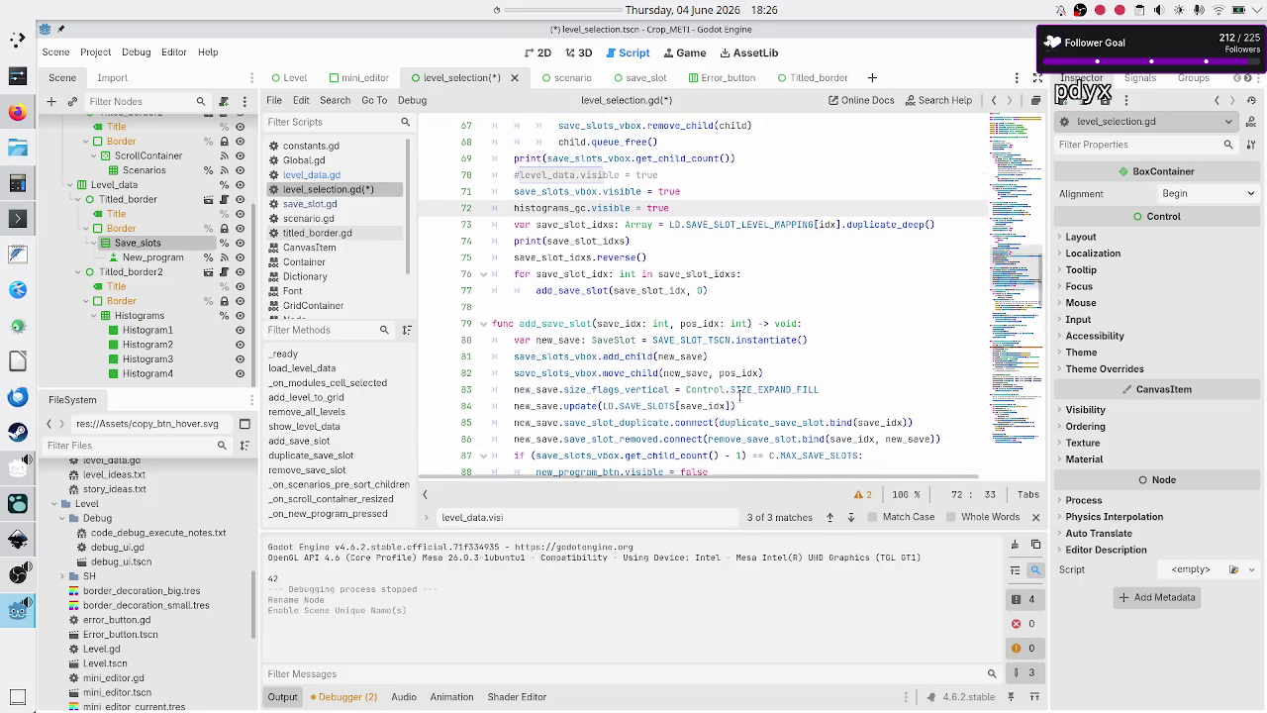
scroll(739, 396, down, 1)
scroll(740, 396, down, 5)
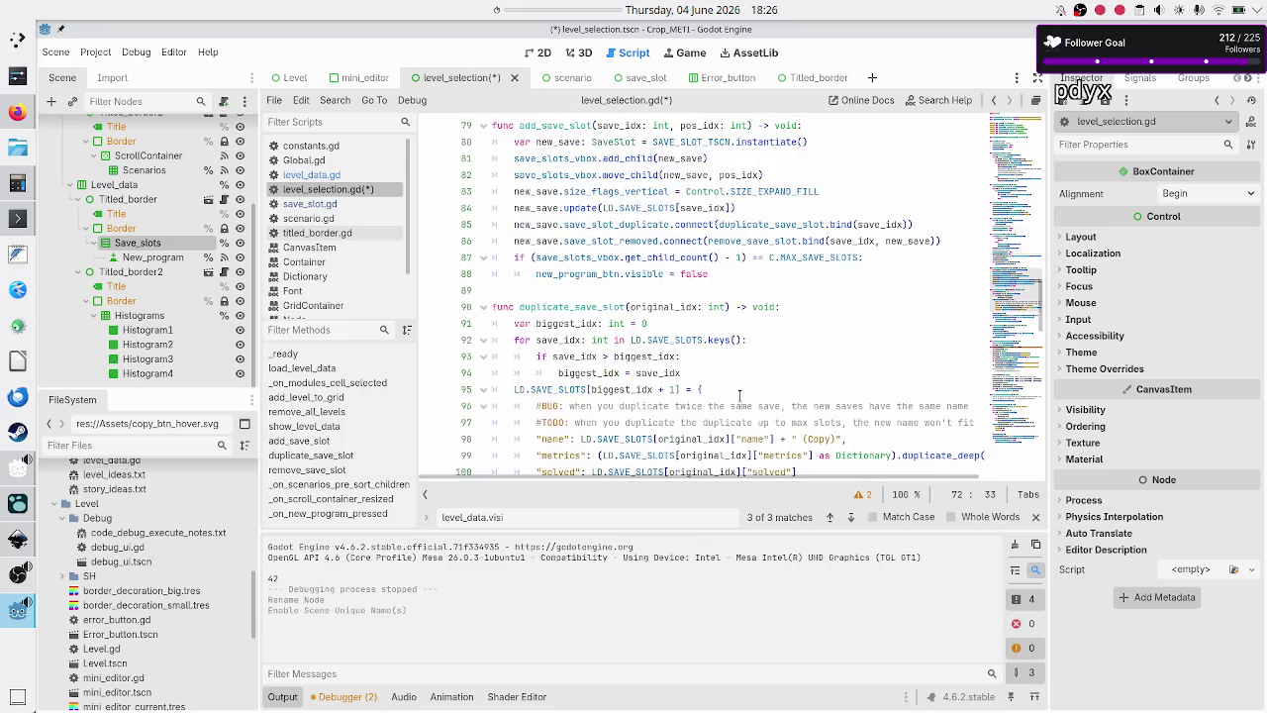
scroll(739, 396, down, 2)
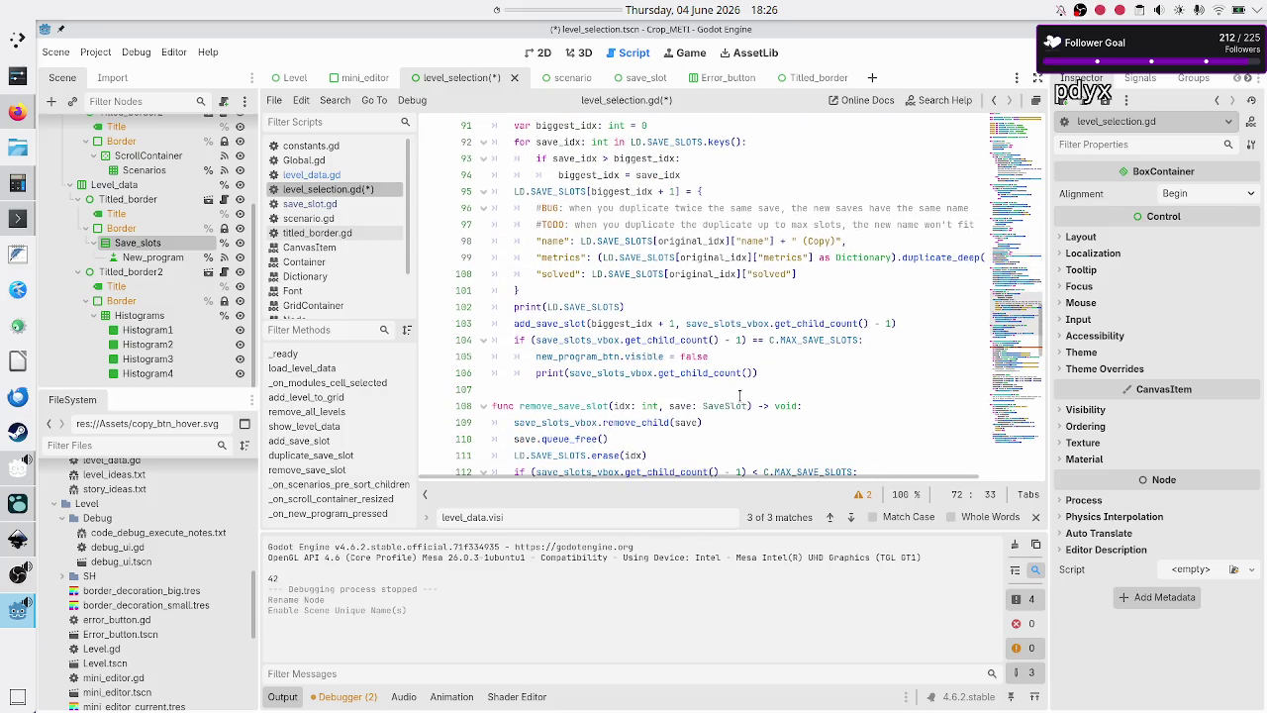
scroll(740, 396, down, 3)
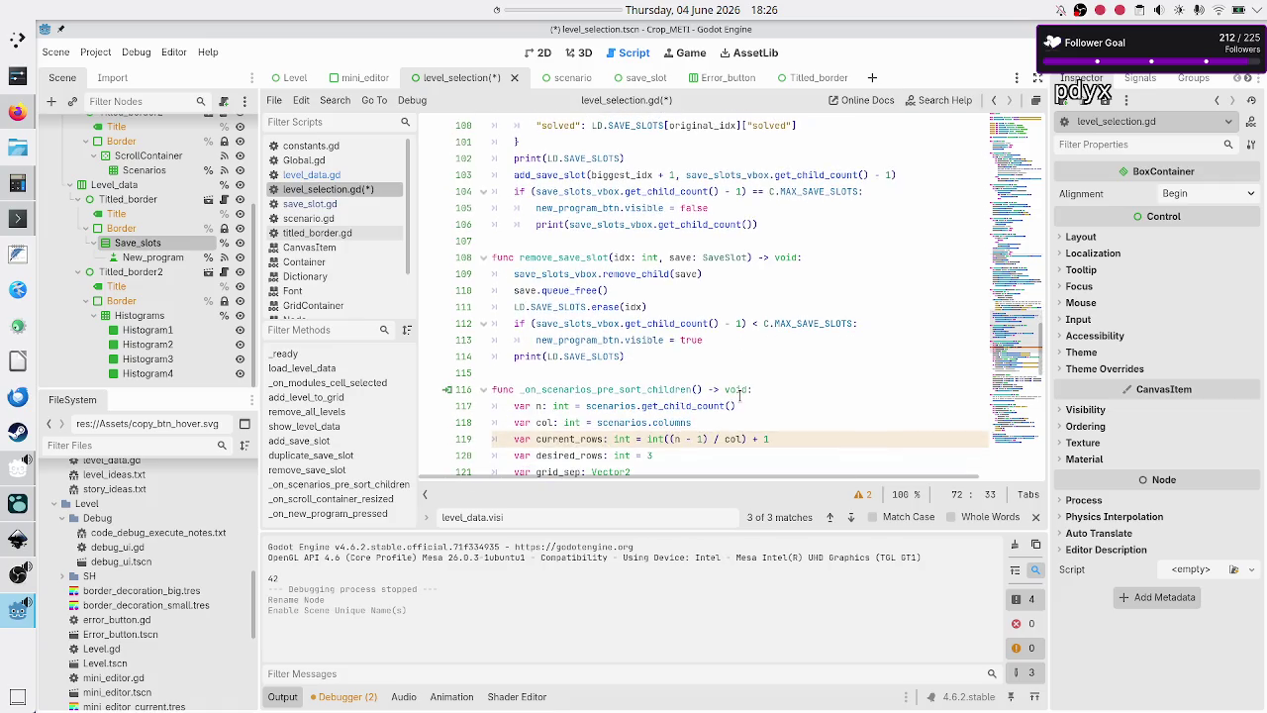
scroll(739, 395, down, 1)
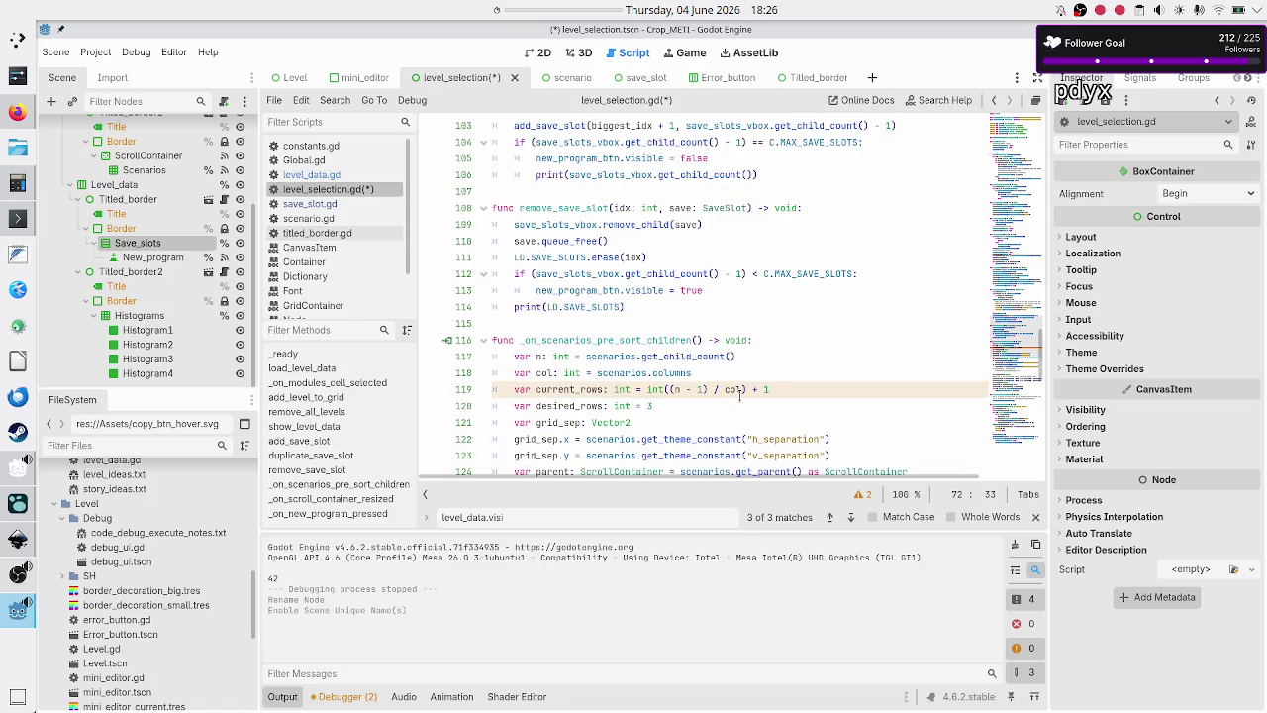
scroll(739, 396, down, 6)
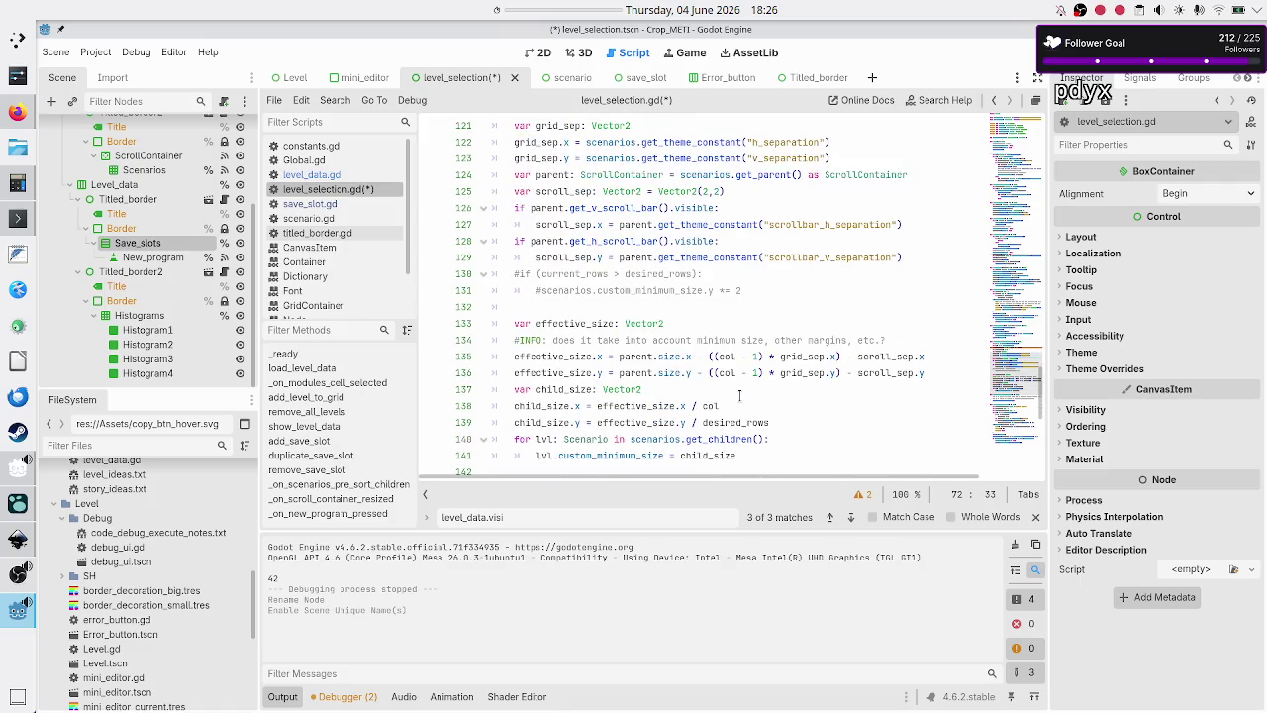
scroll(739, 396, down, 7)
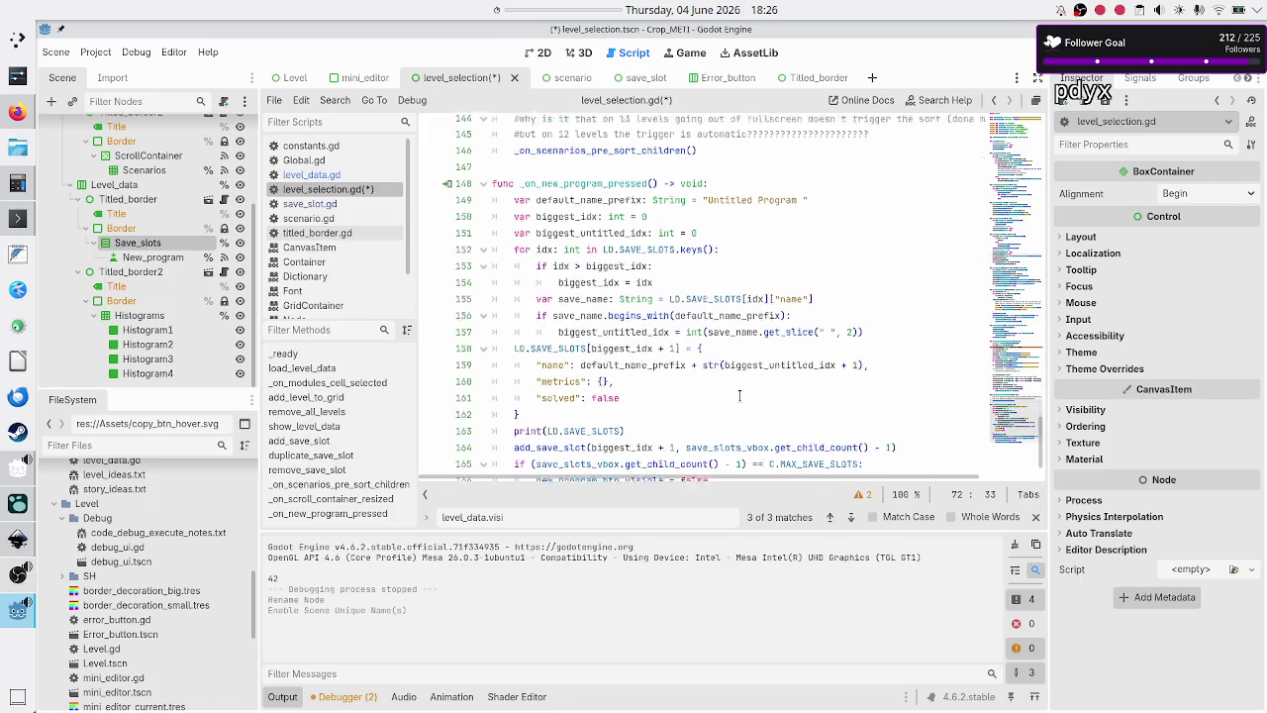
scroll(739, 396, down, 1)
scroll(739, 396, down, 1)
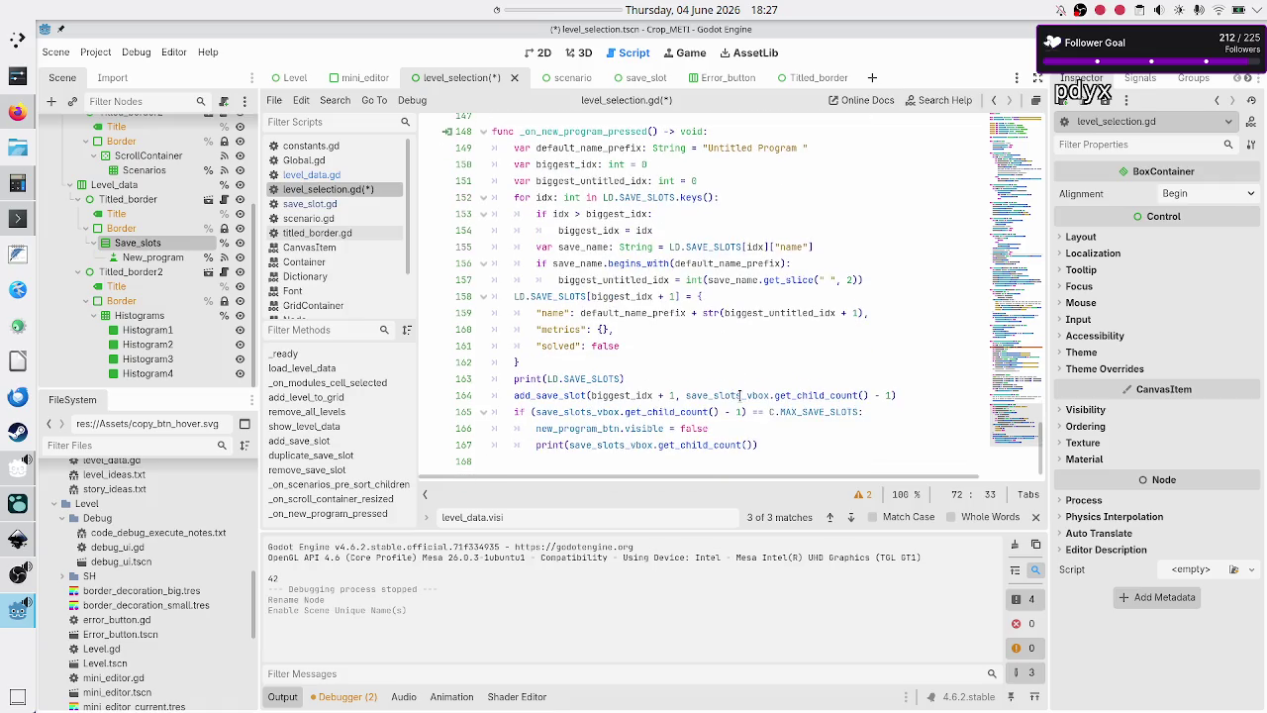
key(F5)
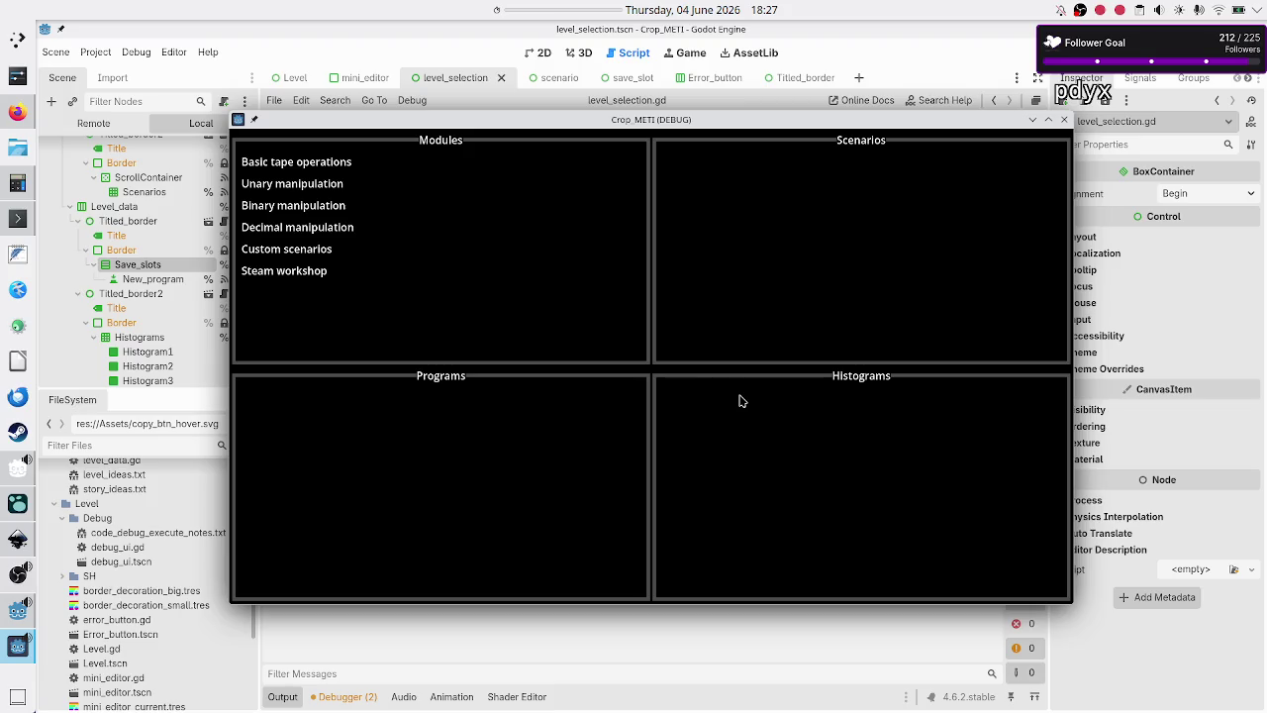
- View Basic tape operations' Tutorial and Normal scenarios, showing Tutorial's three programs beside Histograms
click(337, 168)
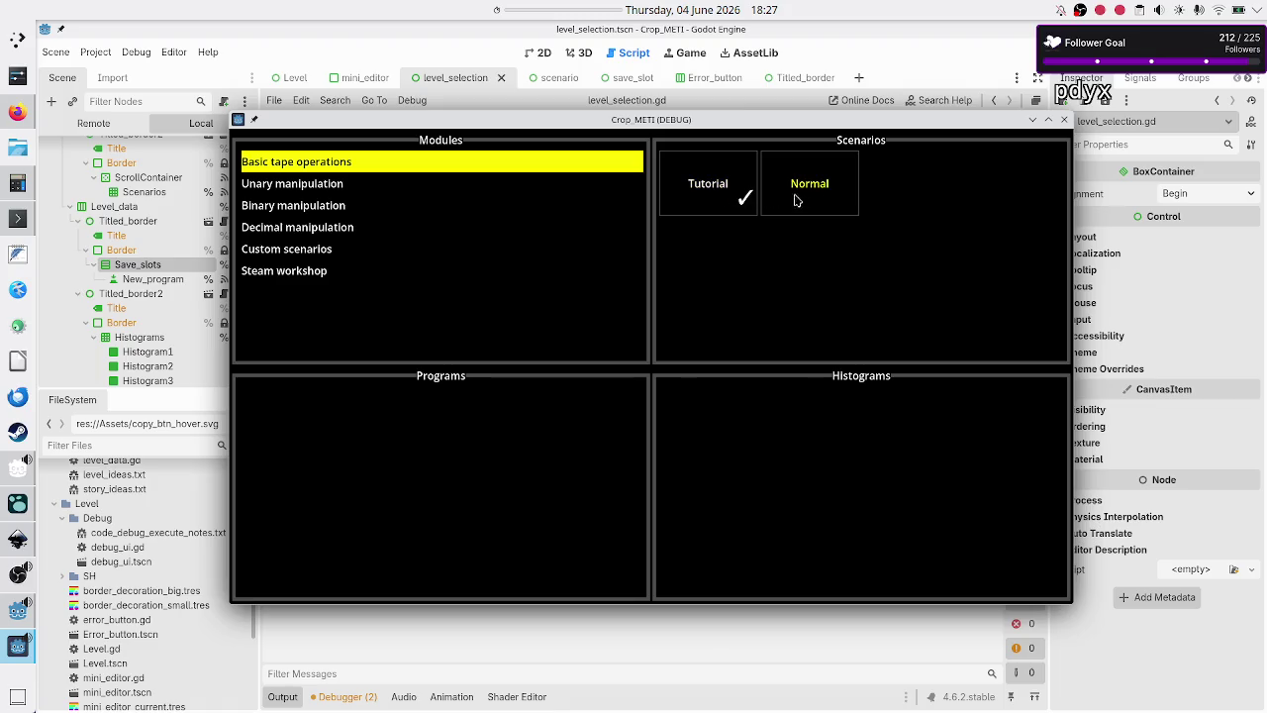
click(707, 190)
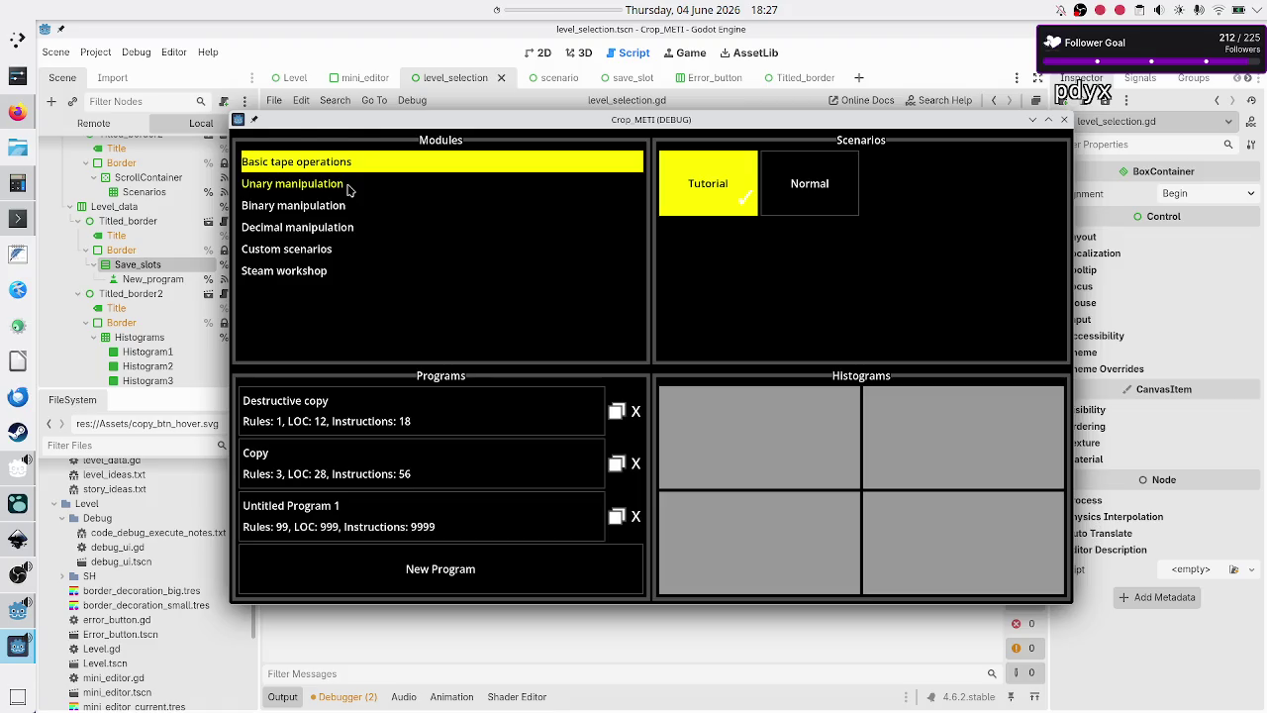
click(349, 189)
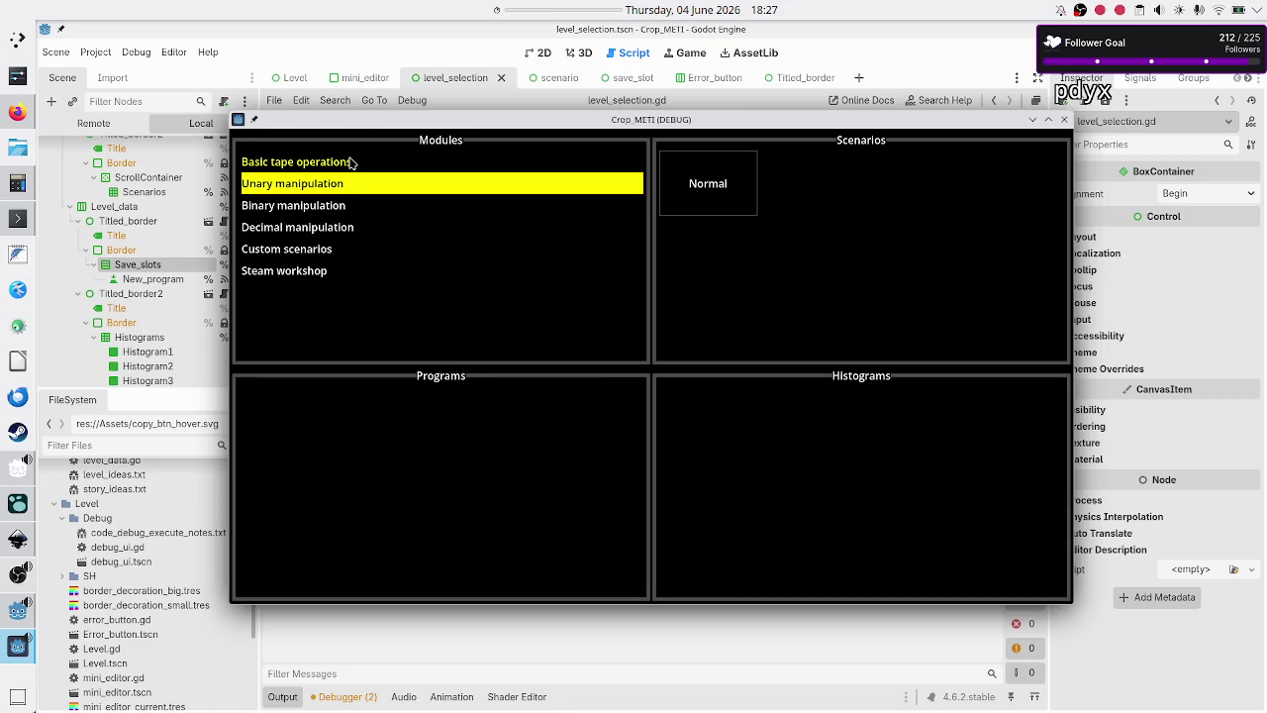
click(352, 161)
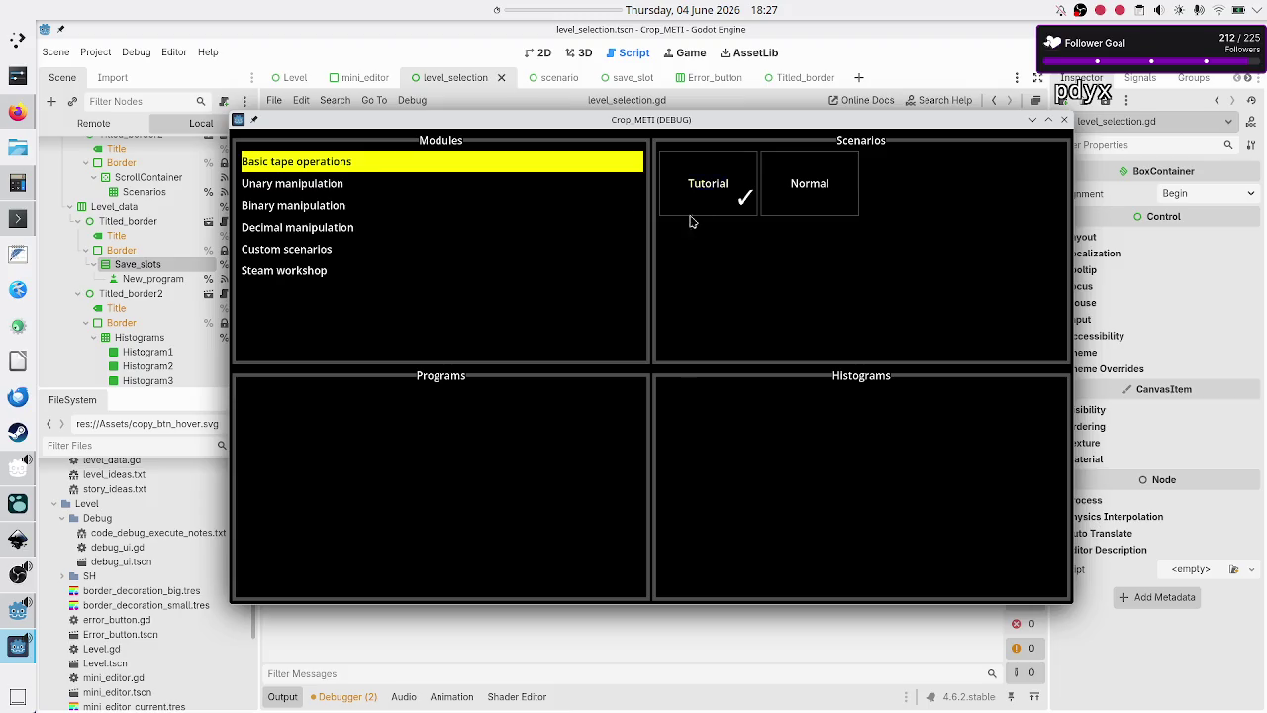
click(808, 207)
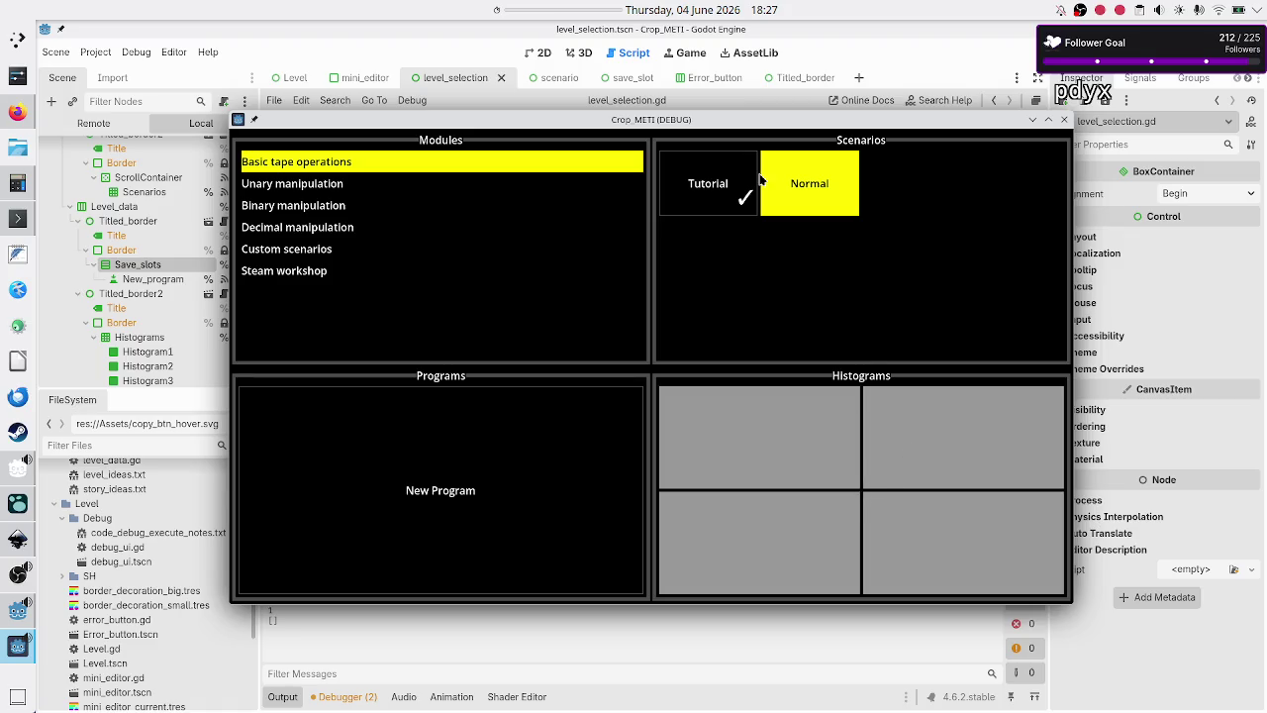
click(696, 190)
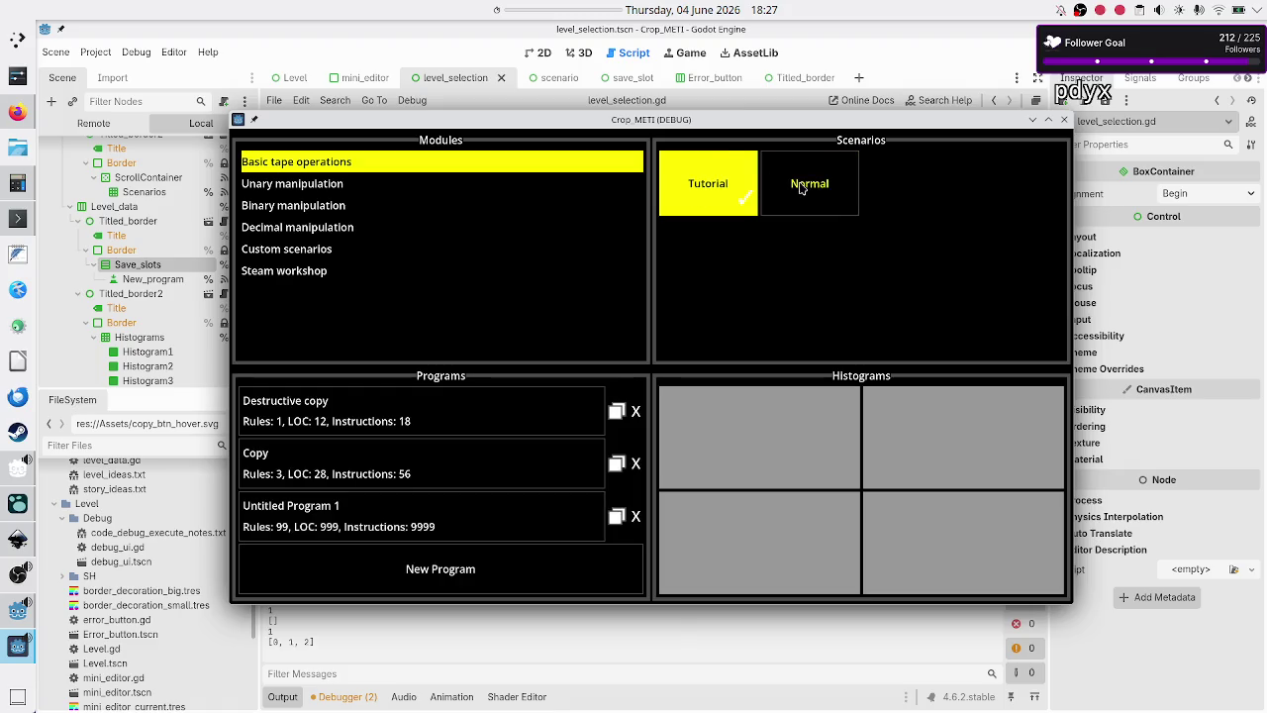
- Browse Tutorial, Normal, Unary manipulation's Normal and Decimal manipulation's Hard scenario lists
click(795, 186)
click(718, 188)
click(364, 189)
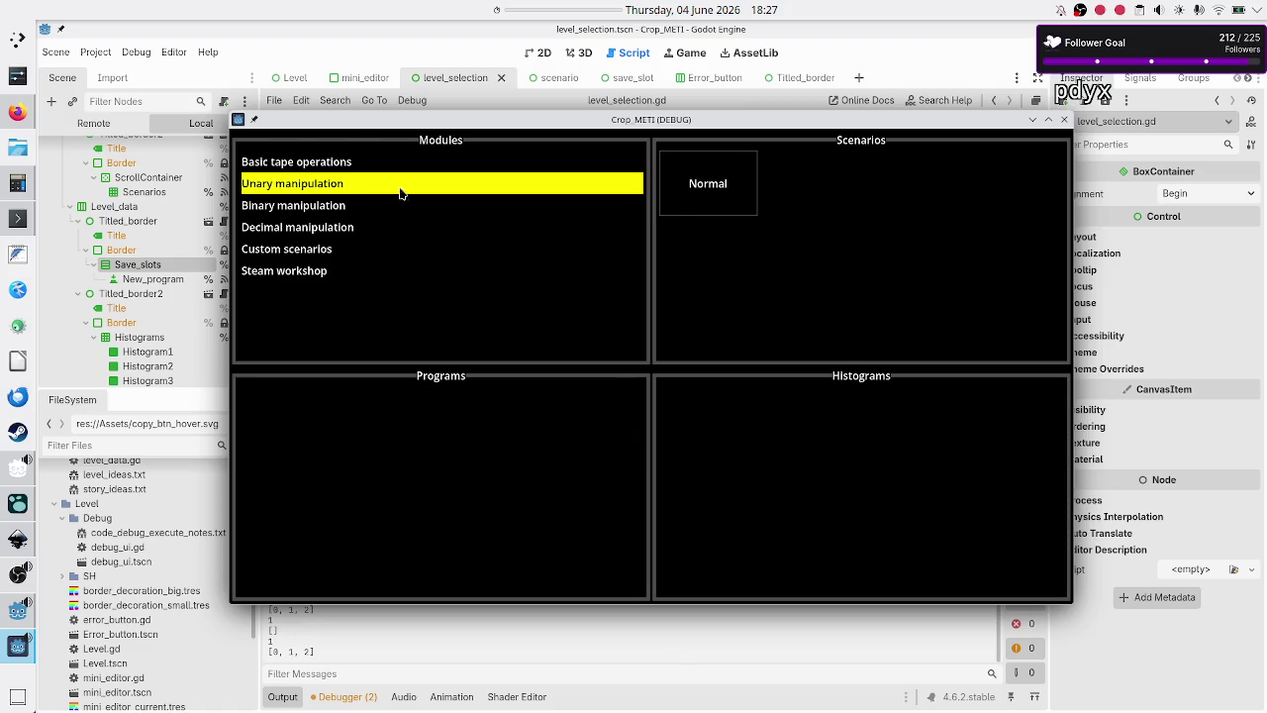
click(711, 184)
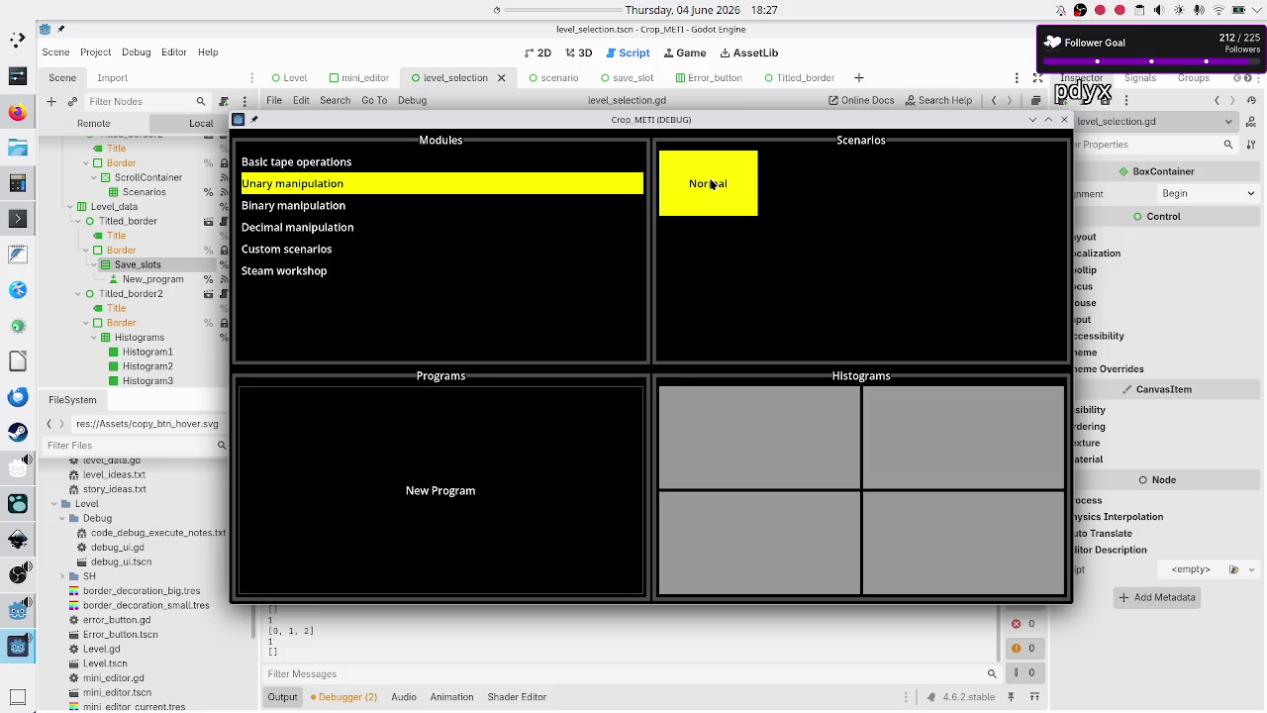
click(370, 206)
click(409, 230)
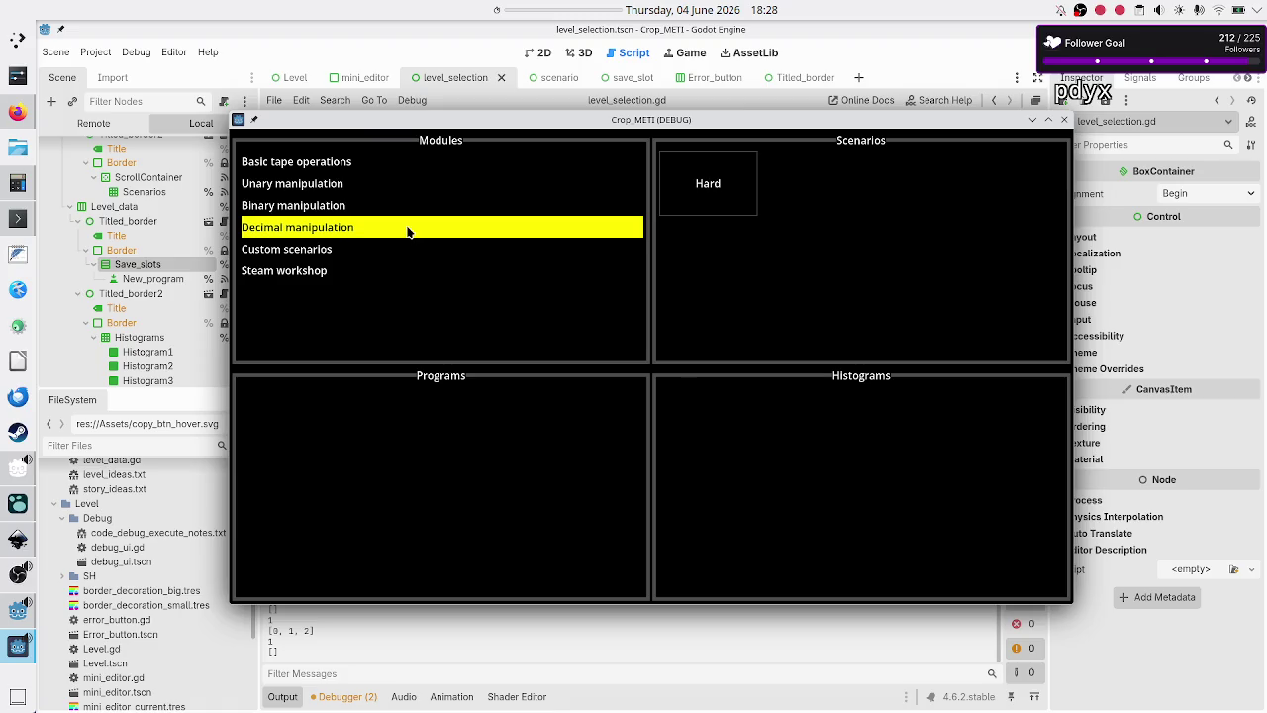
click(729, 172)
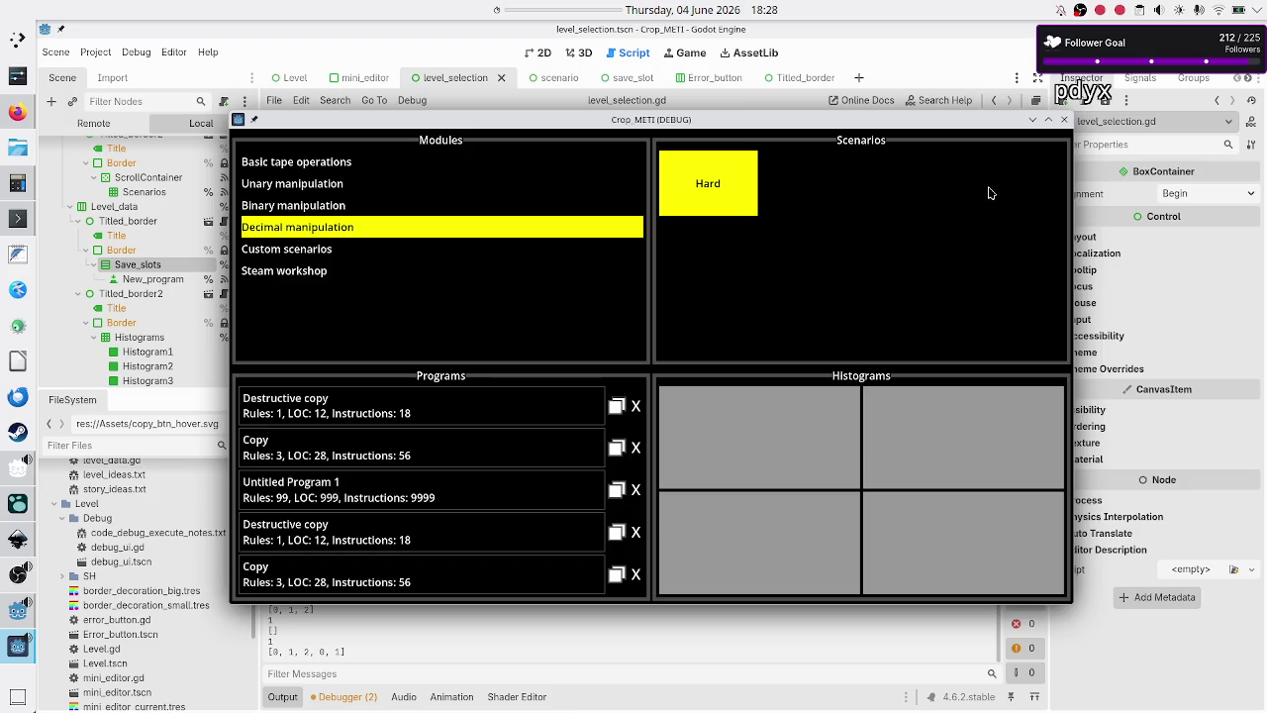
click(296, 165)
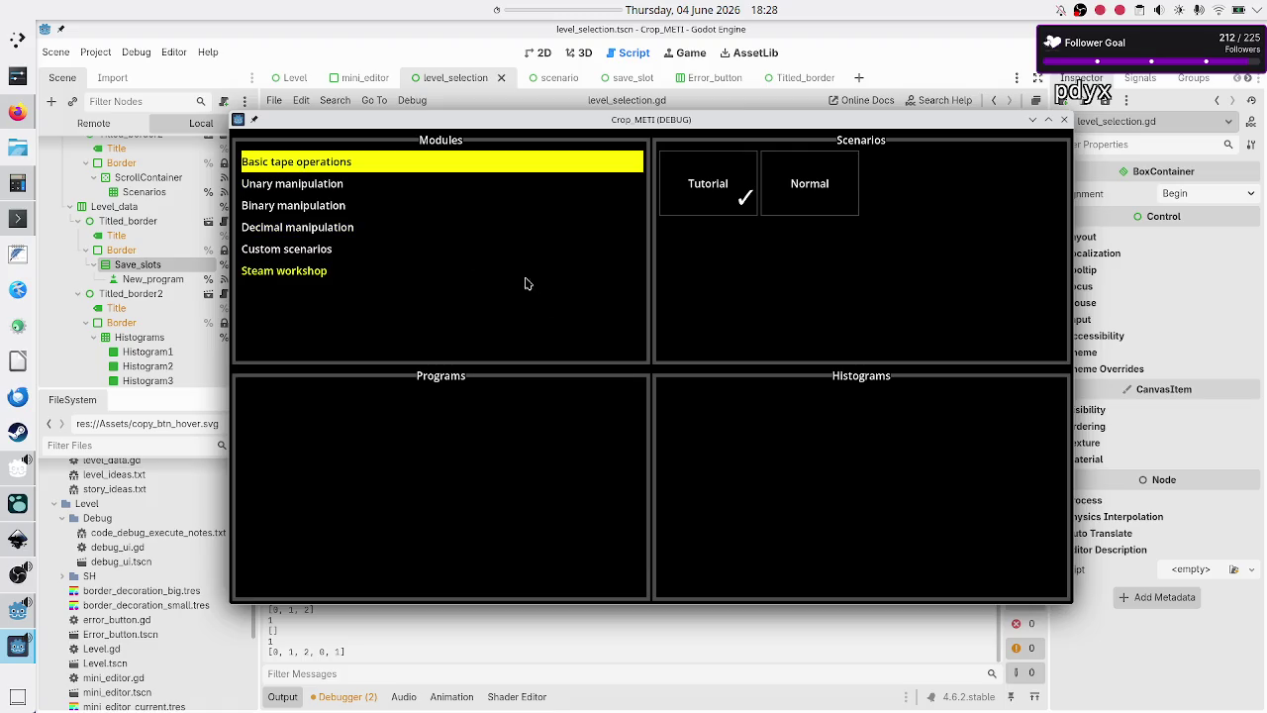
- Check Unary, Steam workshop, Basic Normal, Binary, Decimal and Custom scenarios modules
click(419, 193)
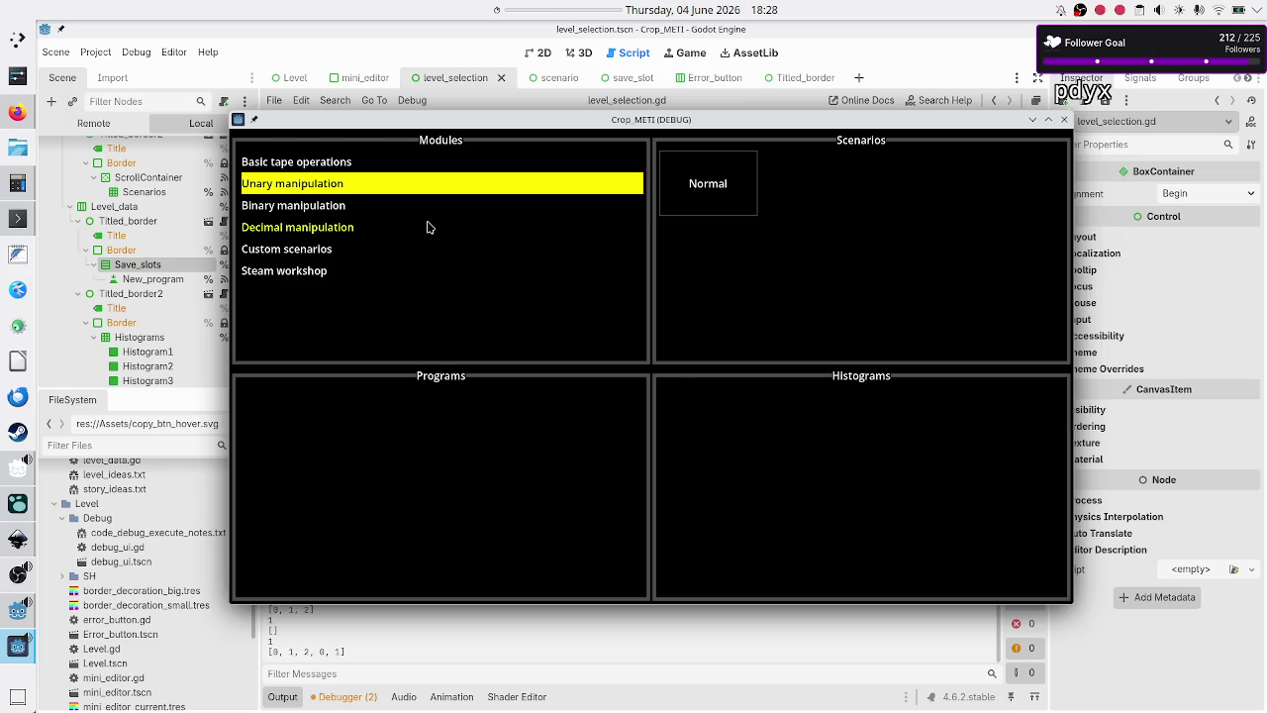
click(413, 274)
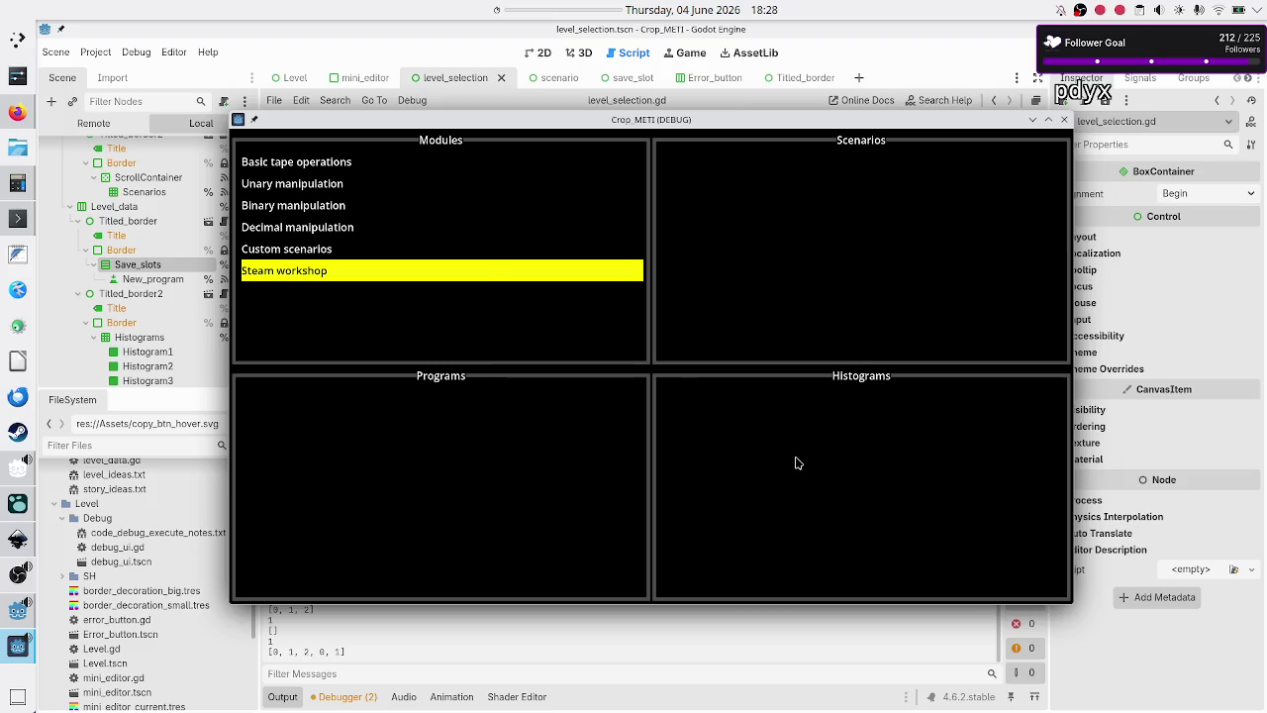
click(451, 174)
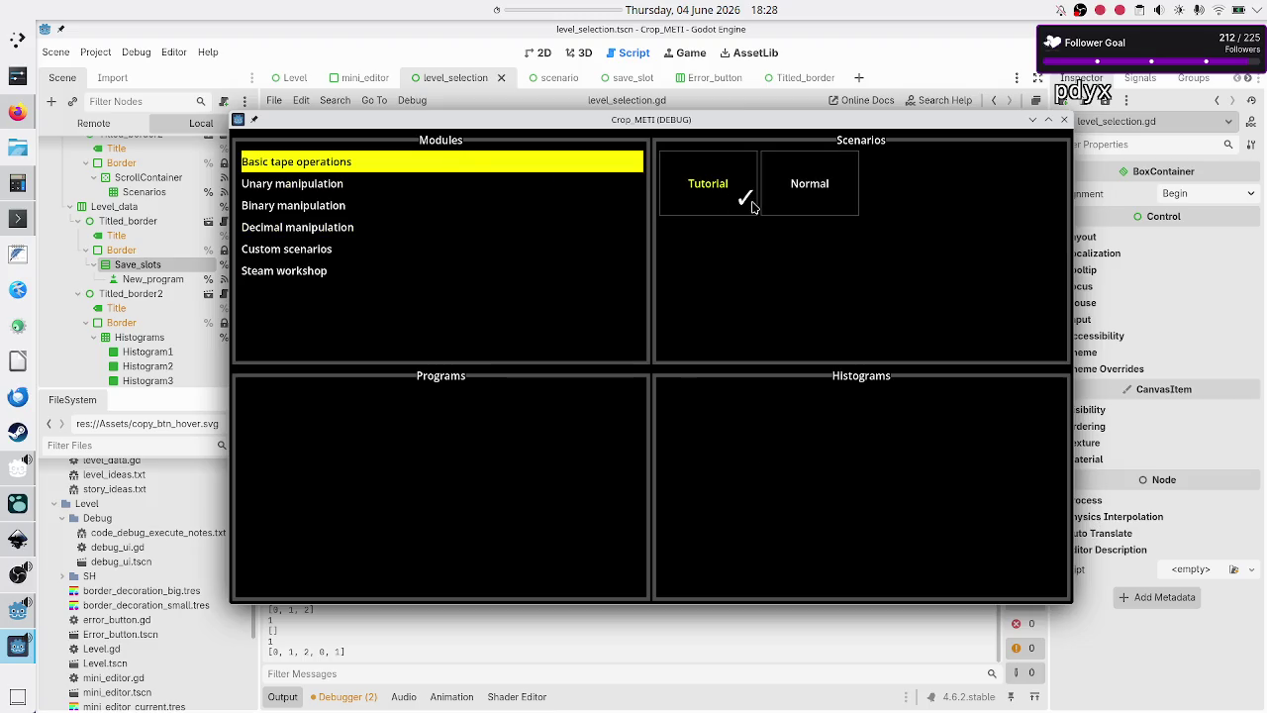
click(809, 198)
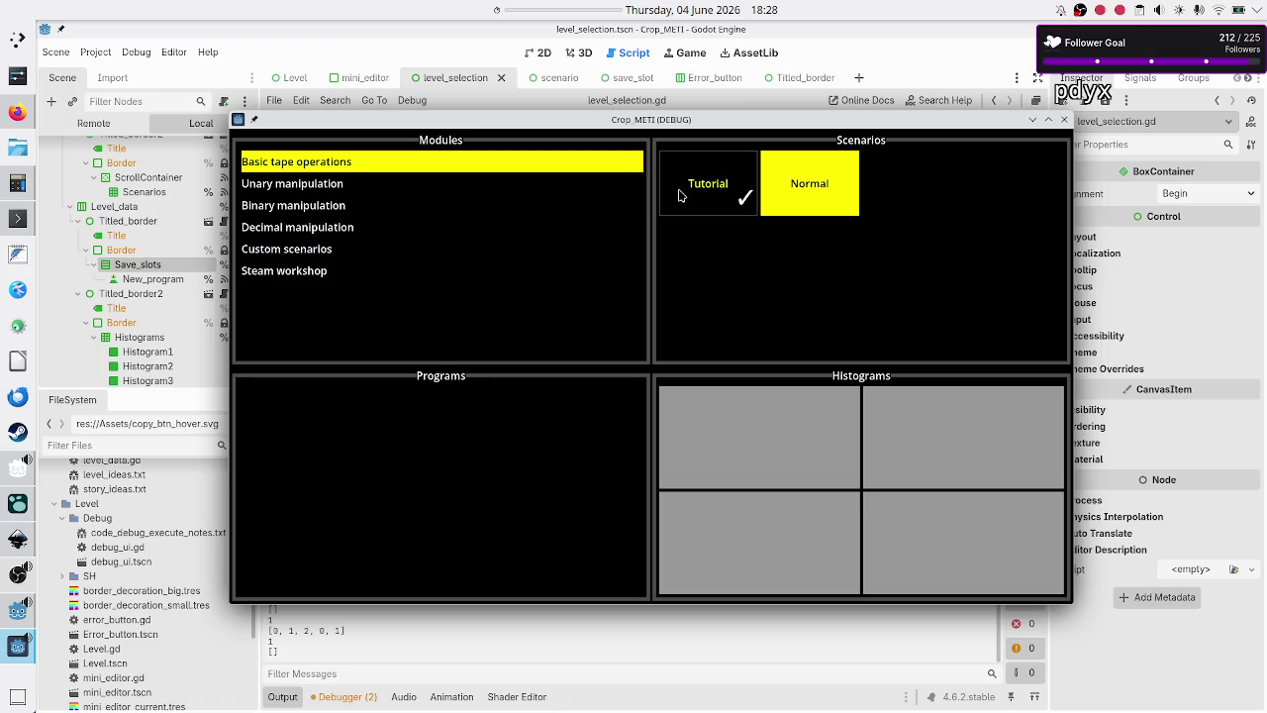
click(427, 206)
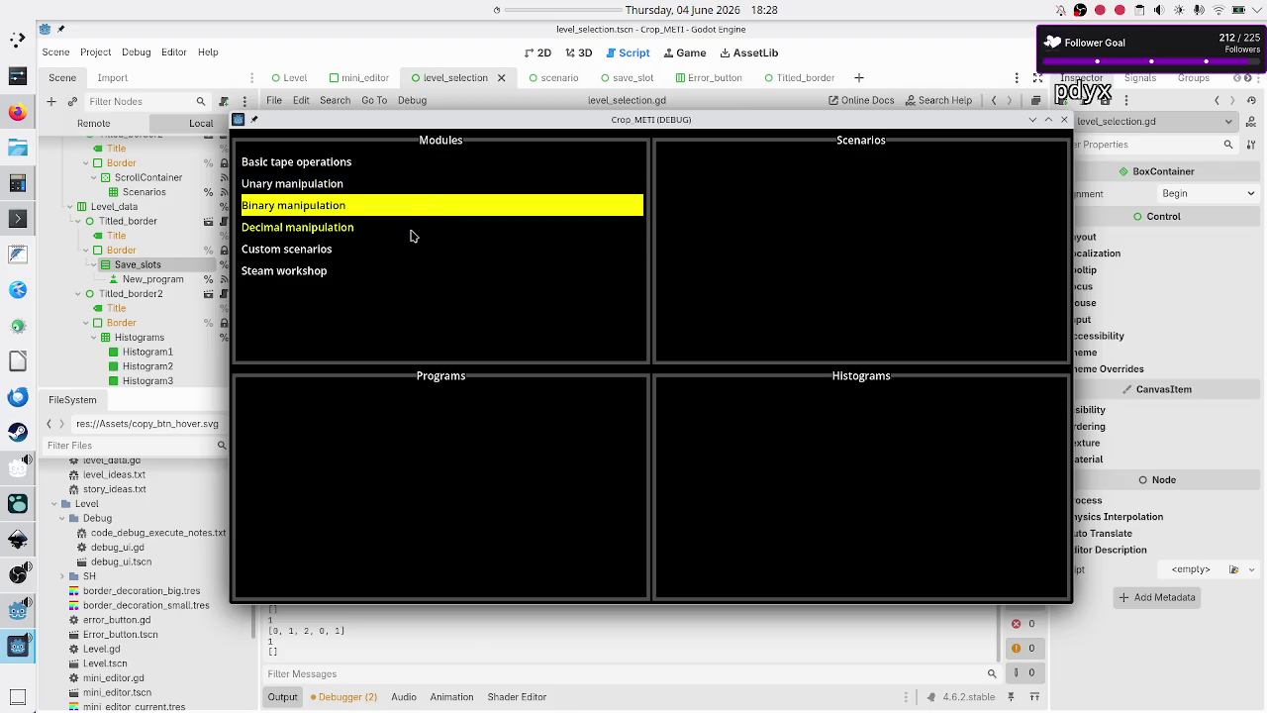
click(413, 236)
click(378, 252)
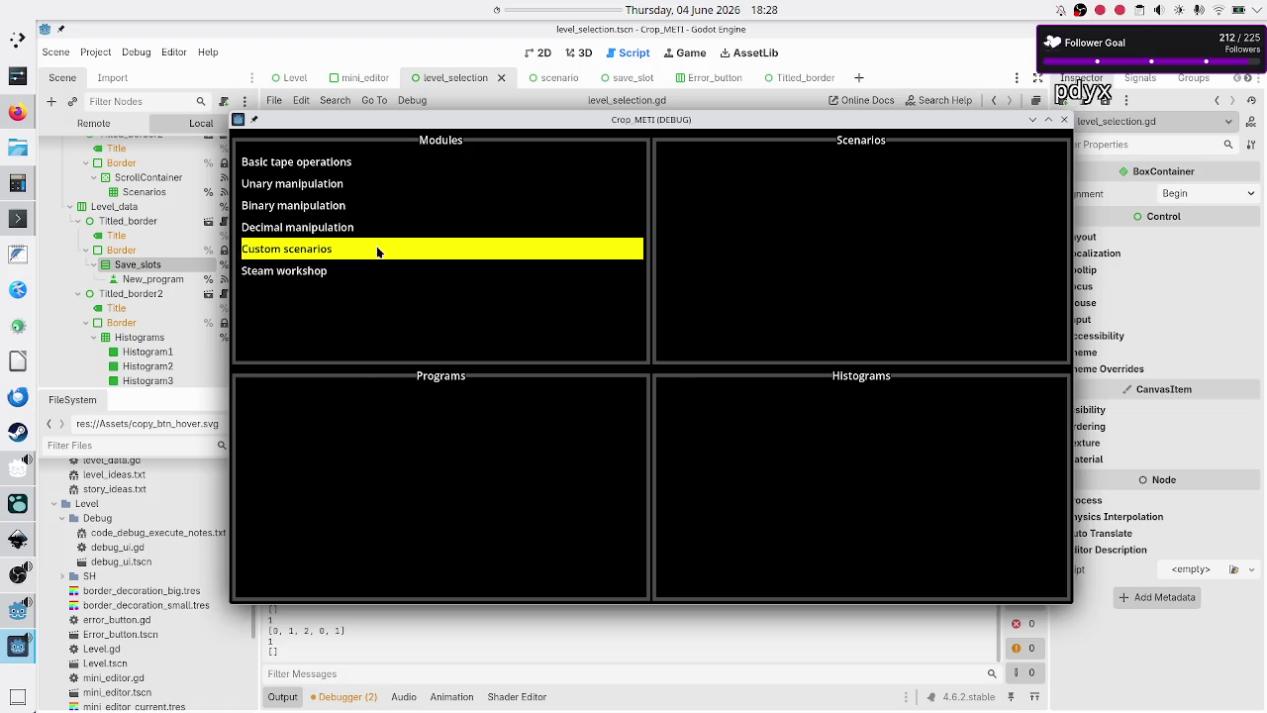
click(389, 234)
- Delete all four programs in Decimal manipulation's Hard scenario, then recheck Basic tape operations' Tutorial
click(681, 201)
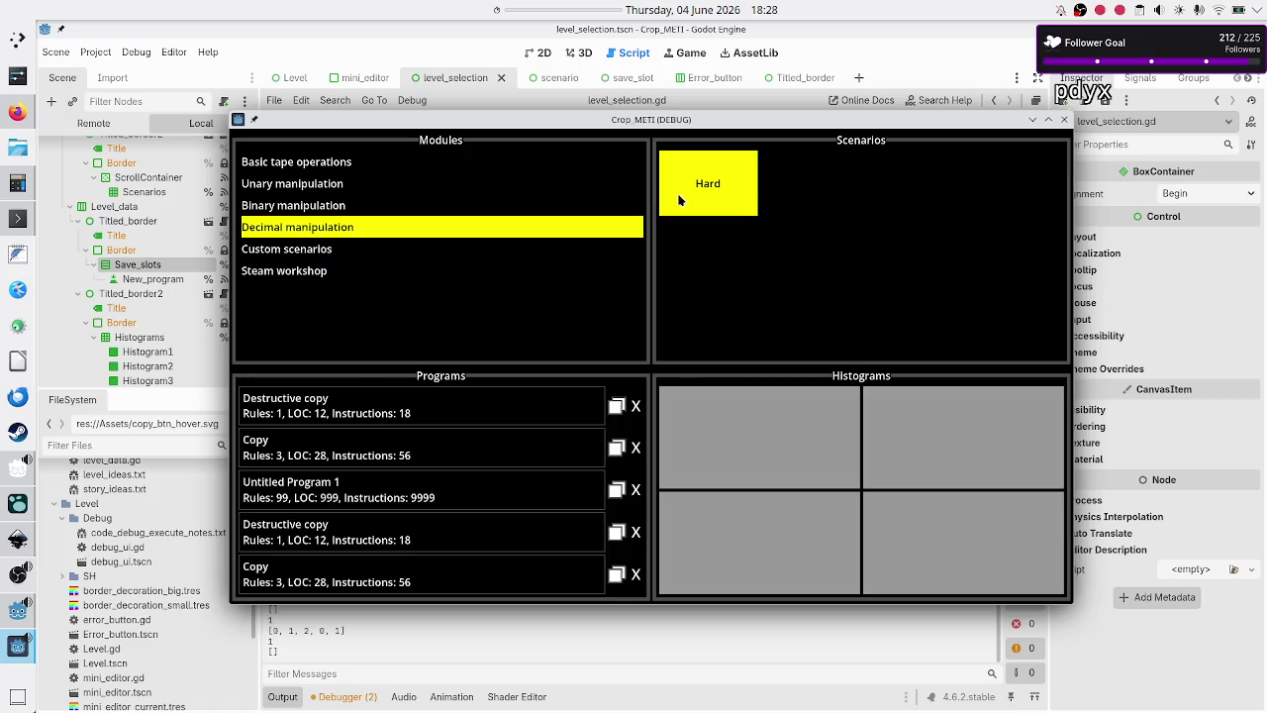
click(638, 420)
click(638, 420)
click(638, 420)
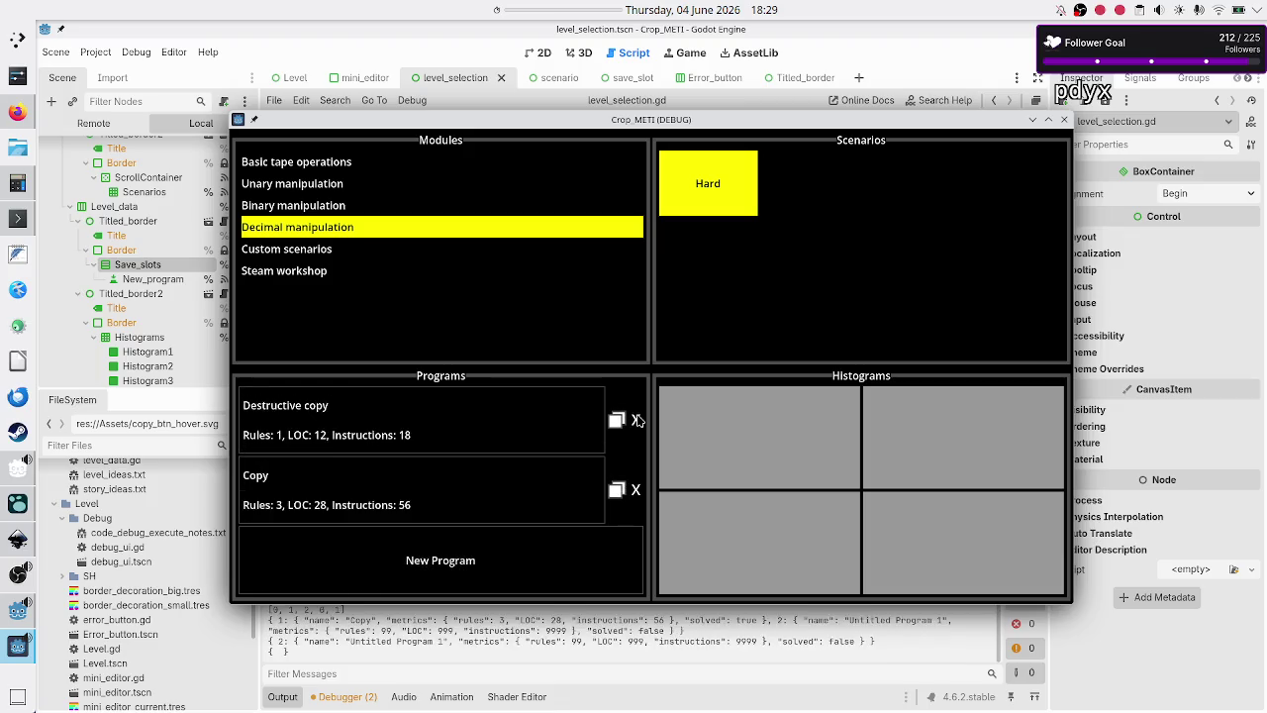
click(638, 420)
click(638, 434)
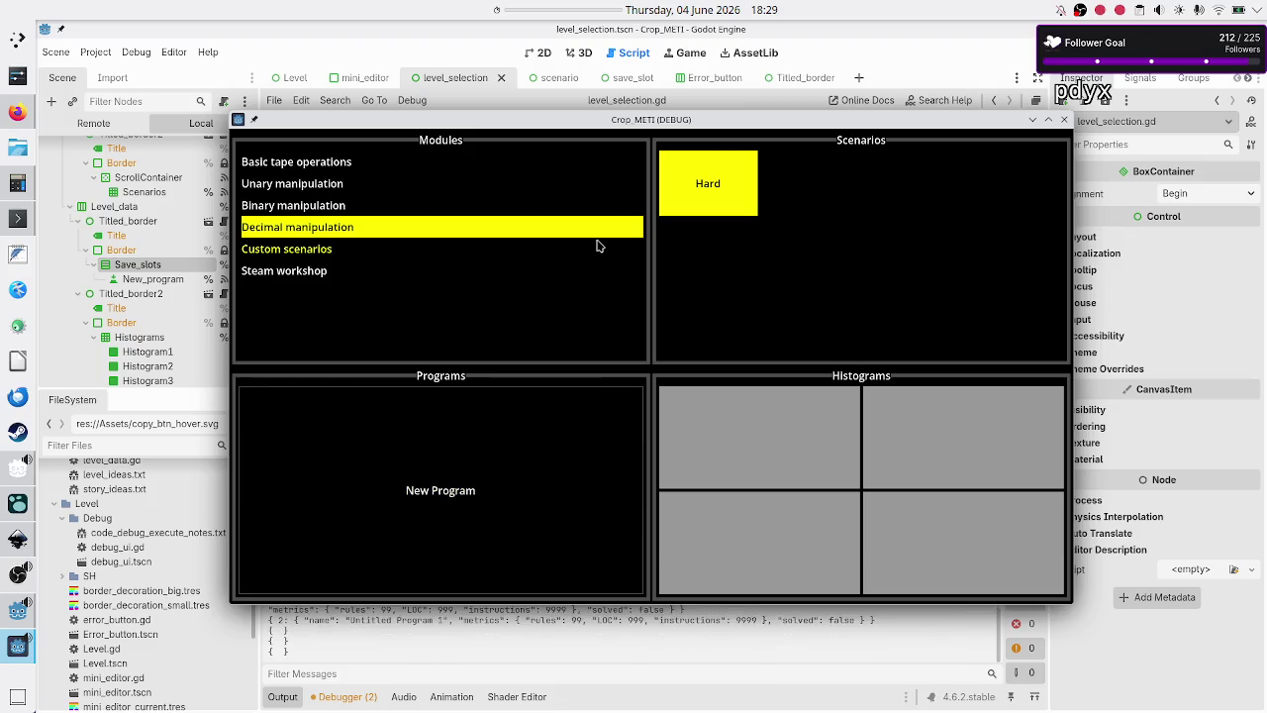
click(385, 167)
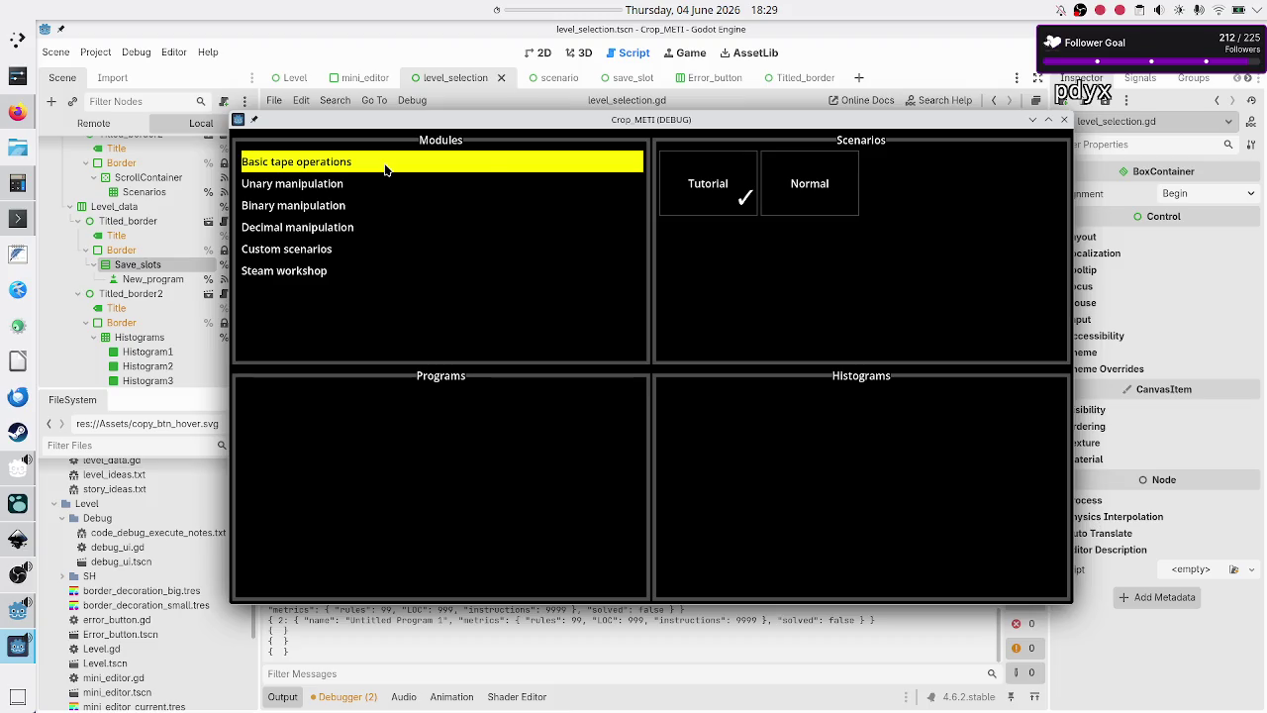
click(738, 194)
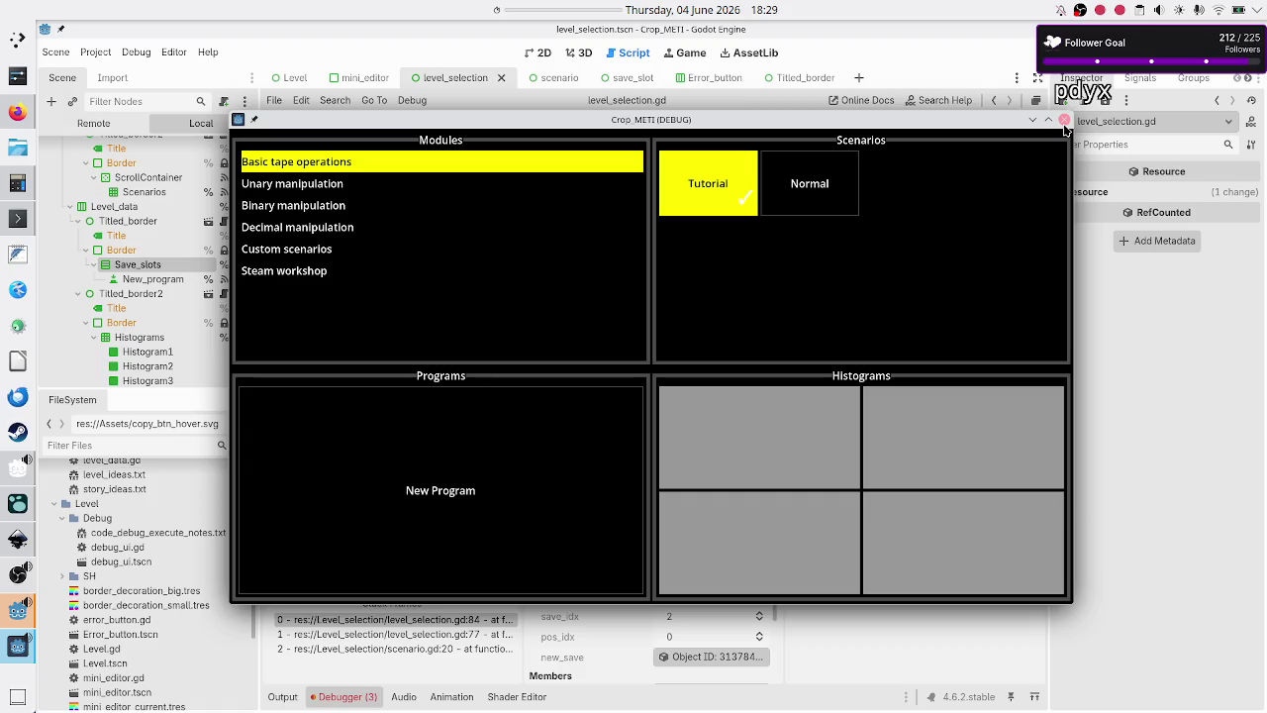
- Stop the game and duplicate the three SAVE_SLOTS program entries below the originals
key(F8)
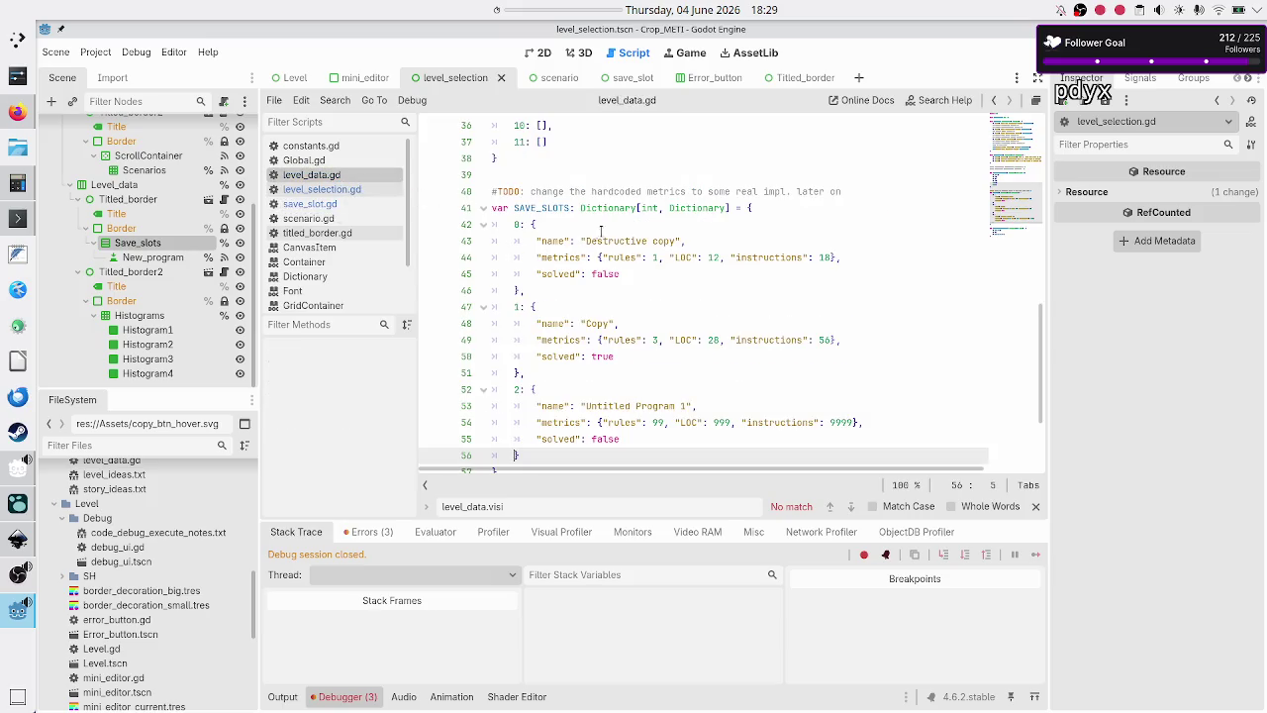
click(610, 226)
key(Up)
key(Right)
key(shift+Down)
key(shift+Down)
key(shift+Down)
key(shift+Down)
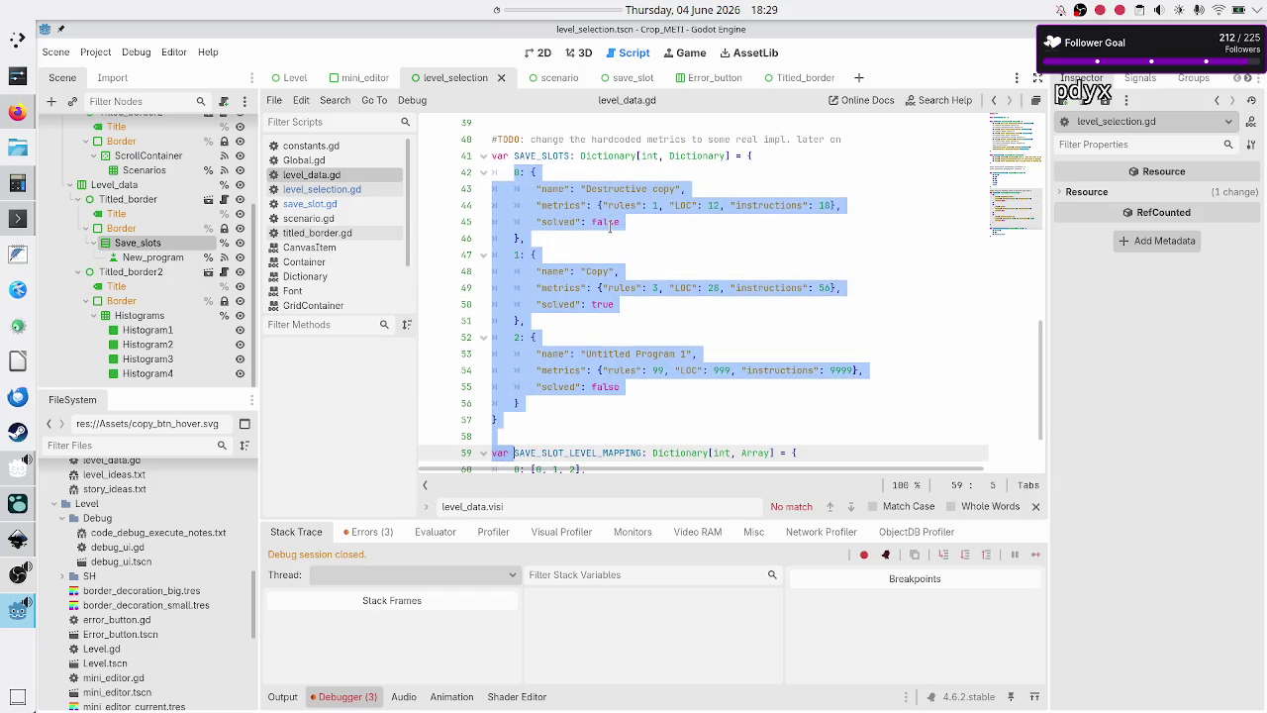
key(shift+Up)
key(shift+Up)
key(ctrl+c)
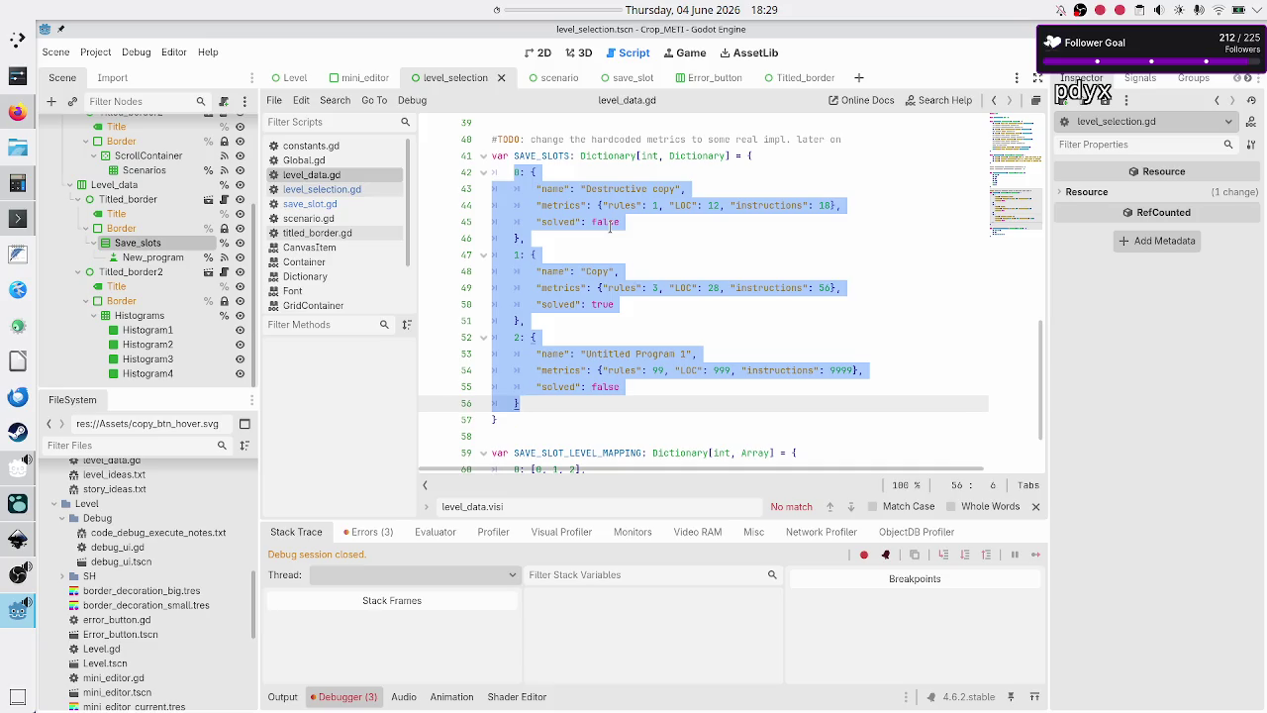
key(Right)
key(Return)
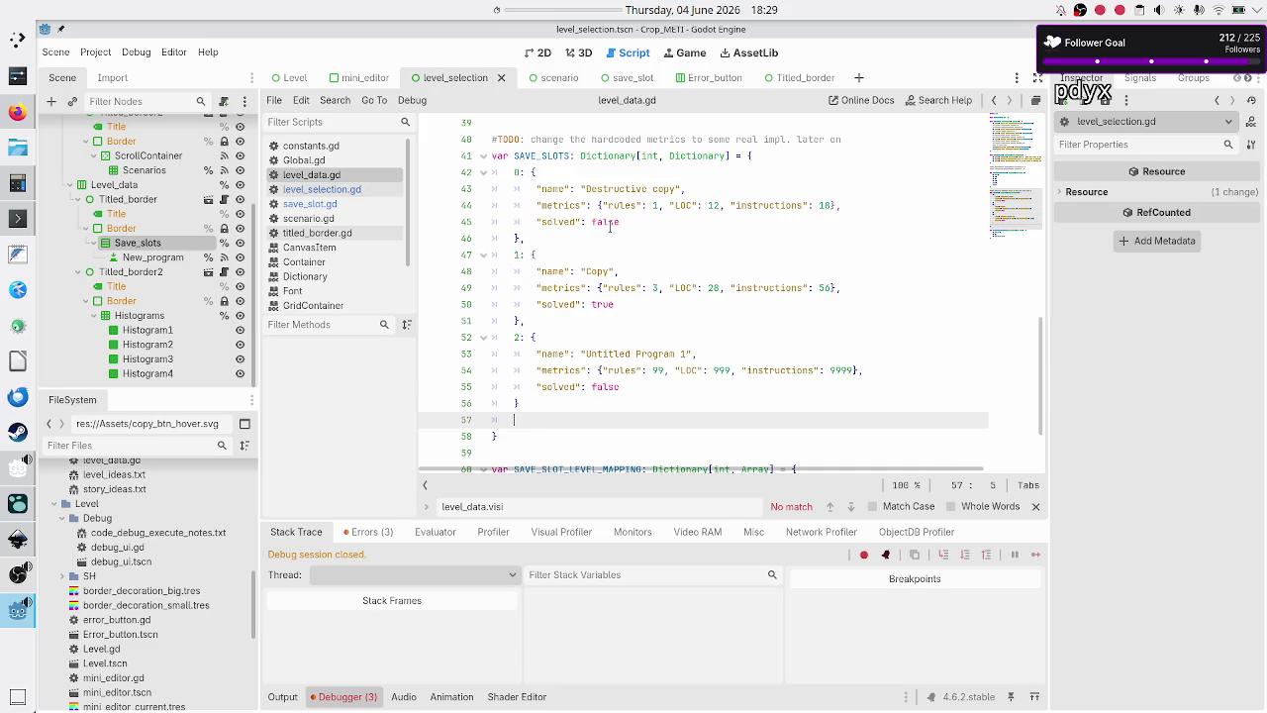
key(ctrl+v)
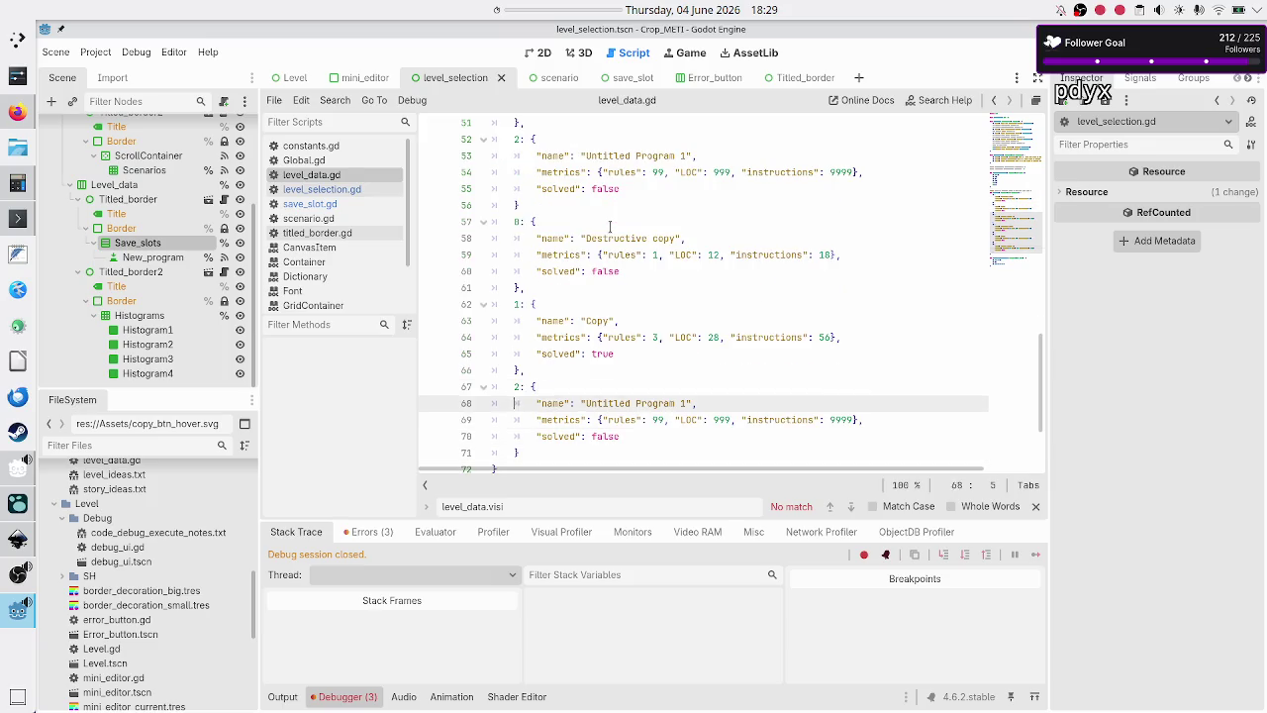
- Renumber the pasted entries to keys 3, 4 and 5, renaming the last to Untitled Program 2
click(610, 226)
key(Left)
key(Left)
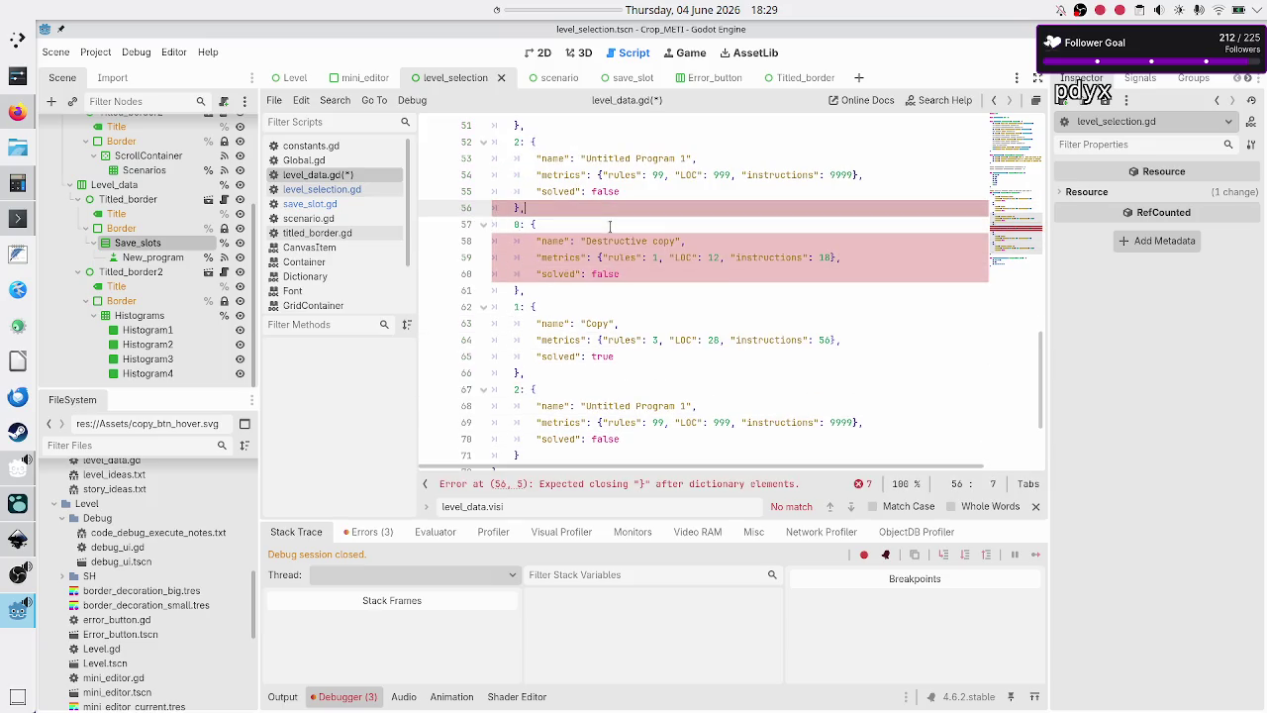
key(Right)
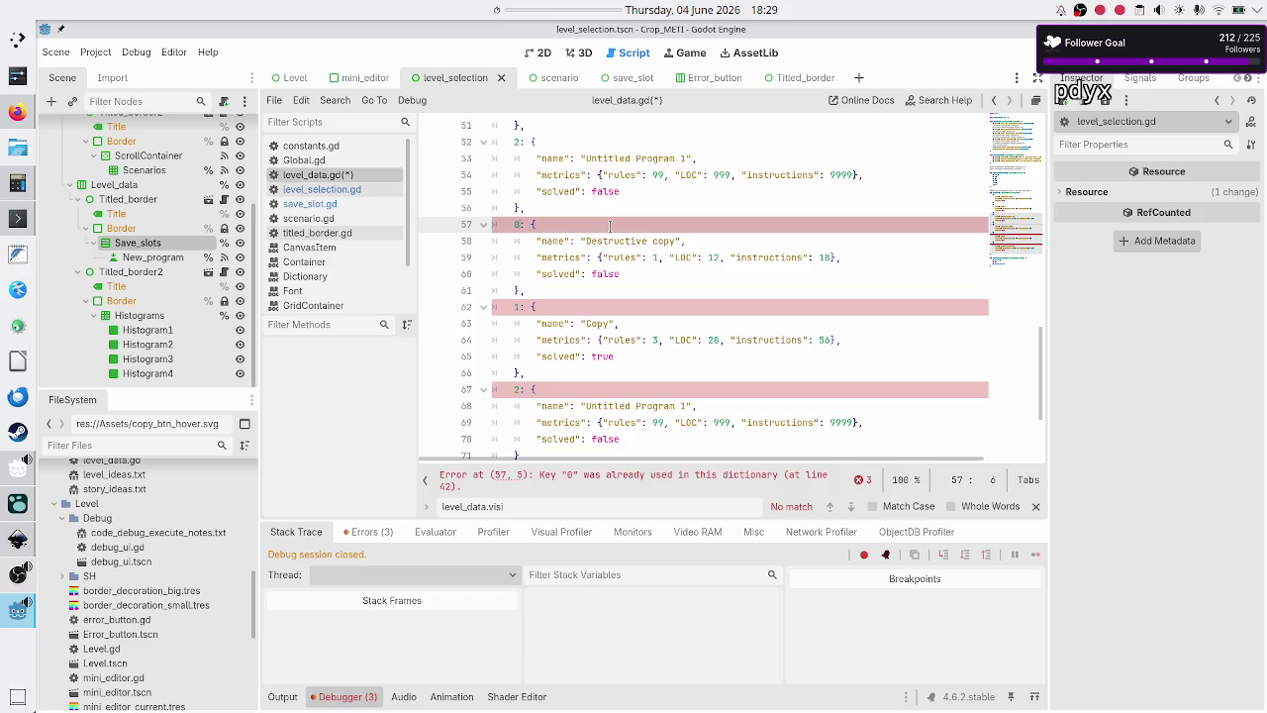
key(BackSpace)
text(3)
key(Down)
key(Down)
key(Down)
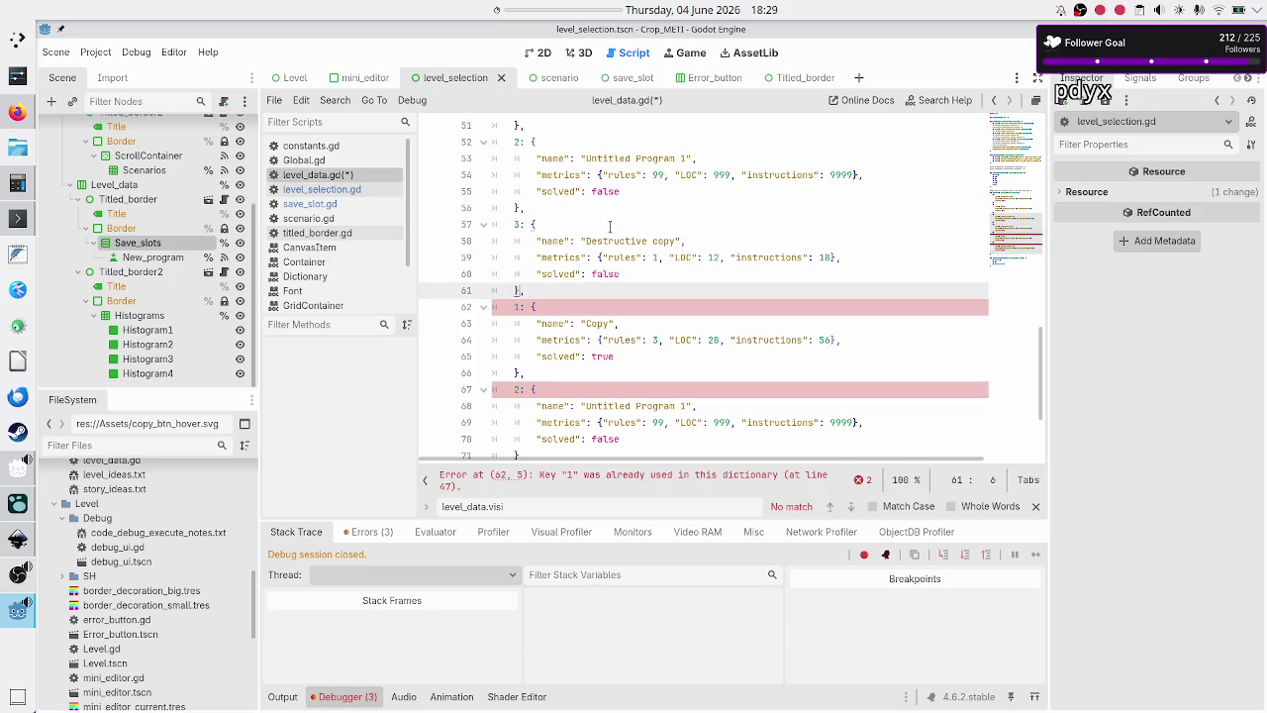
key(Down)
key(Down)
key(Down)
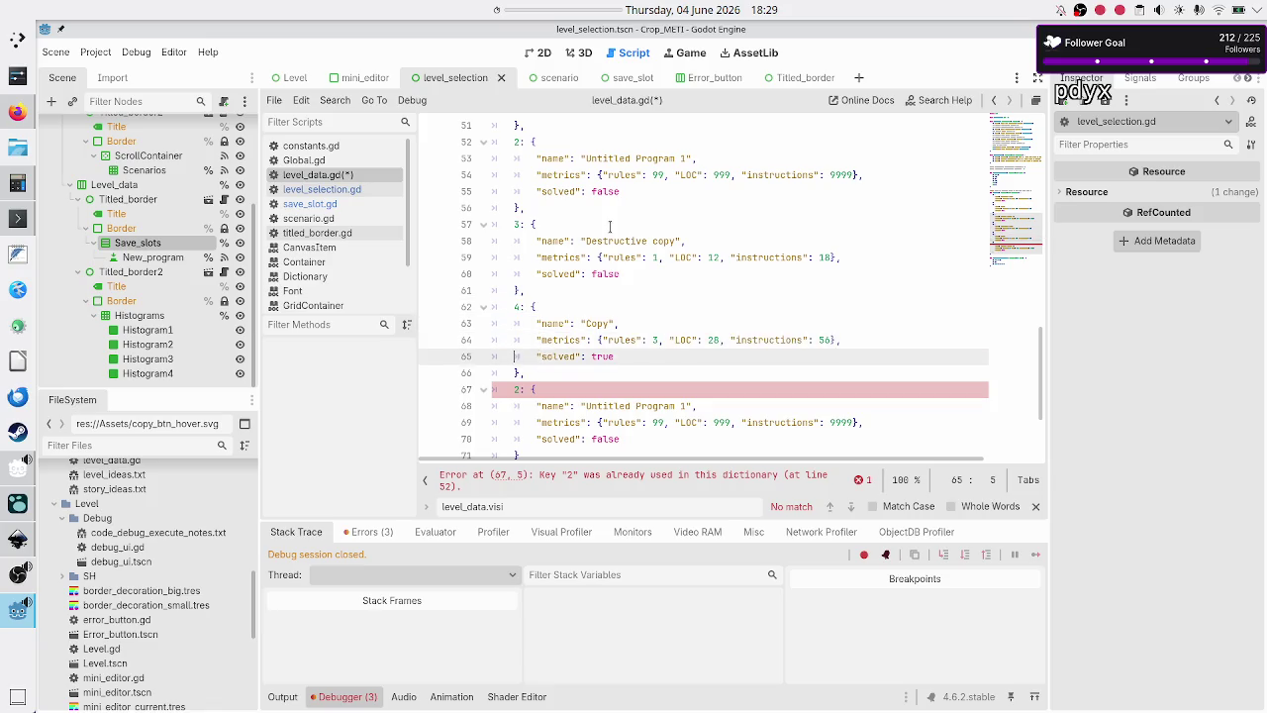
key(Down)
key(Down)
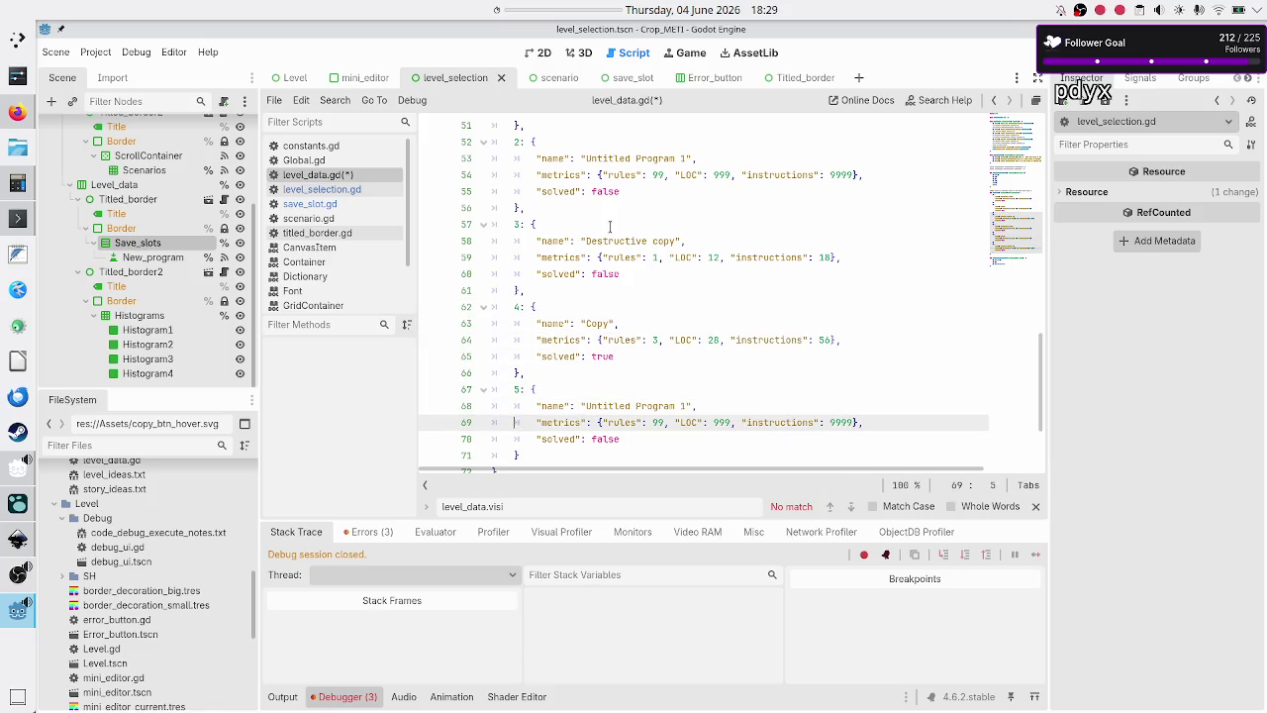
scroll(610, 227, down, 1)
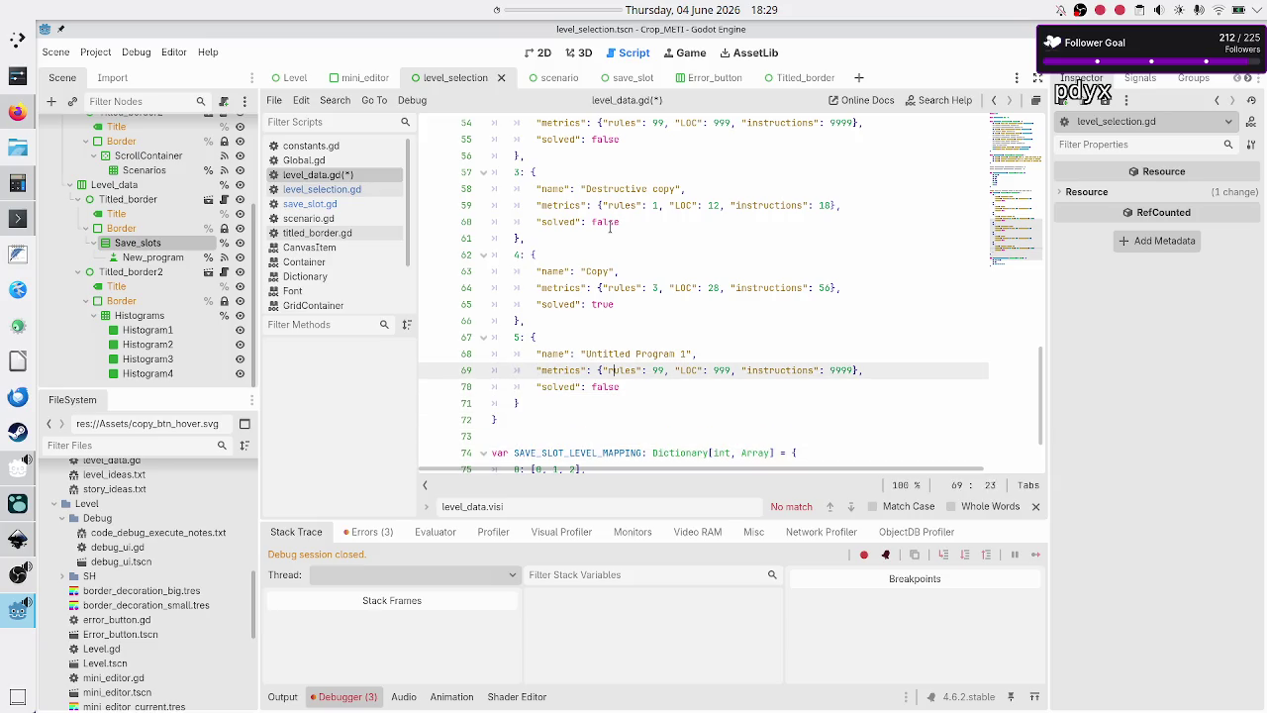
key(Up)
key(End)
key(Left)
key(Left)
key(BackSpace)
text(2)
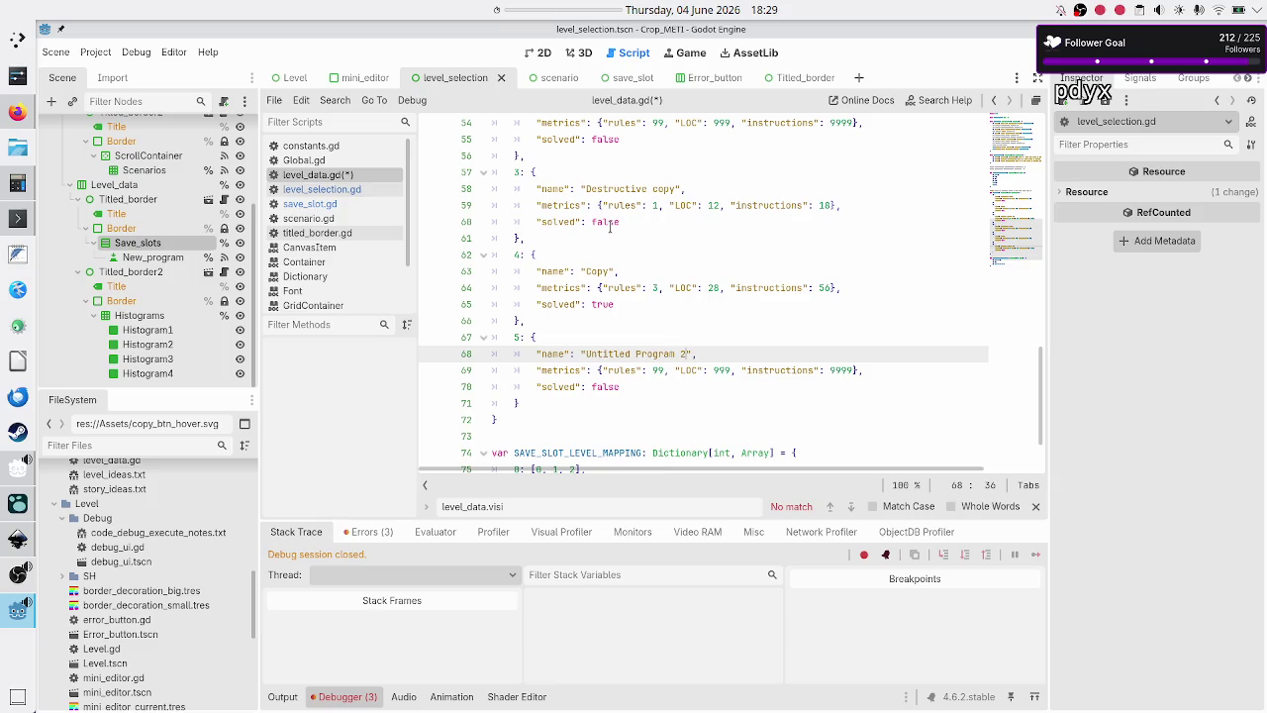
key(Right)
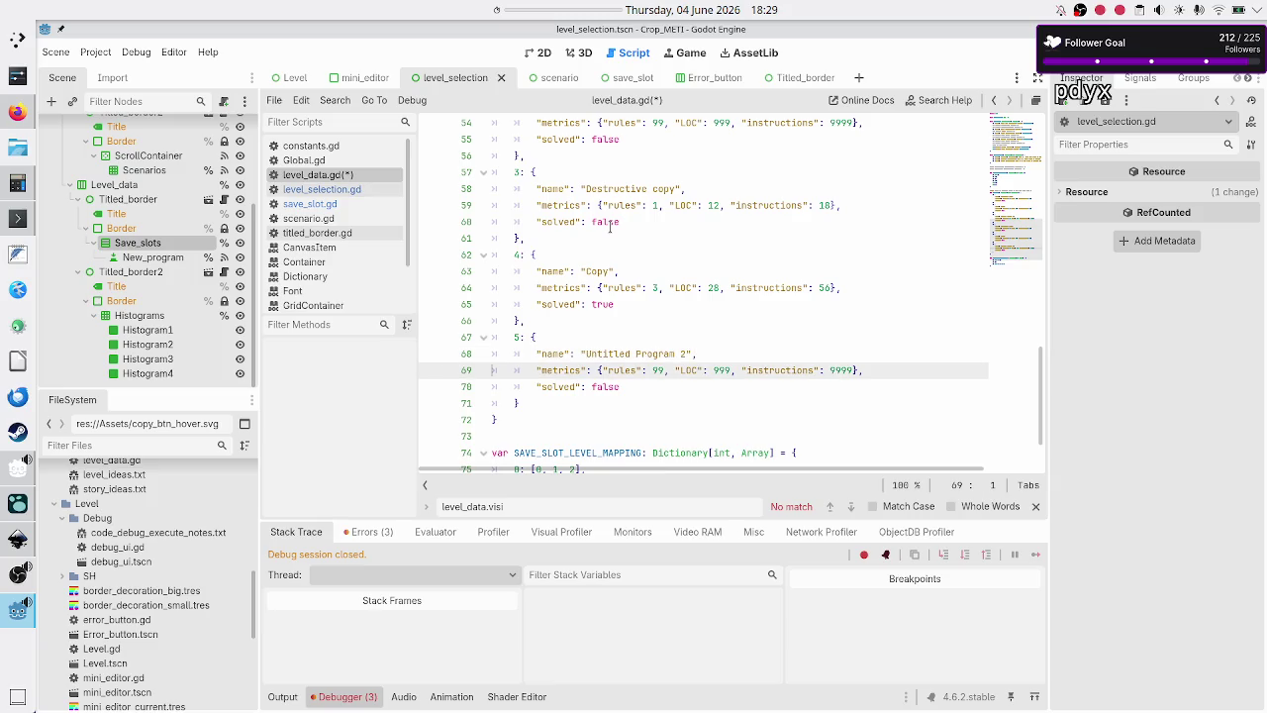
- Replace scenario 2's mapping list [0, 1, 2, 0, 1] with [3, 4, 5]
key(Down)
key(Down)
key(Down)
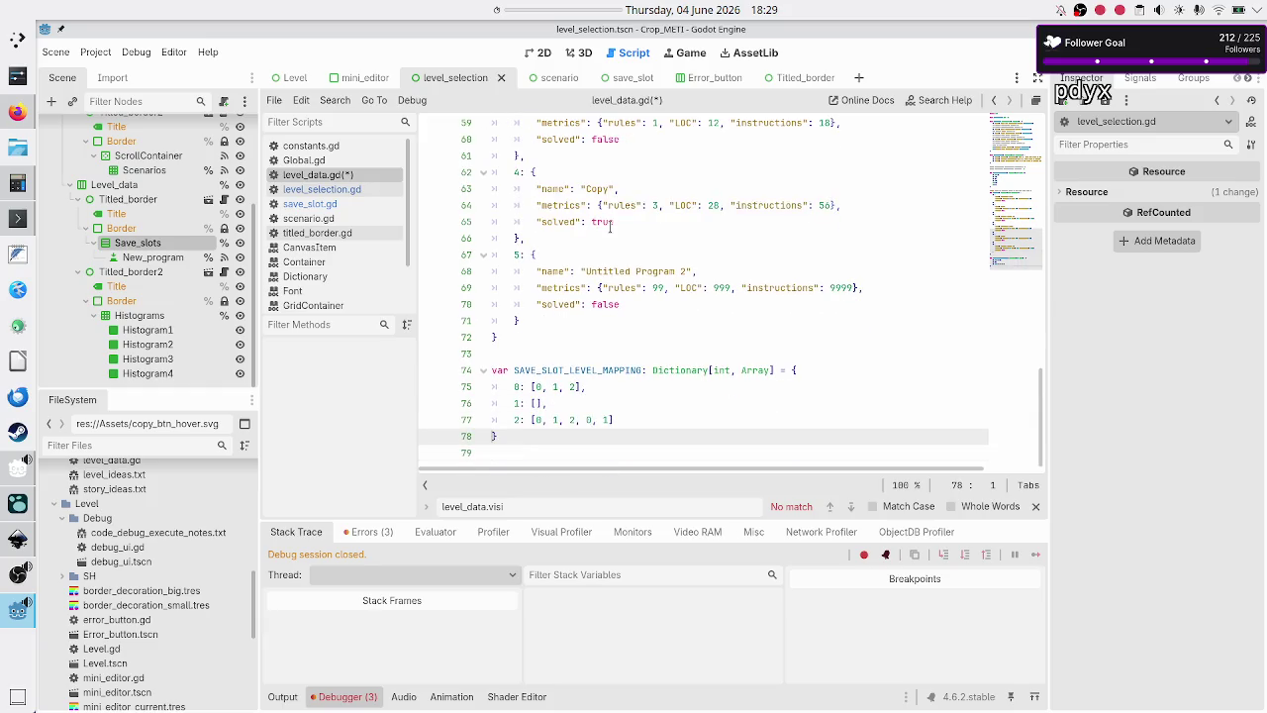
key(Right)
key(End)
key(Left)
key(Left)
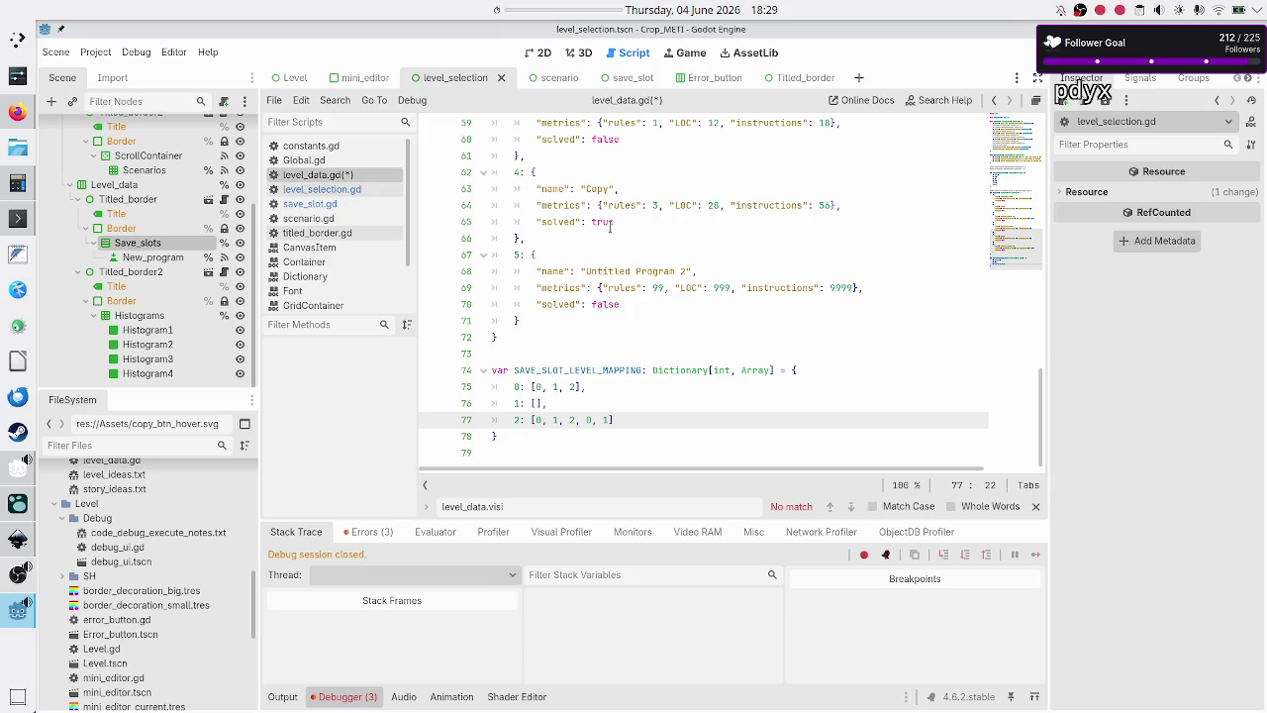
key(BackSpace)
key(BackSpace)
key(BackSpace)
key(BackSpace)
key(BackSpace)
text(3. 4)
key(BackSpace)
key(BackSpace)
key(BackSpace)
text(, 4, 5)
key(Up)
key(Up)
- Duplicate the slot 5 entry as slot 6 named Untitled Program 3
key(Up)
key(Up)
key(Up)
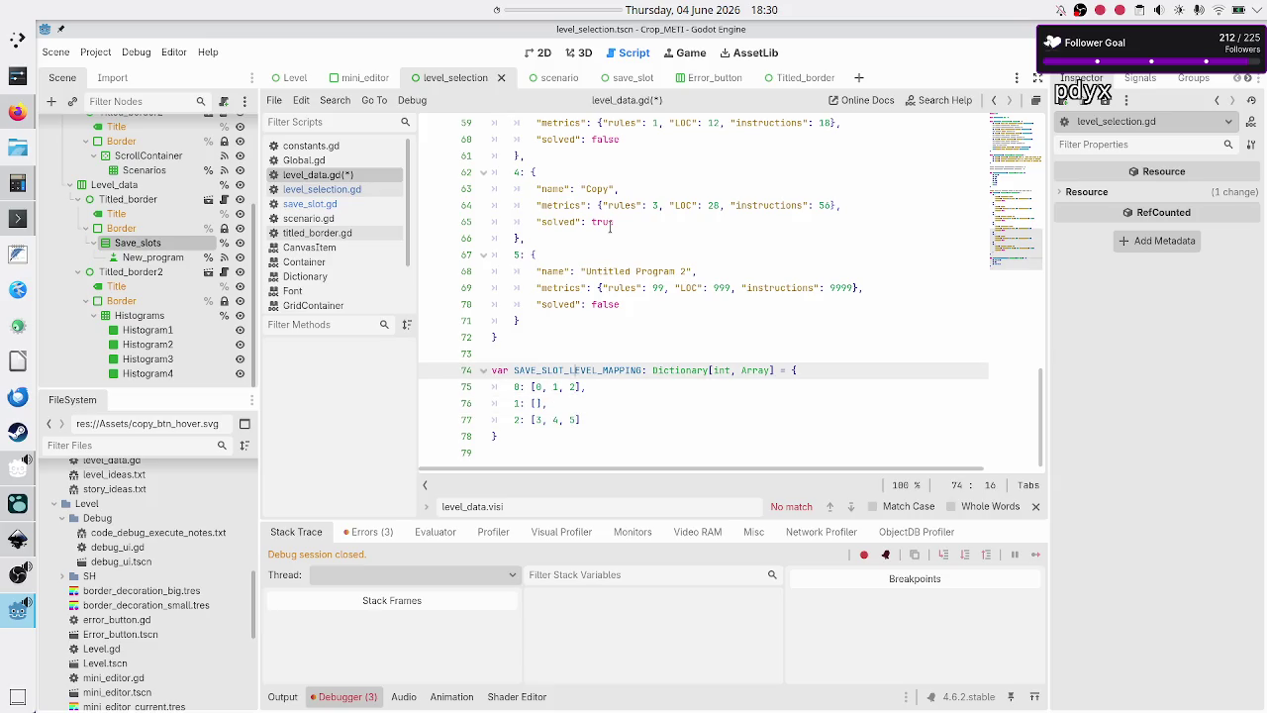
key(Up)
key(Down)
key(Up)
key(Home)
key(Up)
key(Down)
key(Down)
key(Down)
key(shift+Down)
key(shift+Down)
key(shift+Down)
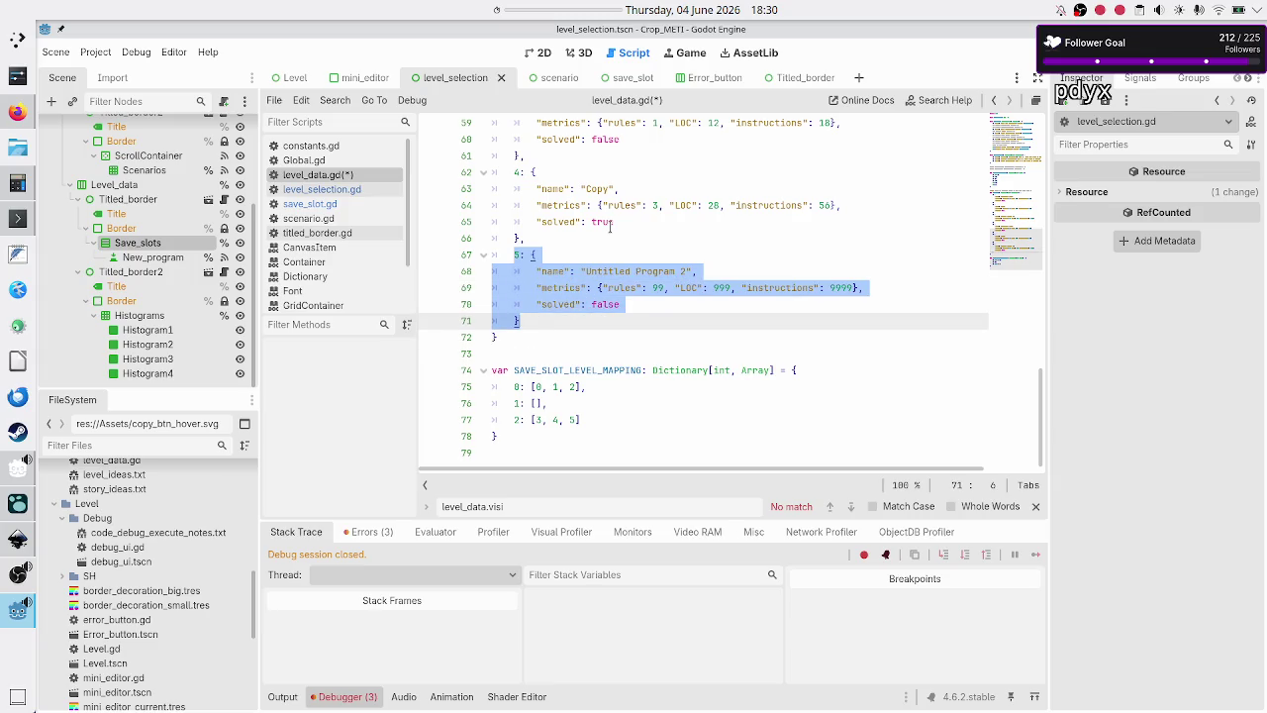
key(ctrl+c)
key(End)
key(Return)
key(ctrl+v)
key(Up)
key(Up)
key(Up)
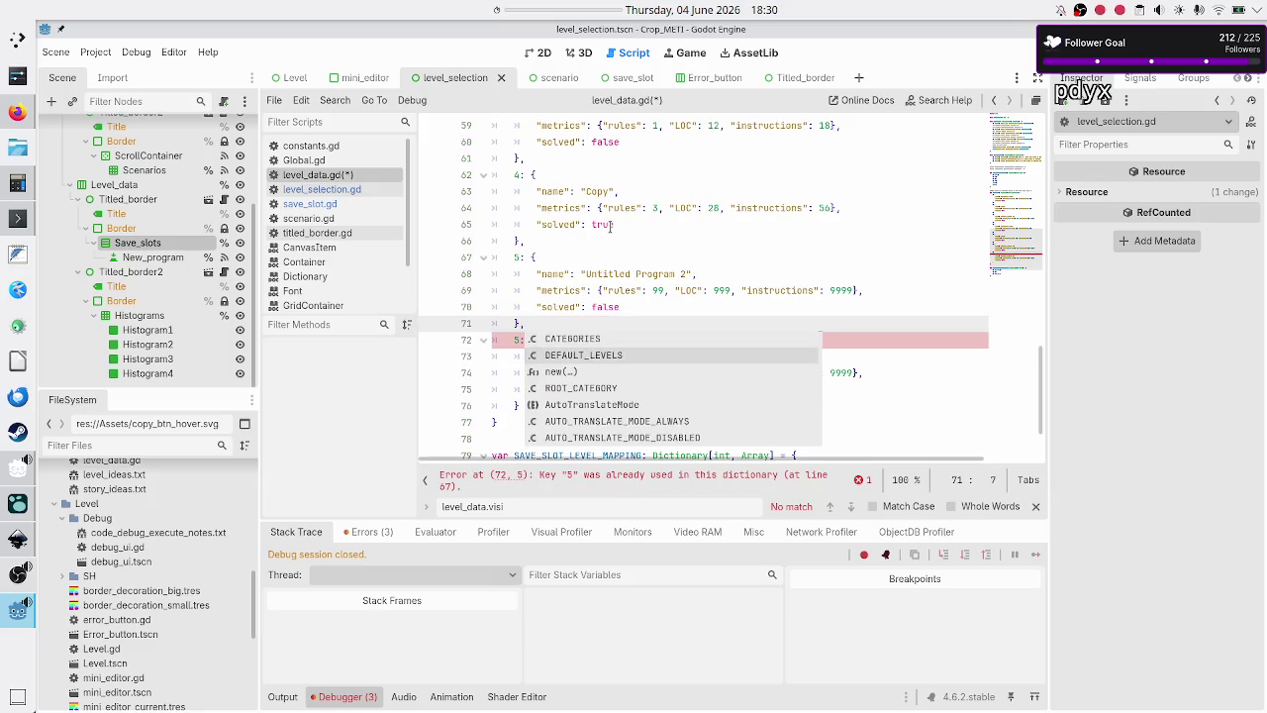
key(Escape)
key(Escape)
key(Down)
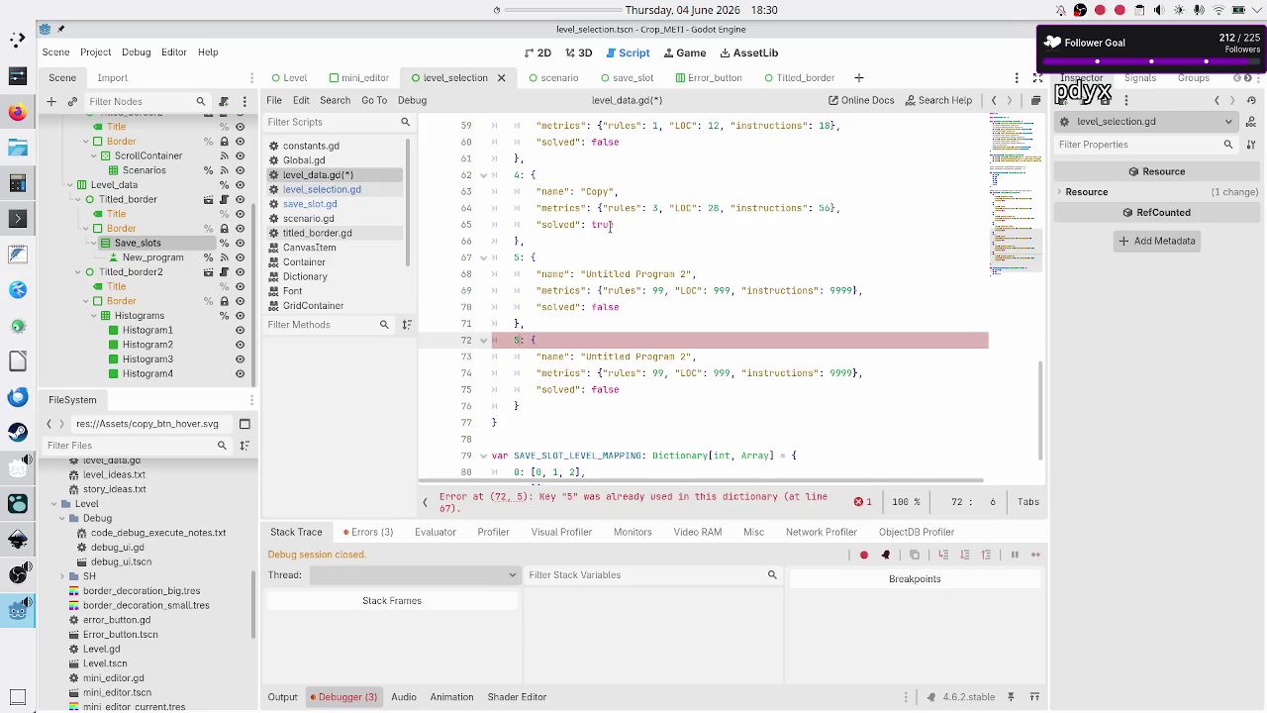
key(Down)
key(End)
key(BackSpace)
text(3)
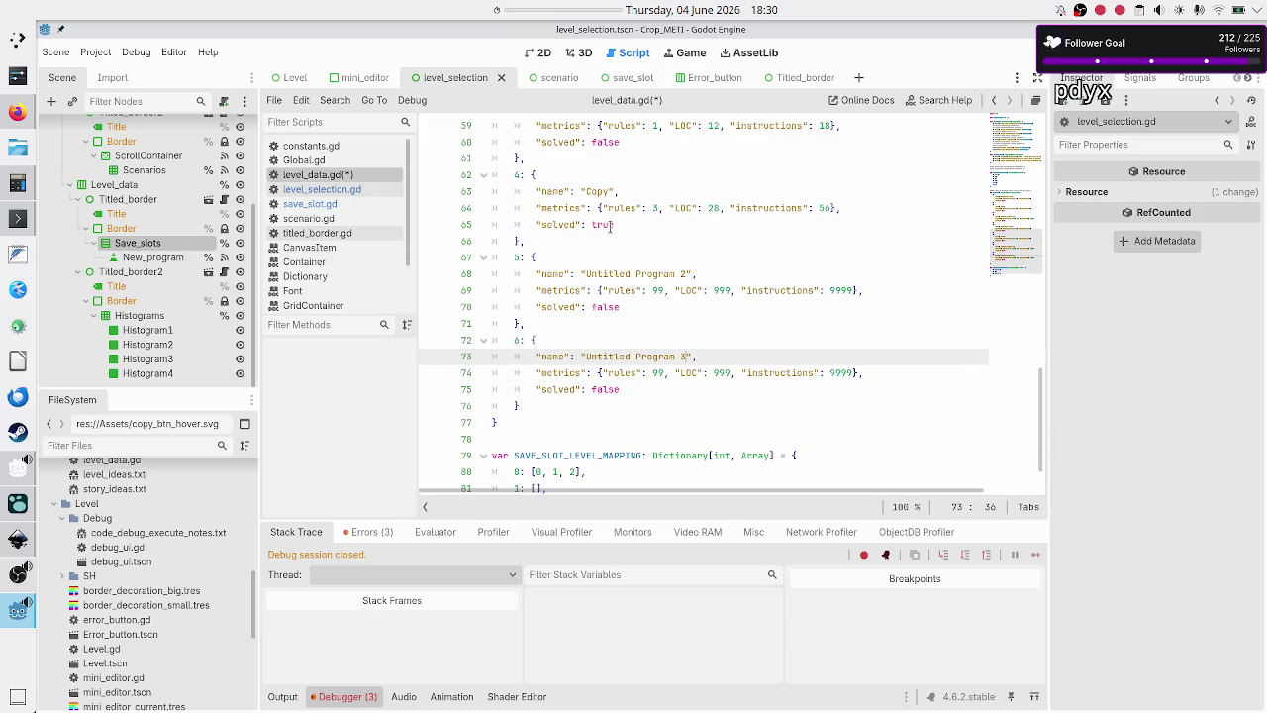
- Duplicate the slot 6 entry as slot 7 named Untitled Program 4
key(Up)
key(Home)
key(Home)
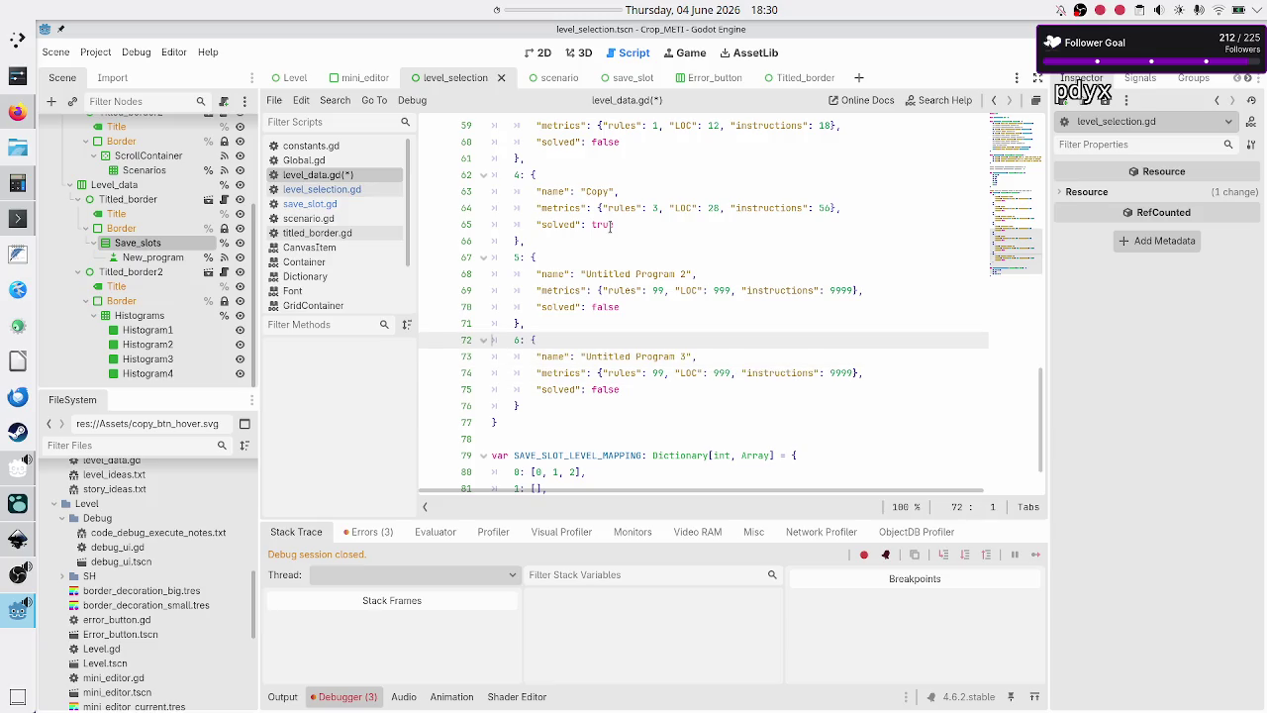
key(shift+Down)
key(shift+Down)
key(shift+Down)
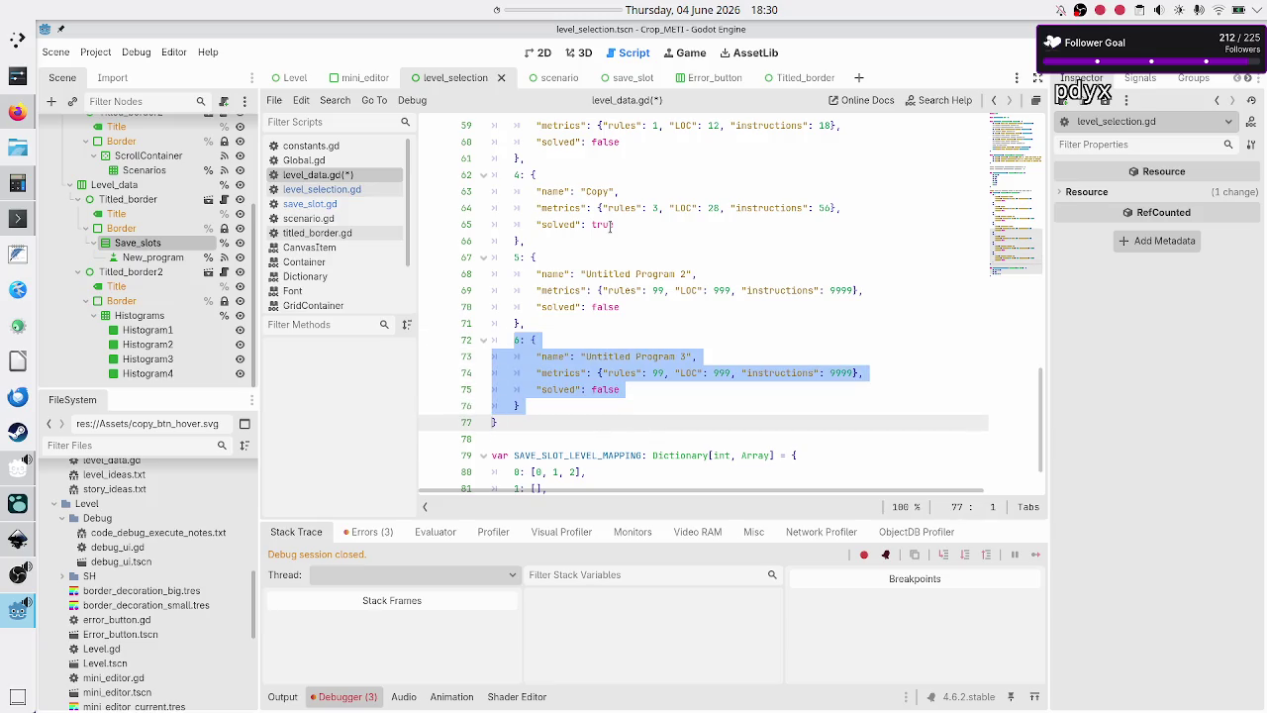
key(Right)
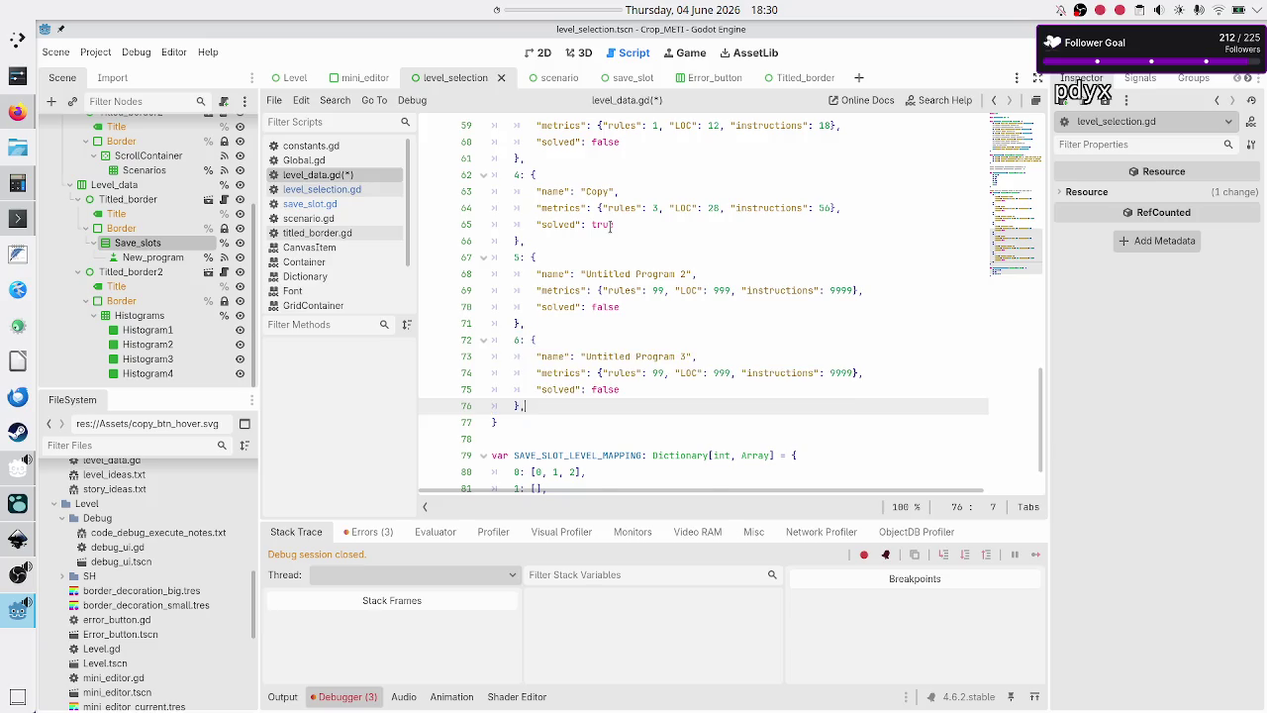
key(Return)
key(ctrl+v)
key(Up)
key(Up)
key(Up)
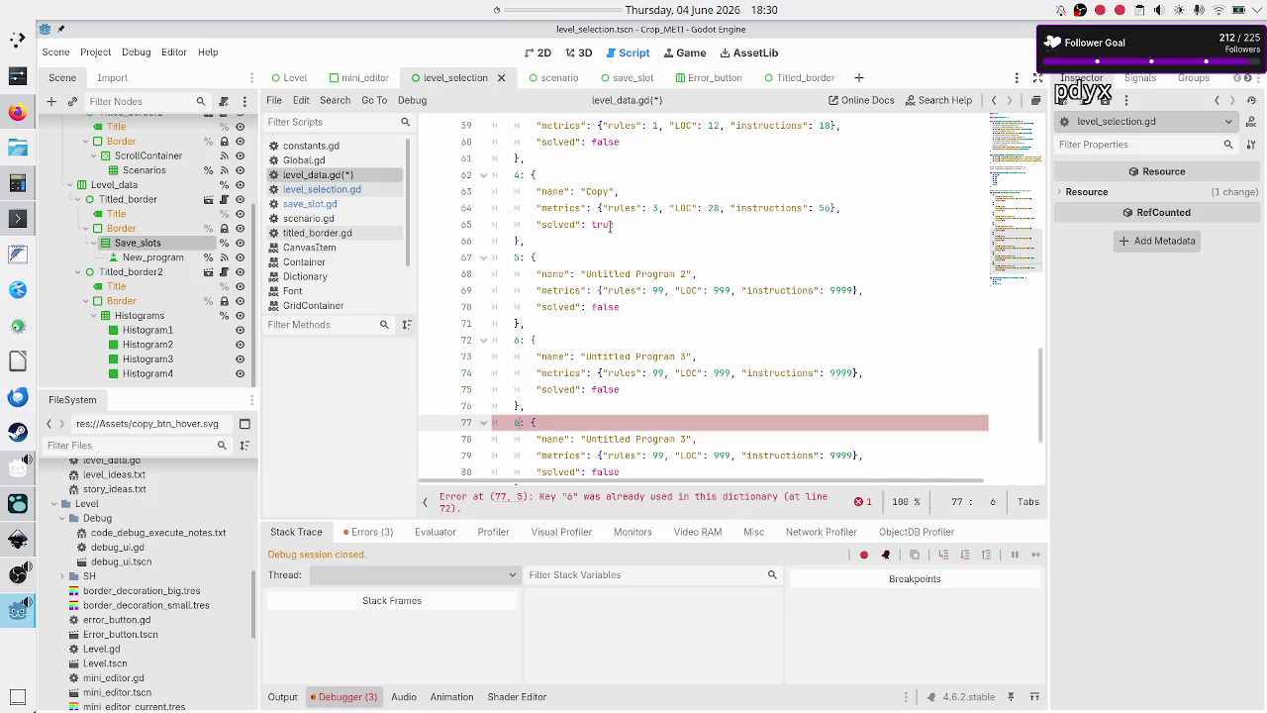
key(BackSpace)
text(7)
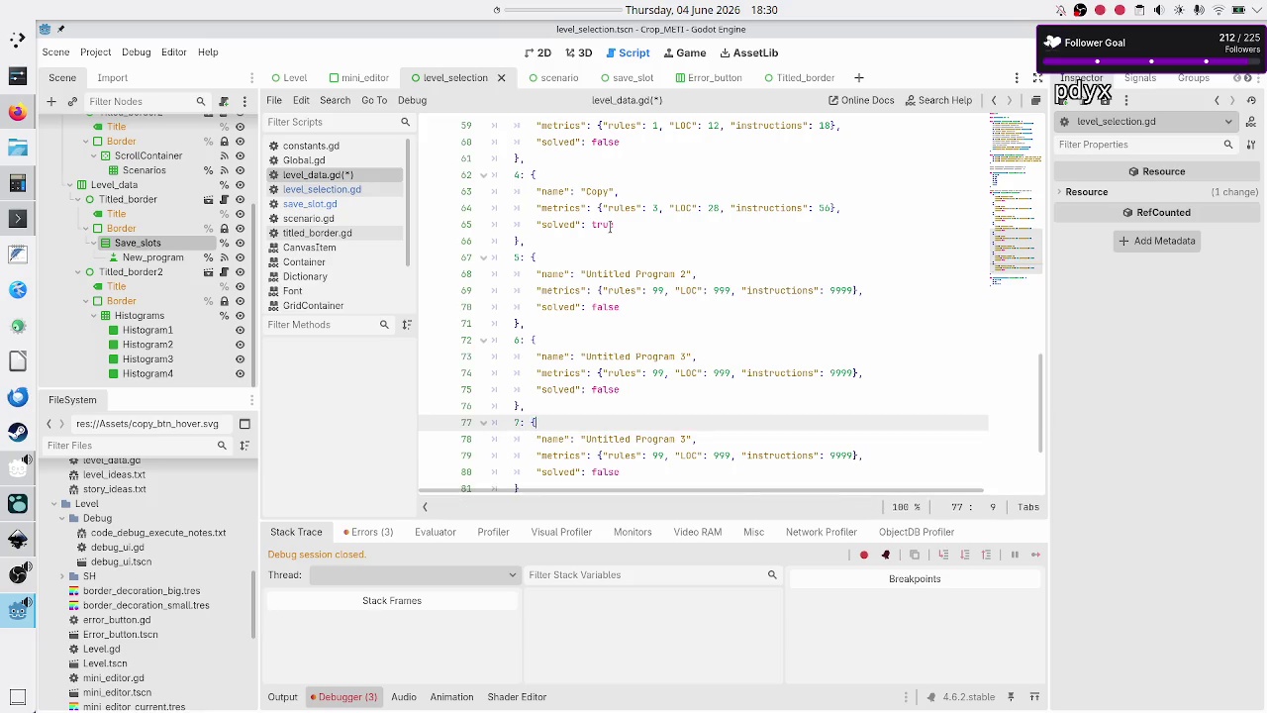
key(Down)
key(End)
key(BackSpace)
text(4)
- Append 6 and 7 to scenario 2's mapping, making it [3, 4, 5, 6, 7]
key(Down)
key(Down)
key(Down)
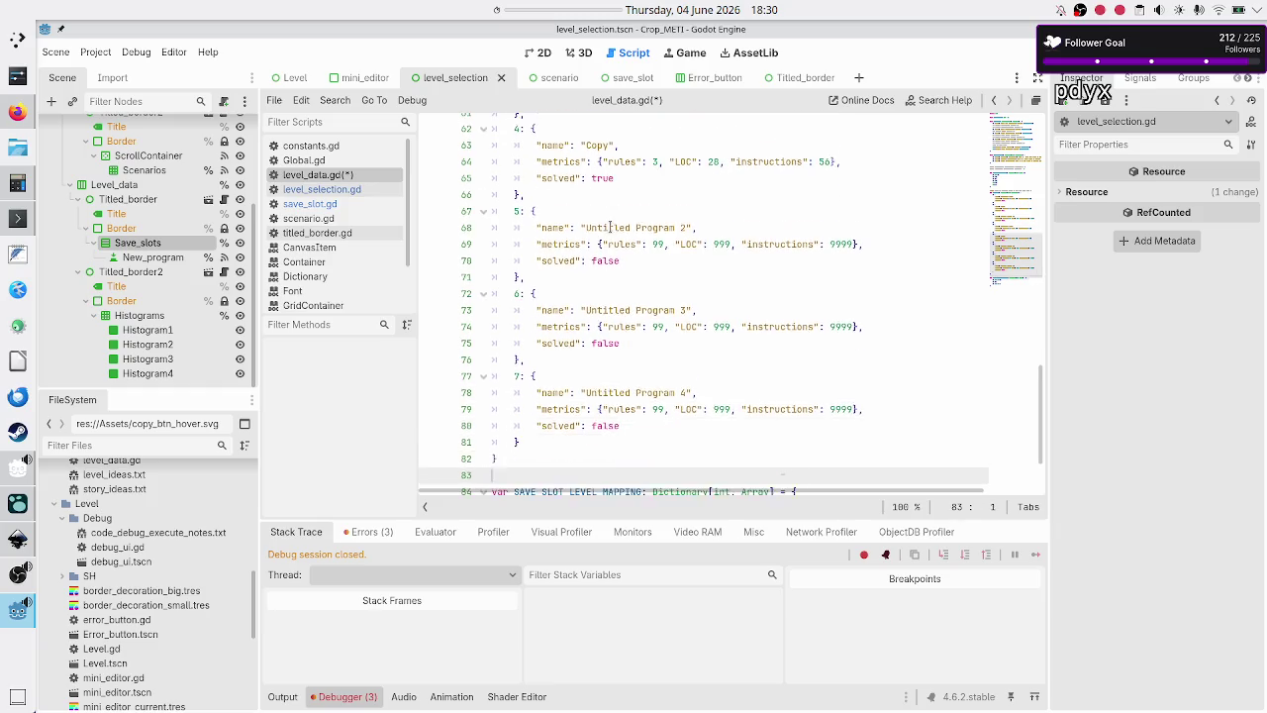
key(Left)
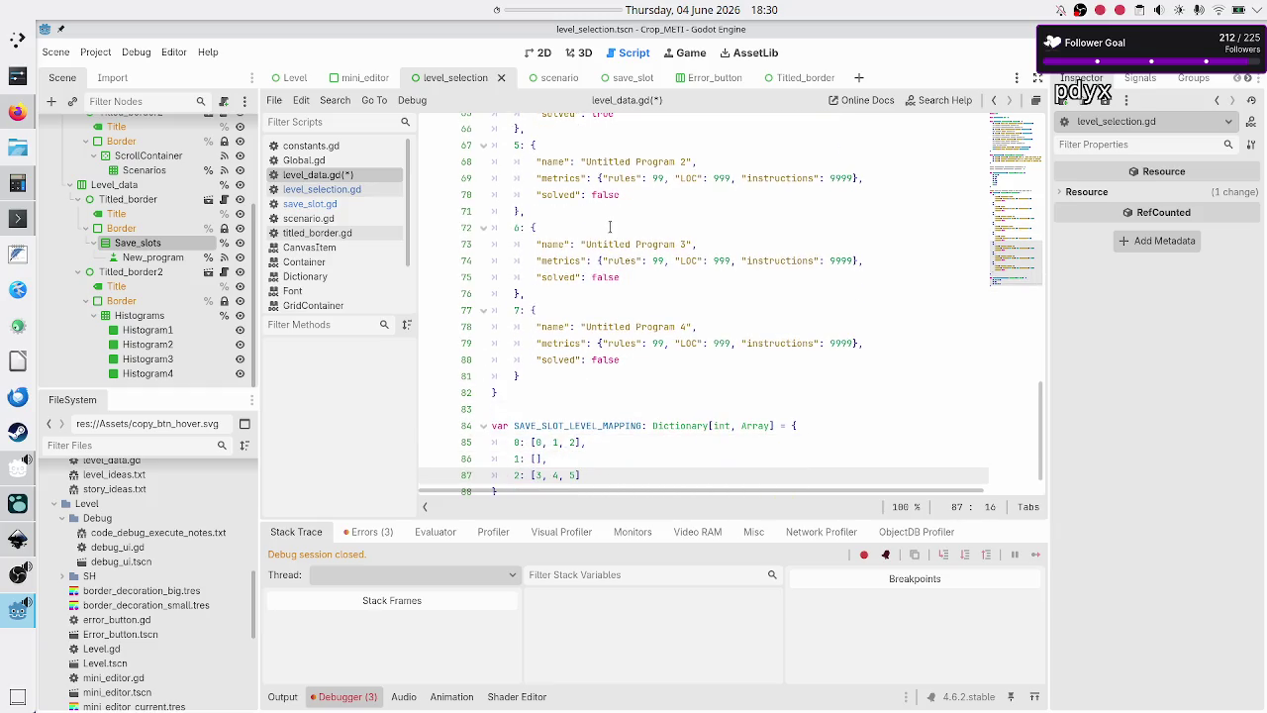
text(, 6, 7)
key(Right)
- Save level_data.gd and run the game
key(Down)
key(Down)
key(ctrl+s)
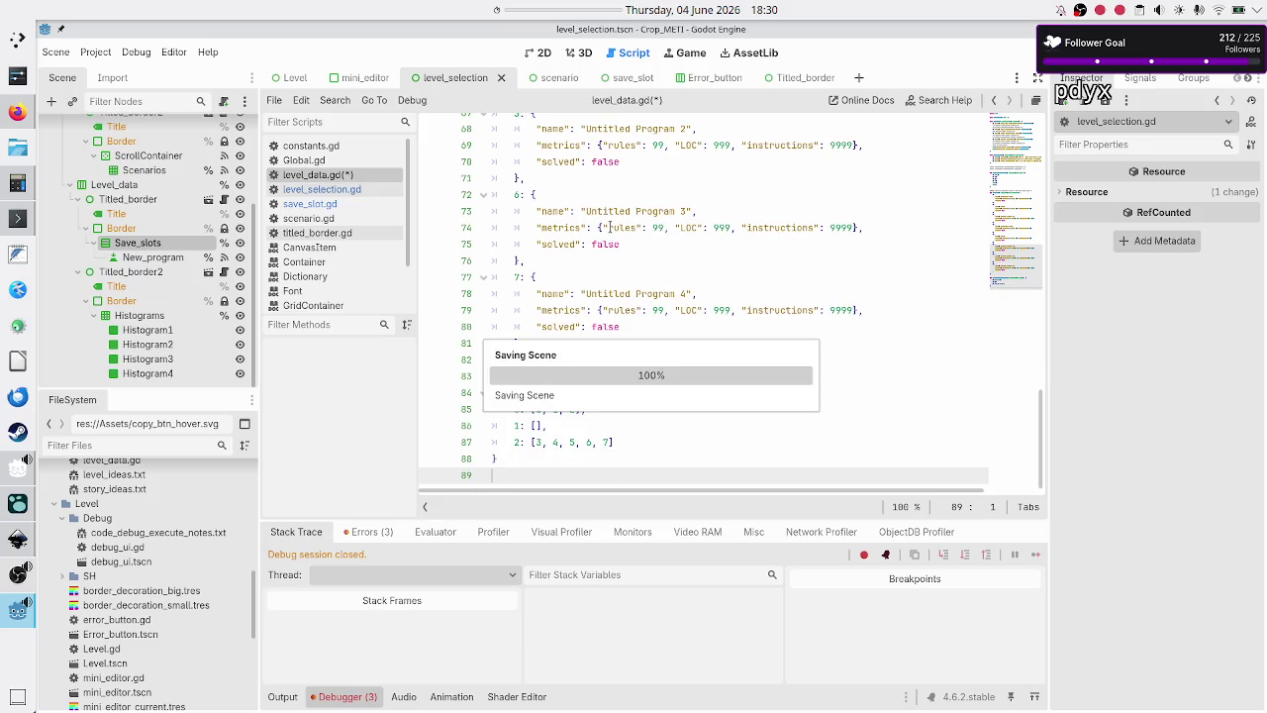
key(F5)
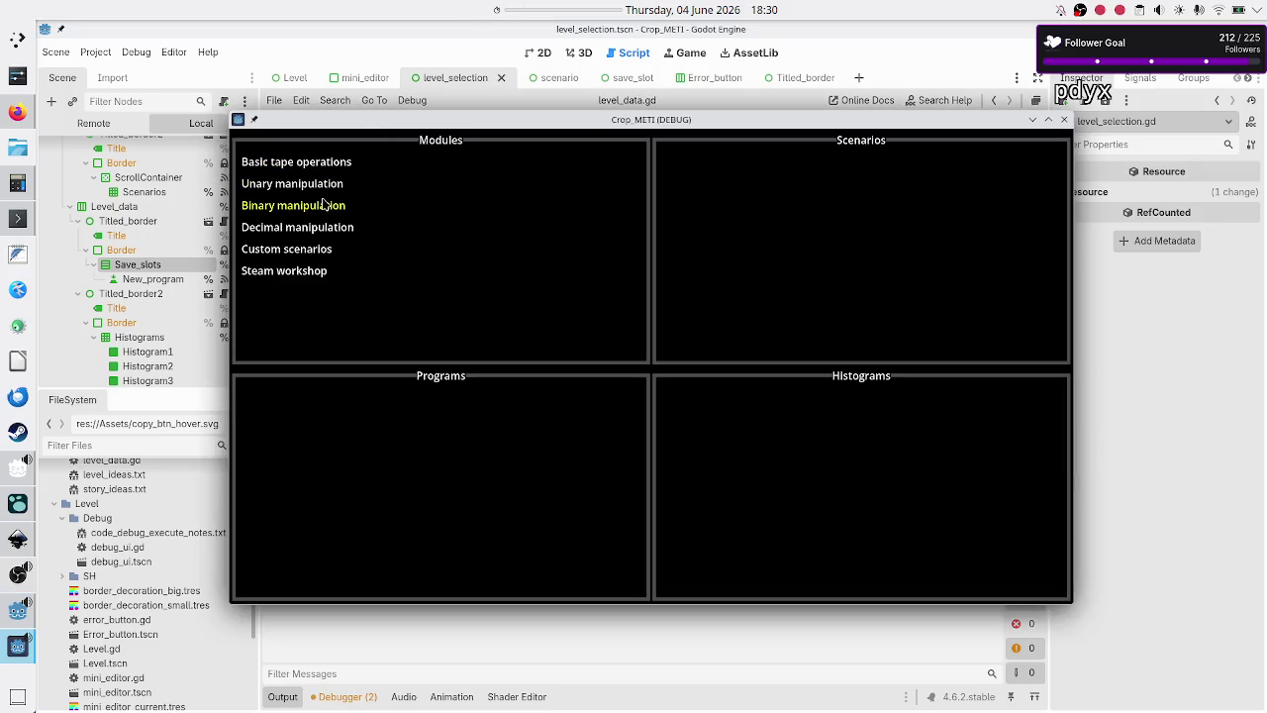
- Open the Hard scenario of Decimal manipulation in the running game
click(346, 171)
click(698, 179)
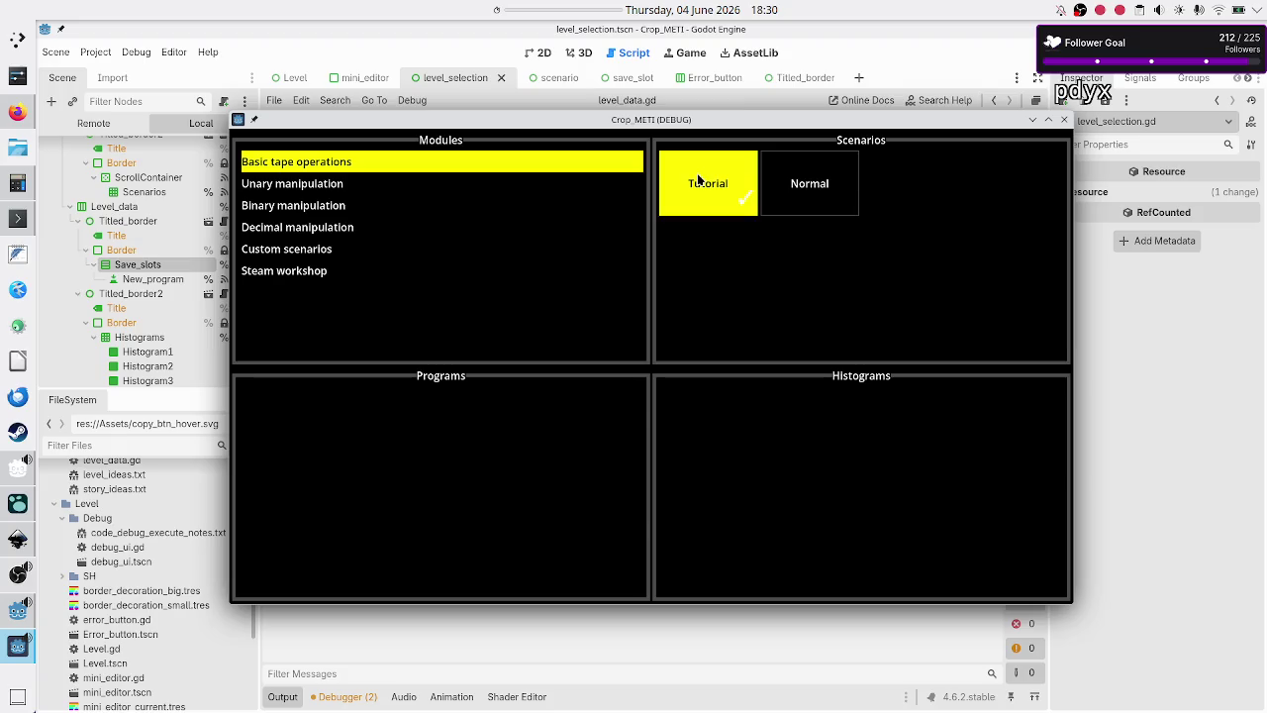
click(348, 206)
click(342, 230)
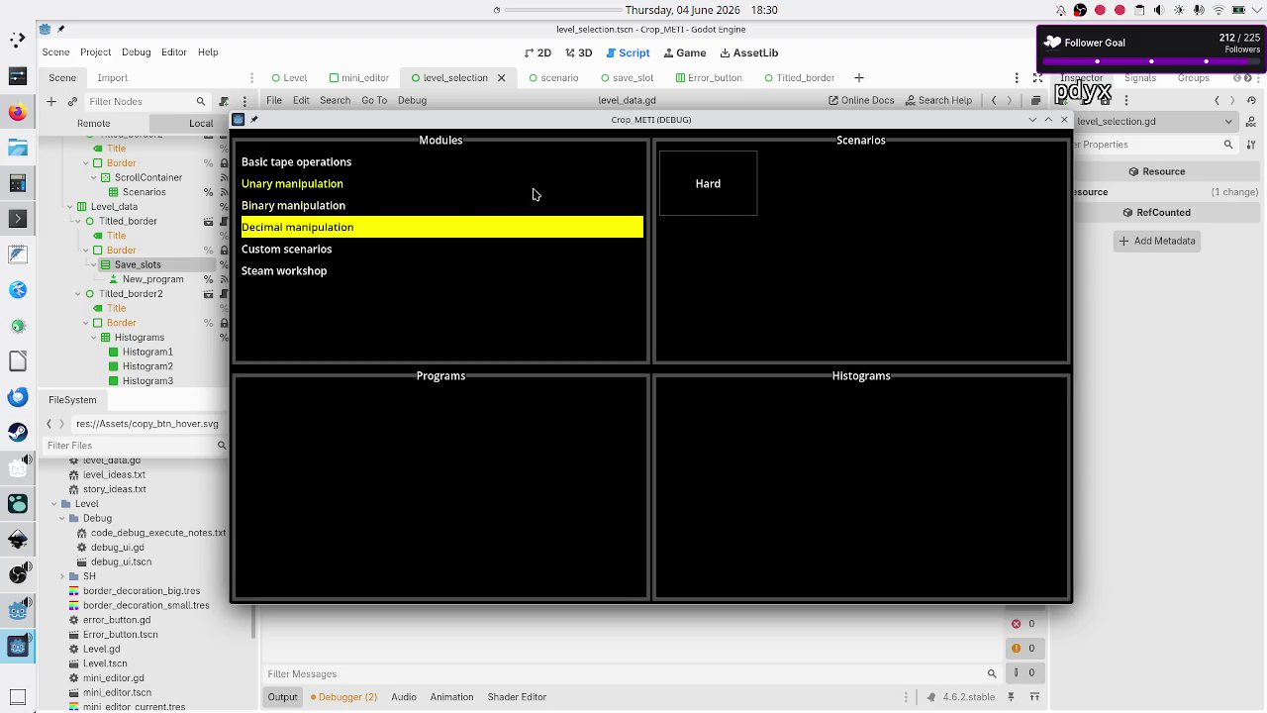
click(701, 198)
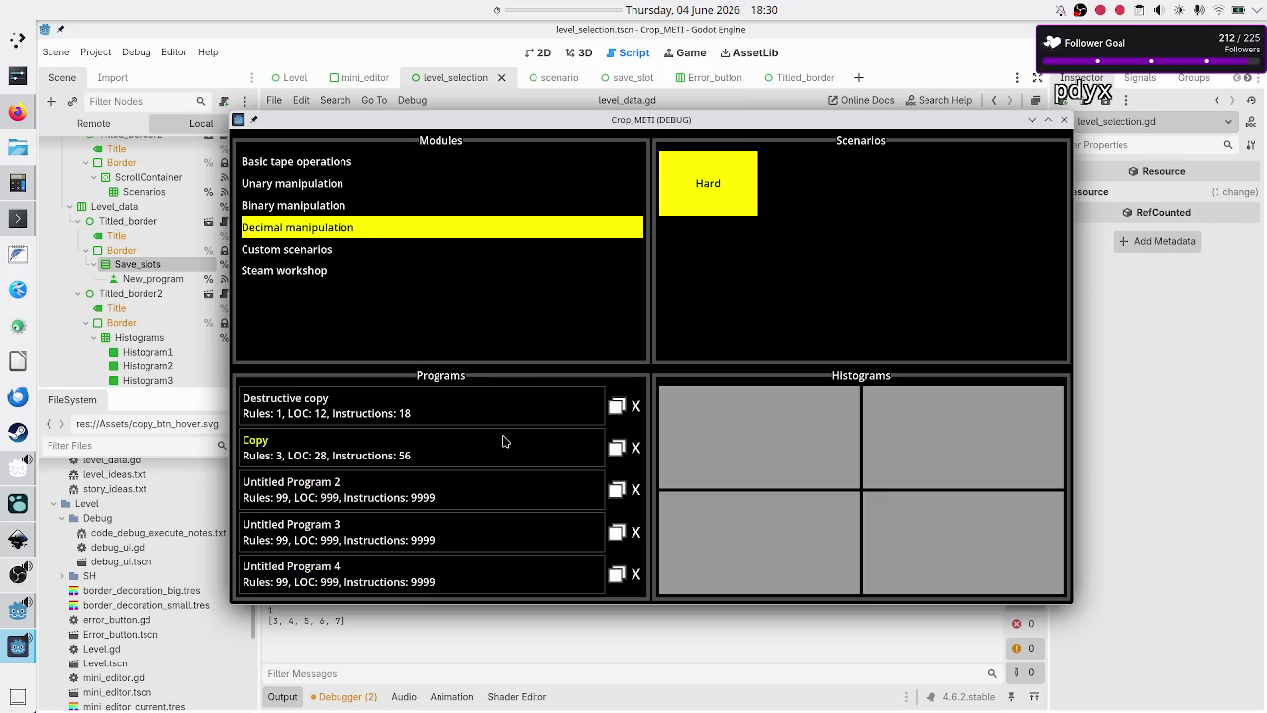
- Delete Destructive copy, Copy and Untitled Programs 2–4, then confirm Basic tape operations' Tutorial keeps three programs
click(636, 412)
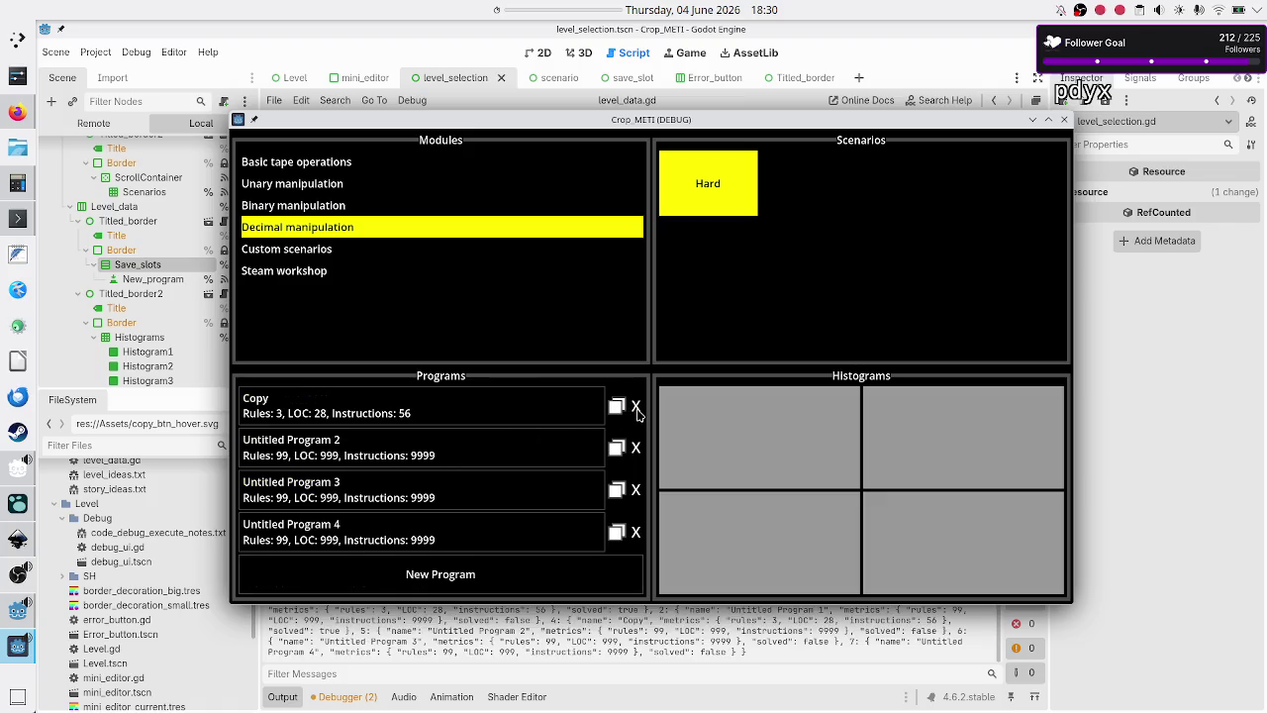
click(637, 413)
click(637, 416)
click(637, 418)
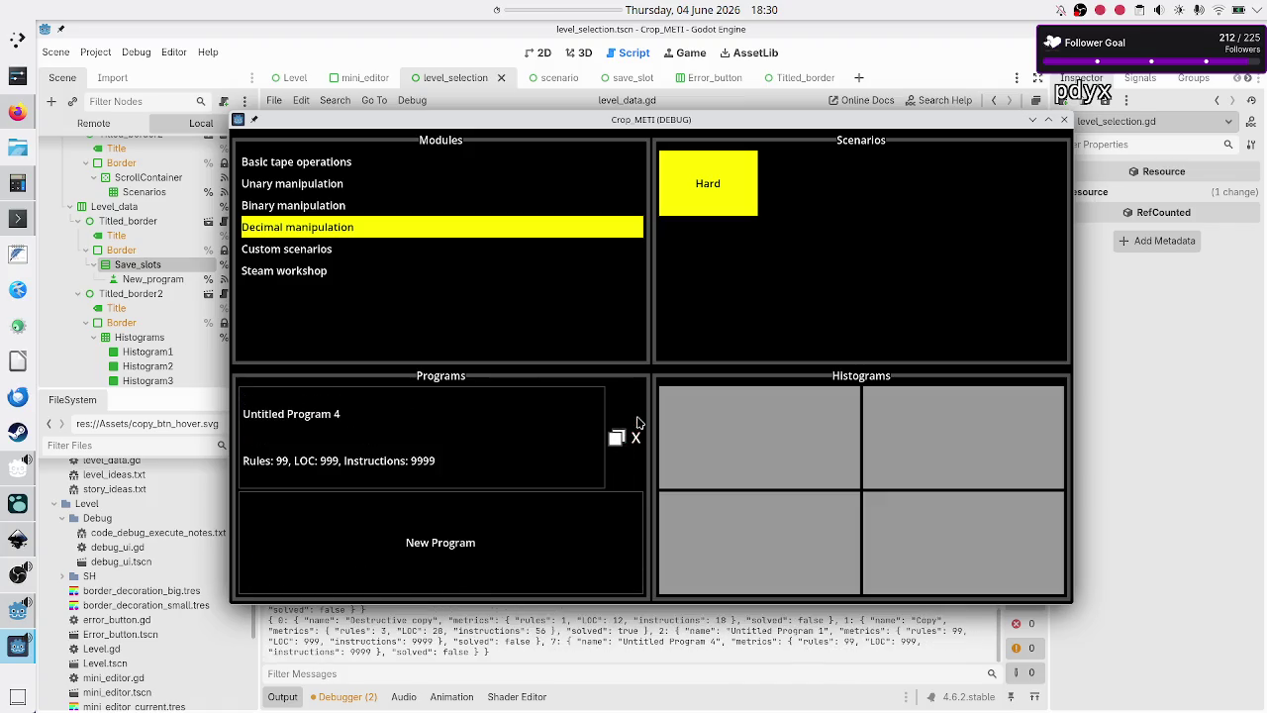
click(636, 442)
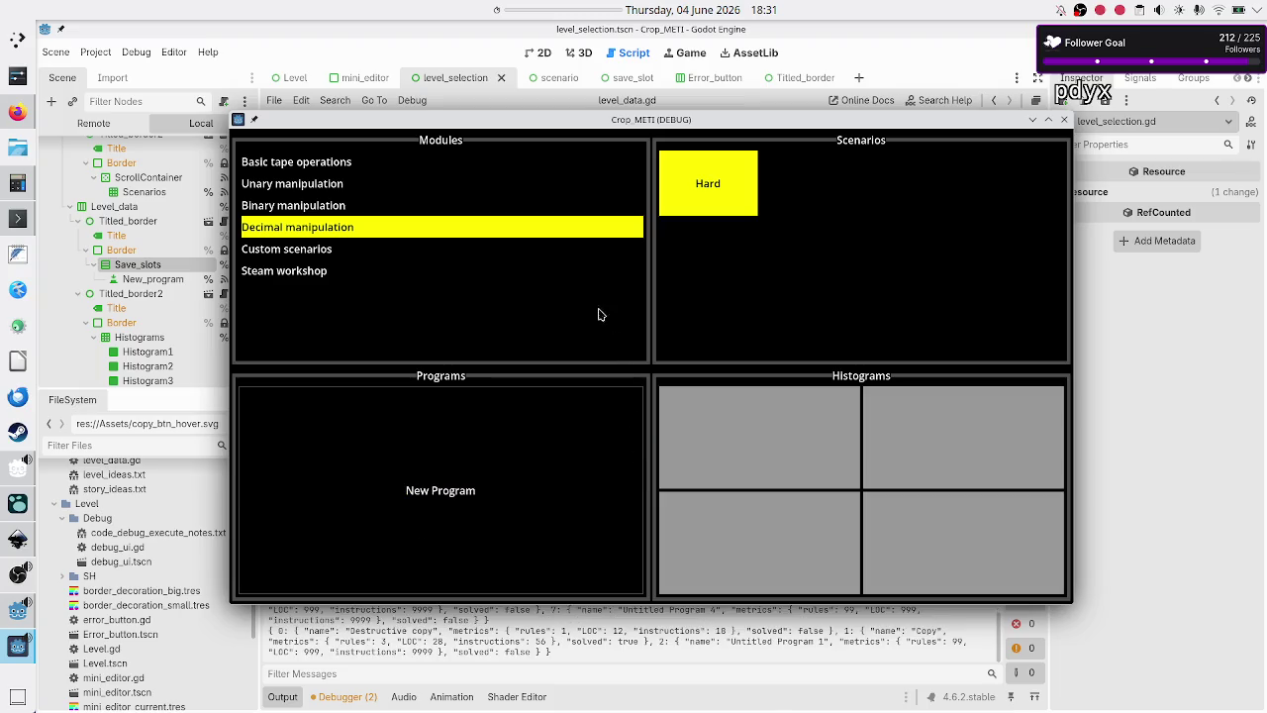
click(330, 165)
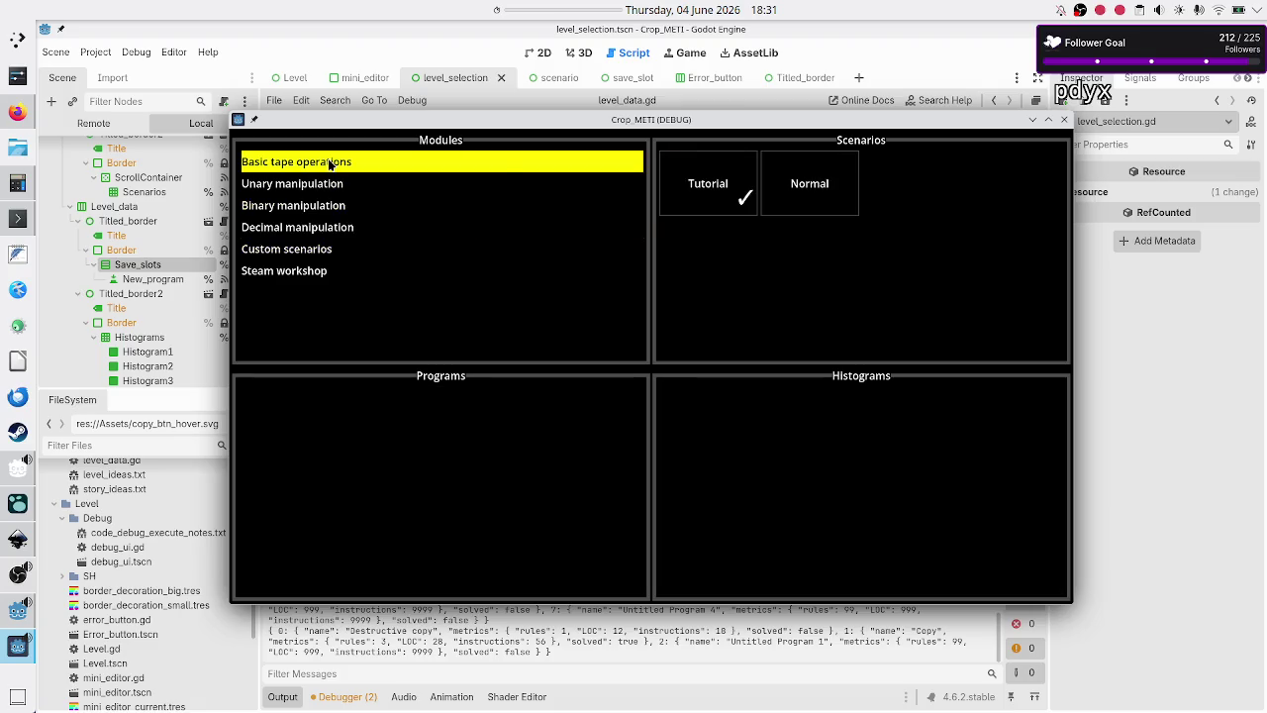
click(703, 185)
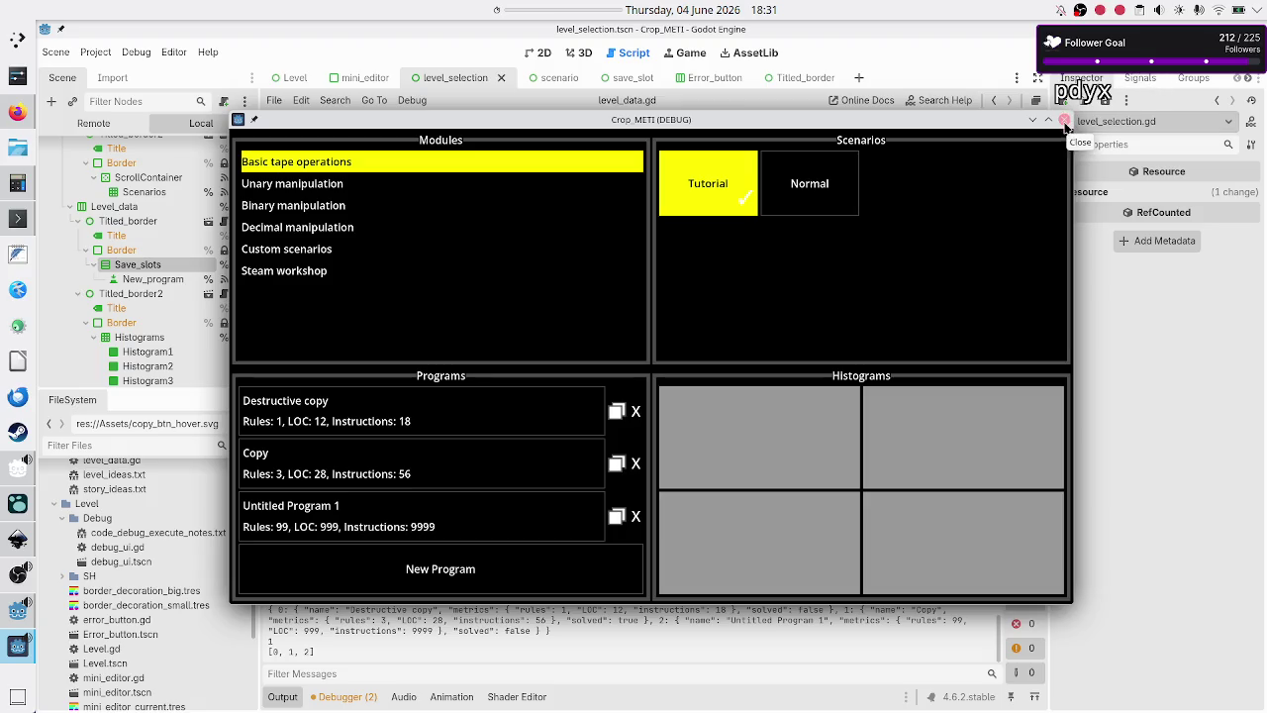
- Start a New Program in Decimal manipulation's Hard scenario to trigger the index 7 out-of-bounds error
click(409, 221)
click(676, 176)
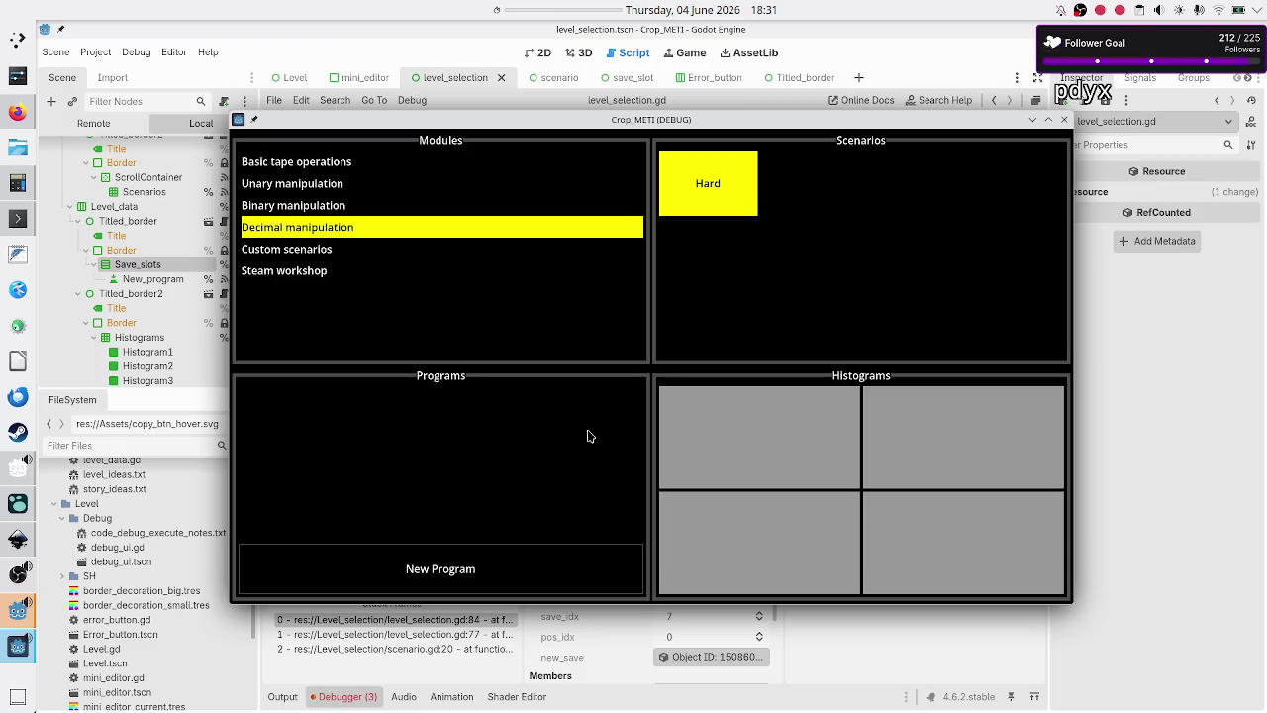
click(557, 569)
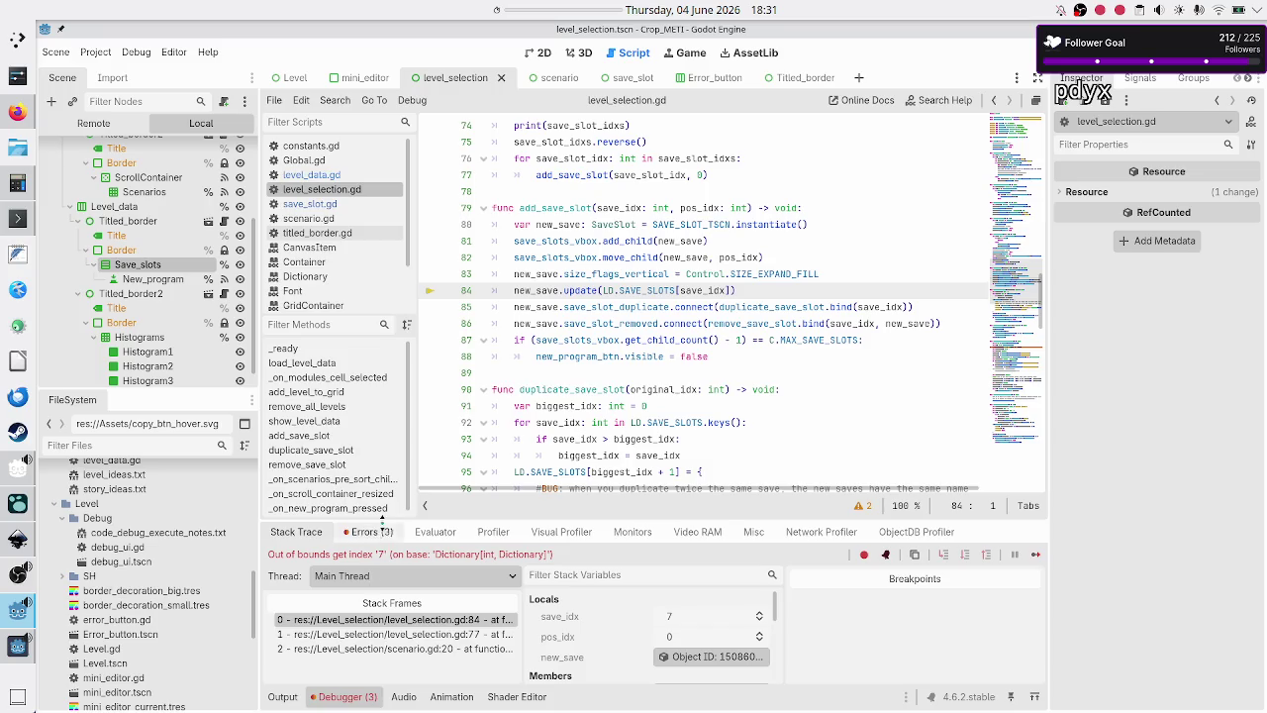
- Show the debugger's out-of-bounds error and jump to its source at line 84
click(368, 532)
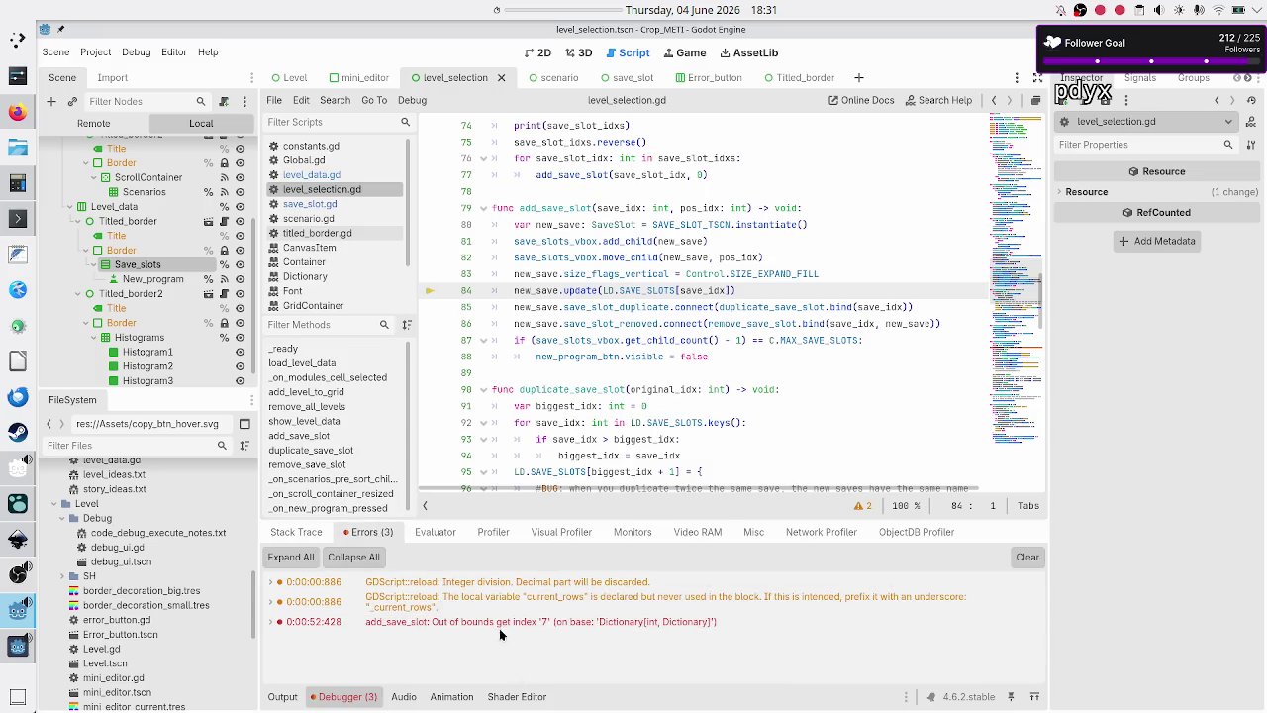
mouse_move(513, 622)
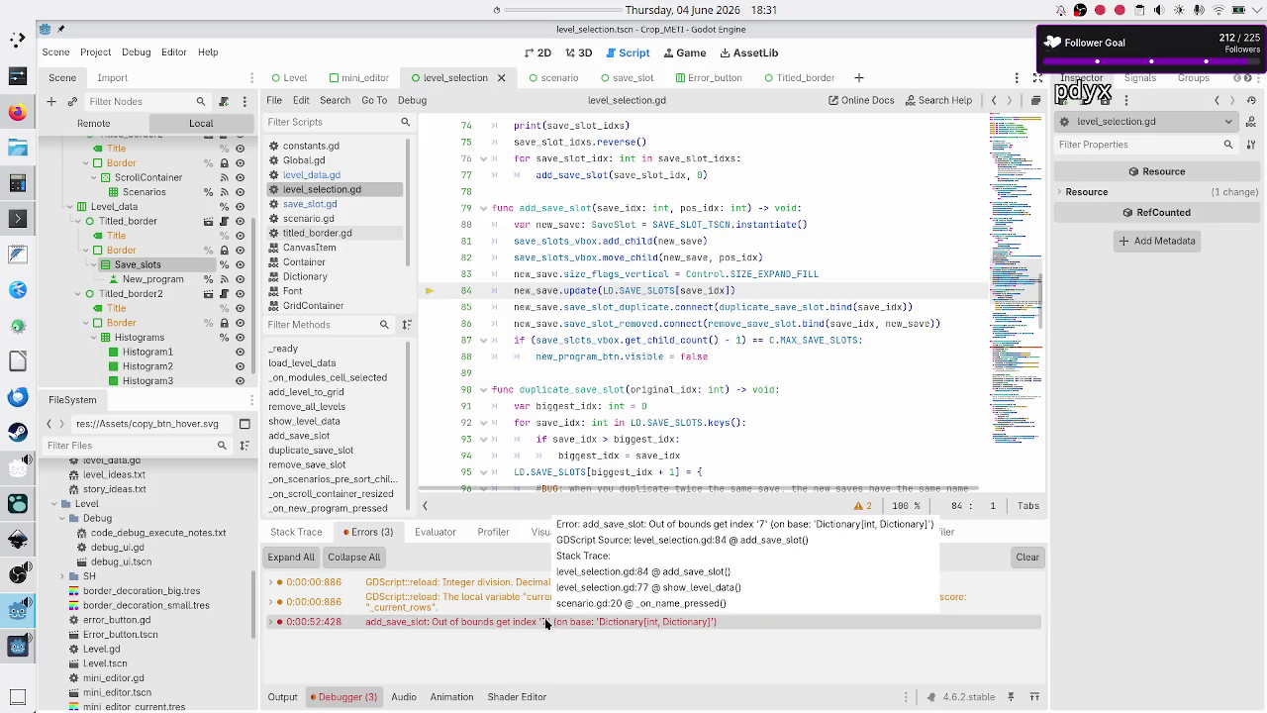
click(545, 622)
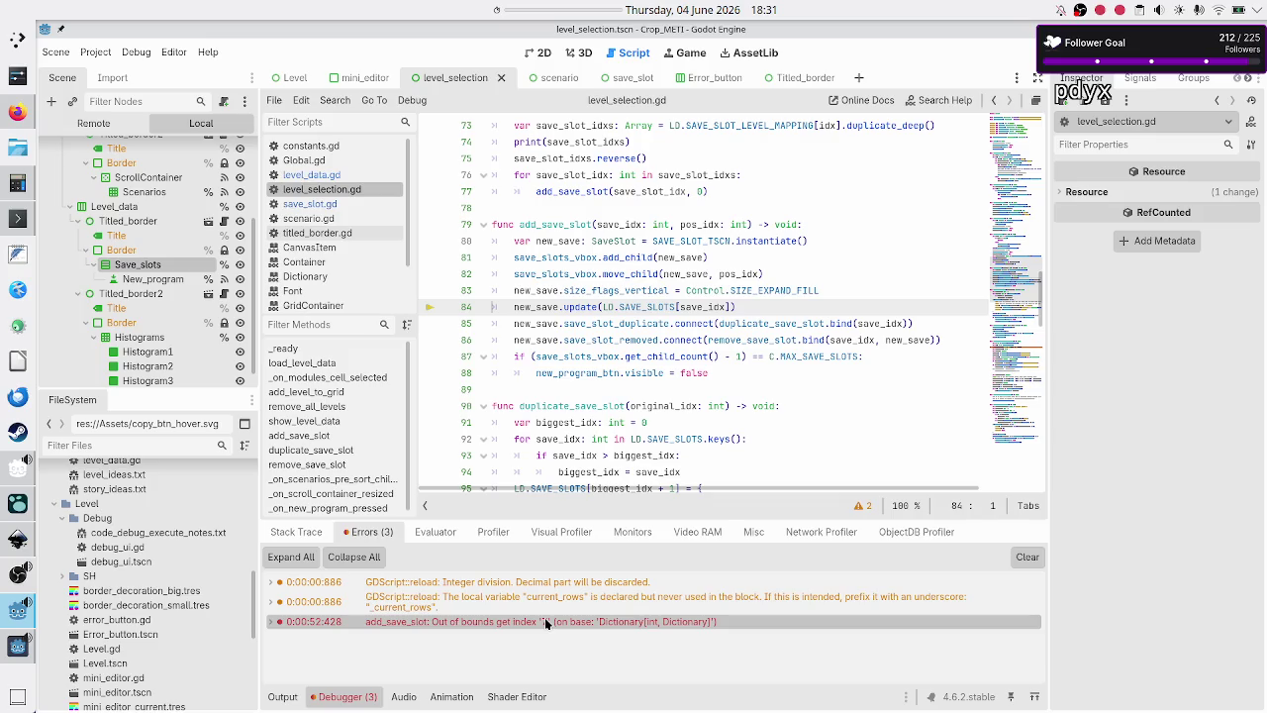
- Scroll through level_selection.gd, then open level_data.gd with its SAVE_SLOT_LEVEL_MAPPING table
scroll(584, 337, down, 20)
scroll(584, 340, down, 4)
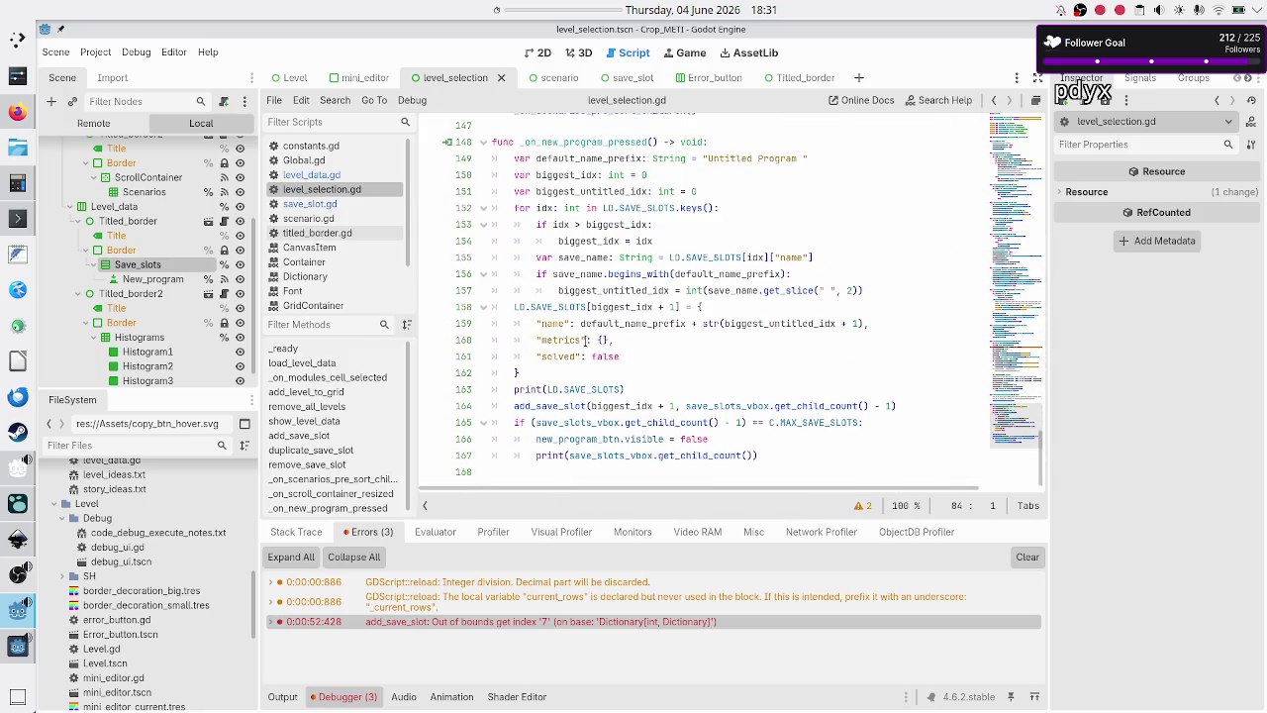
click(312, 176)
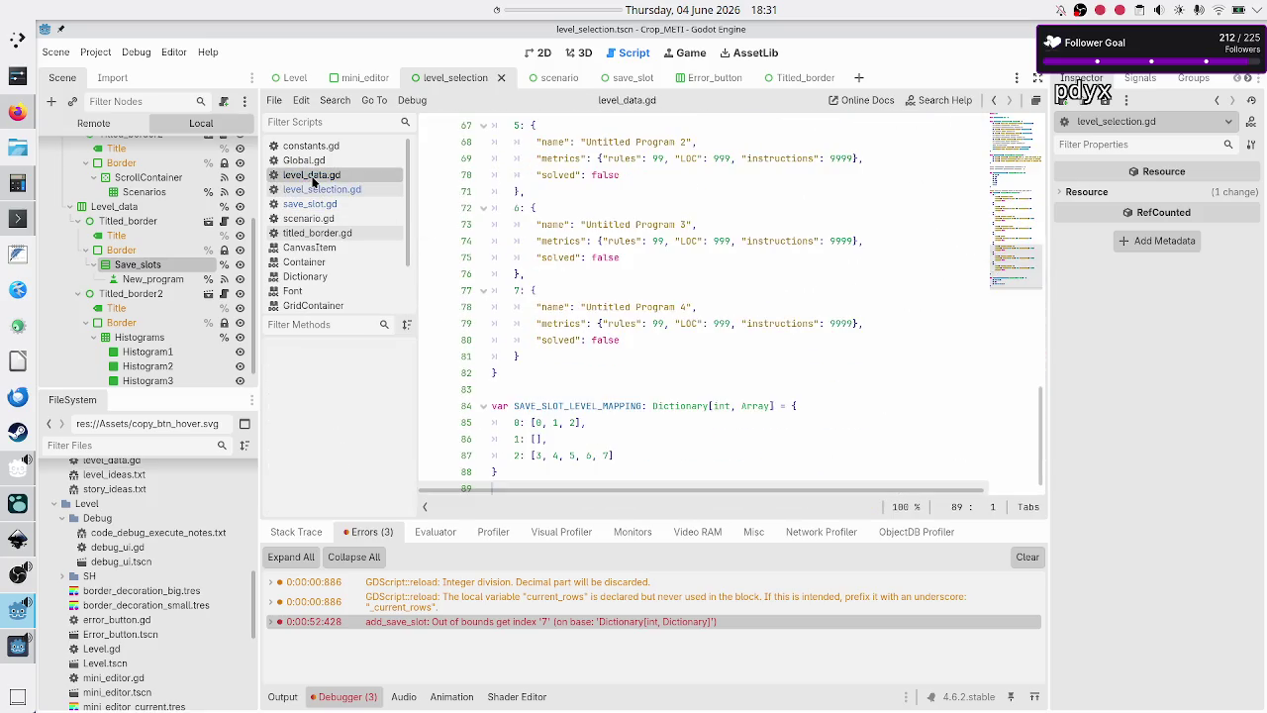
- Check level 2's save-slot mapping on line 87 and rerun the project with F5
click(618, 456)
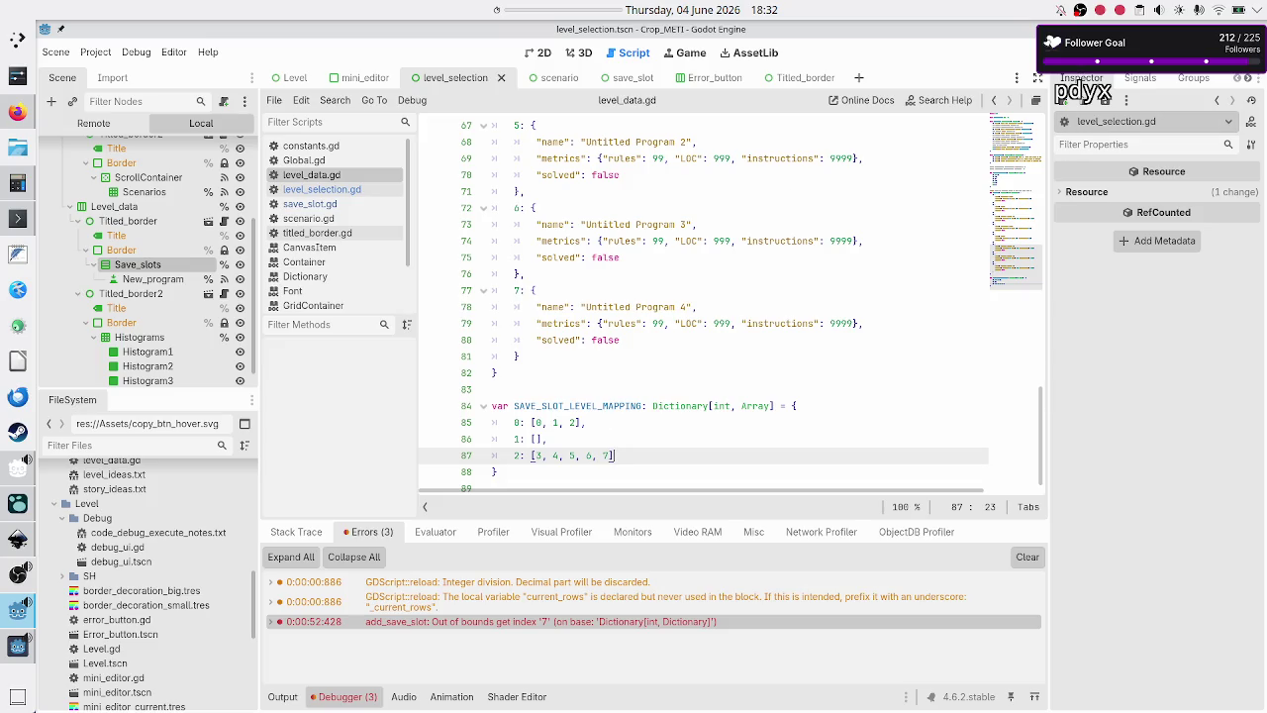
key(F5)
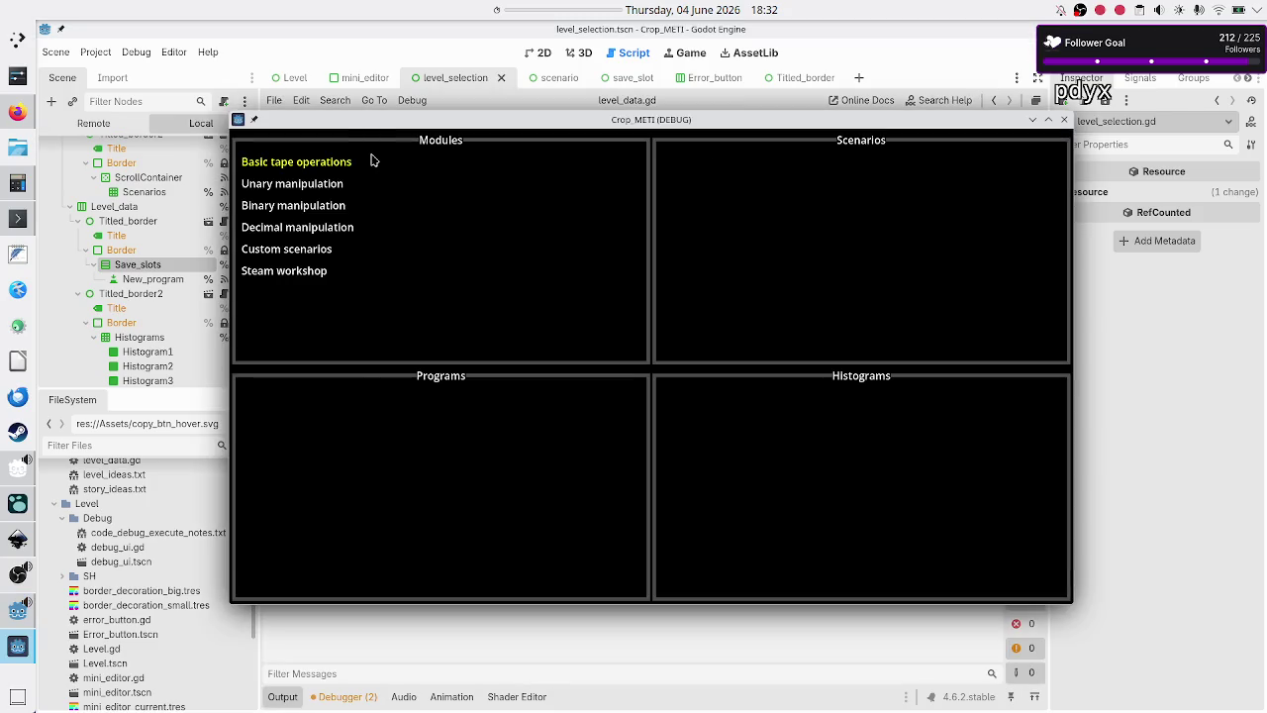
- Delete the Destructive copy, Copy and Untitled Program 1 programs from Basic tape operations' Tutorial
click(373, 160)
click(700, 189)
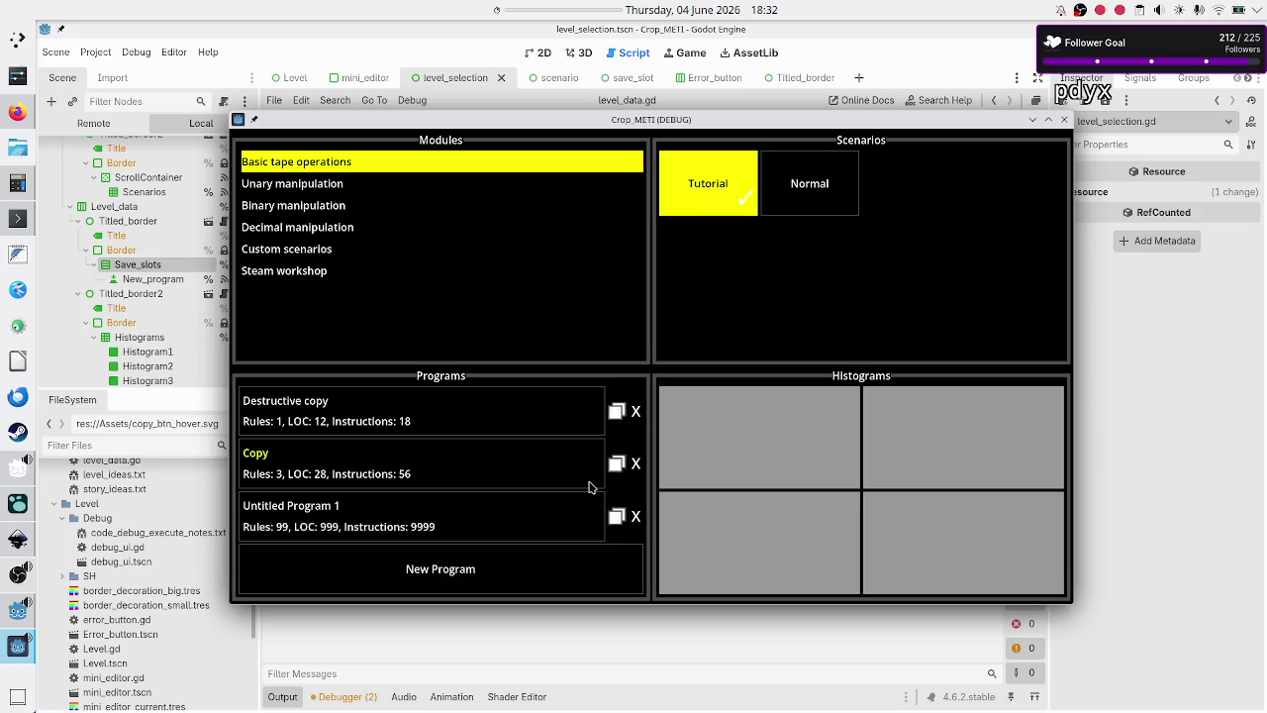
click(635, 427)
click(634, 428)
click(635, 428)
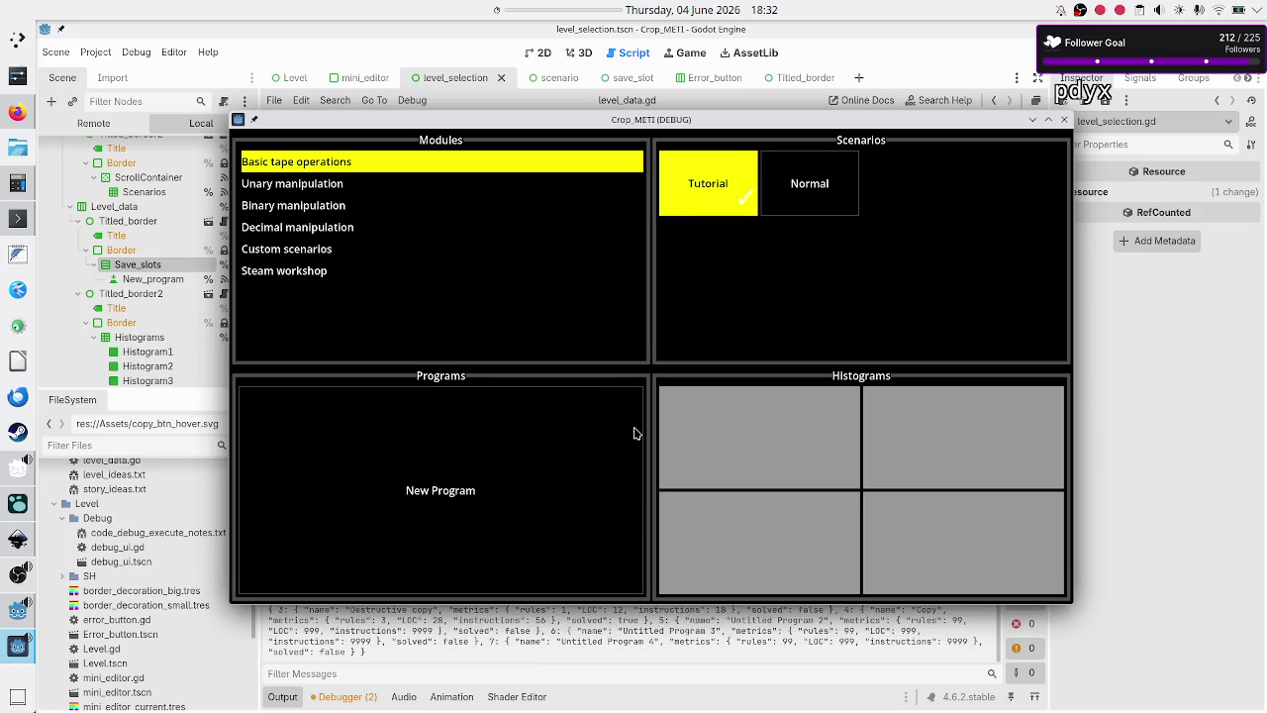
- Switch to the Normal scenario and back to Tutorial, then close the game window
click(802, 214)
click(722, 179)
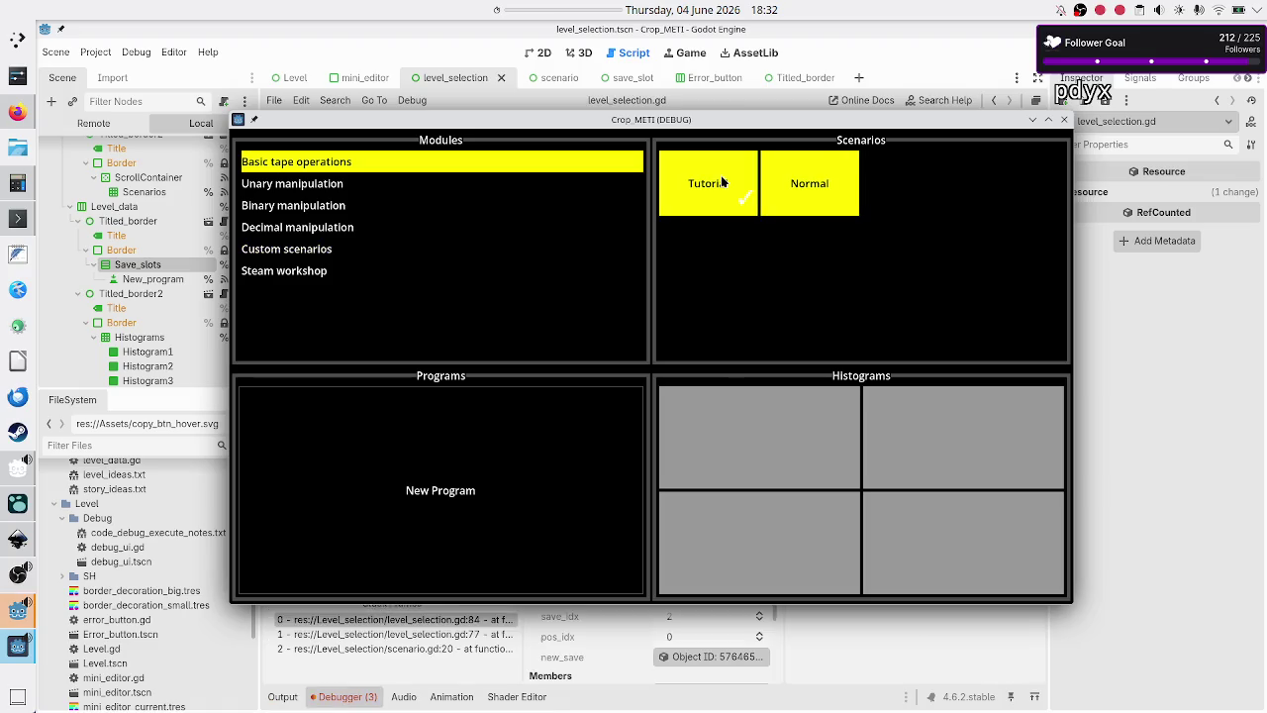
click(1066, 122)
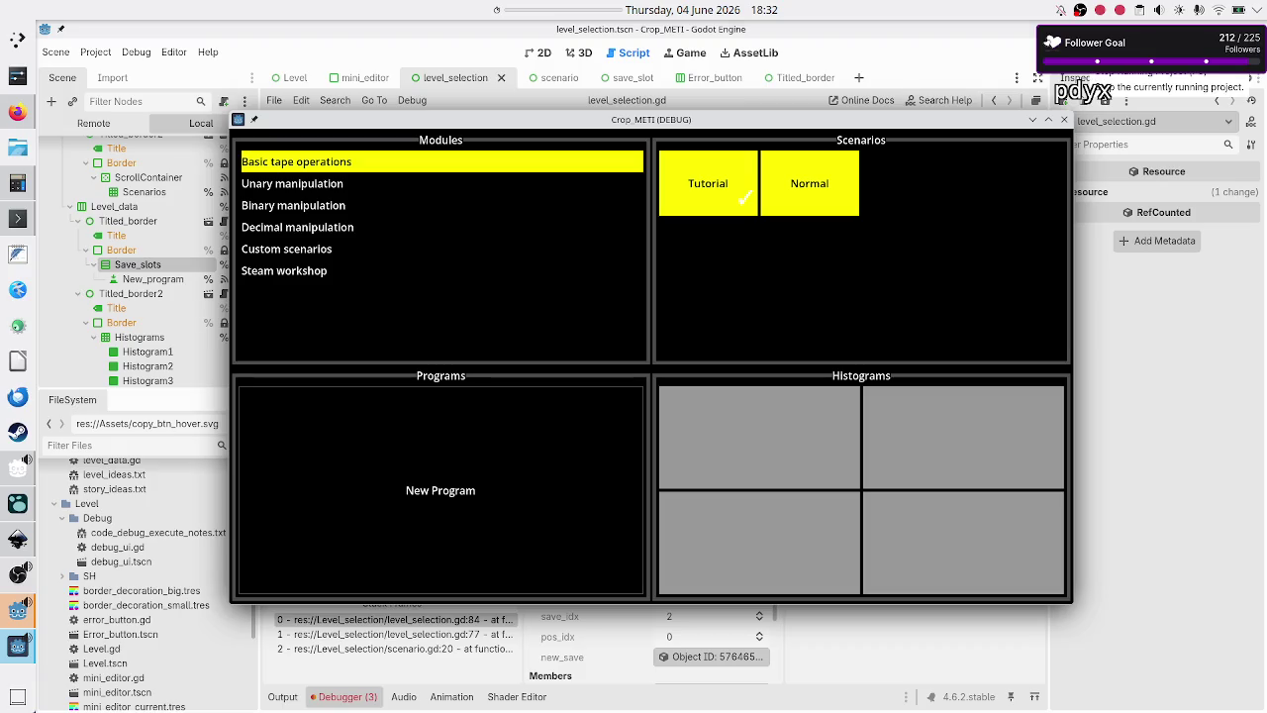
click(1037, 78)
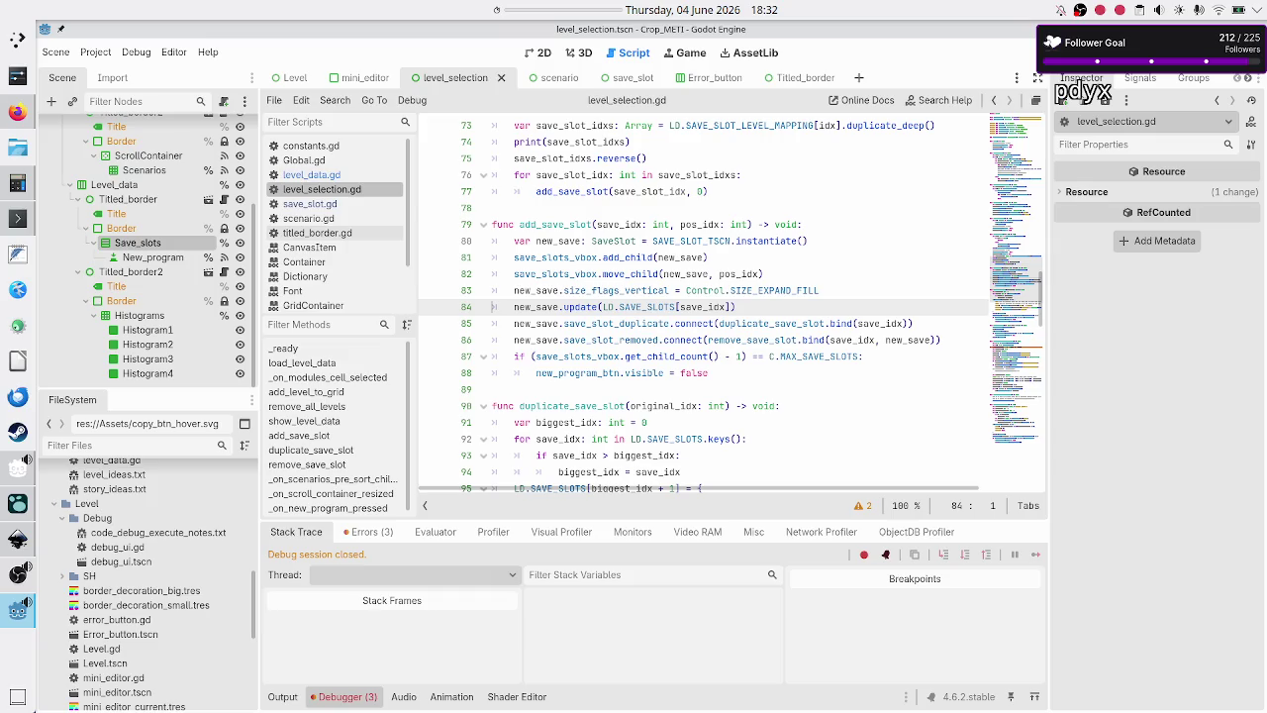
mouse_move(650, 260)
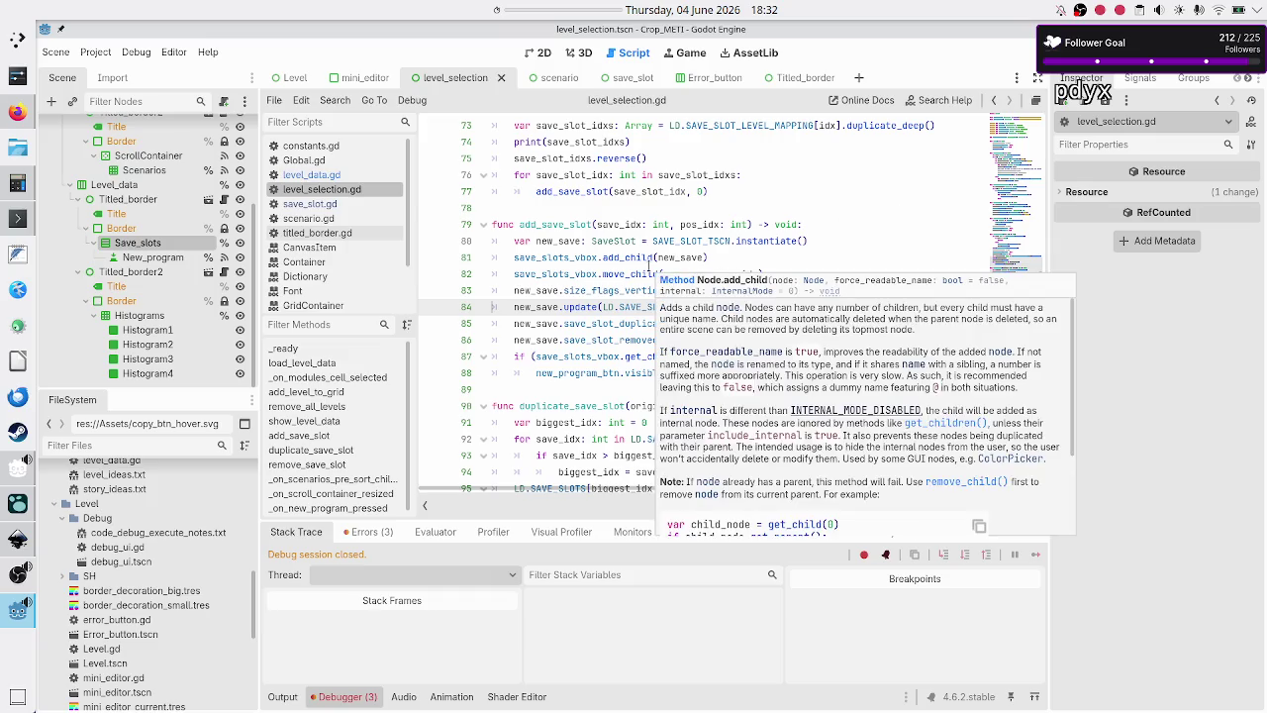
scroll(581, 352, down, 2)
scroll(581, 351, up, 6)
scroll(582, 351, down, 13)
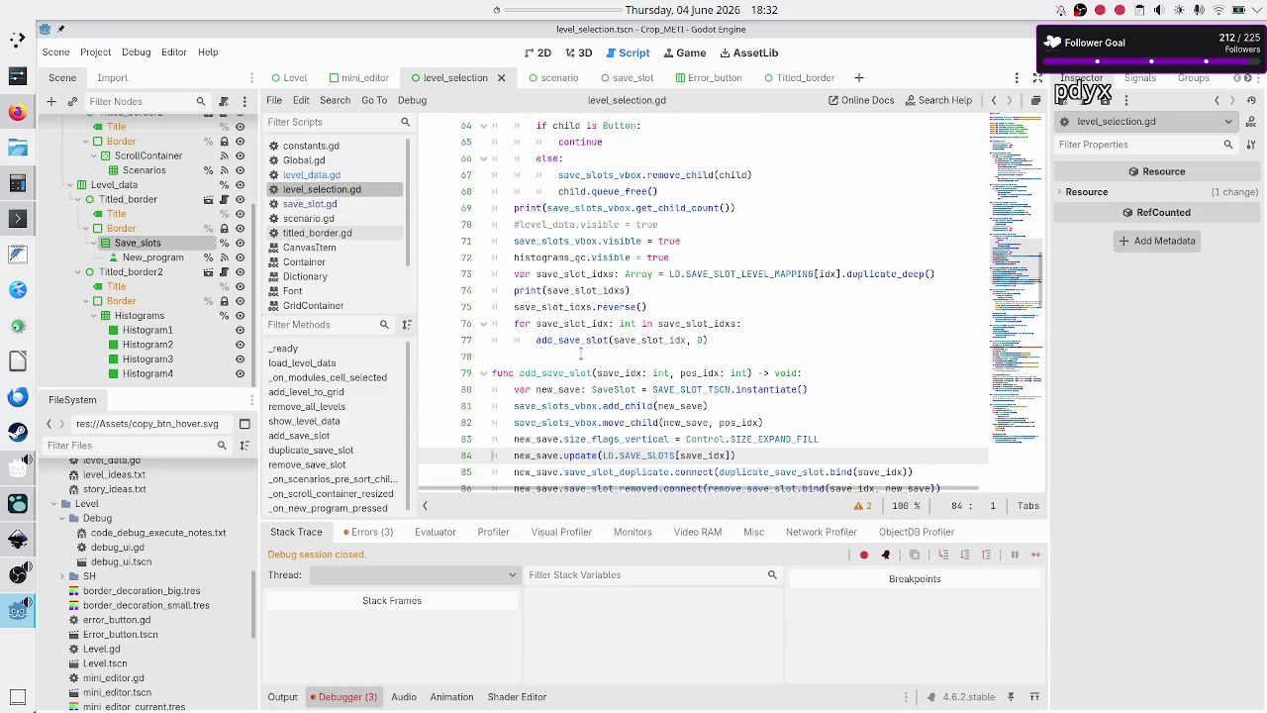
scroll(581, 351, down, 2)
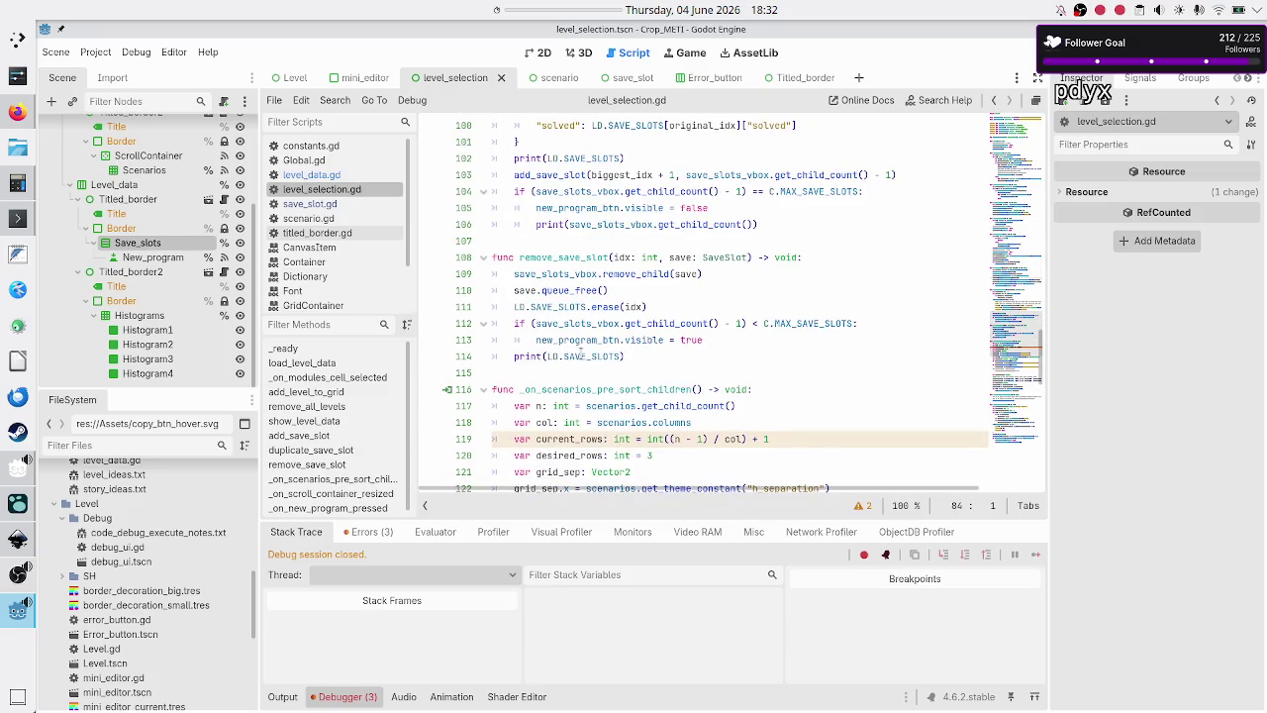
click(563, 256)
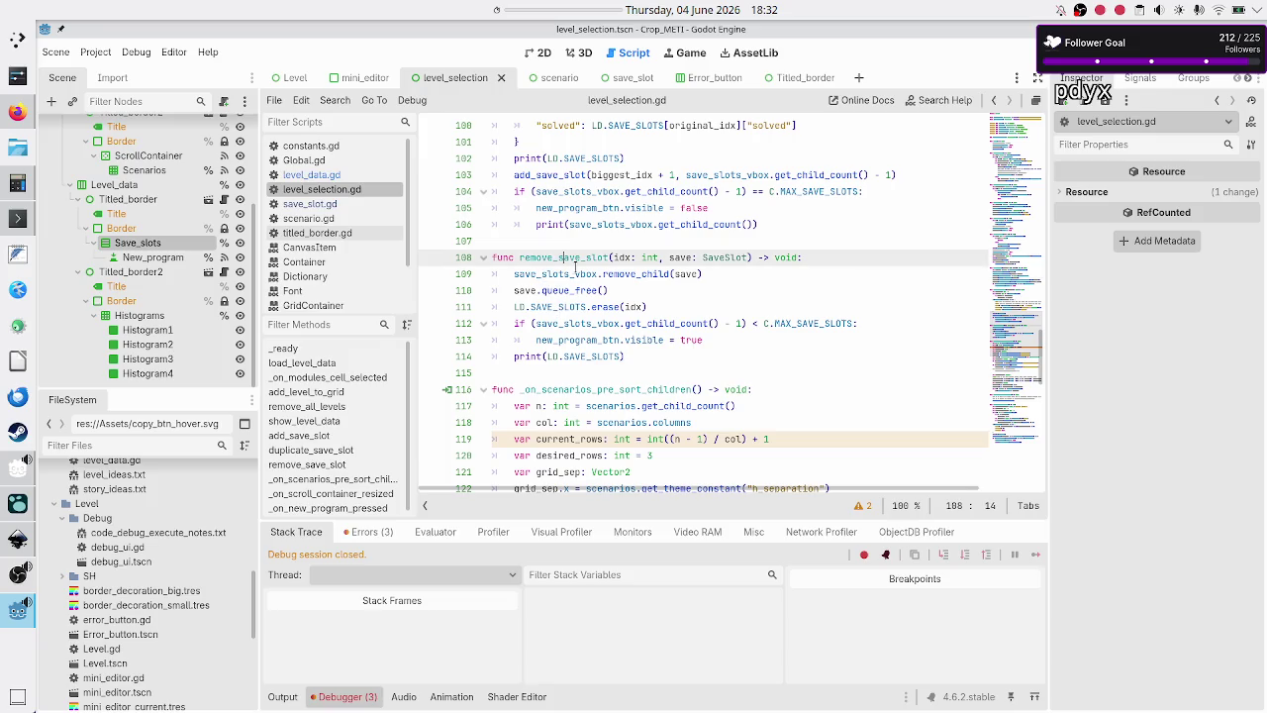
double_click(574, 272)
click(638, 273)
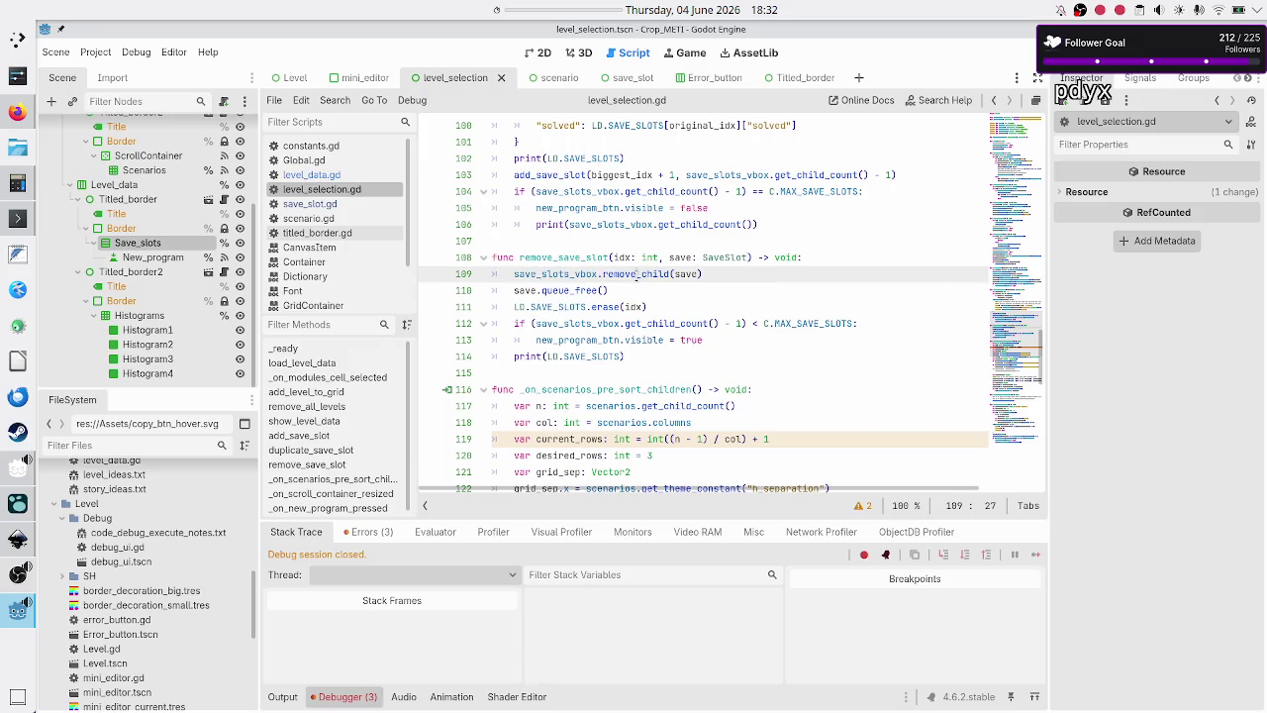
drag(529, 290, 570, 290)
click(570, 290)
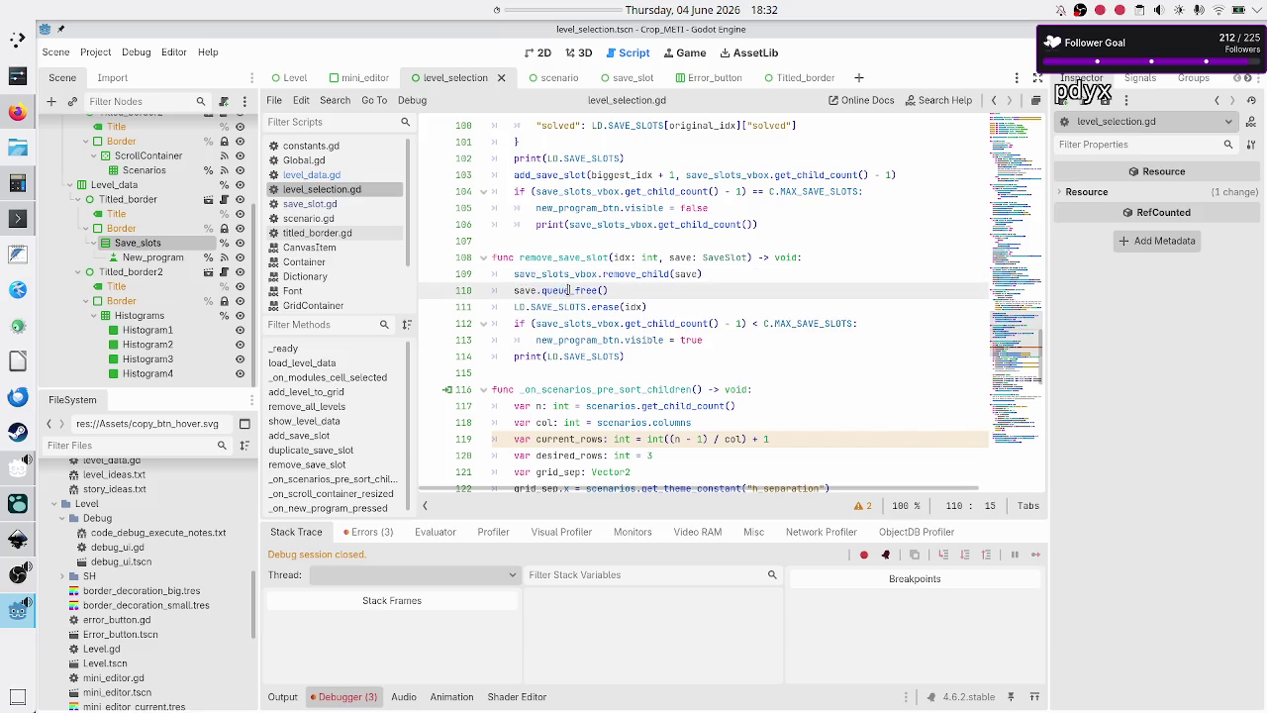
click(547, 307)
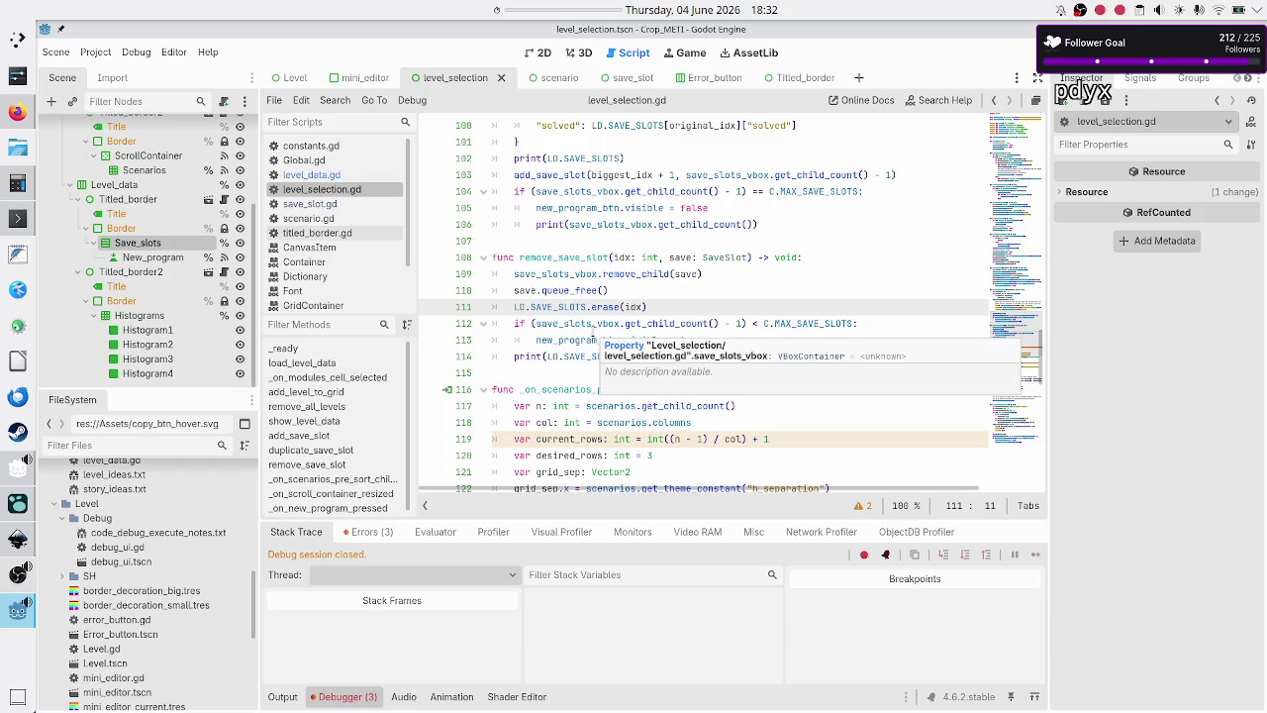
double_click(563, 258)
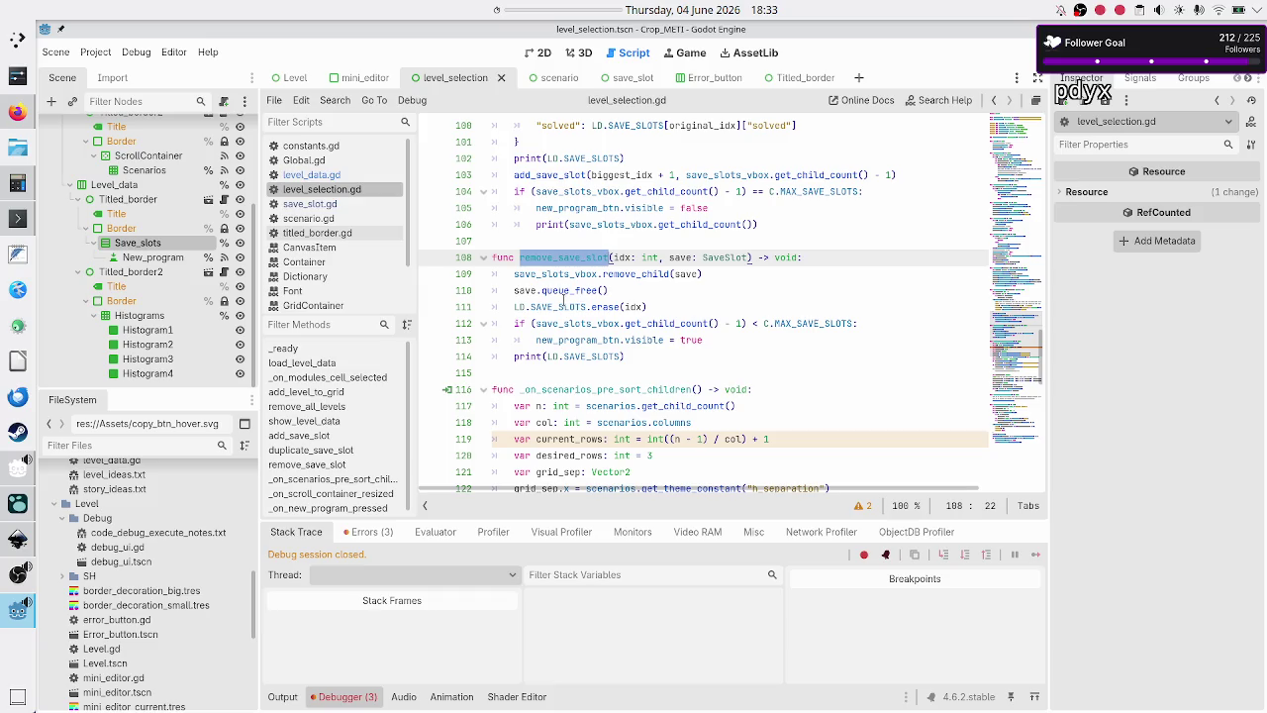
mouse_move(564, 302)
click(381, 531)
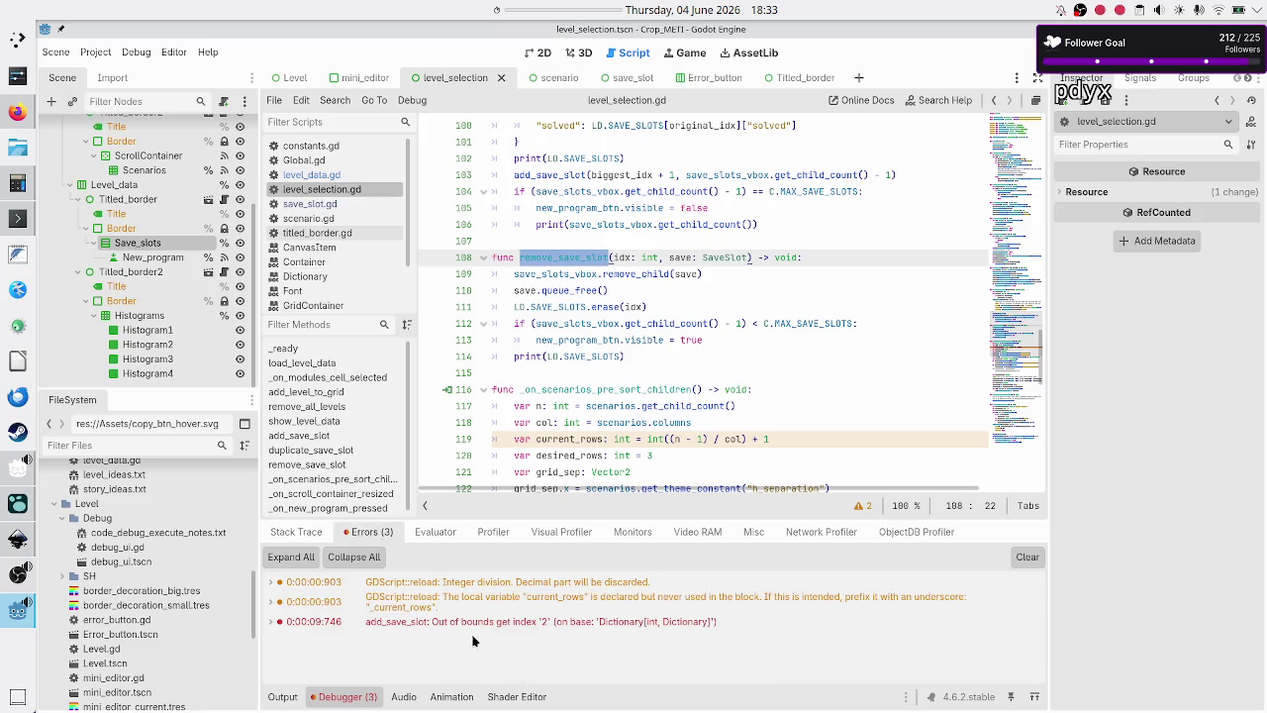
mouse_move(502, 622)
click(643, 274)
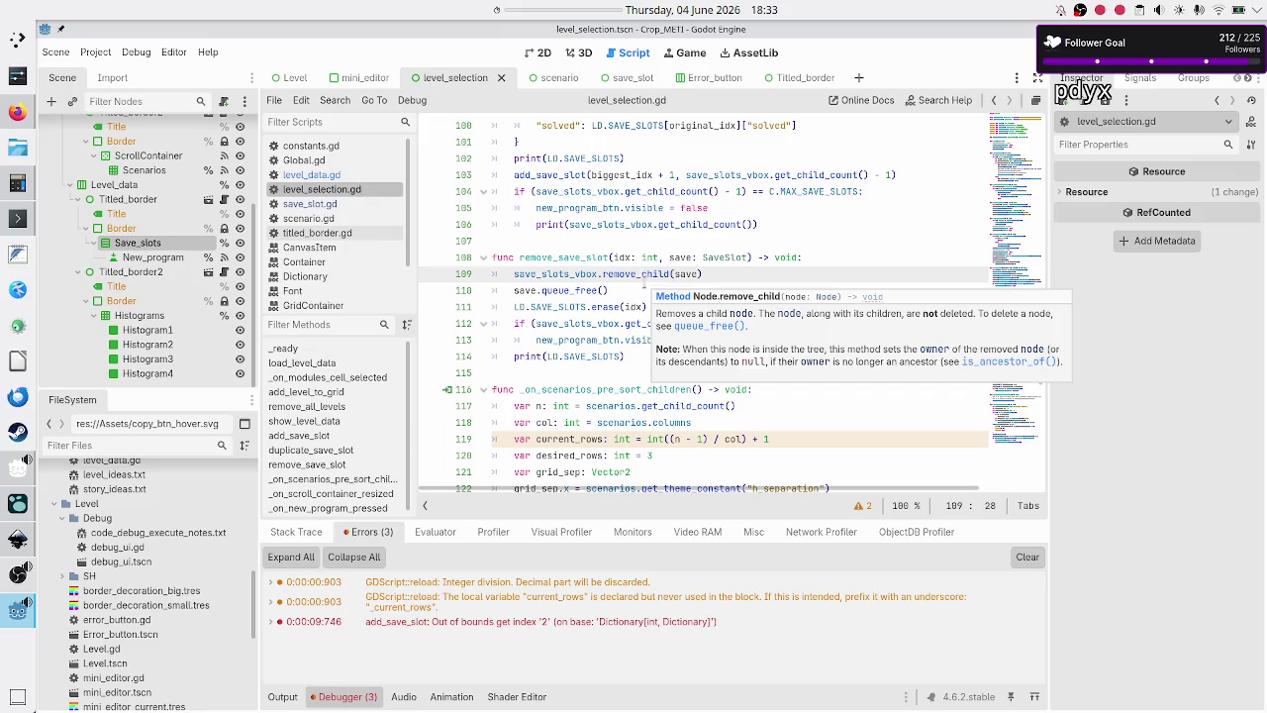
scroll(643, 284, up, 3)
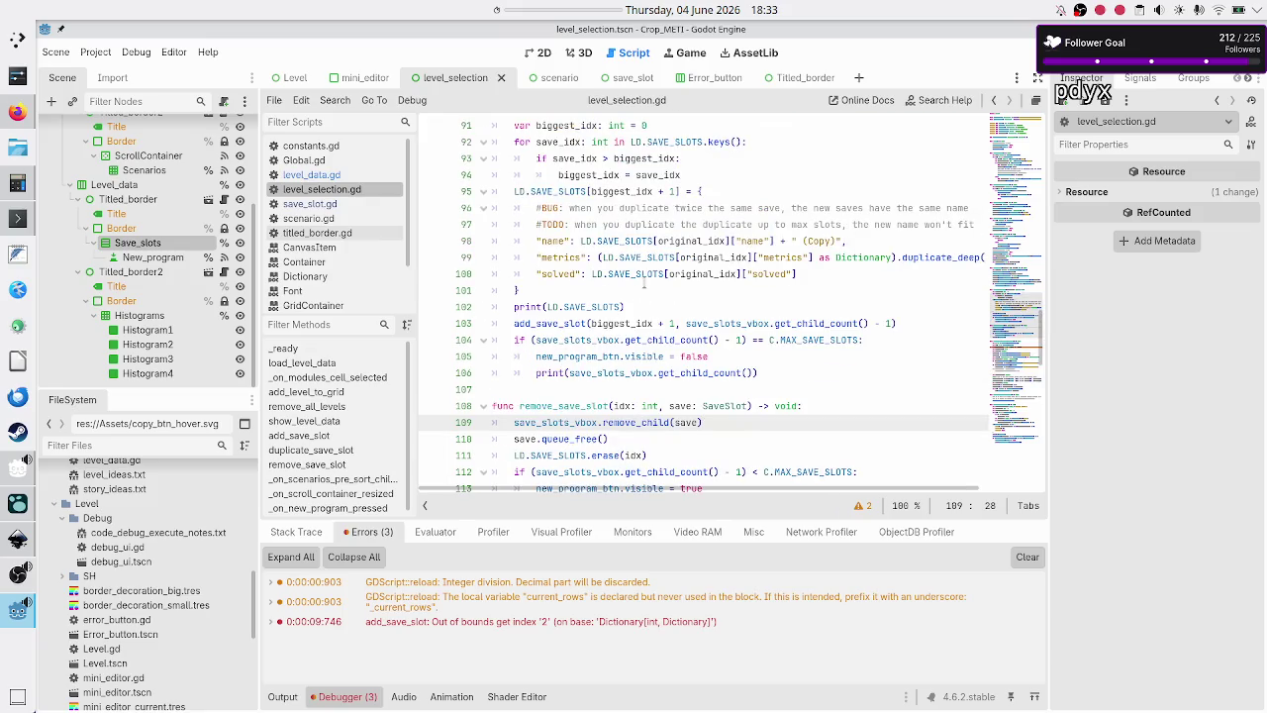
scroll(645, 283, up, 1)
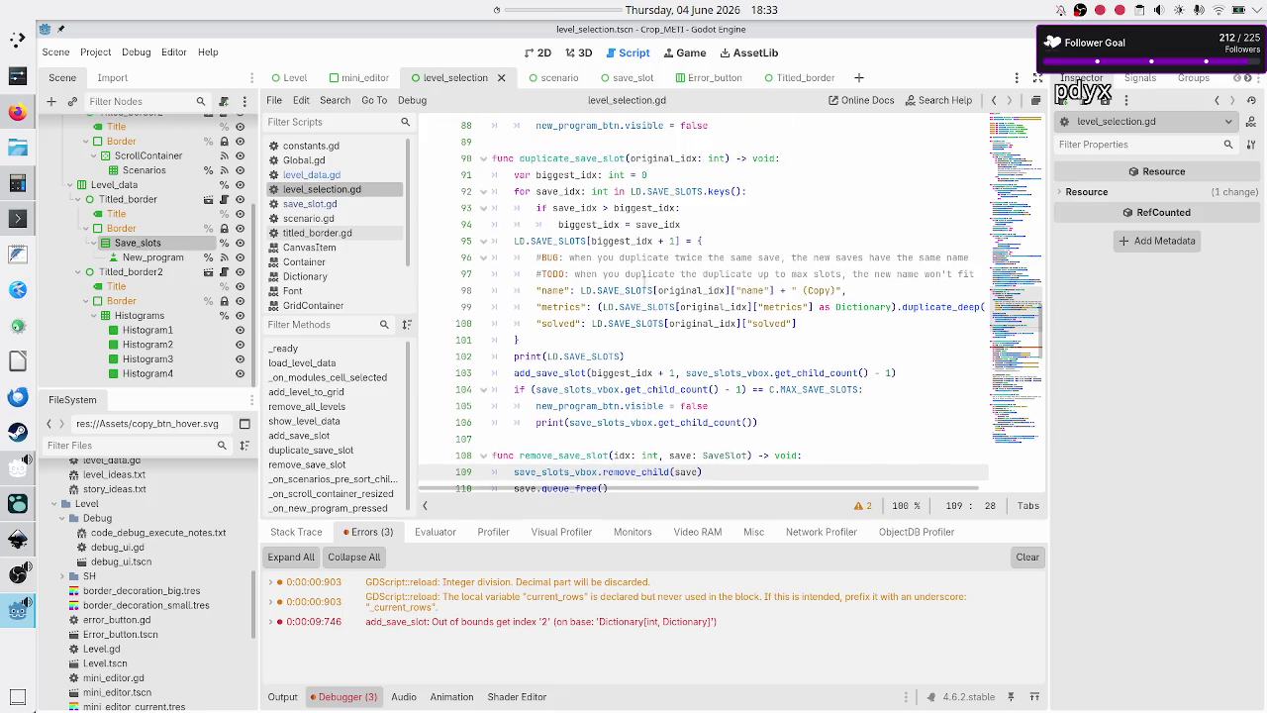
scroll(644, 277, up, 2)
scroll(645, 284, up, 2)
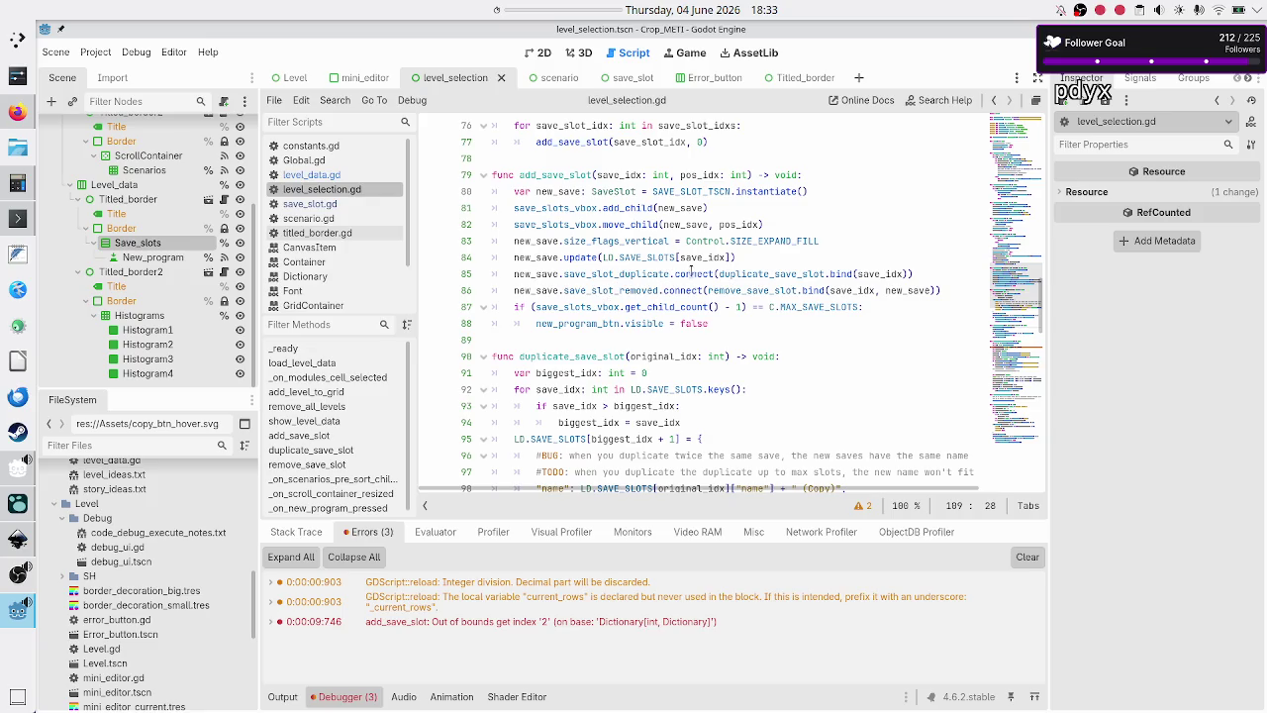
double_click(755, 273)
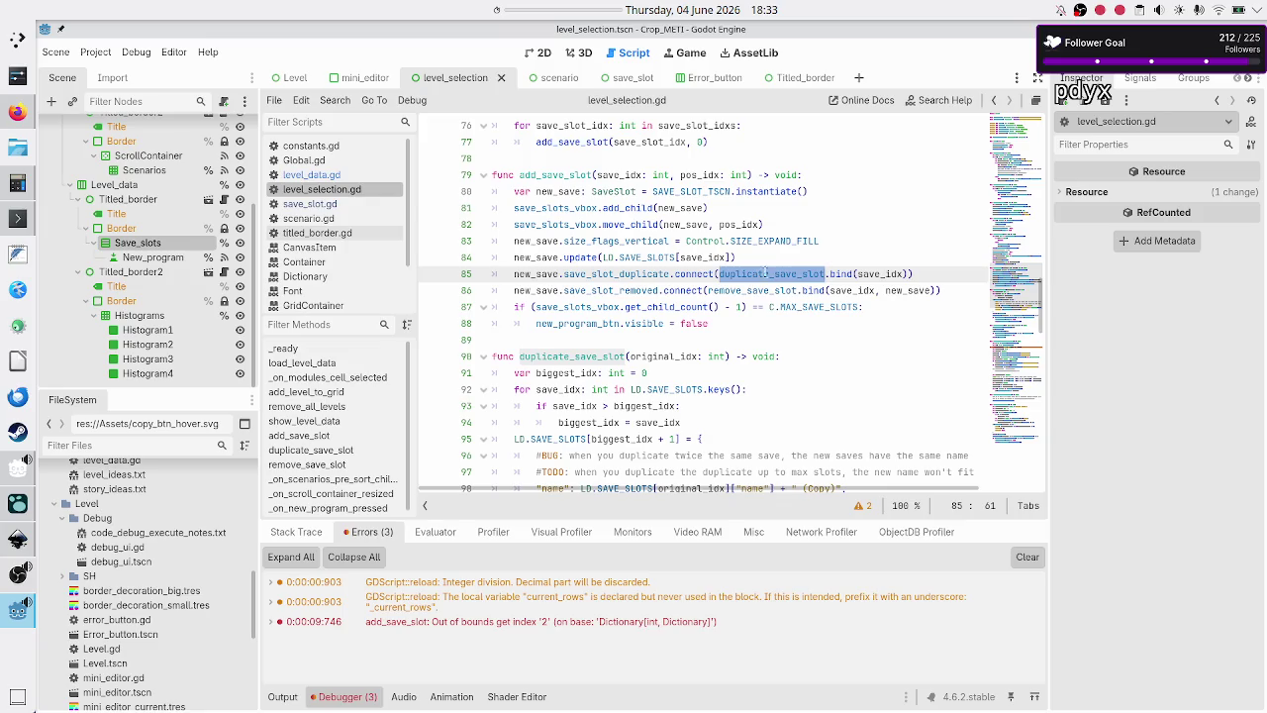
click(643, 290)
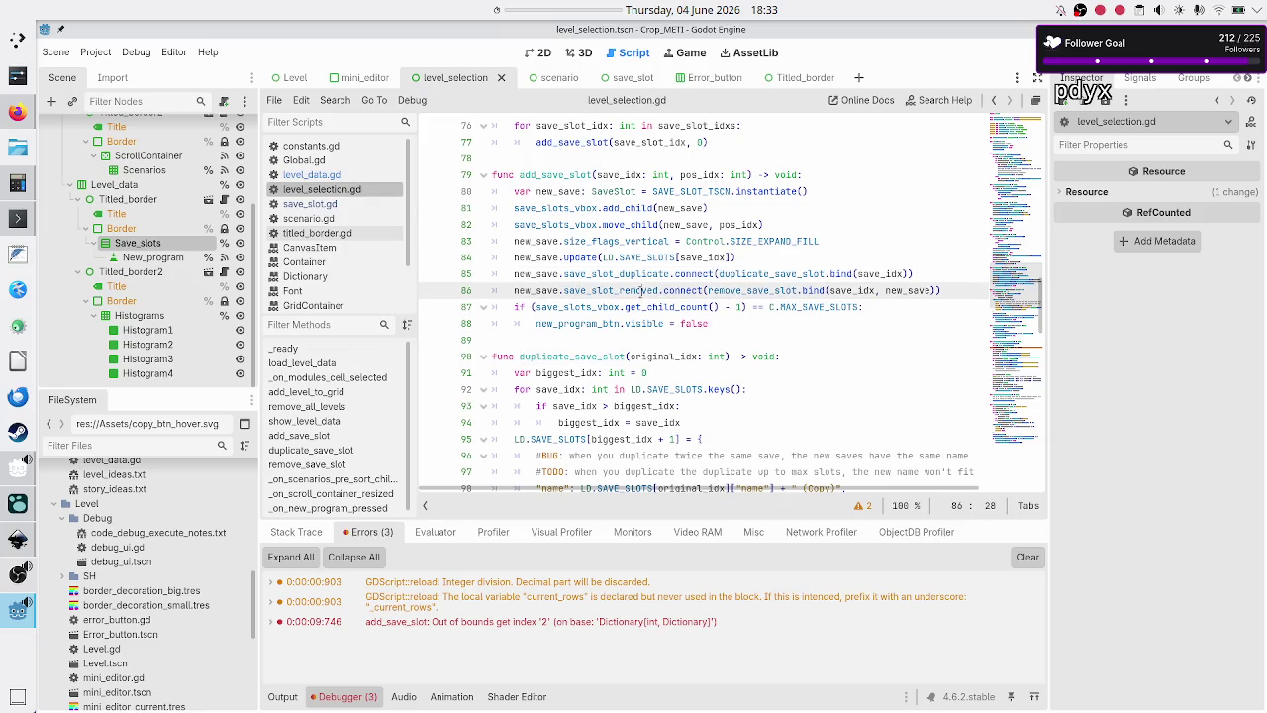
double_click(753, 290)
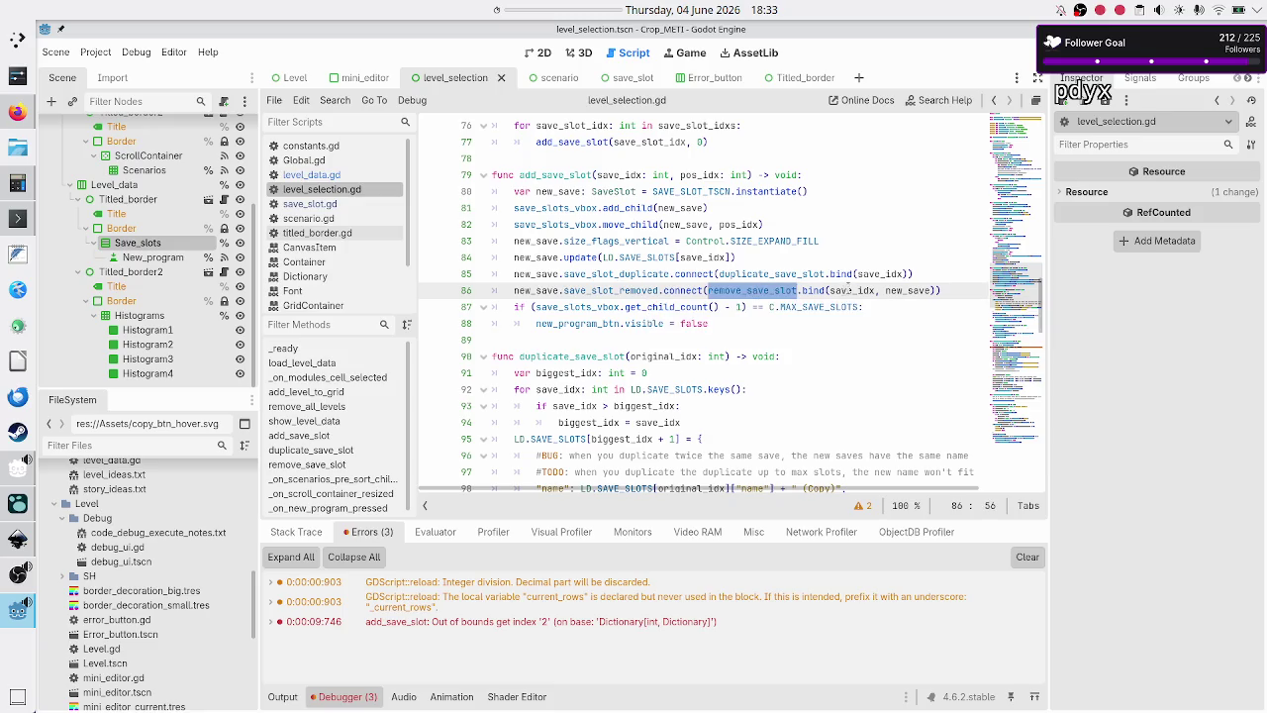
mouse_move(848, 291)
scroll(680, 326, down, 4)
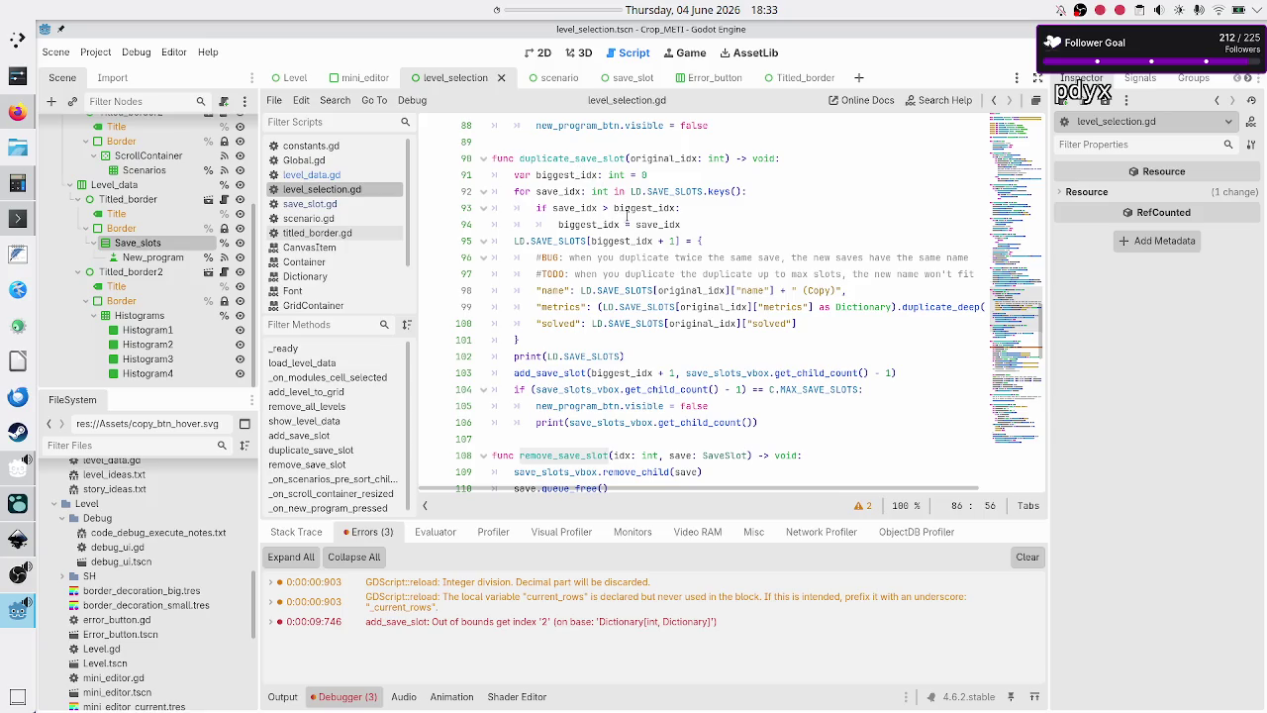
mouse_move(627, 216)
scroll(590, 307, down, 5)
scroll(589, 306, down, 13)
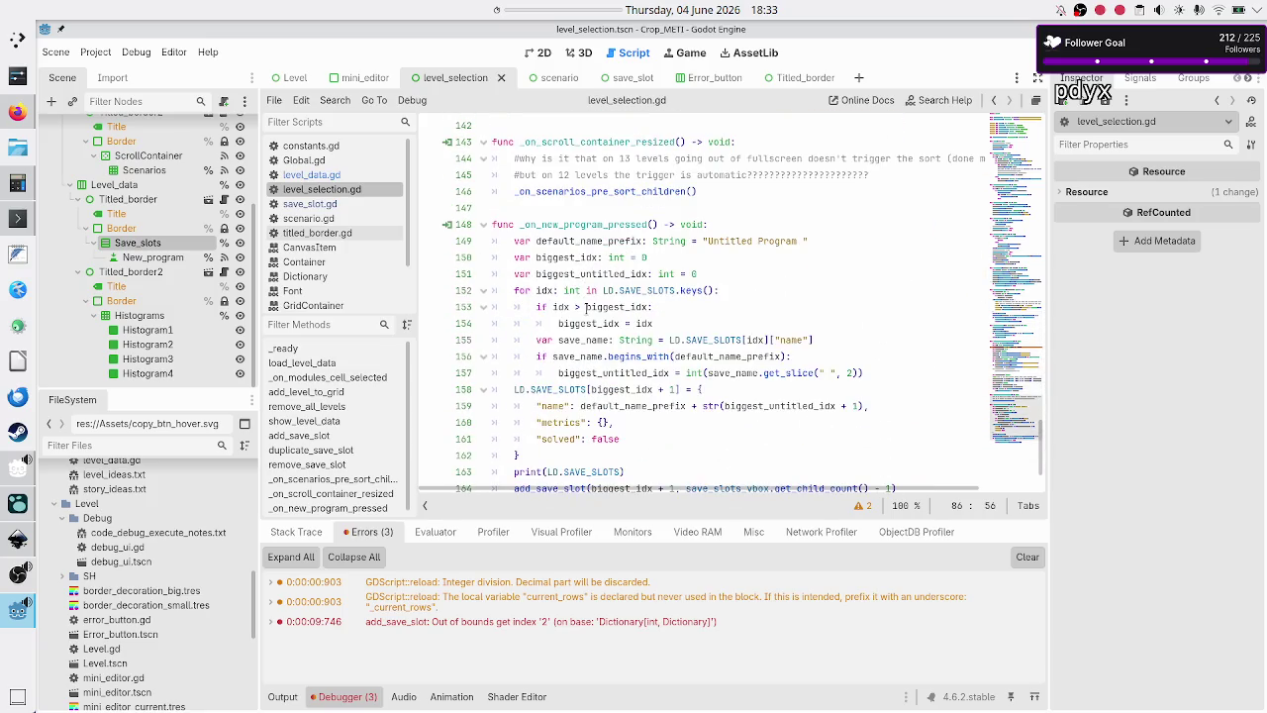
scroll(587, 307, up, 4)
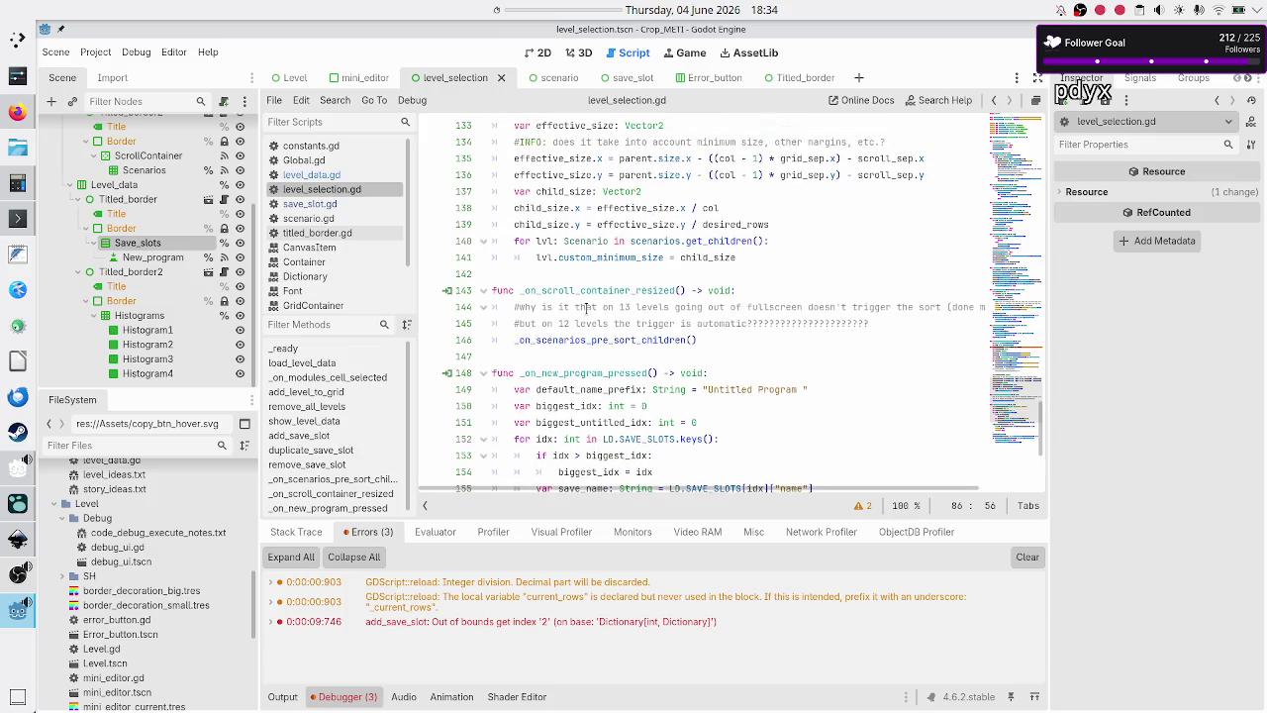
scroll(587, 307, up, 4)
scroll(587, 307, down, 10)
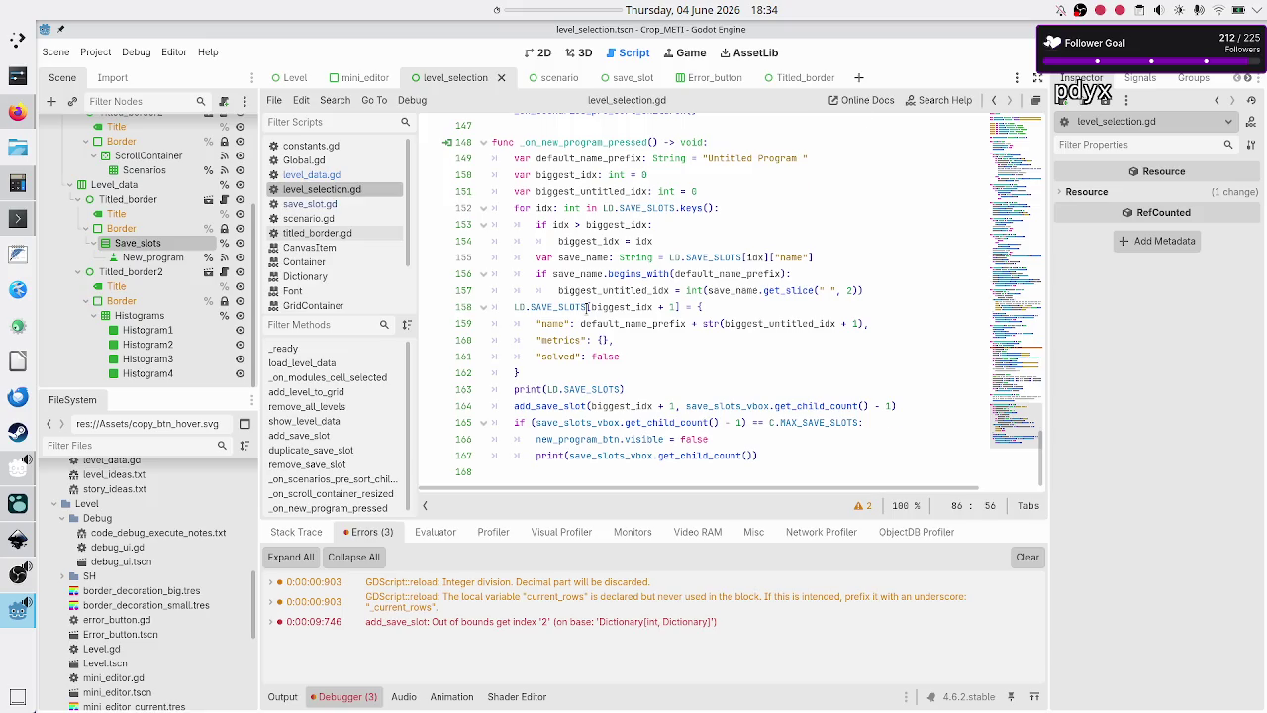
scroll(587, 307, up, 2)
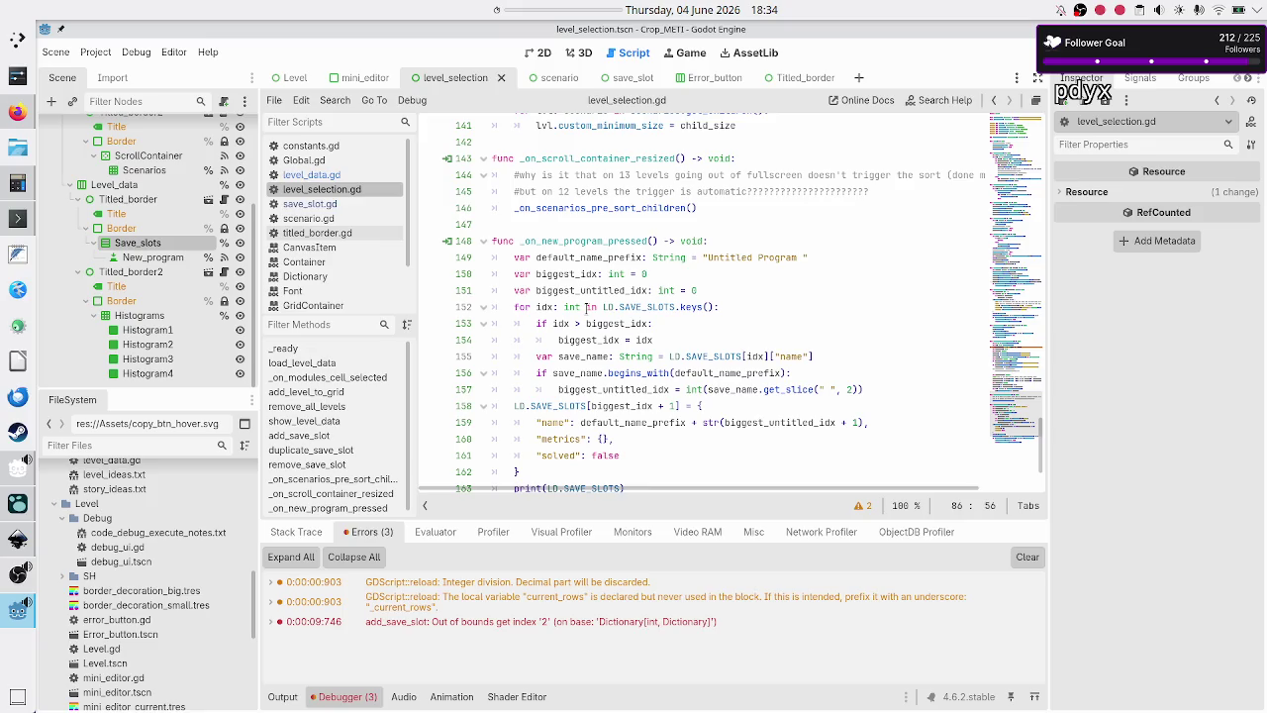
scroll(587, 307, up, 14)
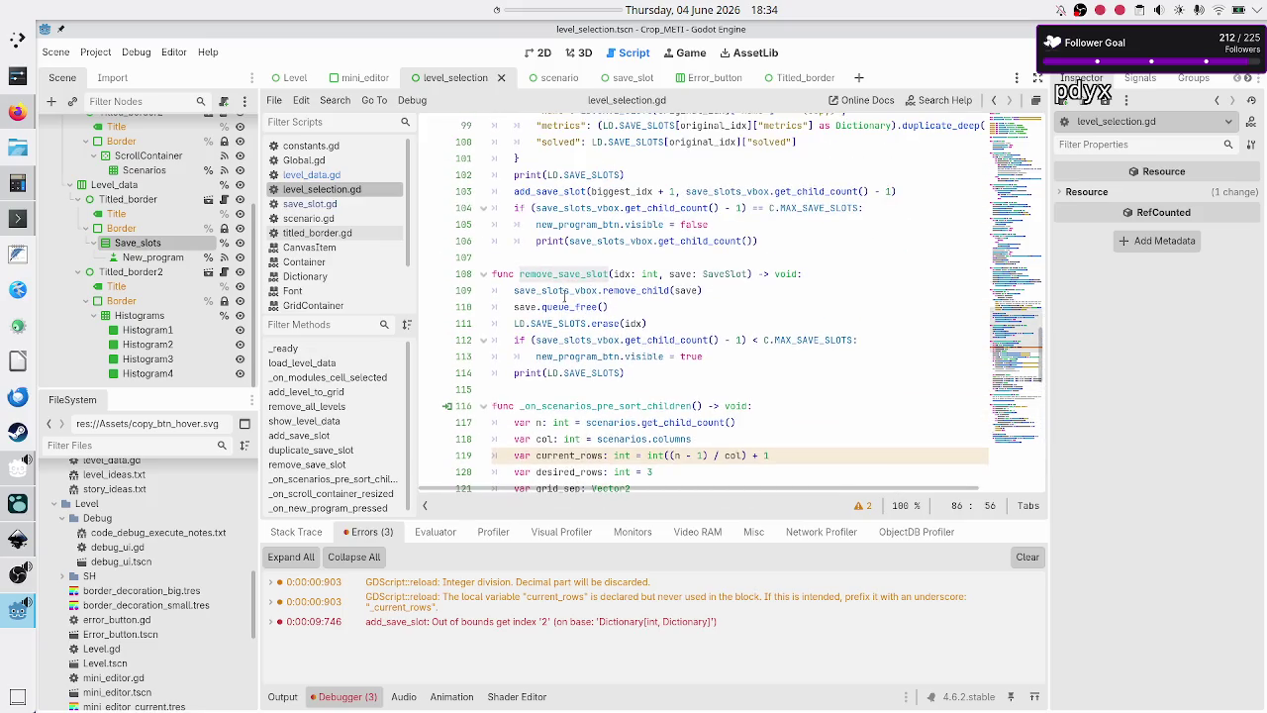
click(566, 290)
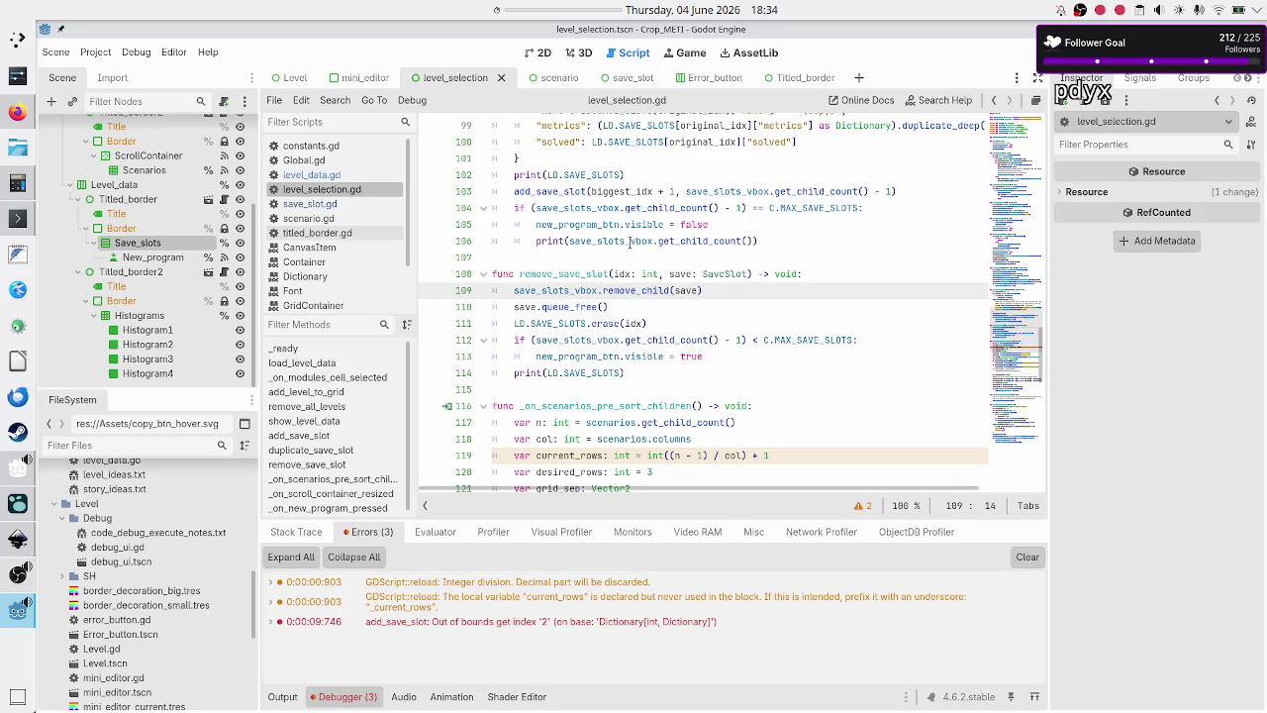
key(Down)
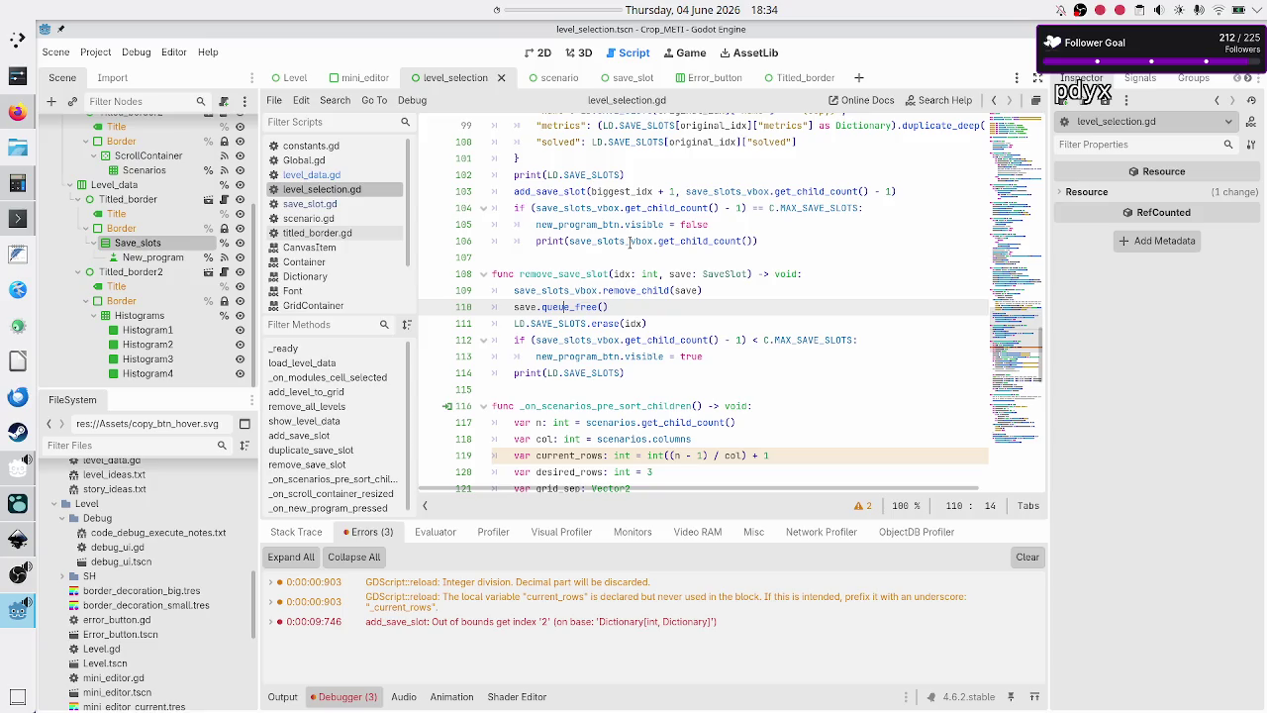
key(Up)
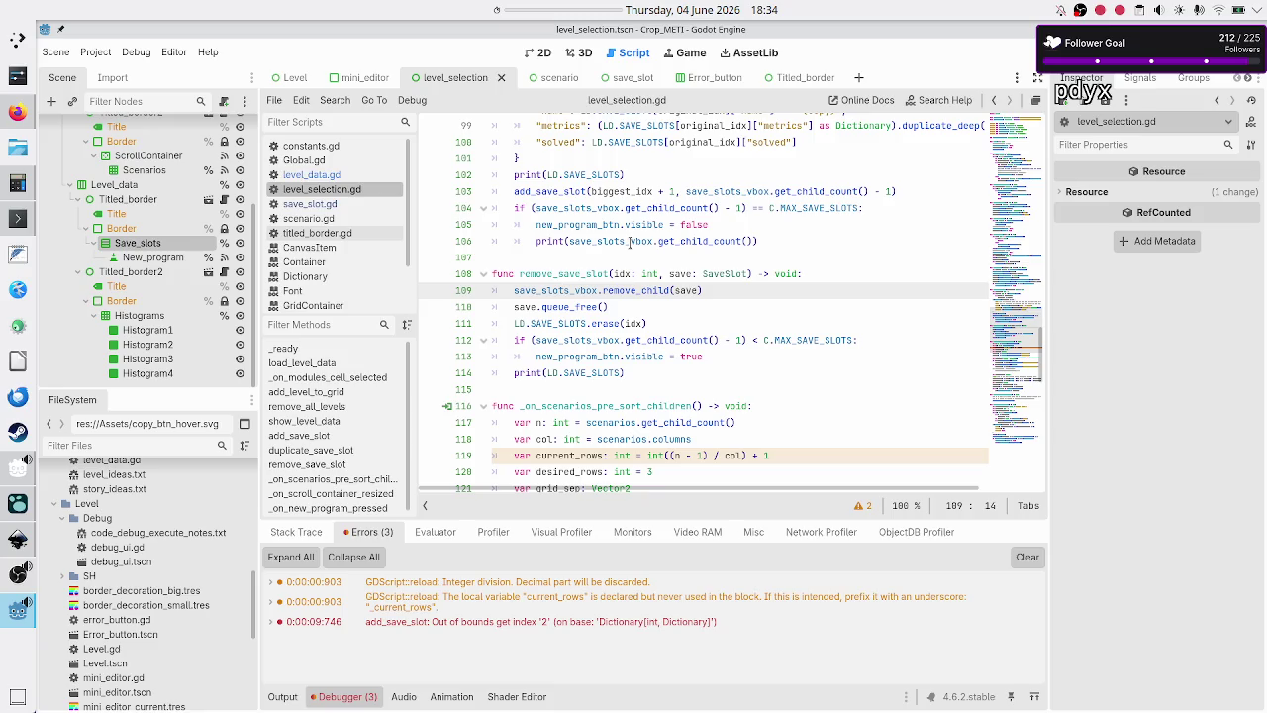
key(Down)
key(Down)
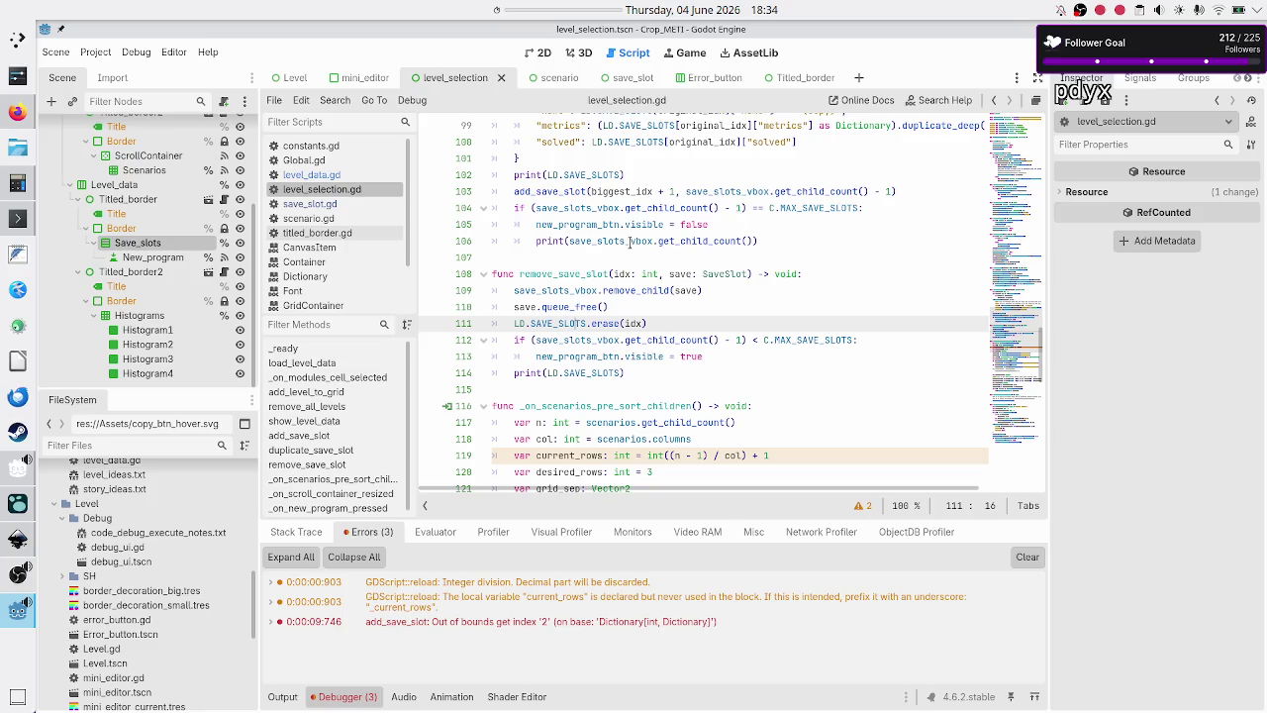
key(shift+Right)
key(shift+Right)
key(shift+Right)
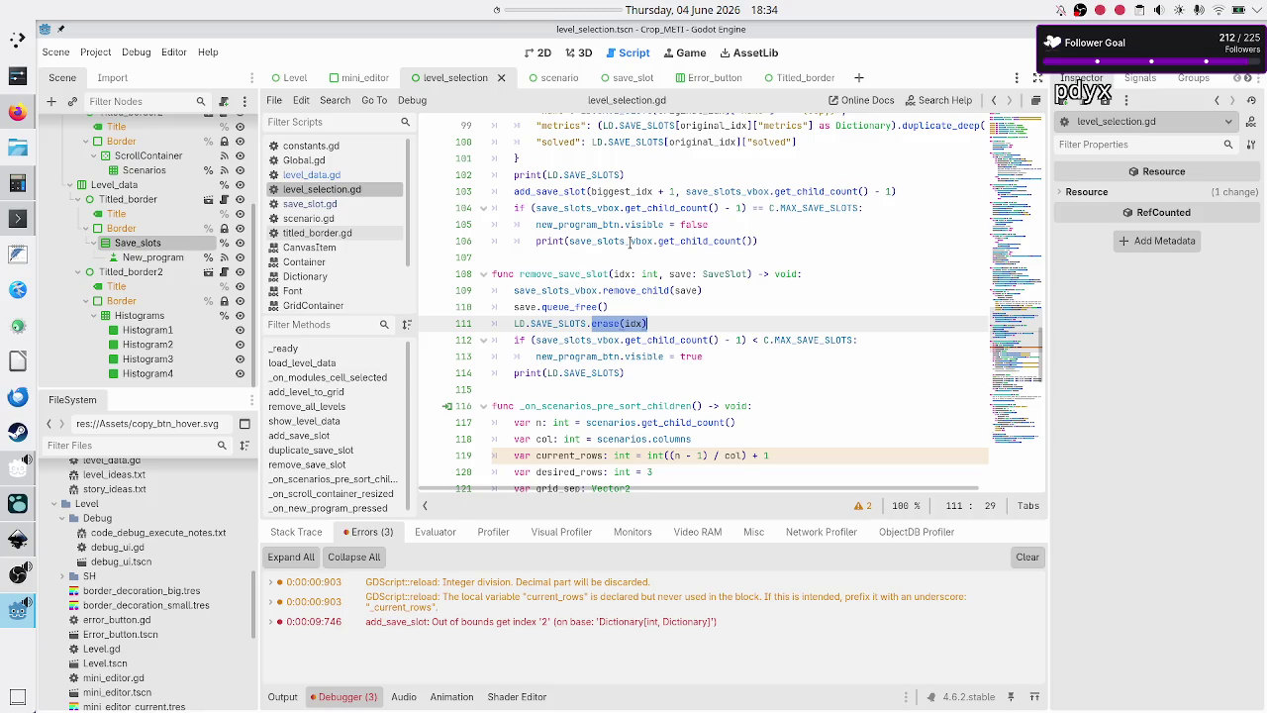
key(Right)
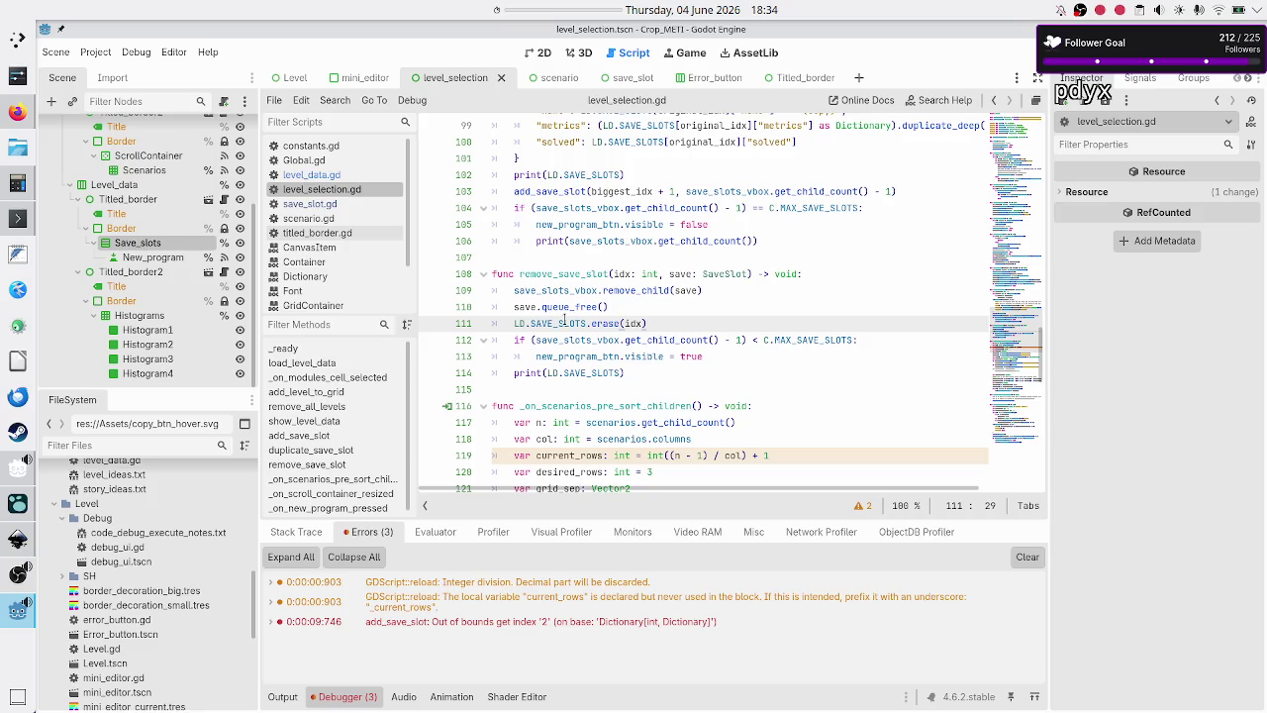
double_click(570, 323)
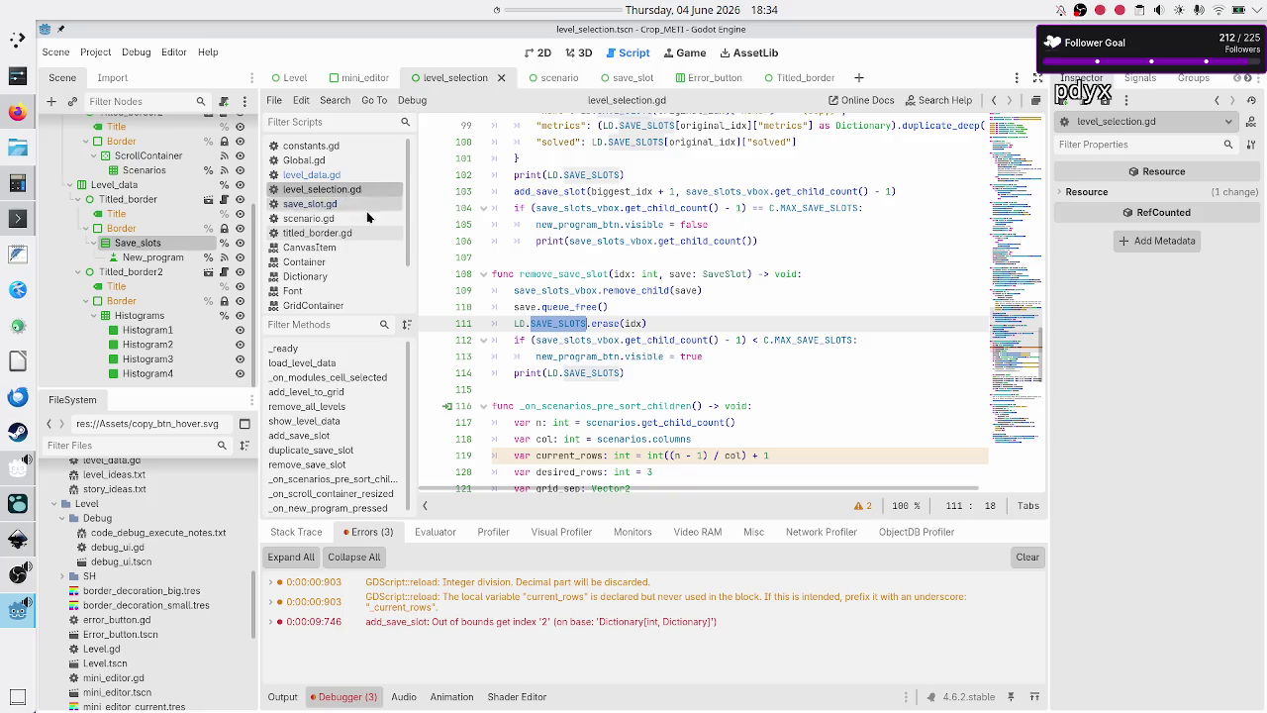
scroll(396, 213, down, 3)
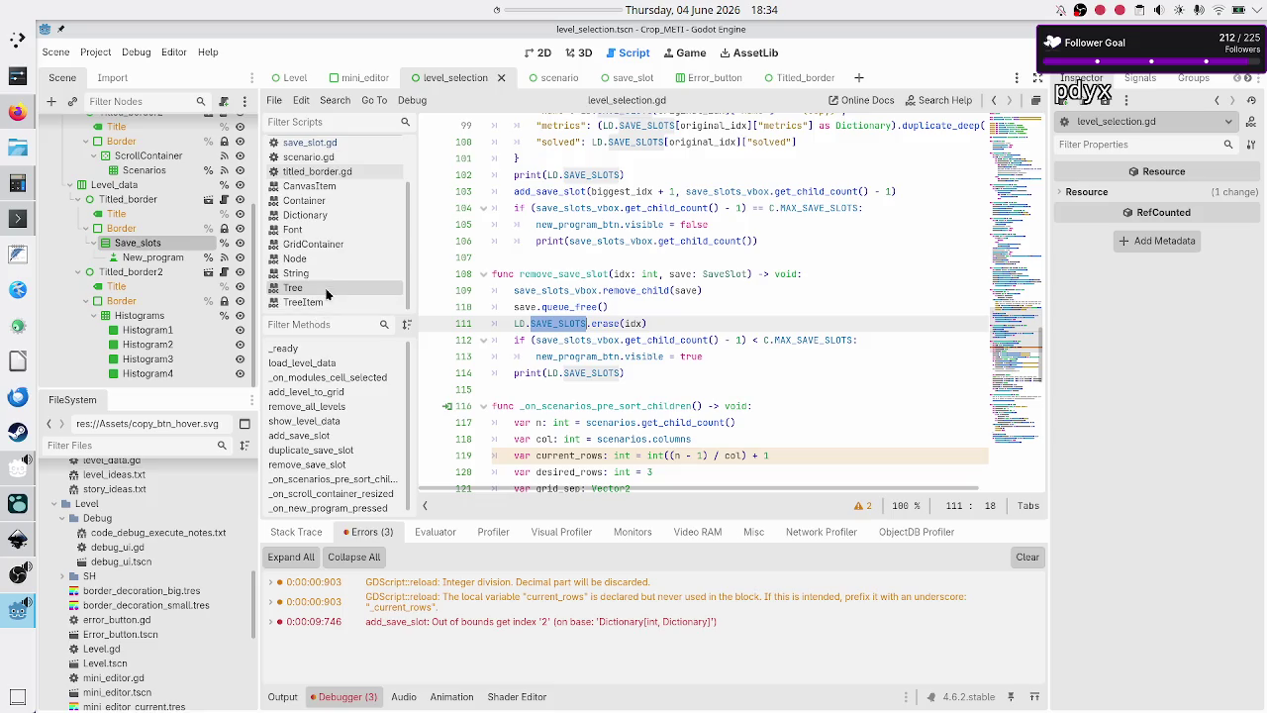
click(588, 324)
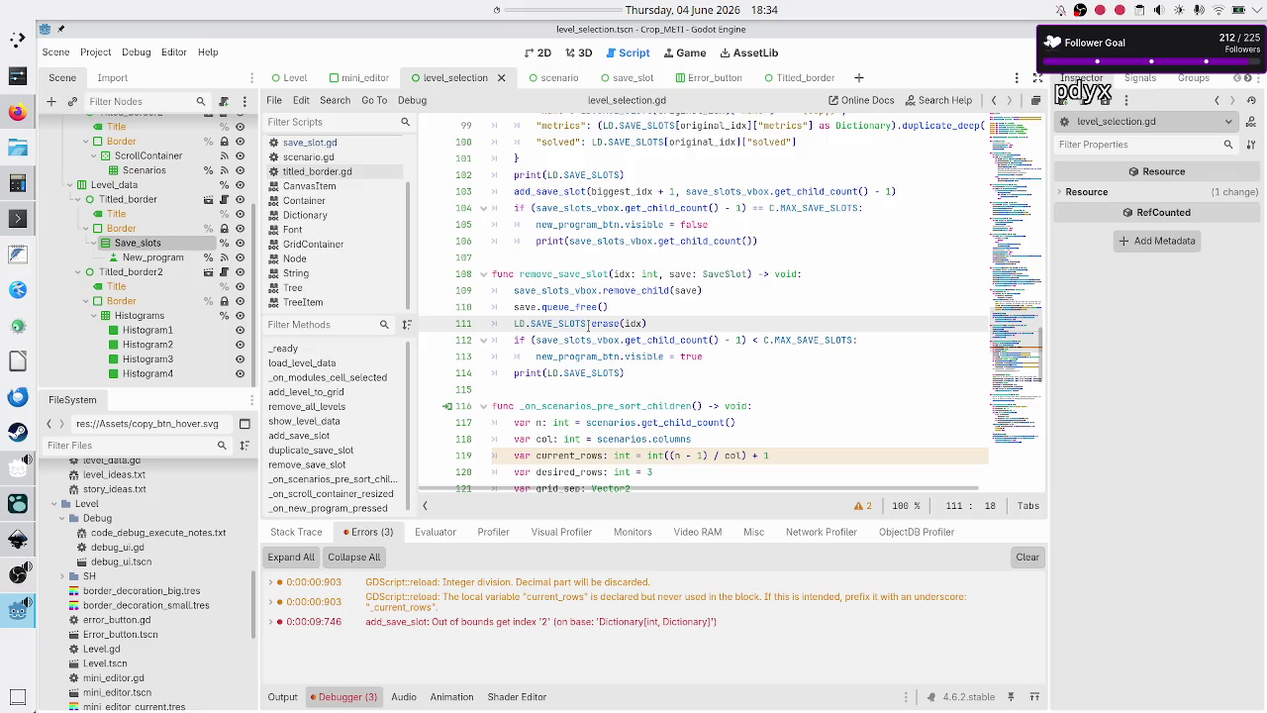
scroll(318, 139, up, 3)
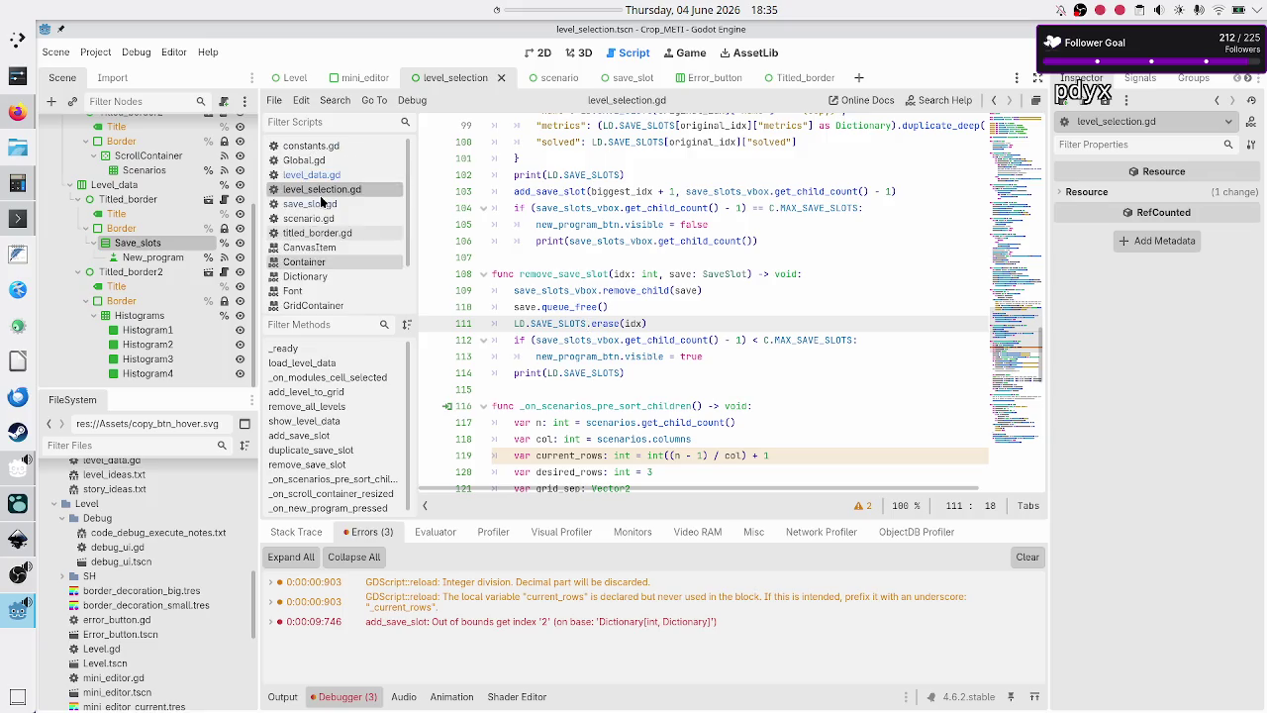
click(324, 175)
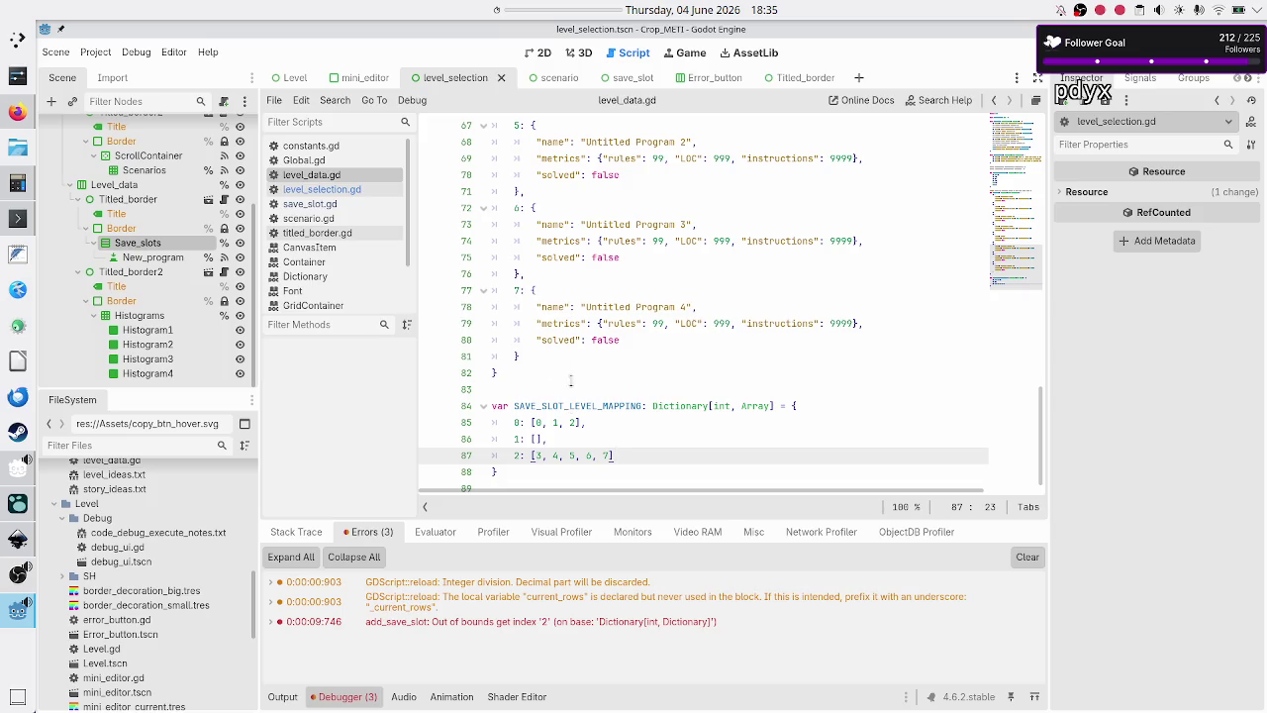
scroll(575, 356, up, 3)
scroll(576, 356, up, 6)
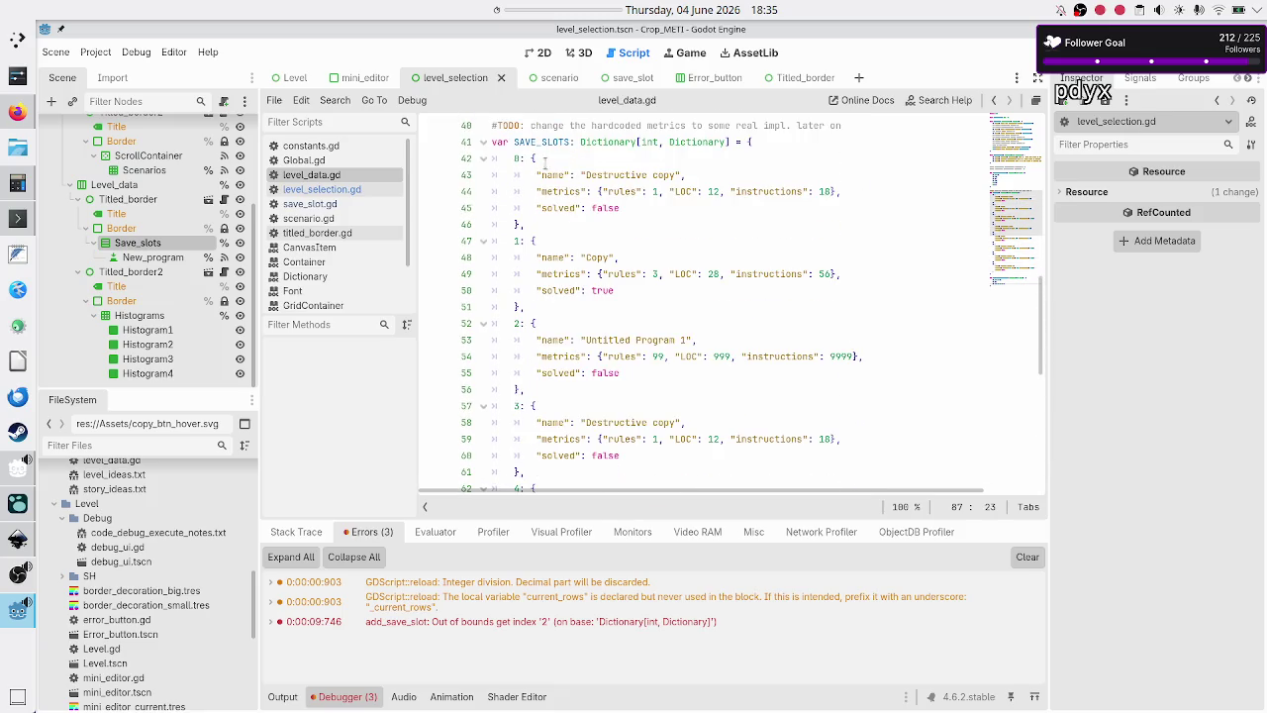
click(513, 158)
double_click(515, 159)
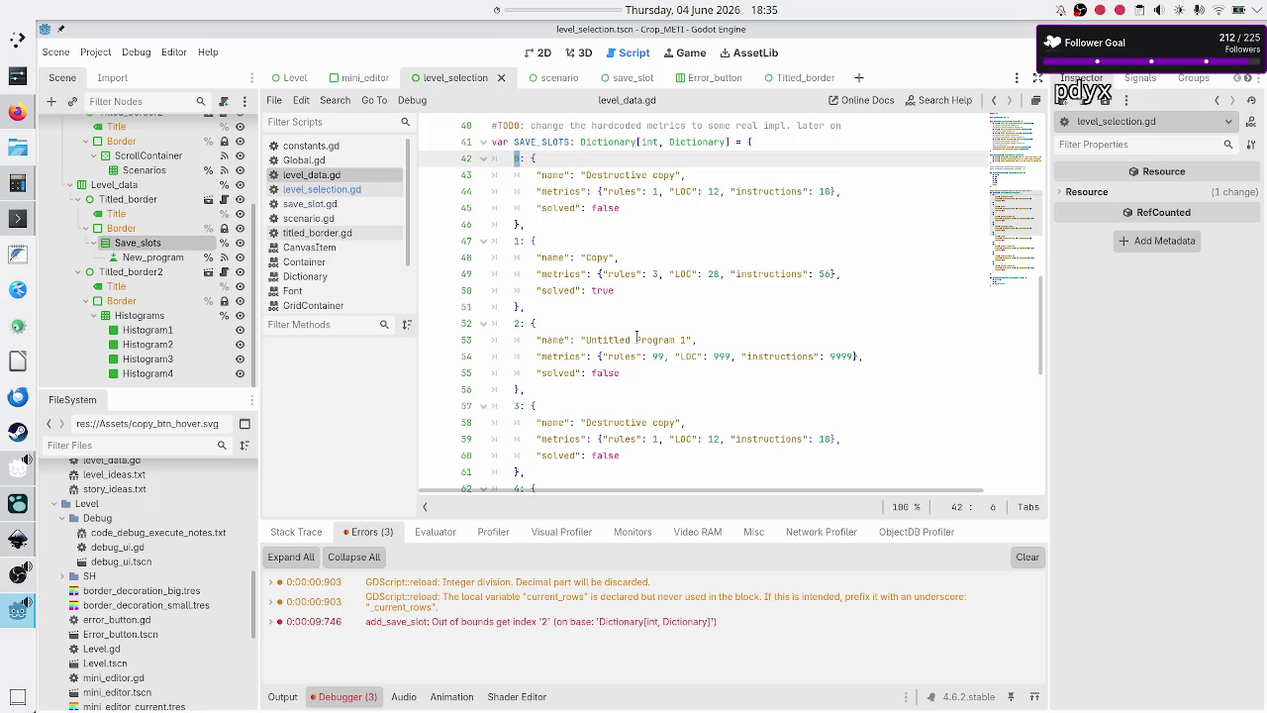
scroll(637, 337, down, 9)
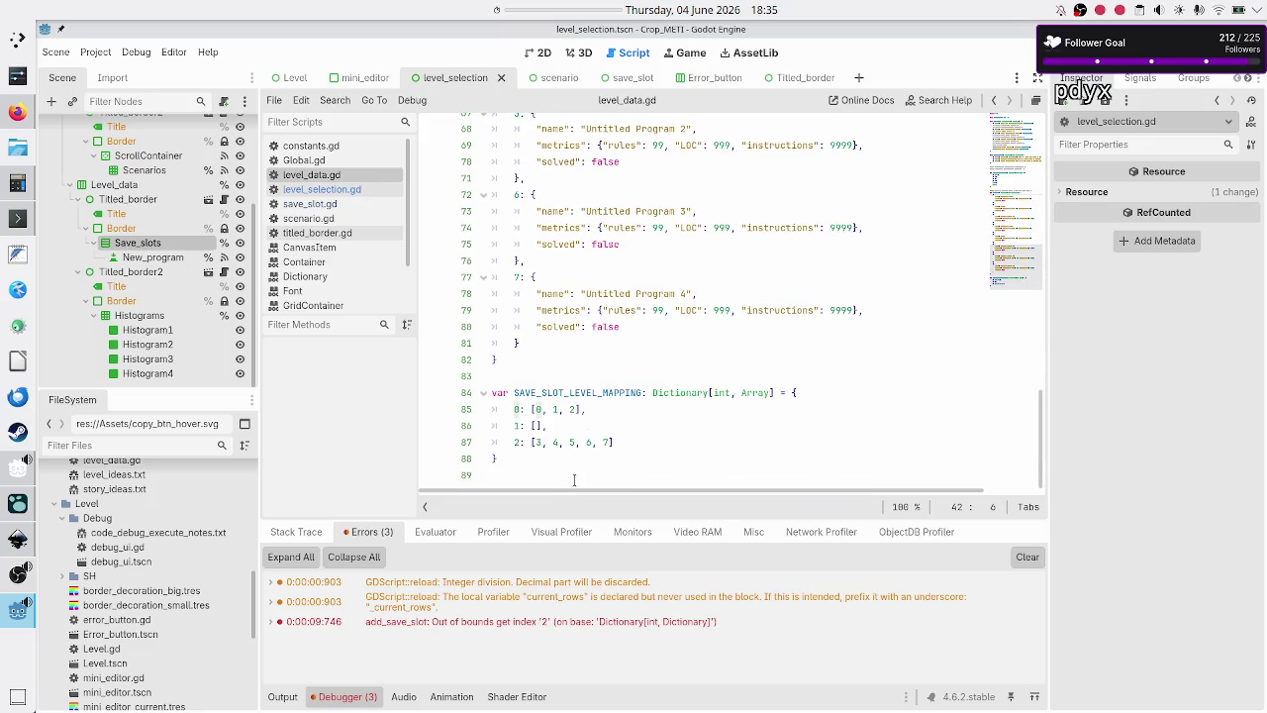
drag(582, 409, 526, 409)
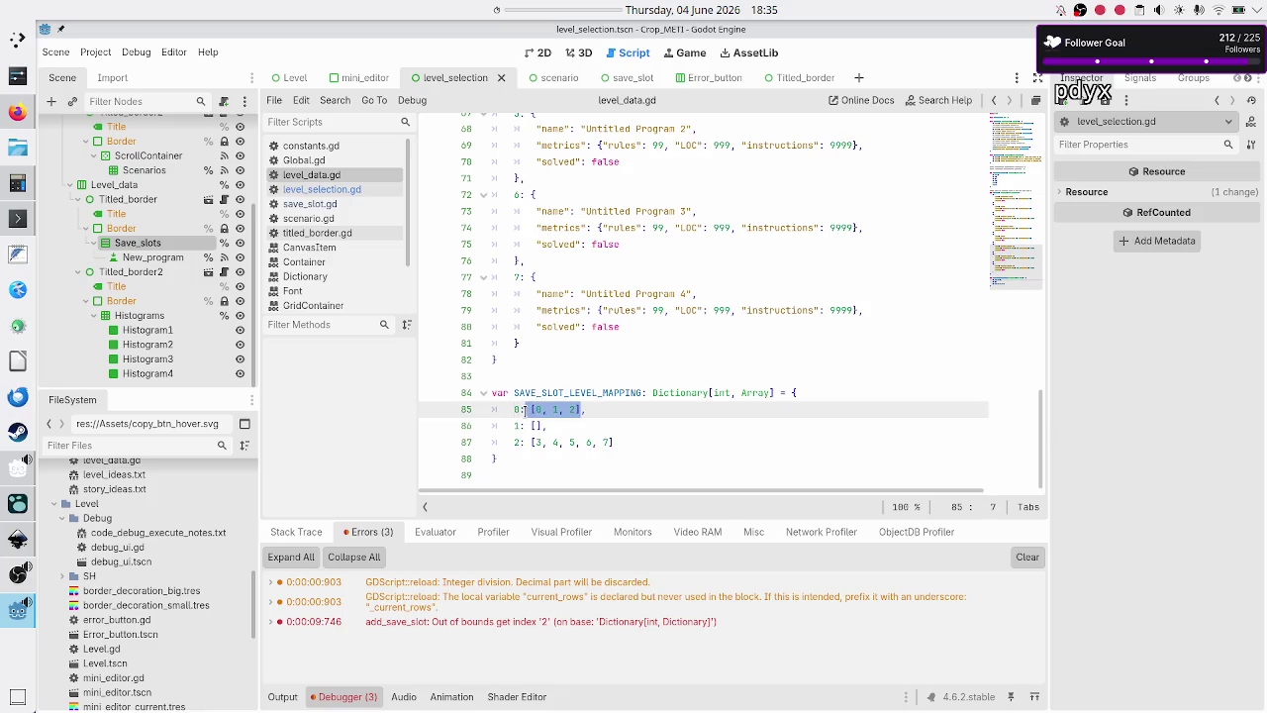
click(598, 406)
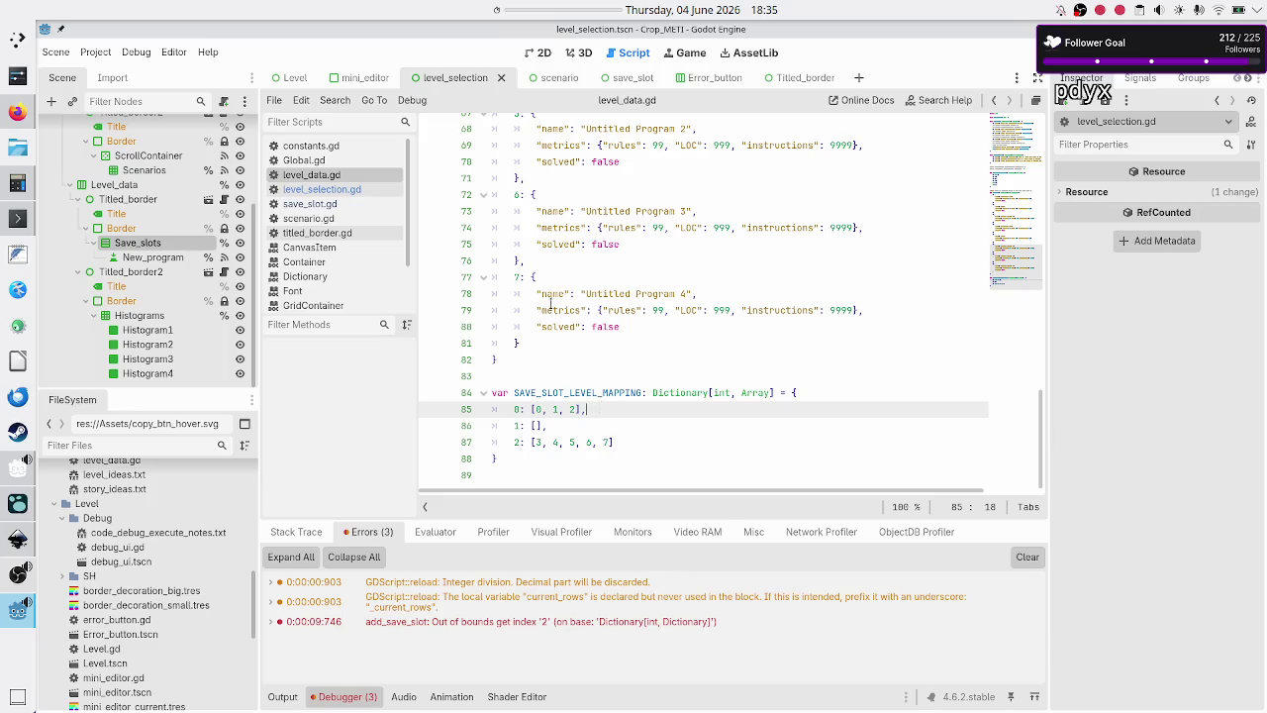
click(345, 189)
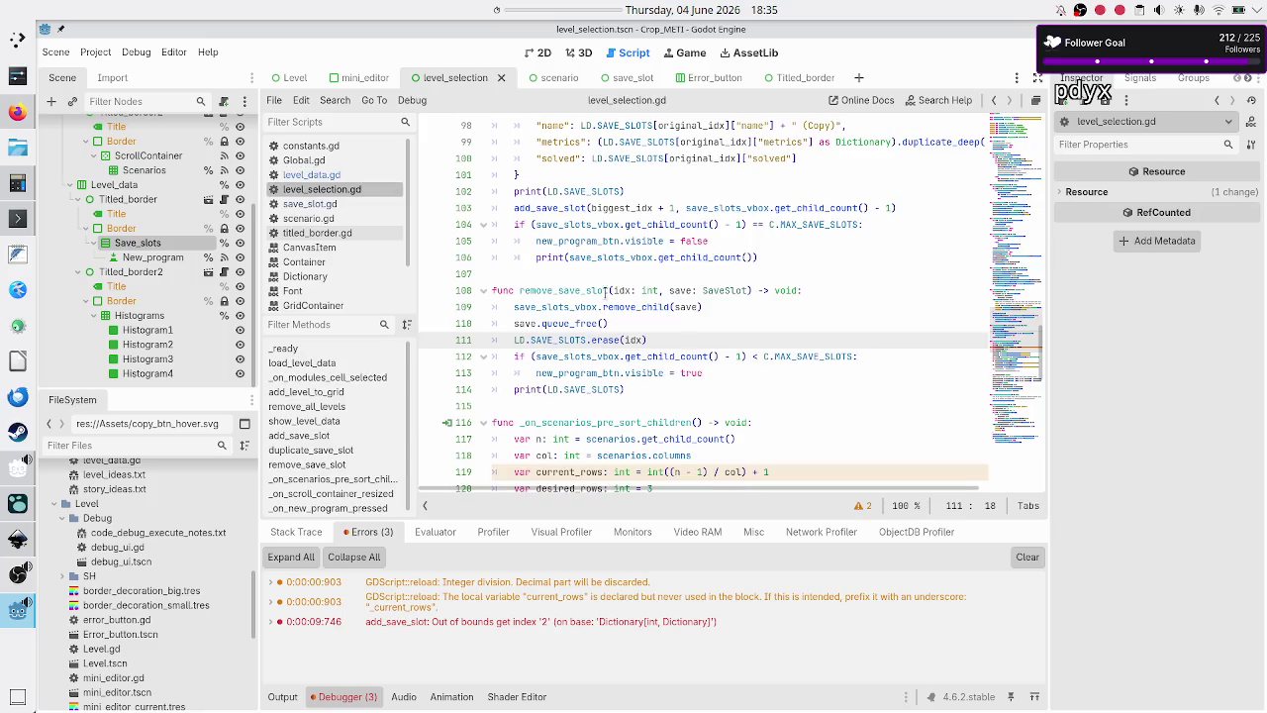
- Inspect the LD.SAVE_SLOTS reference on line 158 of _on_new_program_pressed
scroll(652, 354, down, 7)
scroll(657, 371, up, 3)
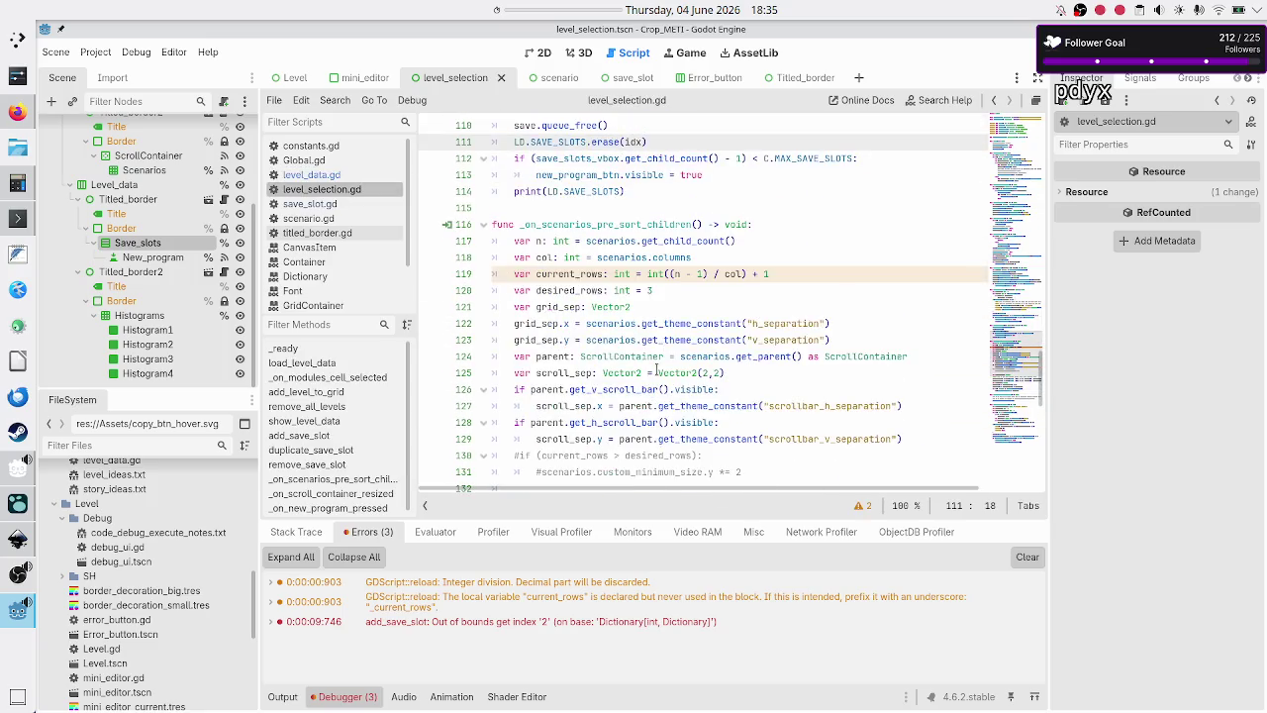
scroll(656, 371, down, 12)
scroll(656, 371, right, 3)
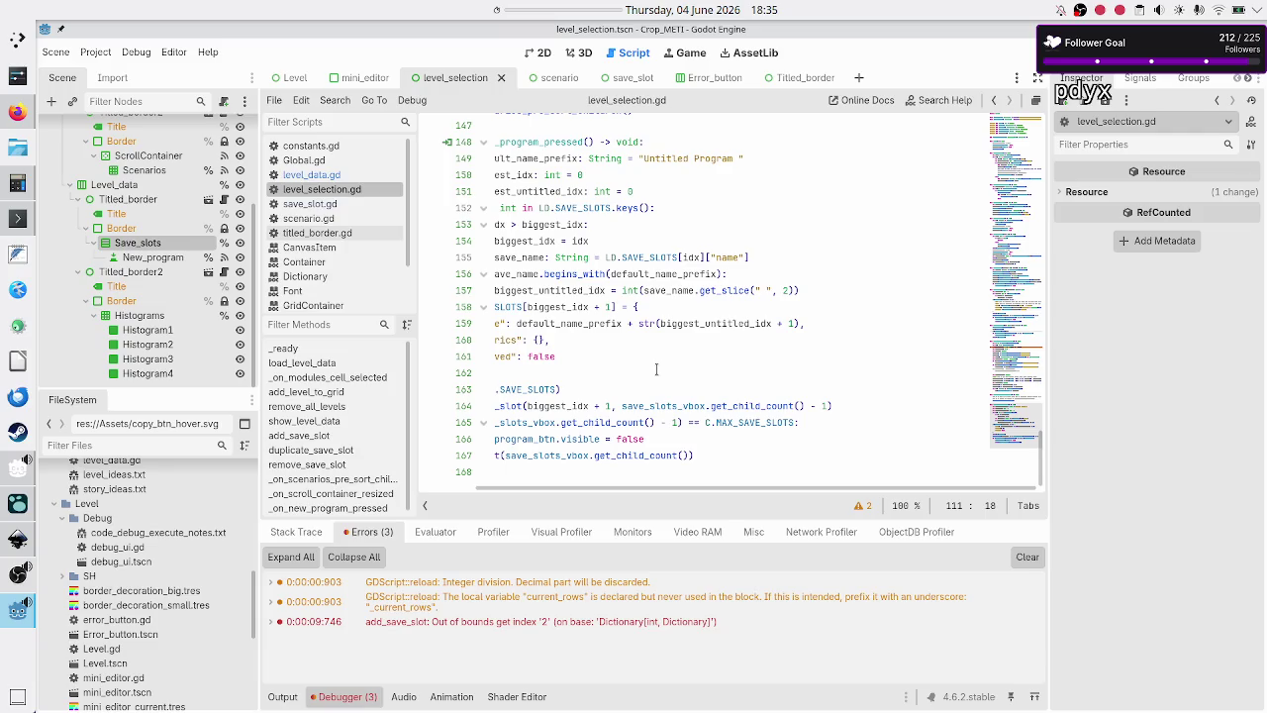
scroll(657, 369, left, 3)
scroll(657, 369, up, 1)
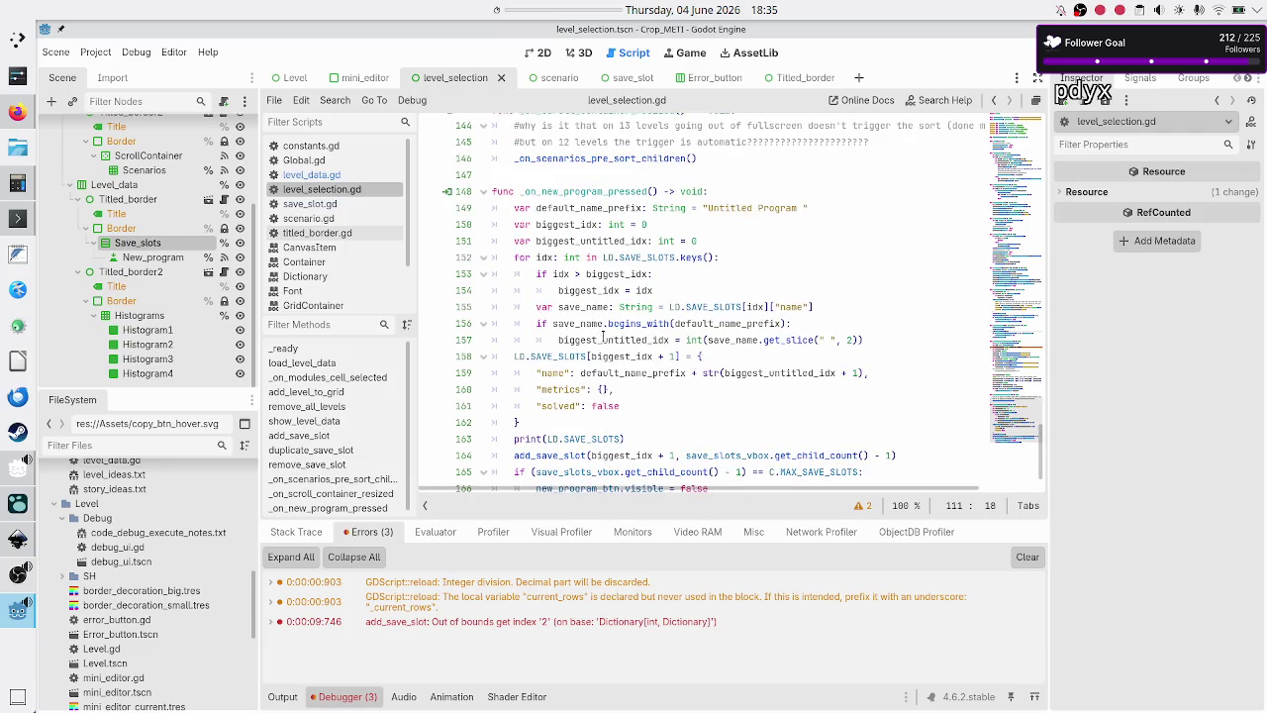
mouse_move(573, 356)
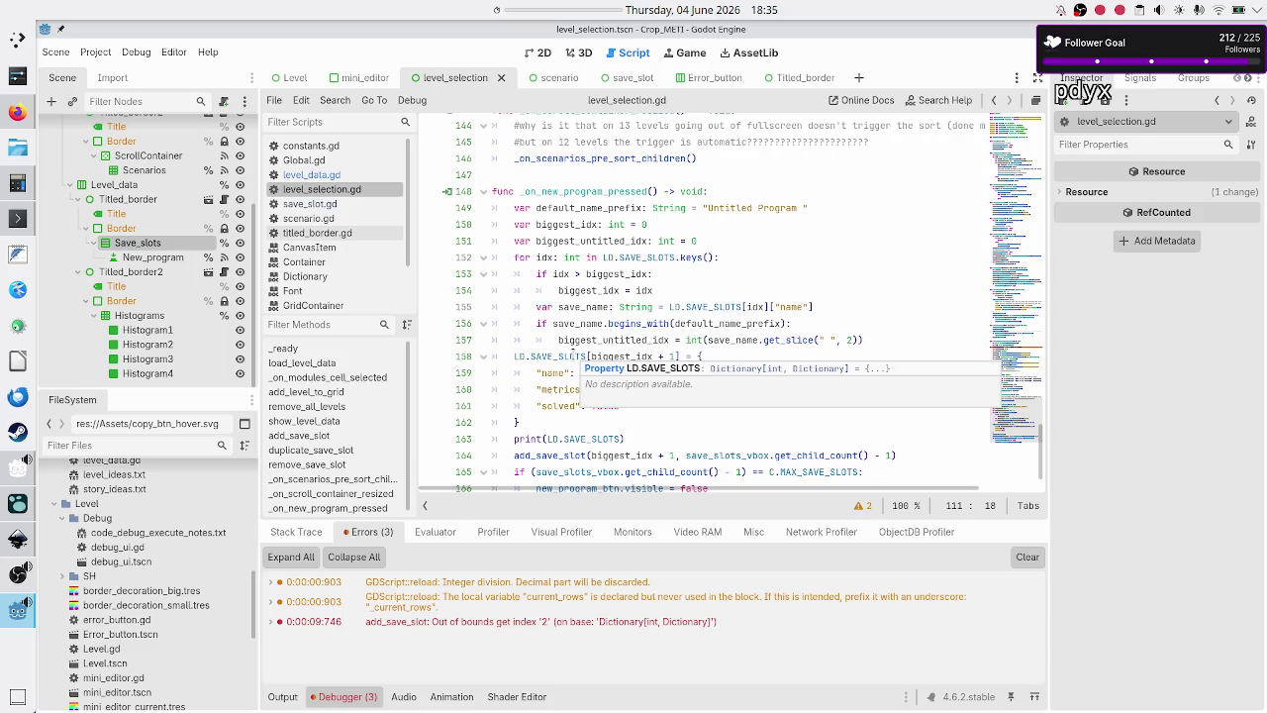
double_click(573, 356)
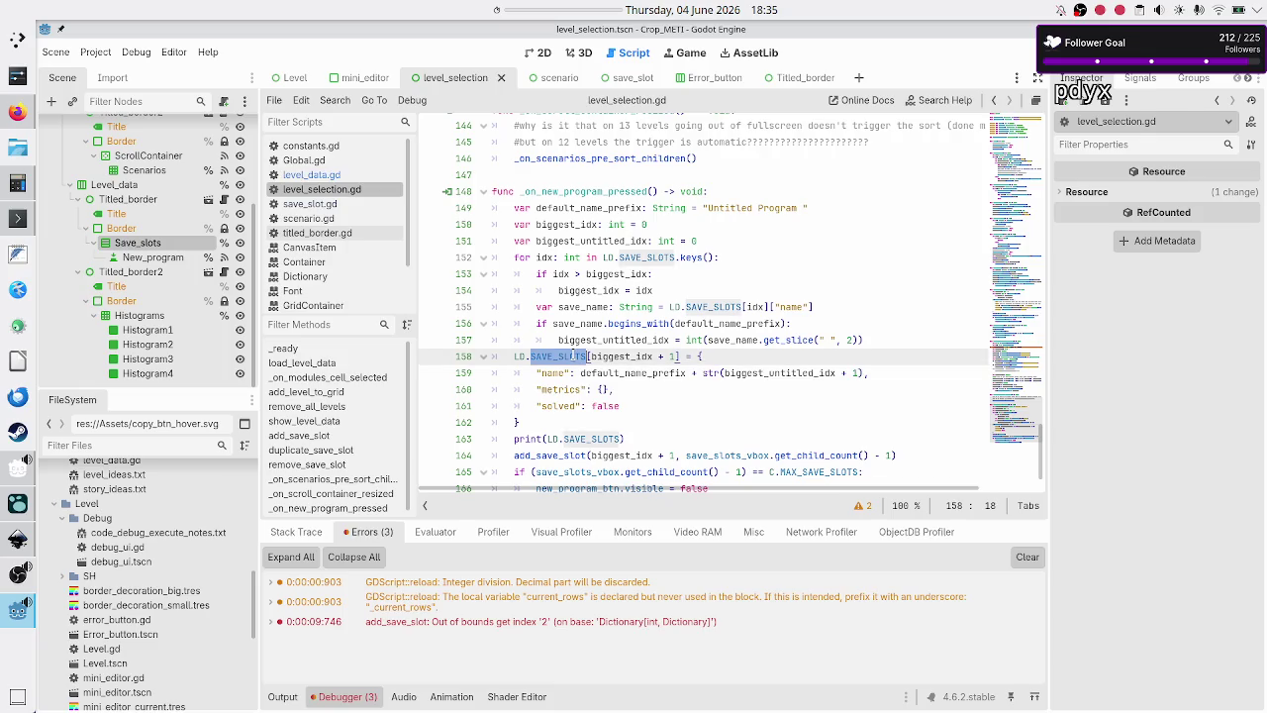
- Add an LD.SAVE_SLOT_LEVEL_MAPPING line at line 164 using autocomplete
scroll(626, 417, down, 1)
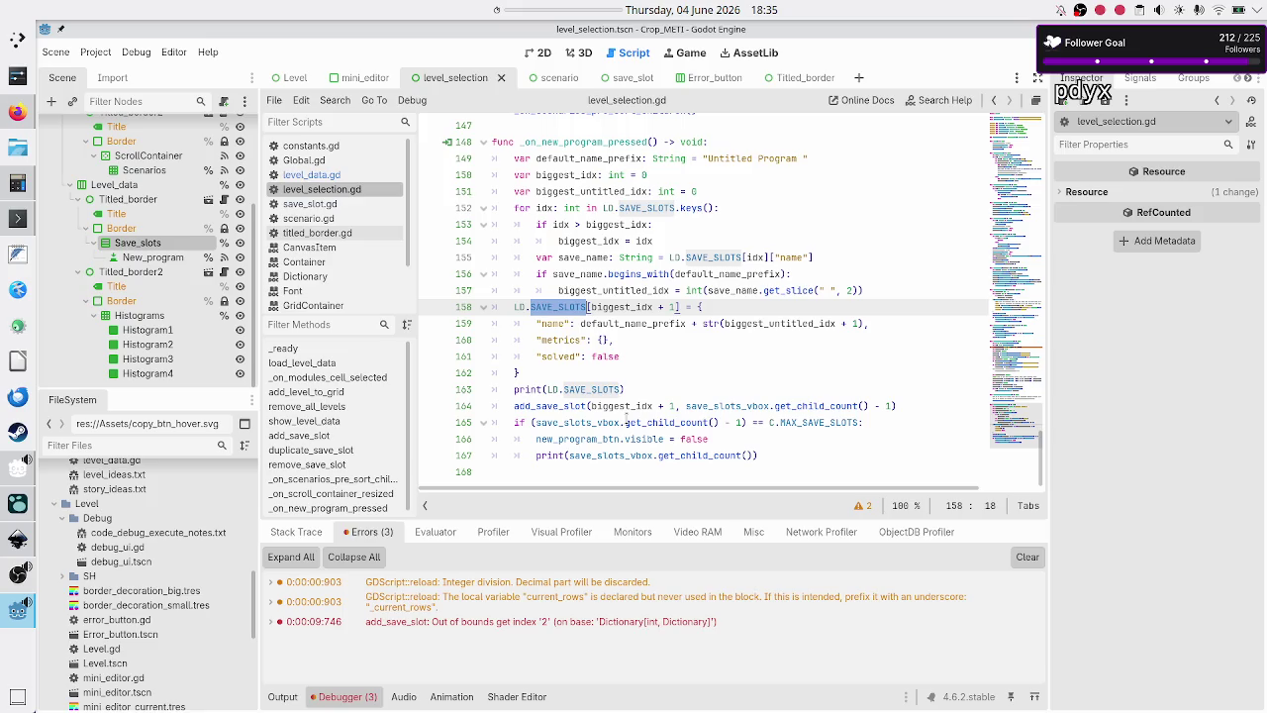
click(654, 390)
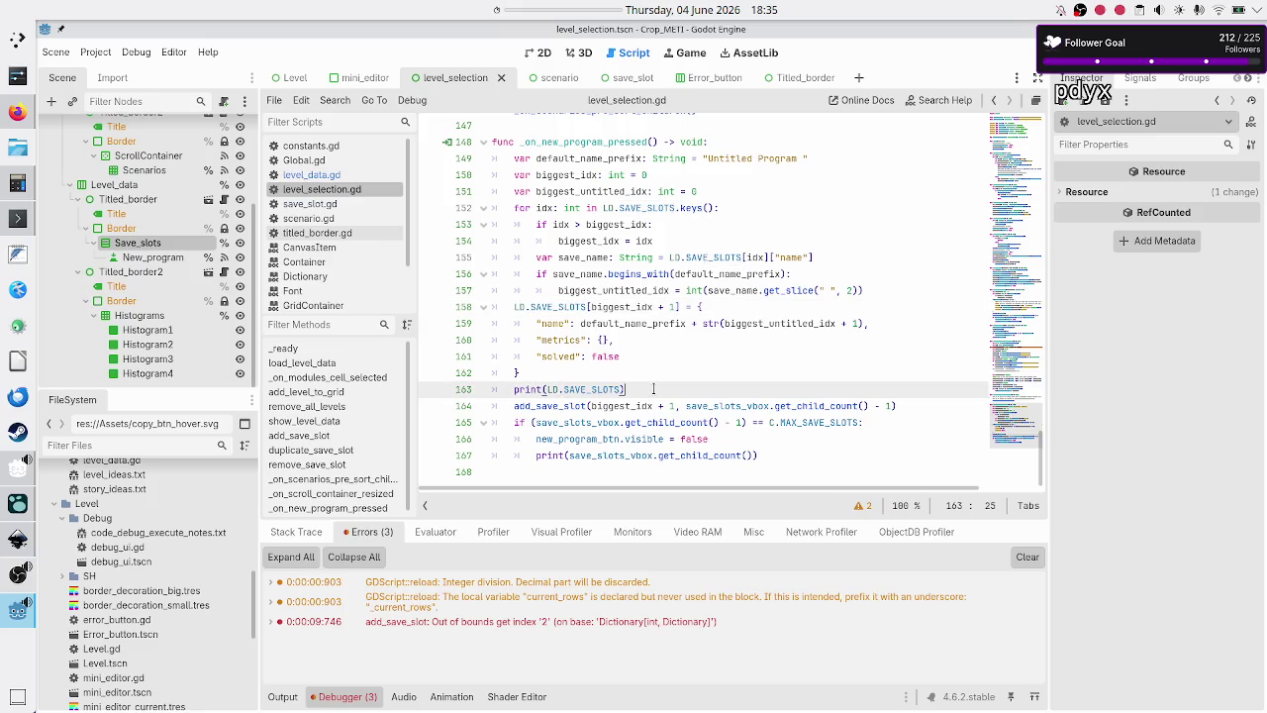
text(print()
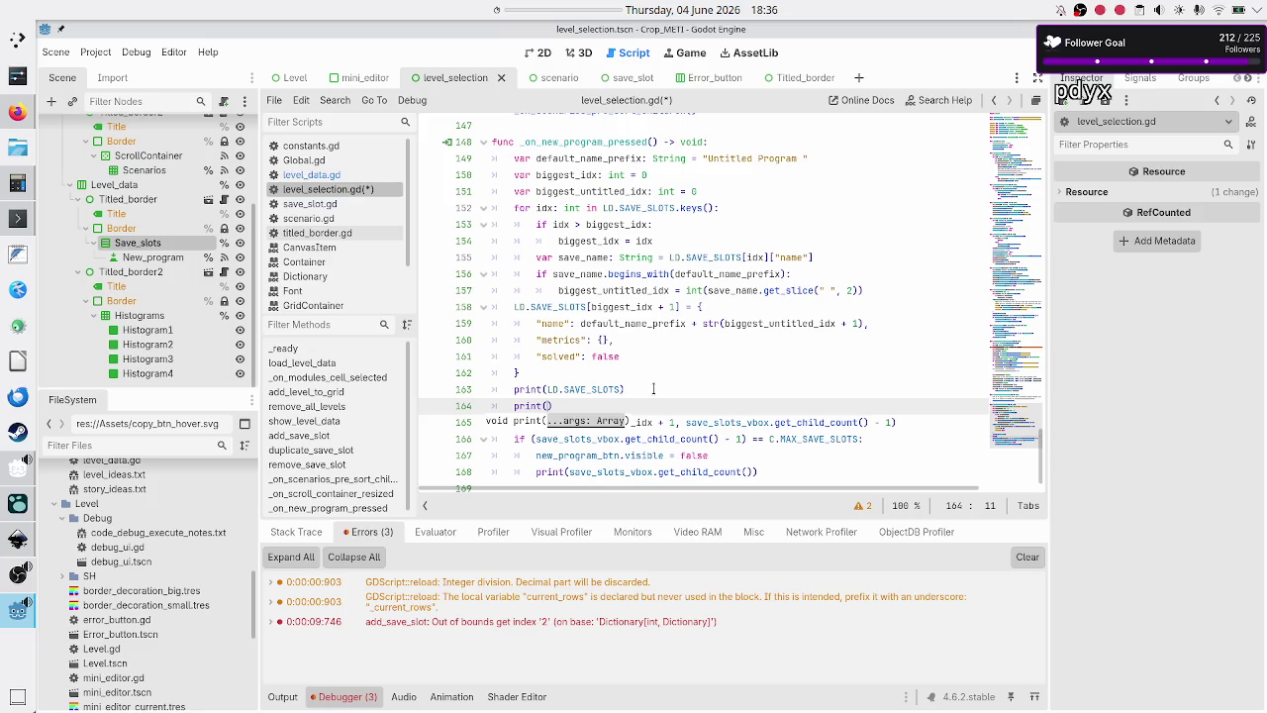
key(BackSpace)
key(BackSpace)
key(BackSpace)
text(L)
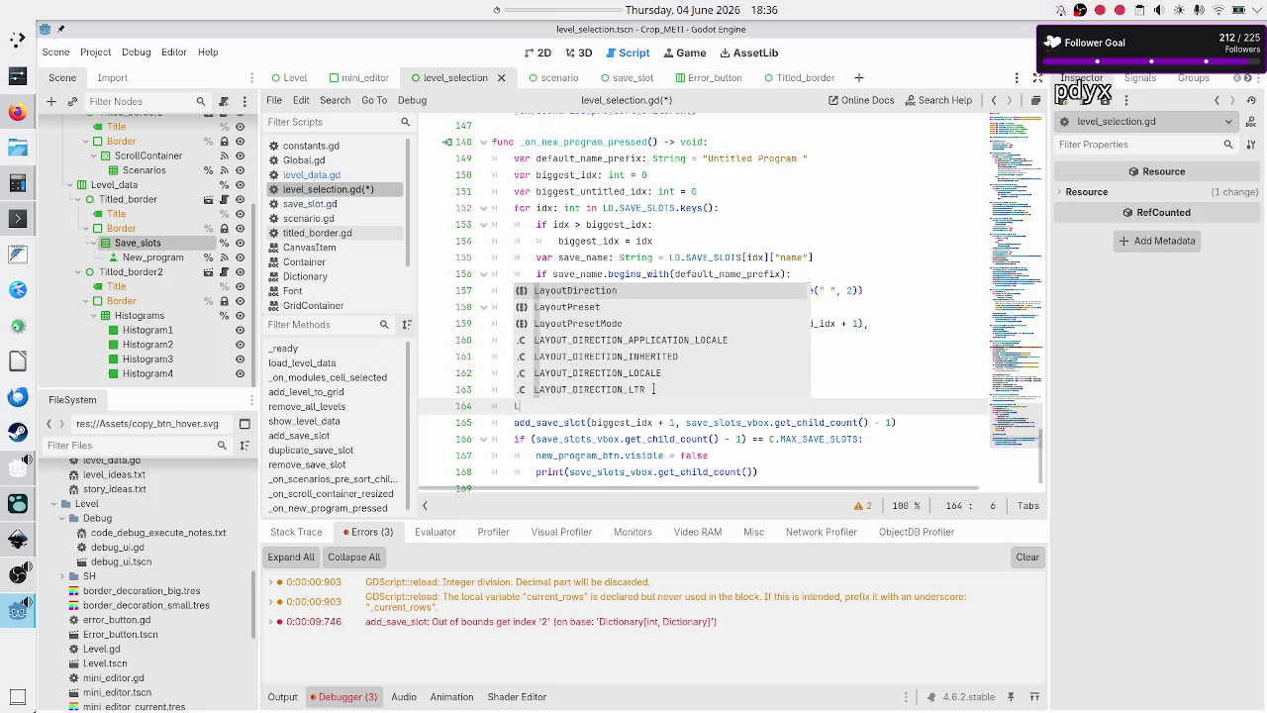
text(D.sa)
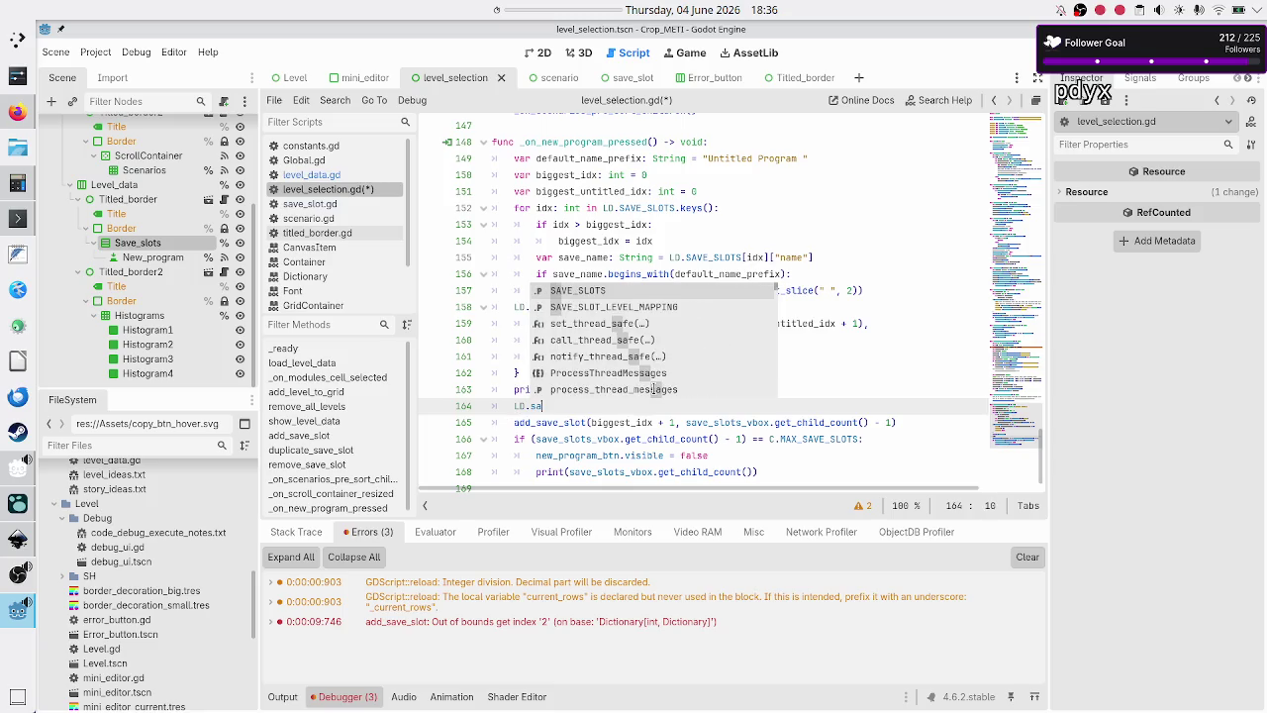
text(ve)
key(Down)
key(Return)
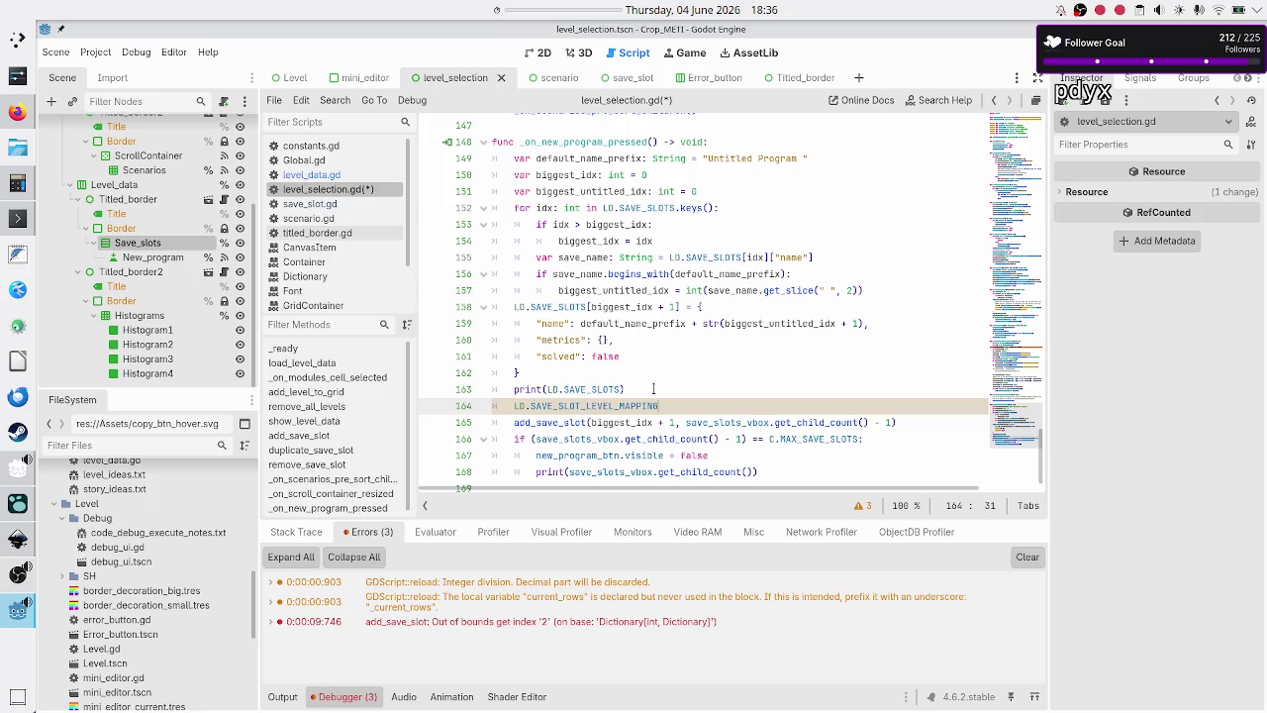
- Comment out the mapping line with # and save and run the project
key(Home)
text(#)
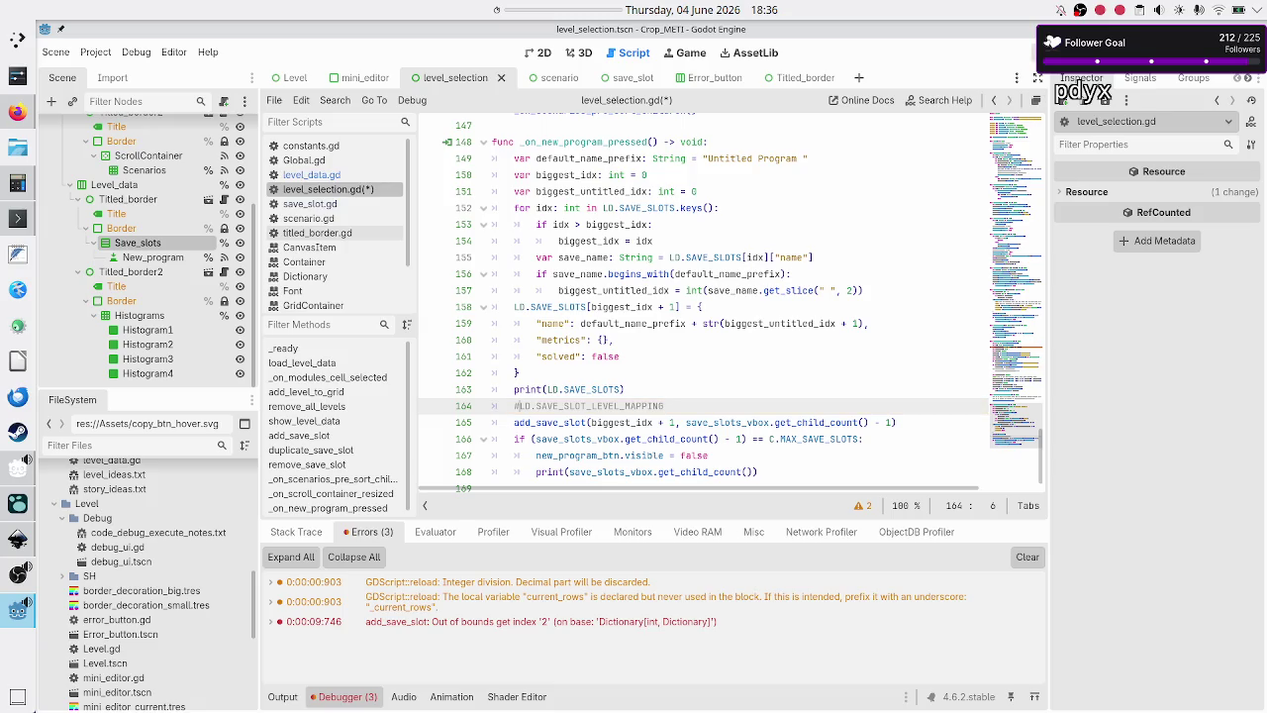
key(F5)
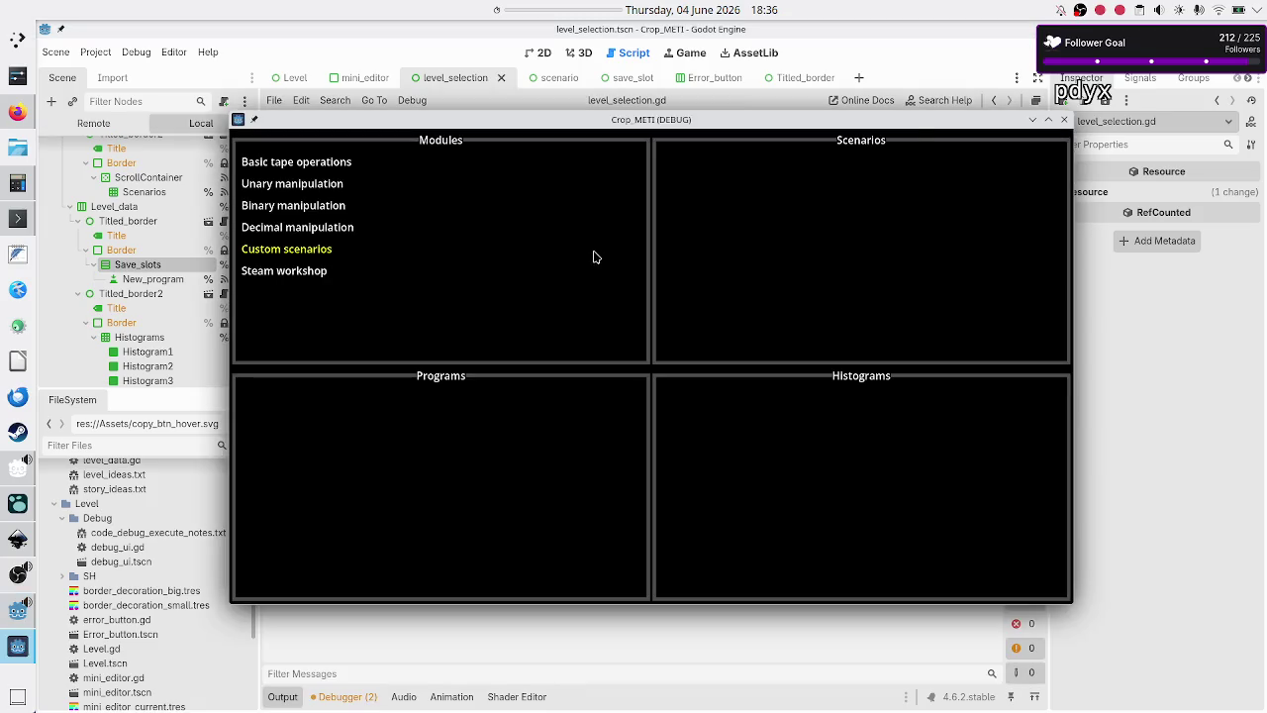
- Create a new program in Basic tape operations' Normal scenario
click(365, 162)
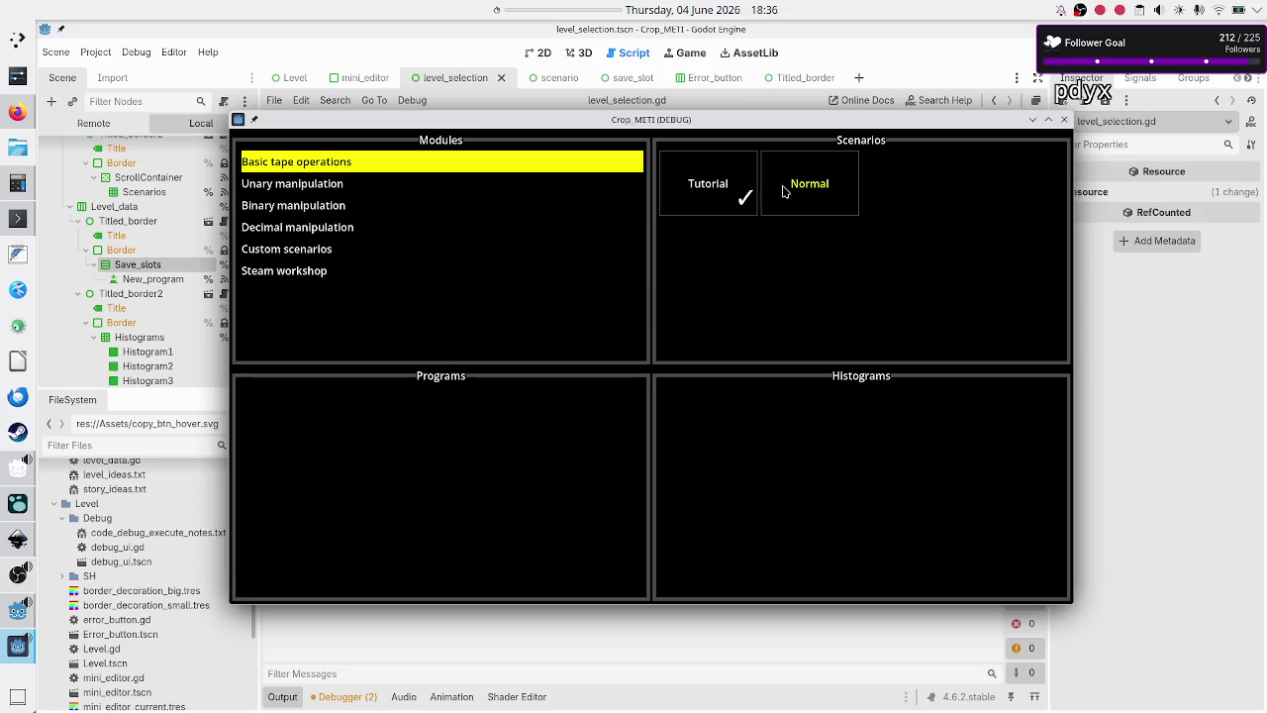
click(819, 189)
click(442, 495)
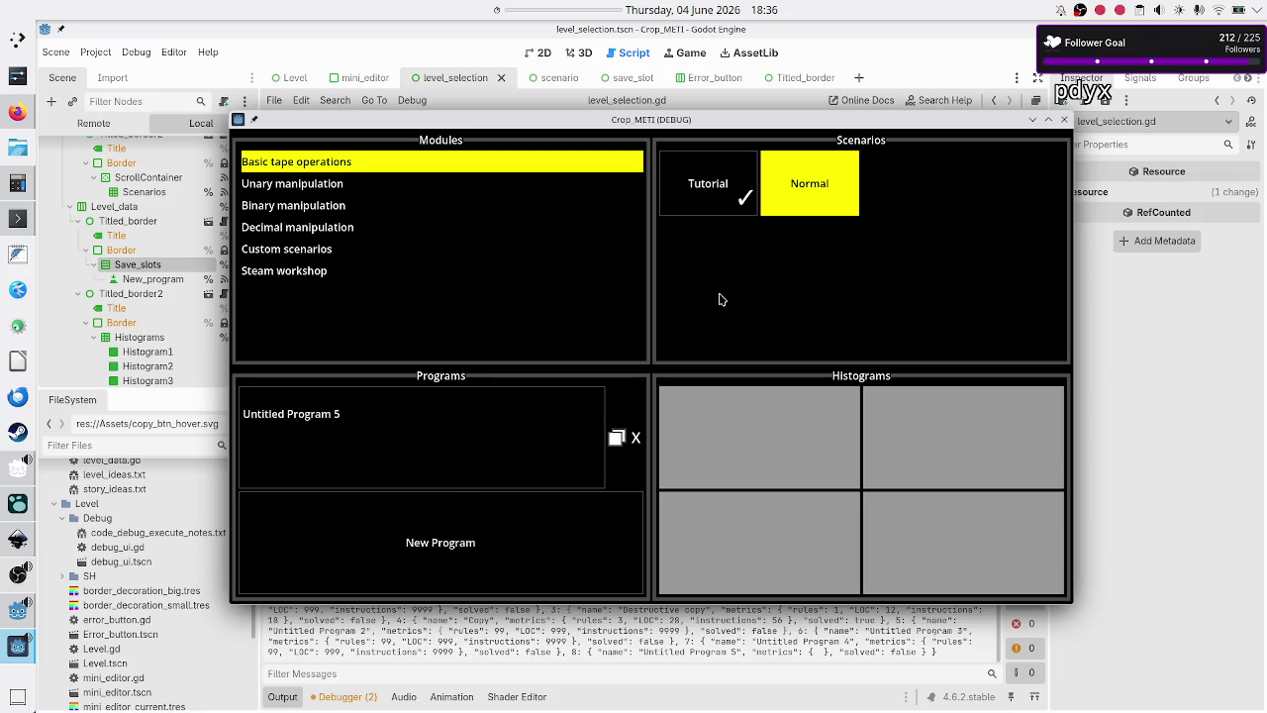
- Switch to Tutorial and back to Normal, then close the debug game window
click(715, 173)
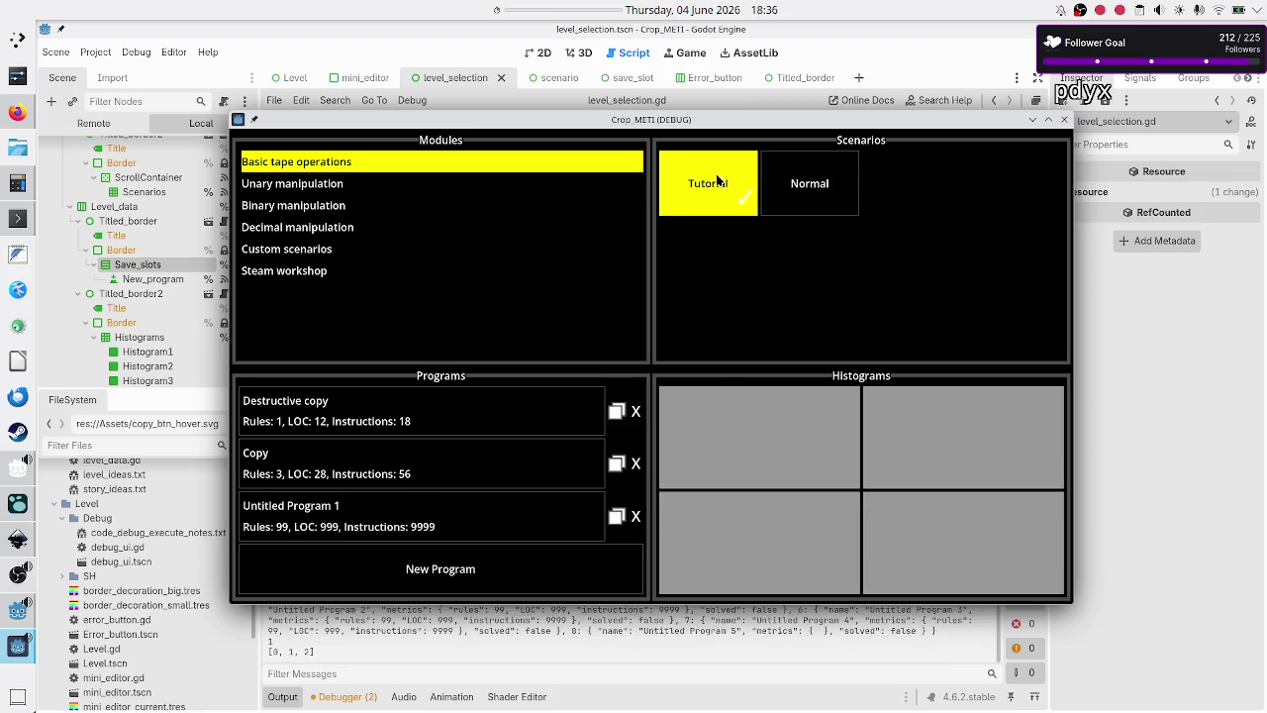
click(837, 195)
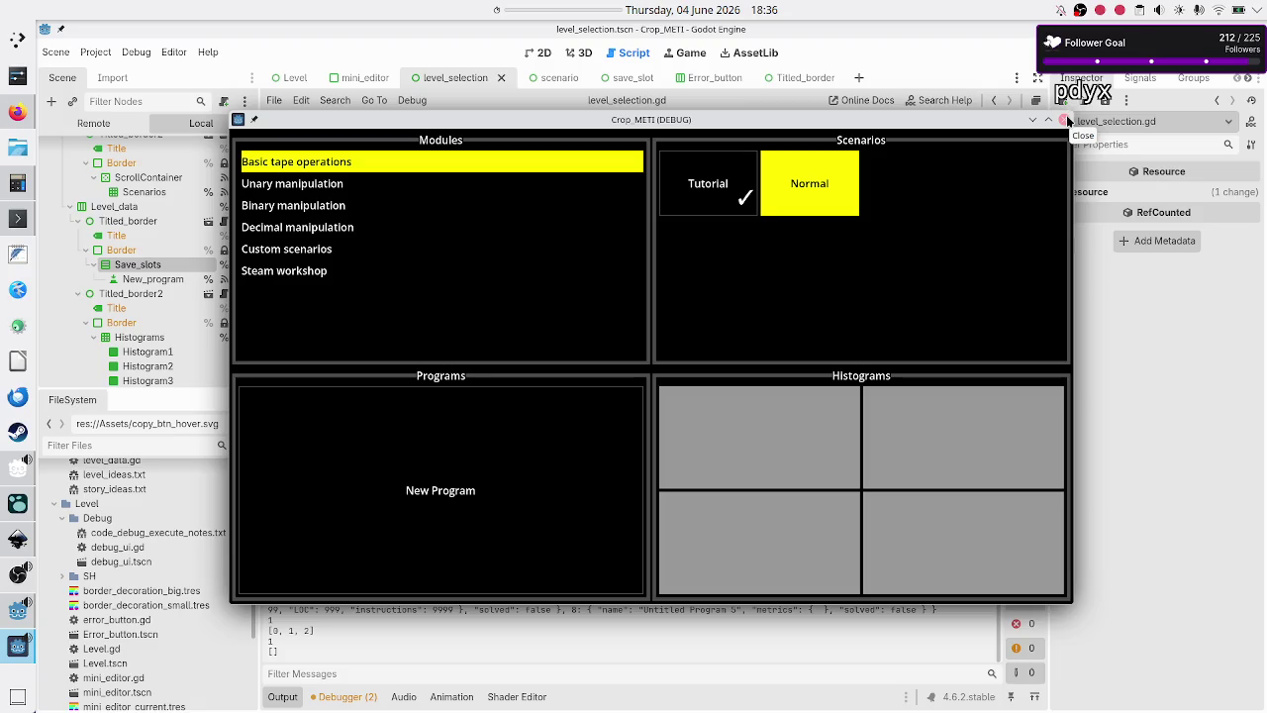
click(1067, 120)
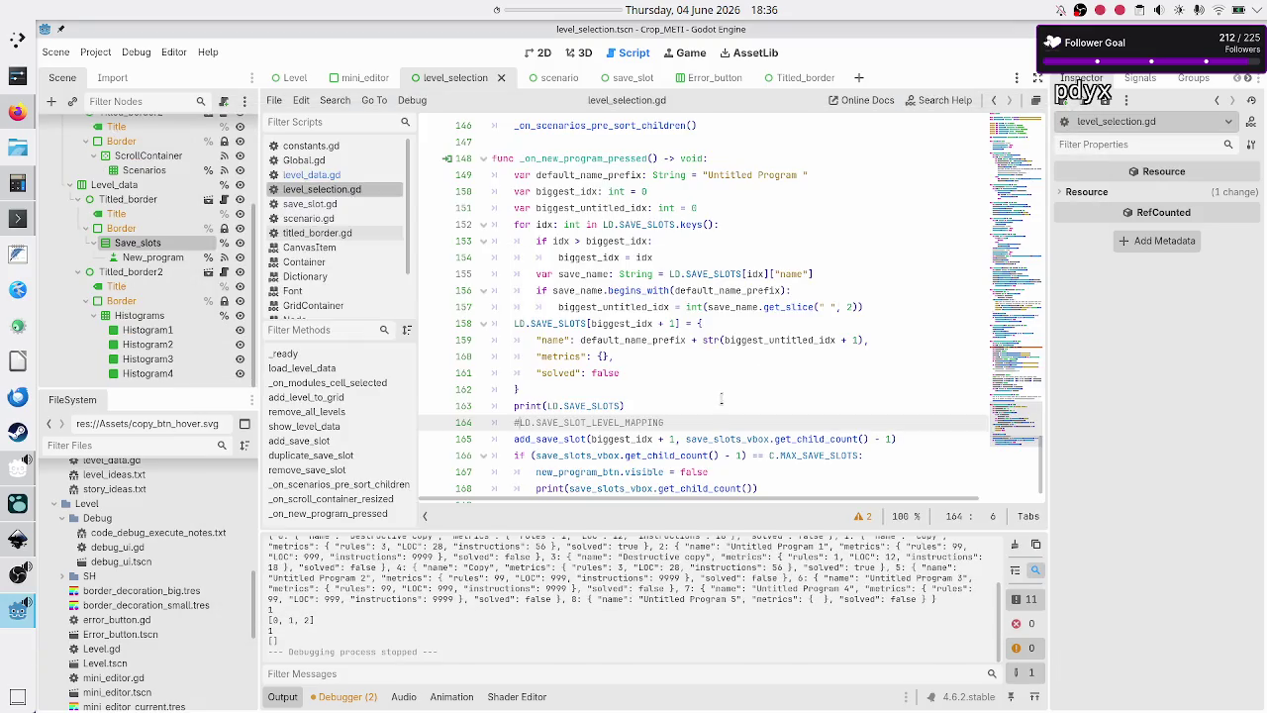
- Uncomment the mapping line on line 164, then comment it out again with Ctrl+K
key(Up)
key(Down)
key(BackSpace)
key(Down)
key(Up)
key(End)
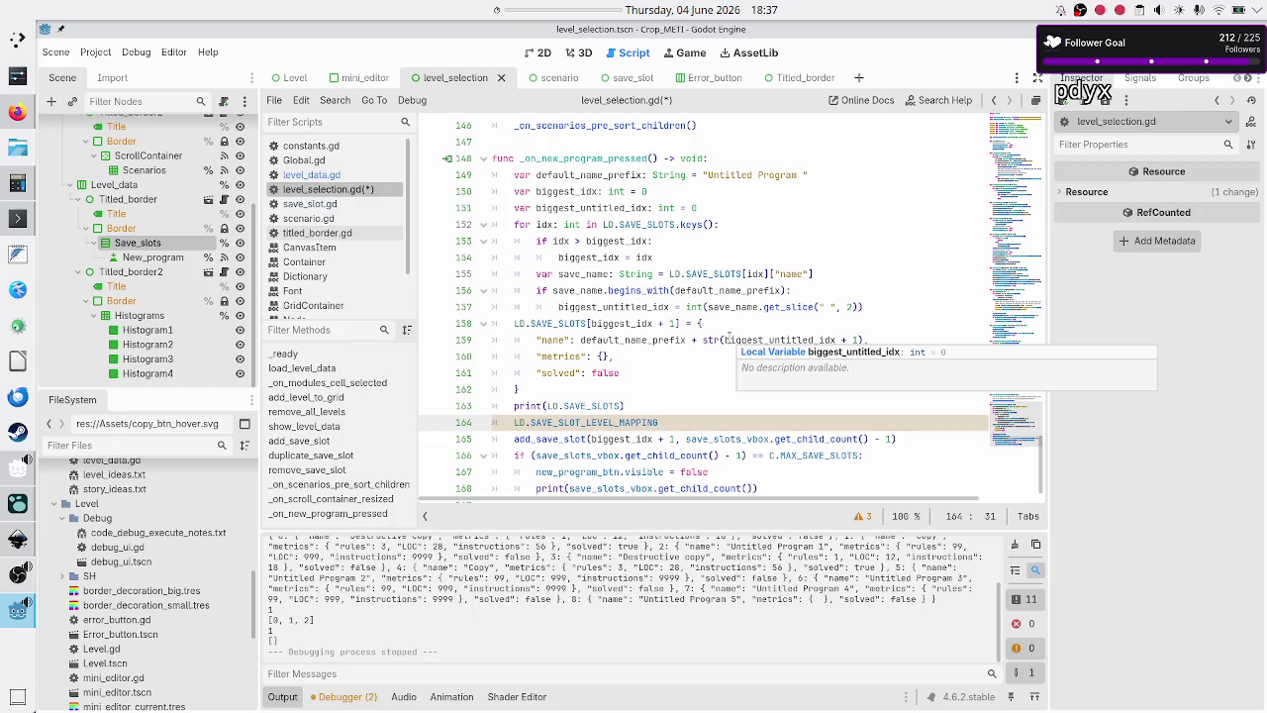
key(Up)
key(Down)
key(ctrl+k)
key(Up)
- Insert and save a #BUG comment: save_level mapping needs updating, but function lacks level index
key(Down)
key(Up)
key(ctrl+Return)
text(#BUG: )
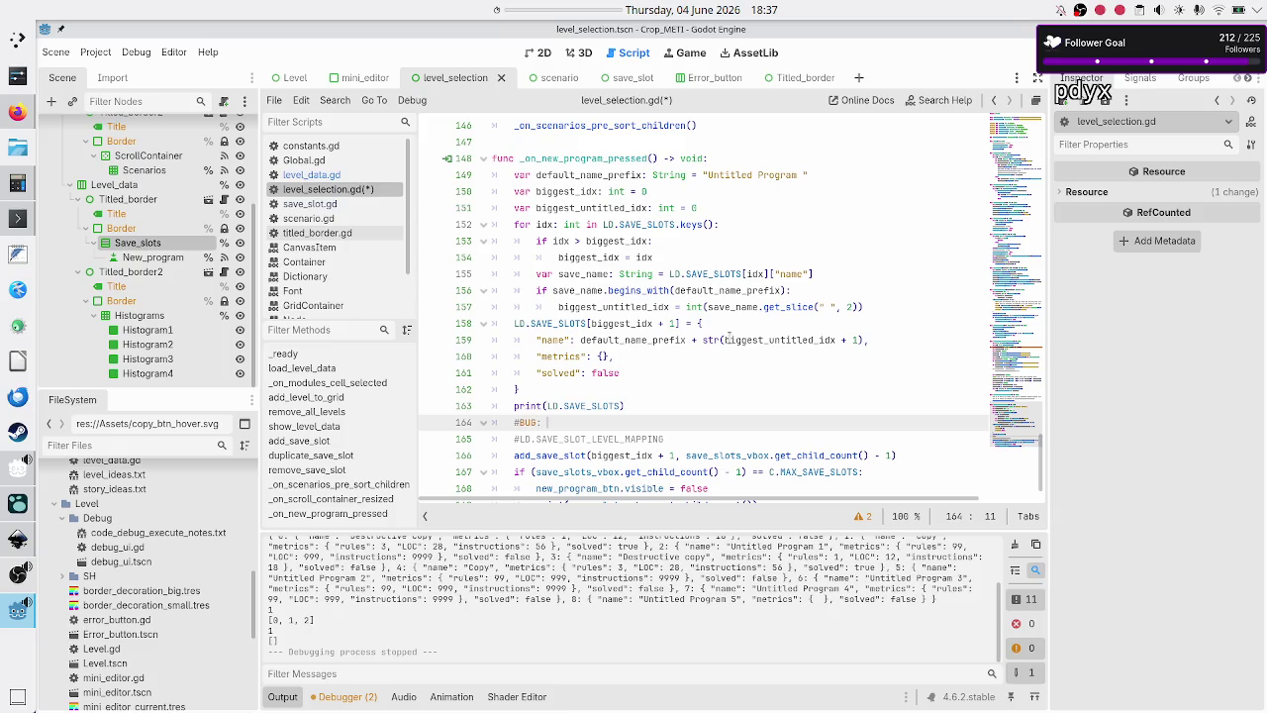
text(need to up)
text(date the )
text(save_)
text(level m)
text(apping, bt)
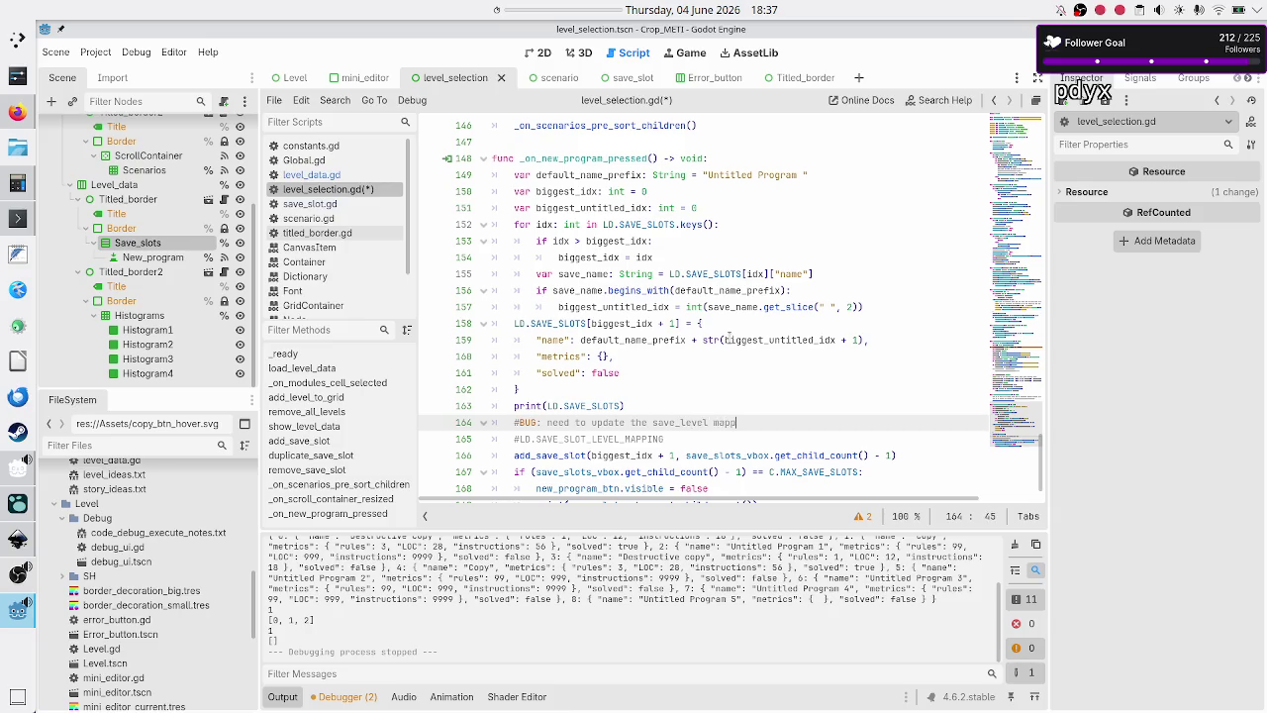
key(BackSpace)
text(ut we)
key(BackSpace)
key(BackSpace)
text(this f. d)
text(oesn't have l)
text(vl idx)
key(ctrl+s)
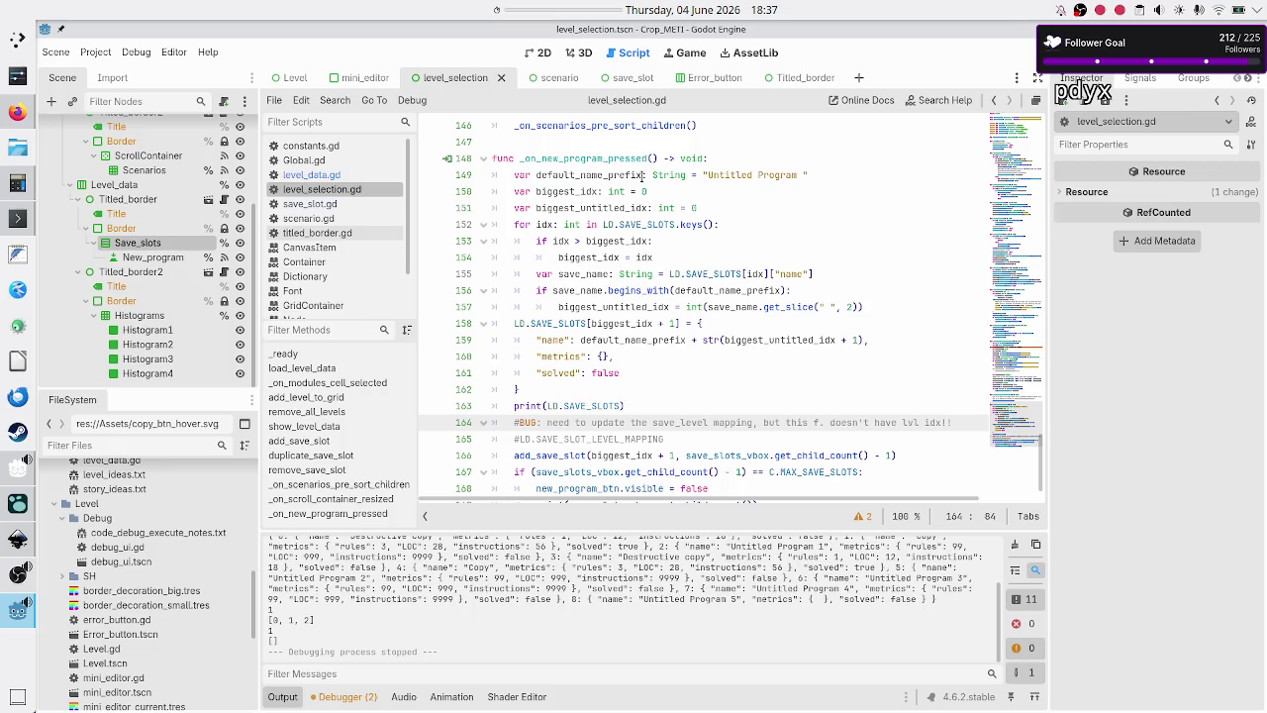
click(651, 159)
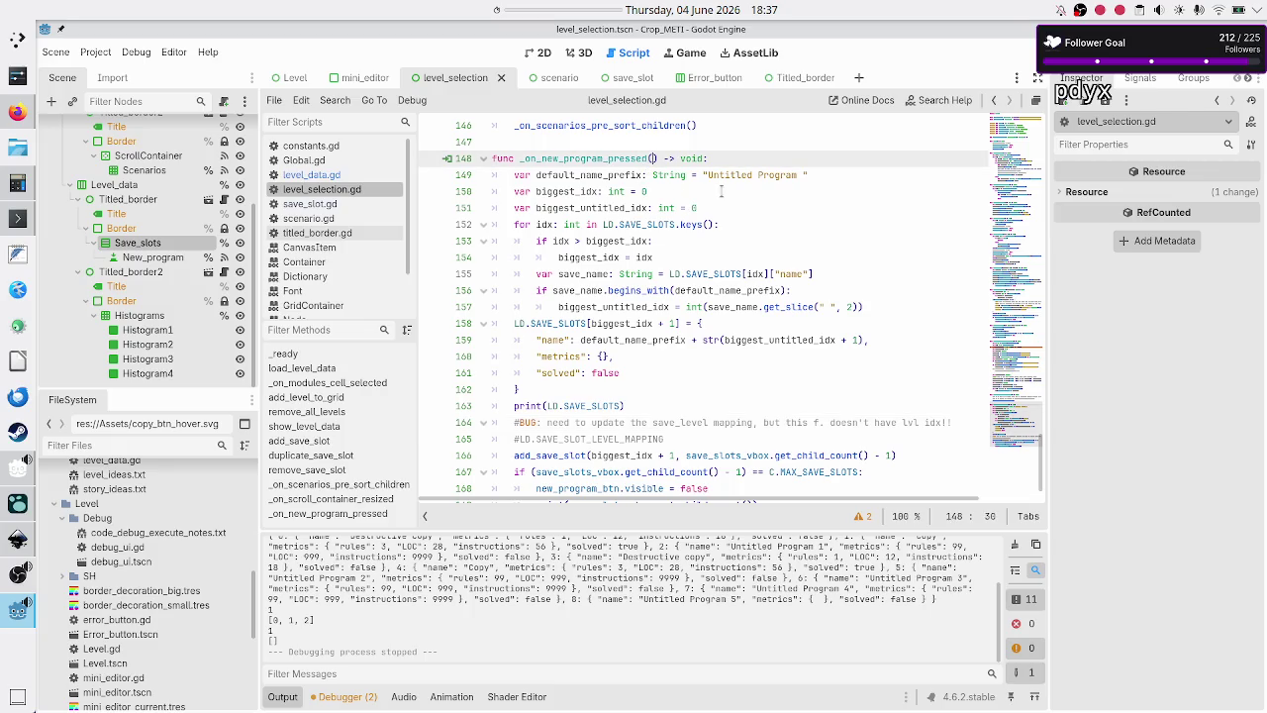
click(12, 608)
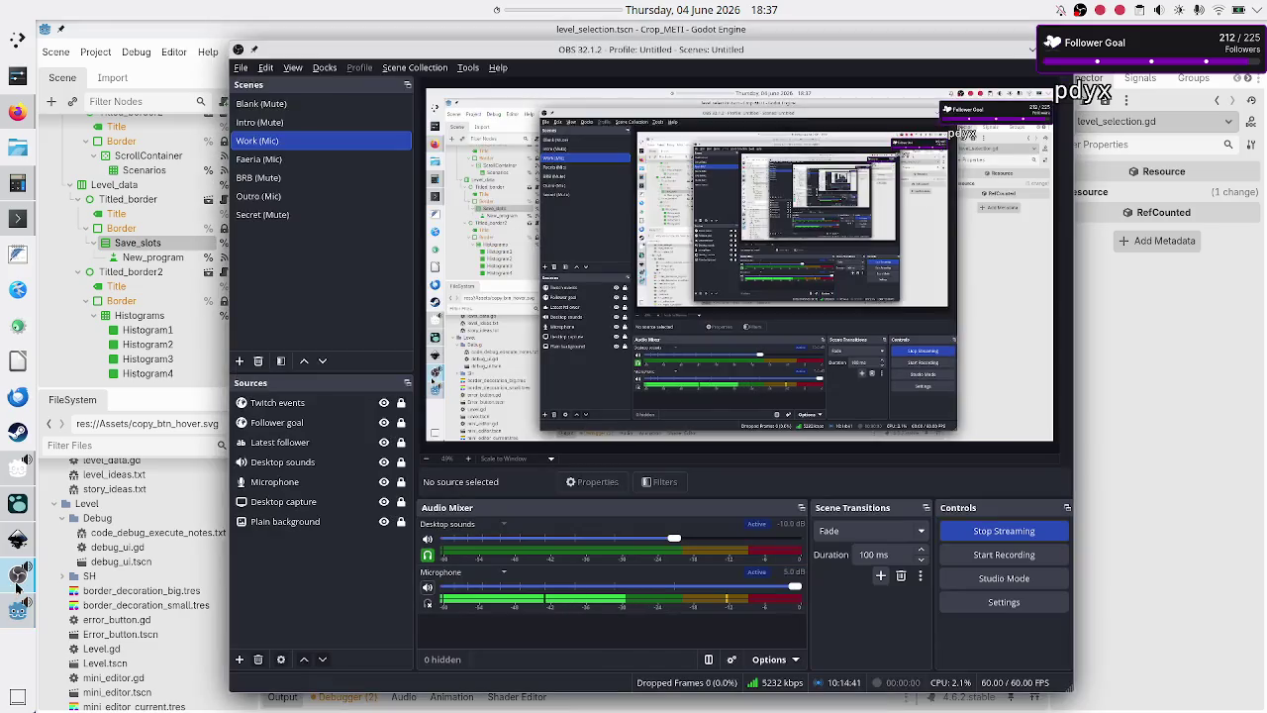
- Mute the OBS microphone, set the timer to 00:03:00, and minimise OBS
click(428, 589)
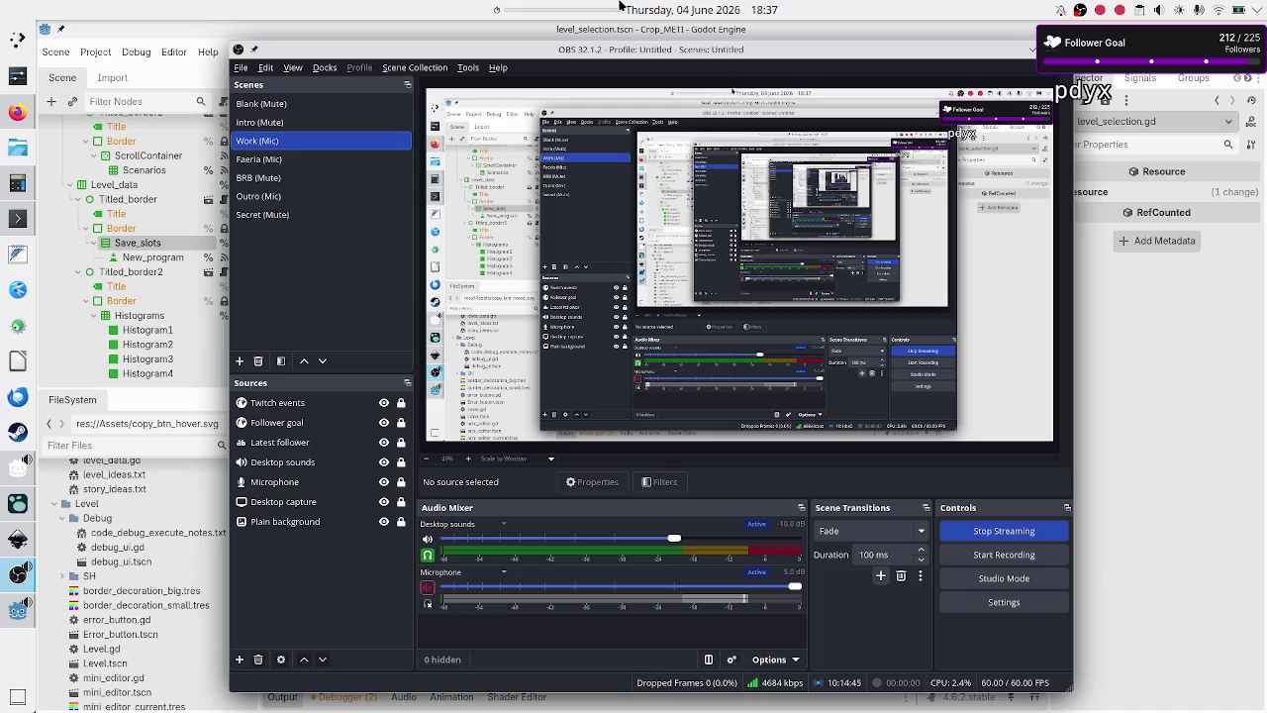
right_click(590, 14)
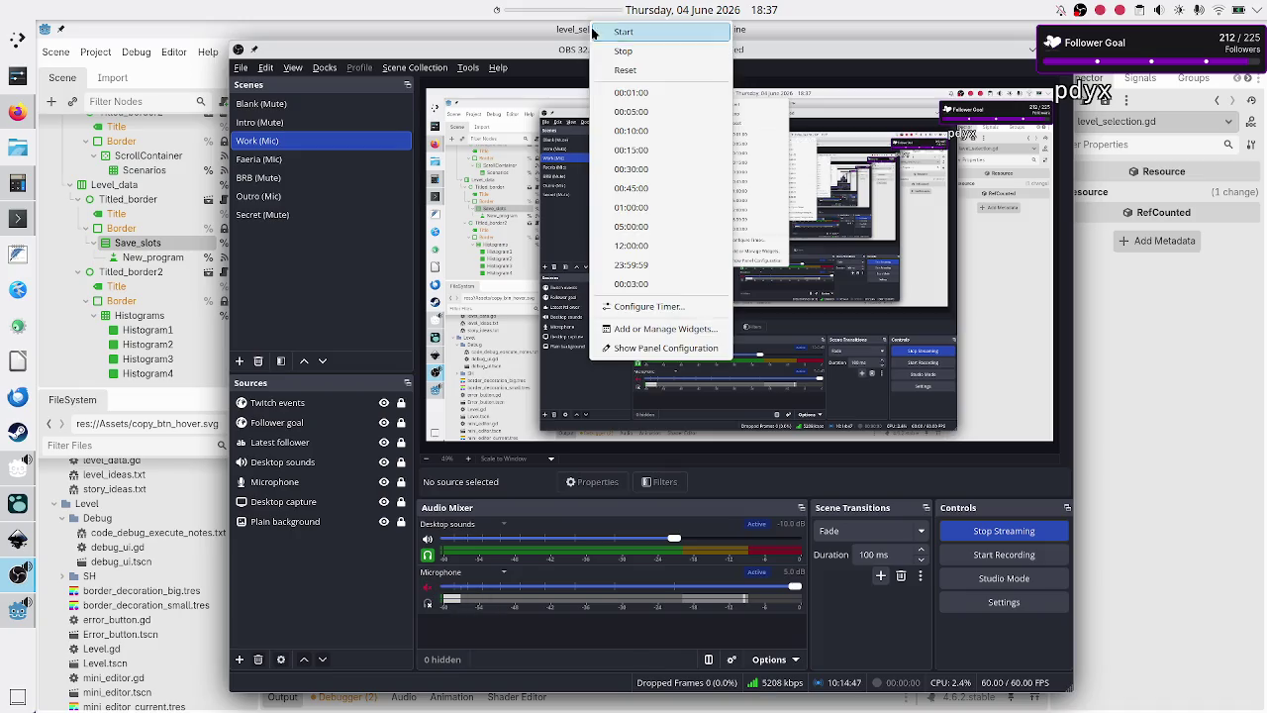
click(651, 285)
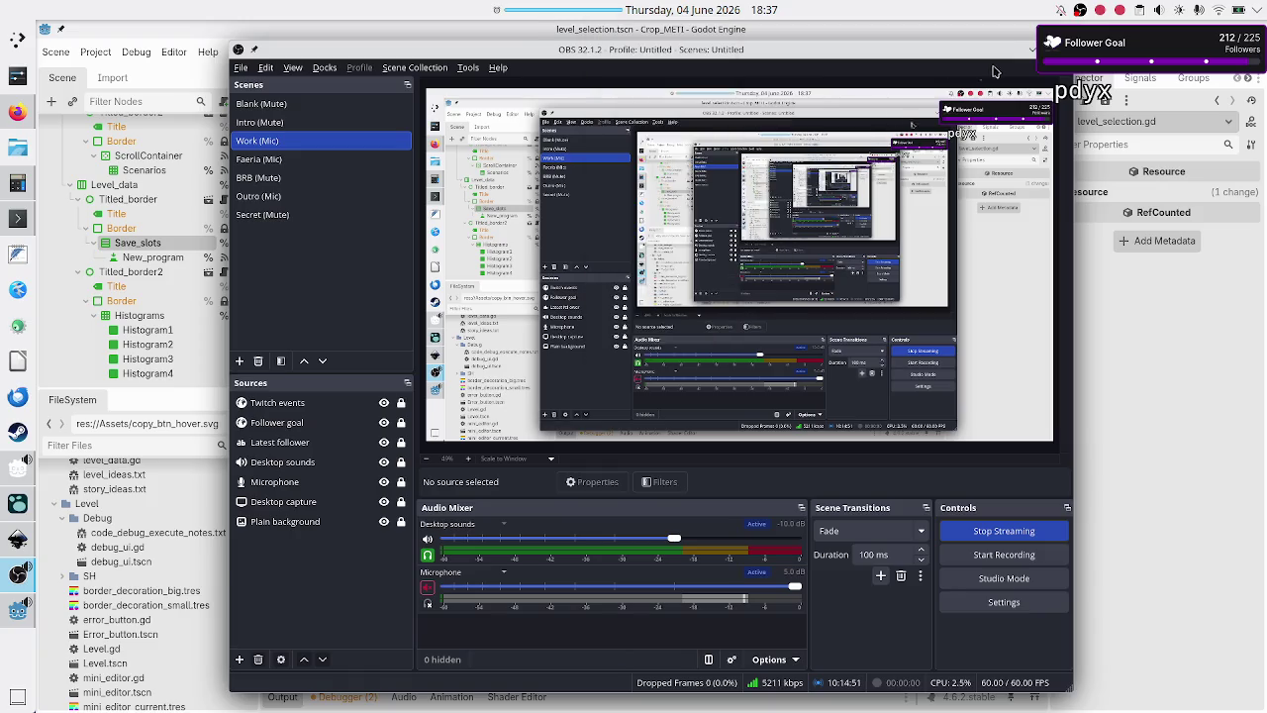
click(1031, 52)
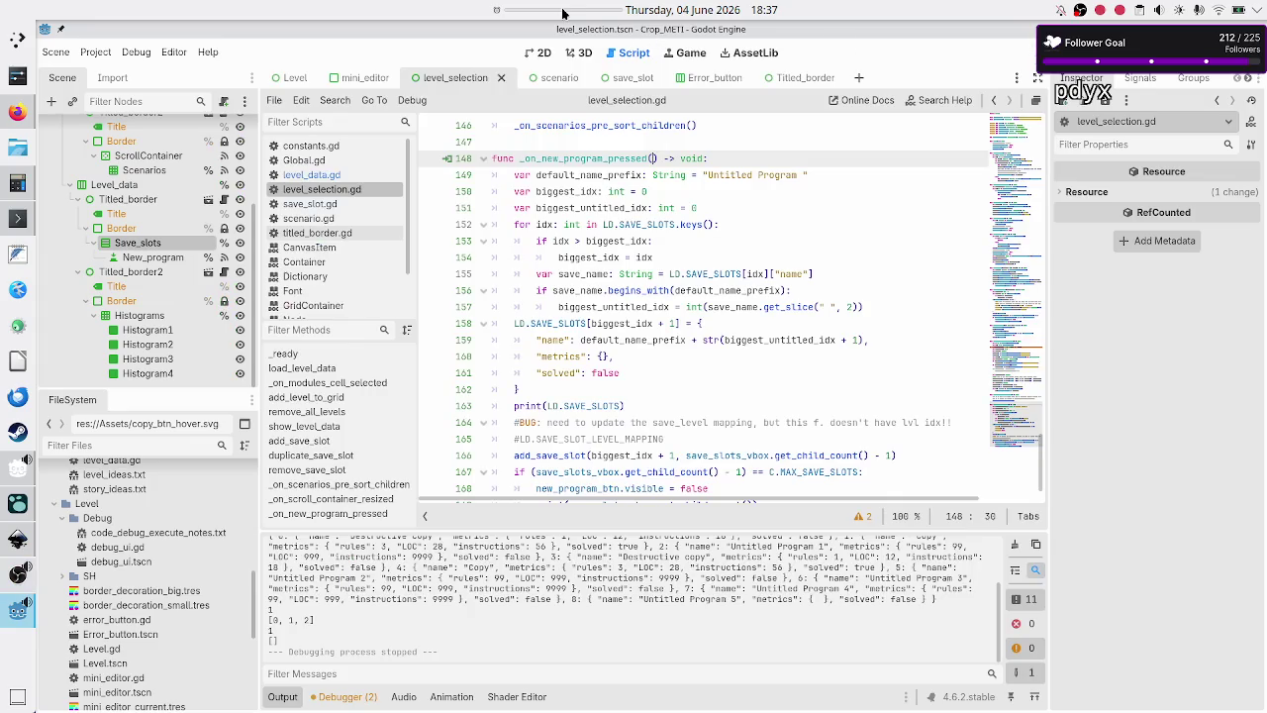
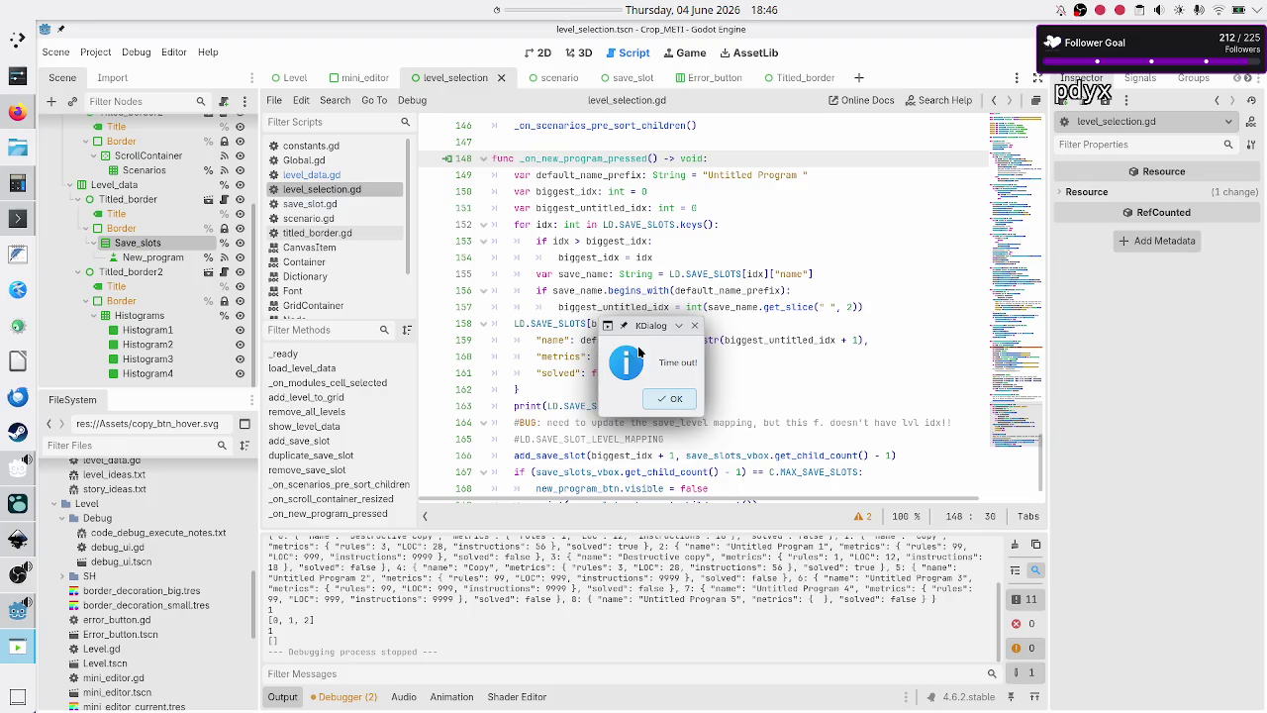
- Dismiss the 'Time out!' message, unmute the microphone in OBS, and return to Godot
click(673, 398)
click(17, 574)
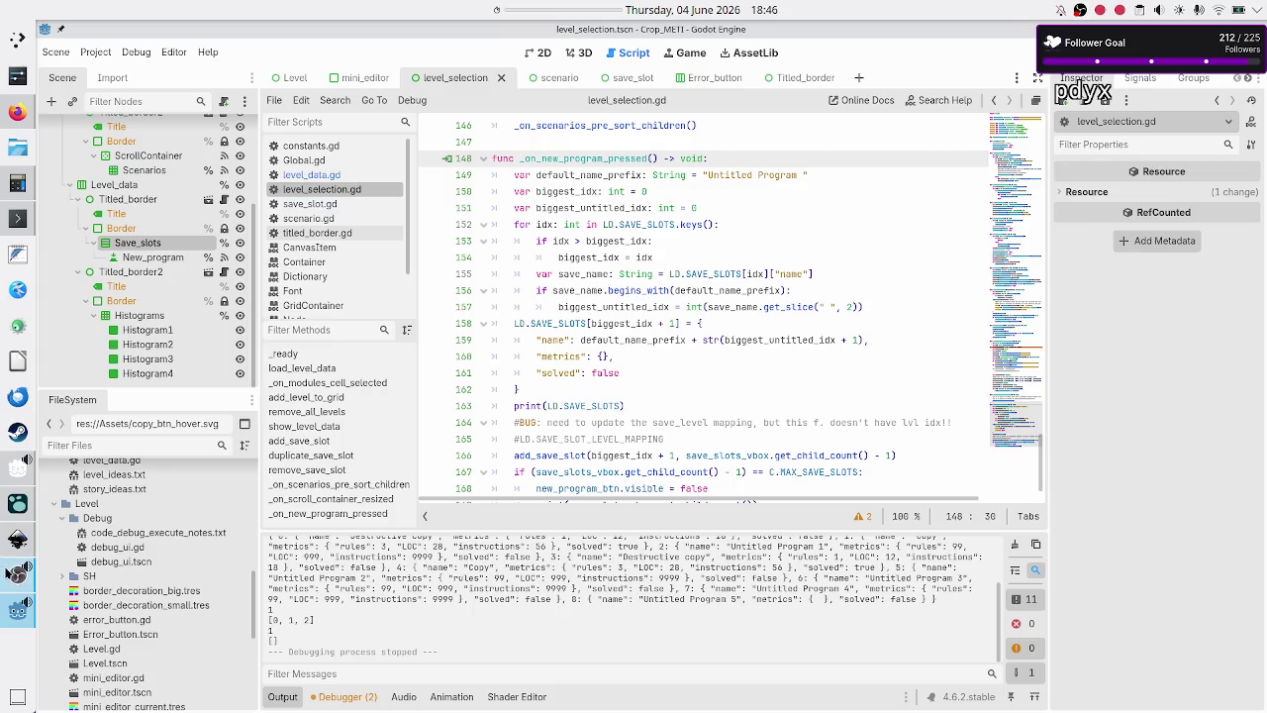
click(428, 587)
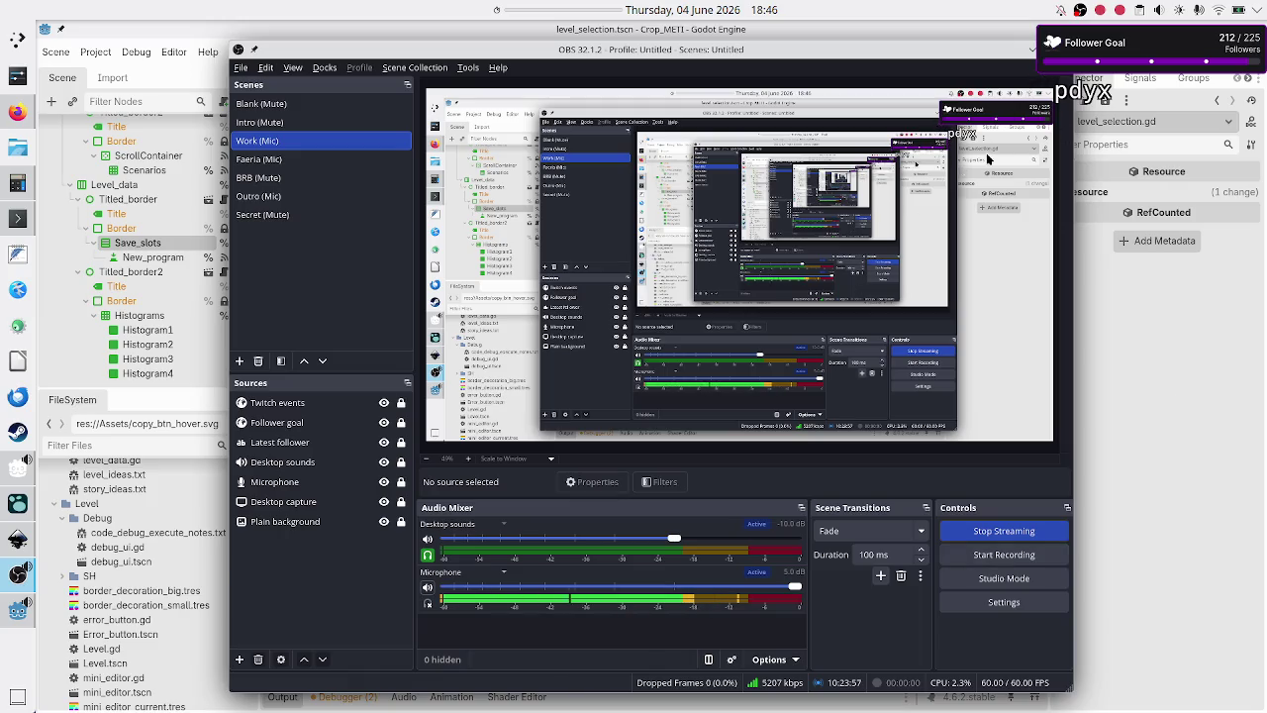
click(1030, 50)
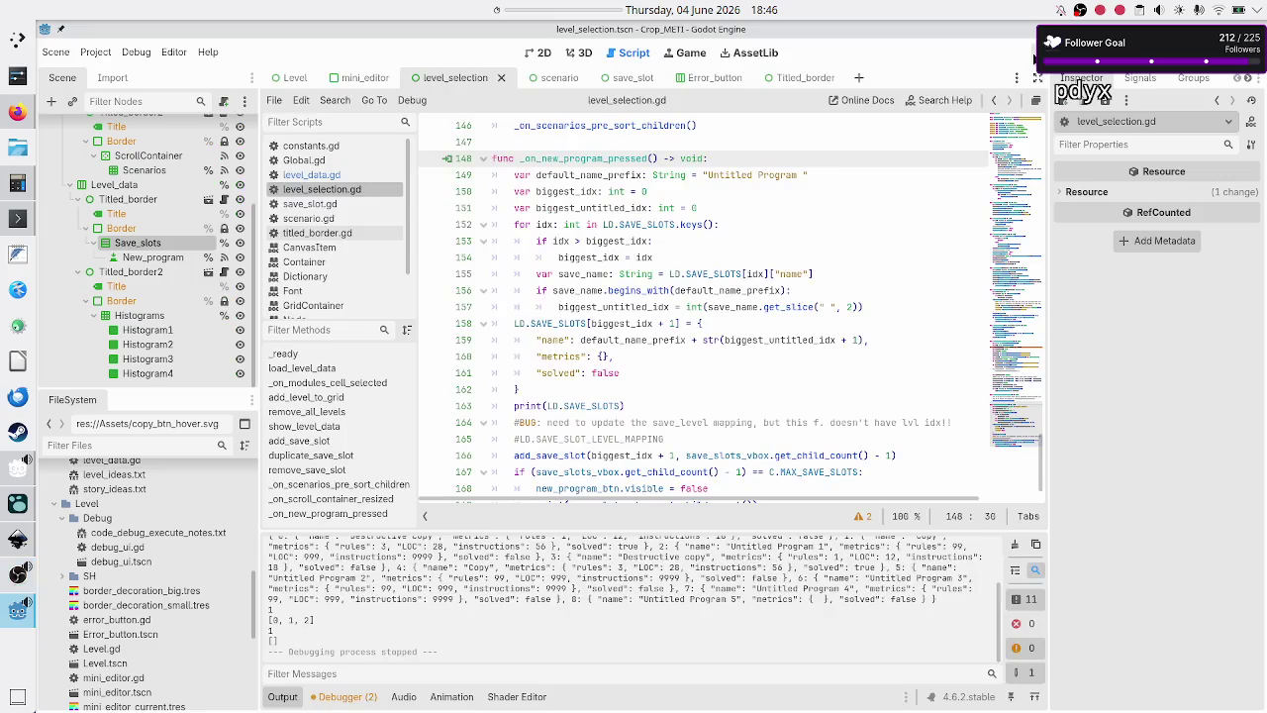
- Inspect the SAVE_SLOTS and SAVE_SLOT_LEVEL_MAPPING references on lines 158 and 165, then open level_data.gd
mouse_move(745, 333)
double_click(546, 323)
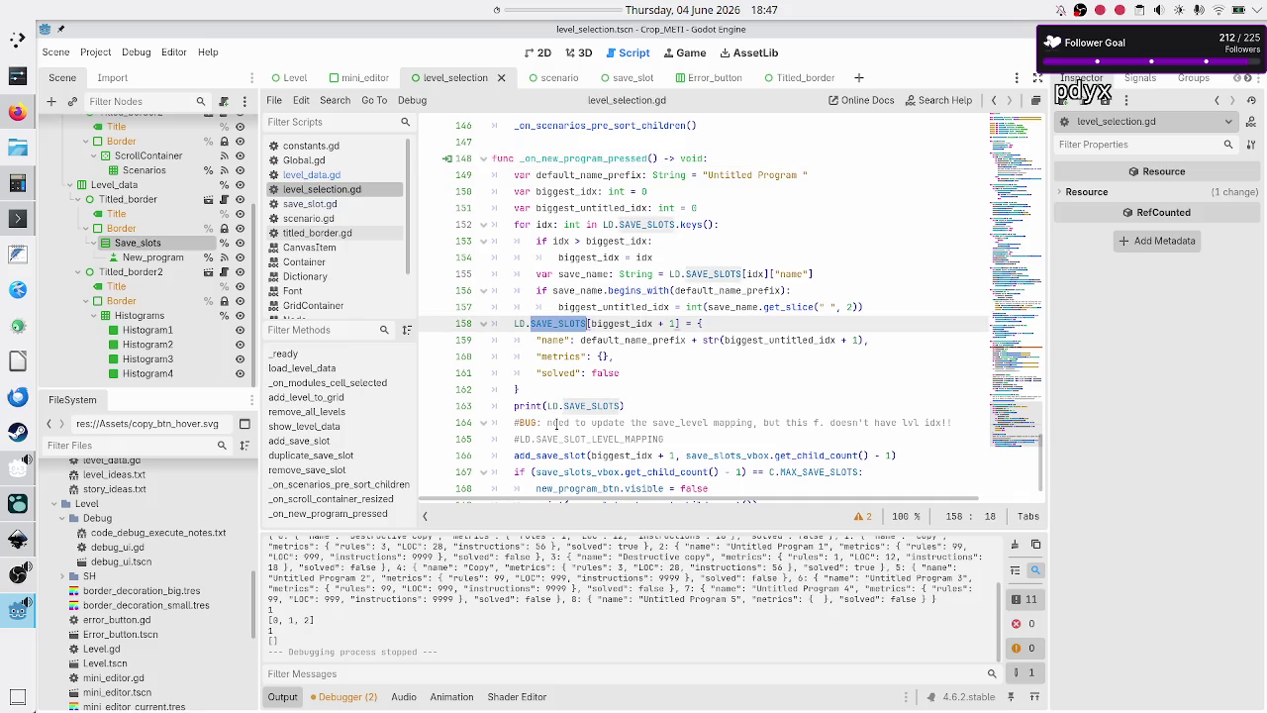
click(576, 438)
double_click(576, 437)
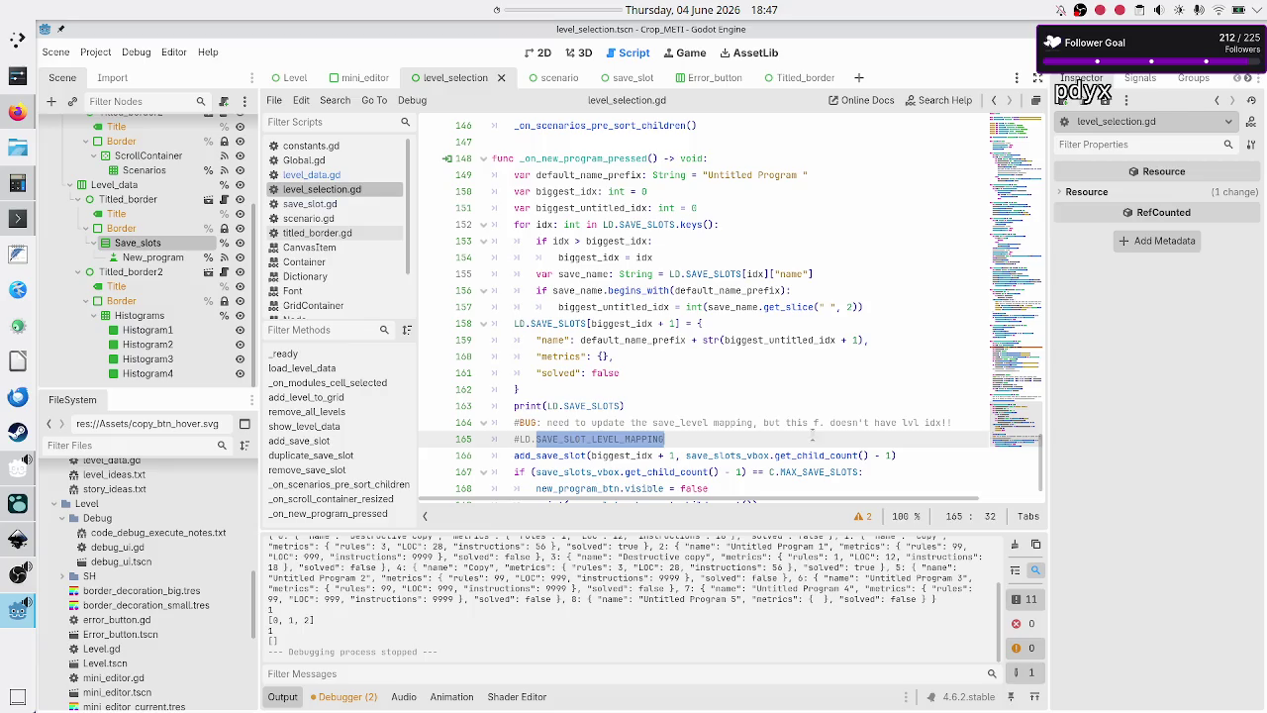
click(866, 421)
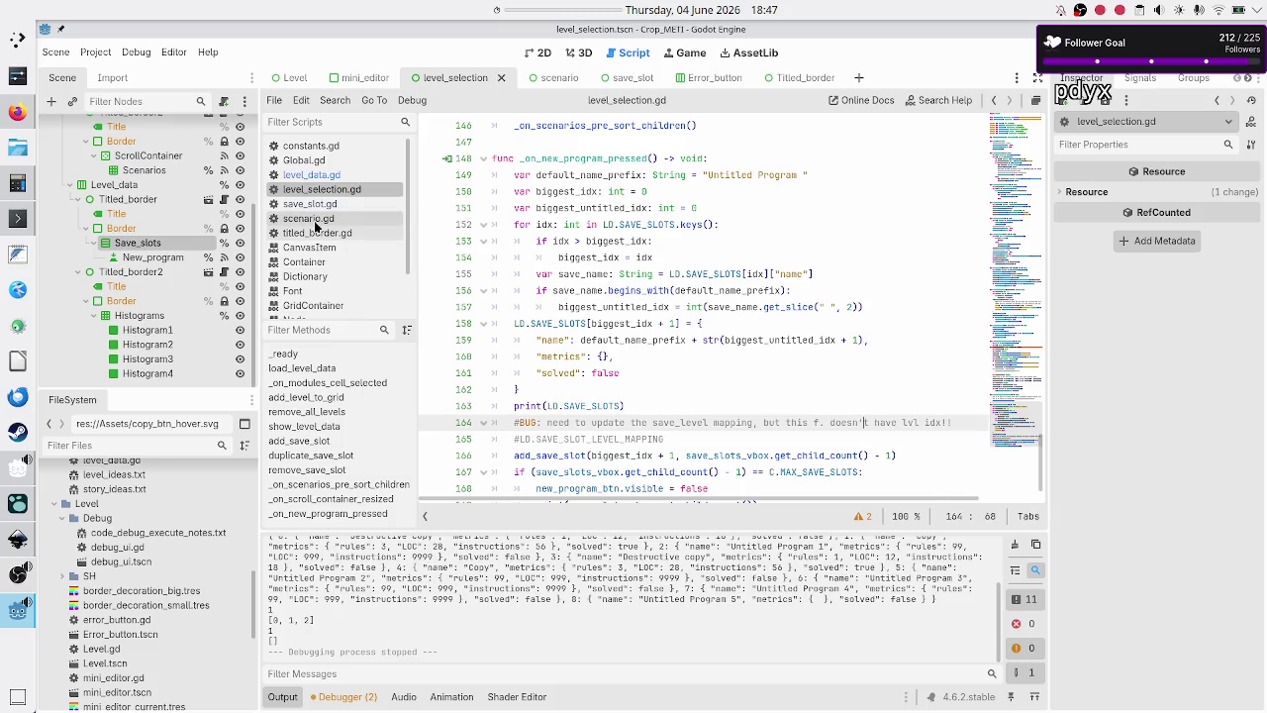
click(315, 175)
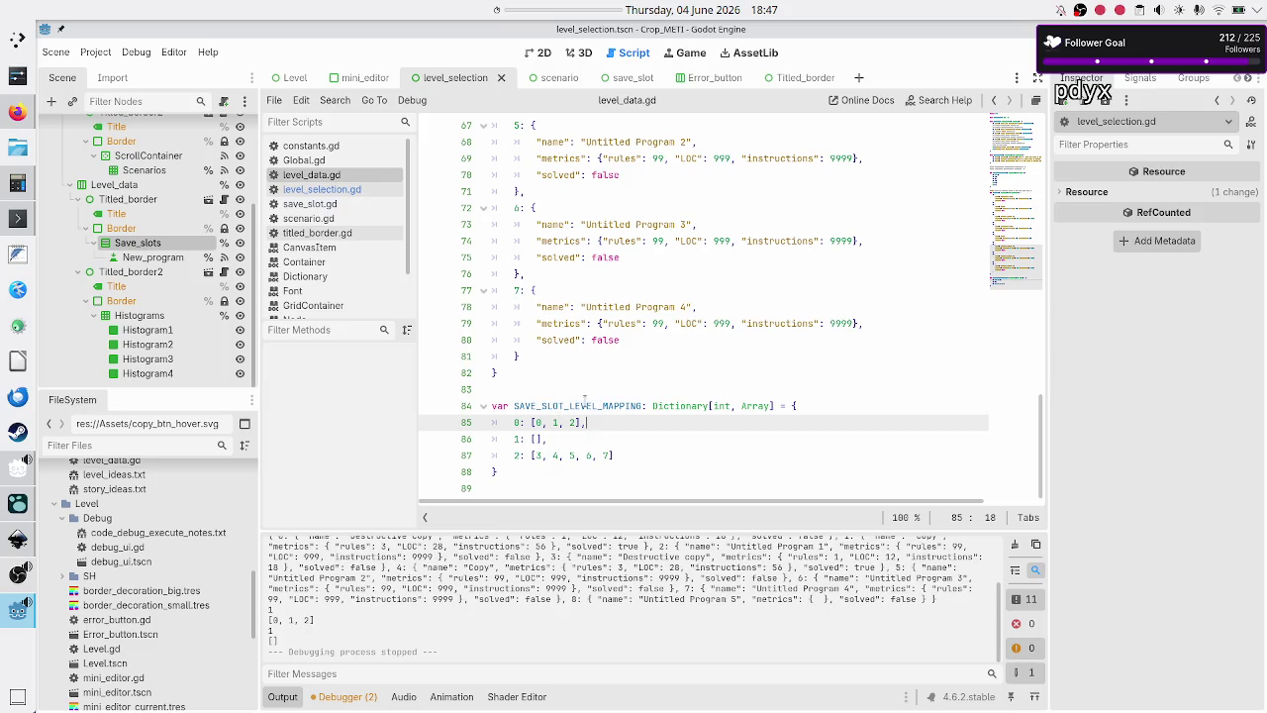
- Rename the line-84 dictionary in level_data.gd to LEVEL_SAVE_SLOT_MAPPING
click(584, 404)
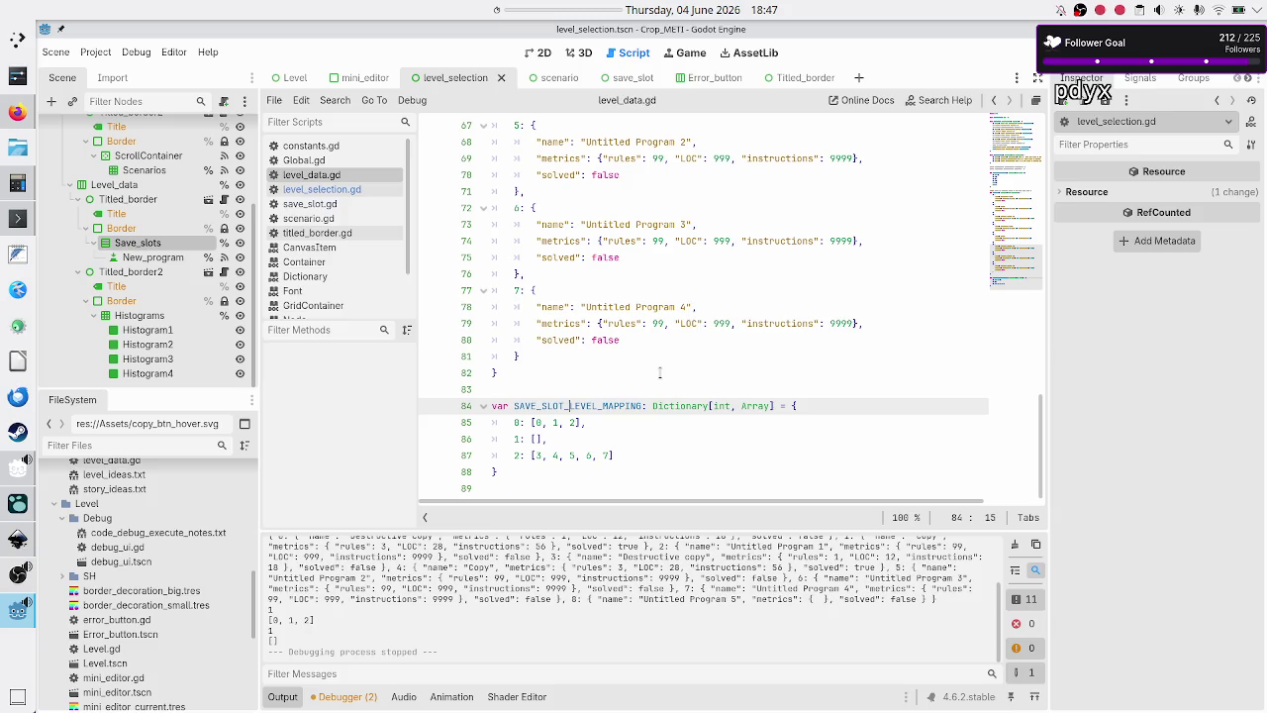
key(BackSpace)
key(BackSpace)
key(BackSpace)
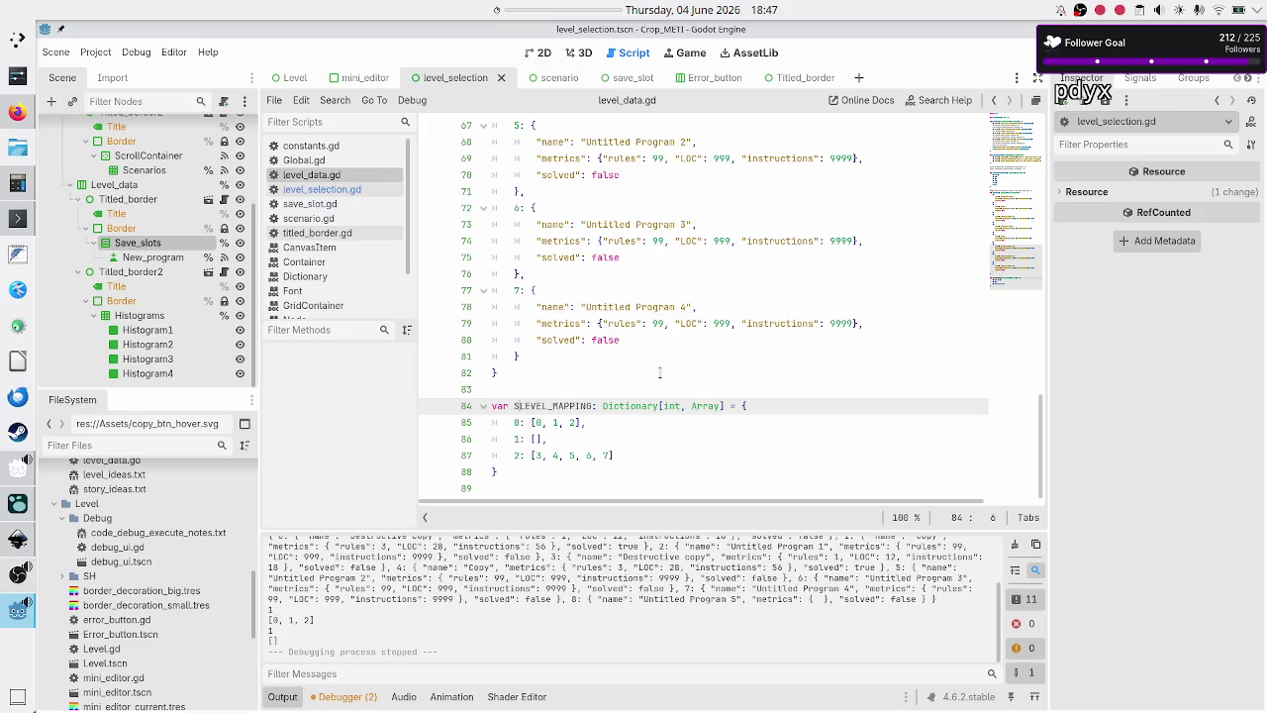
key(Right)
key(Right)
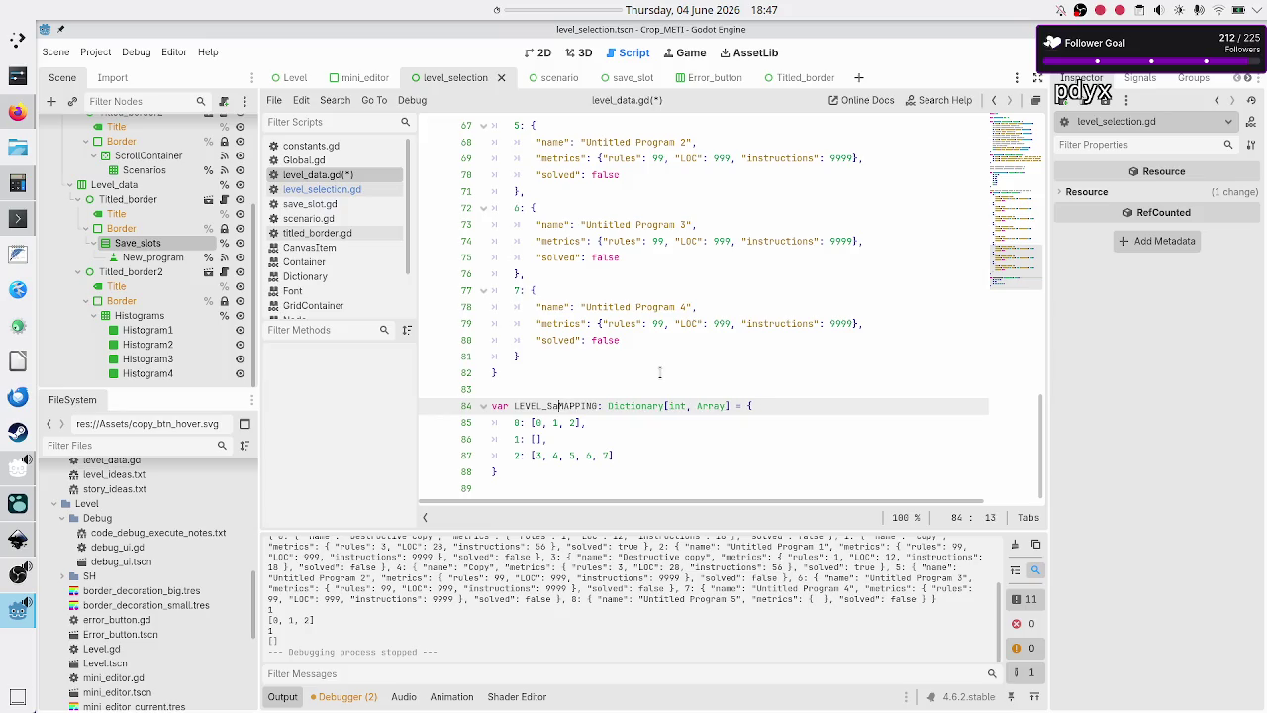
text(SAE)
key(BackSpace)
text(VE_SLOT_)
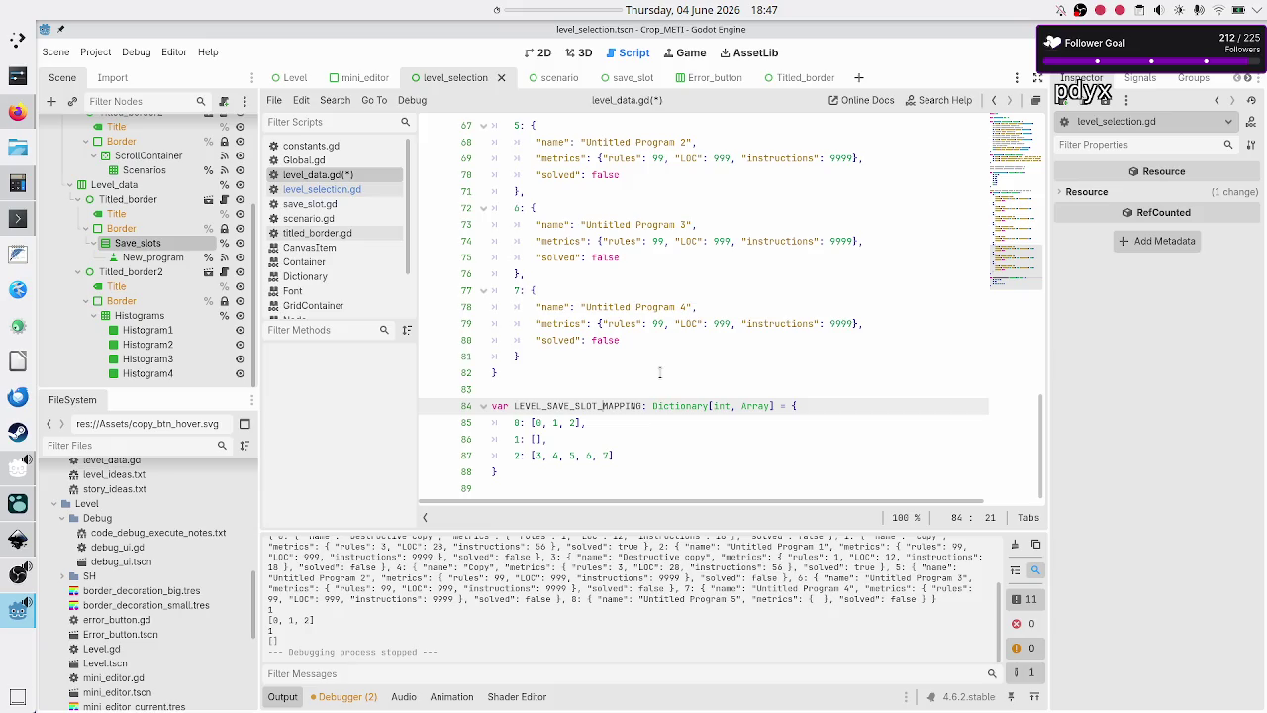
- Check the new name against CATEGORY_LEVEL_MAPPING, save level_data.gd, and go back to level_selection.gd
scroll(655, 337, up, 13)
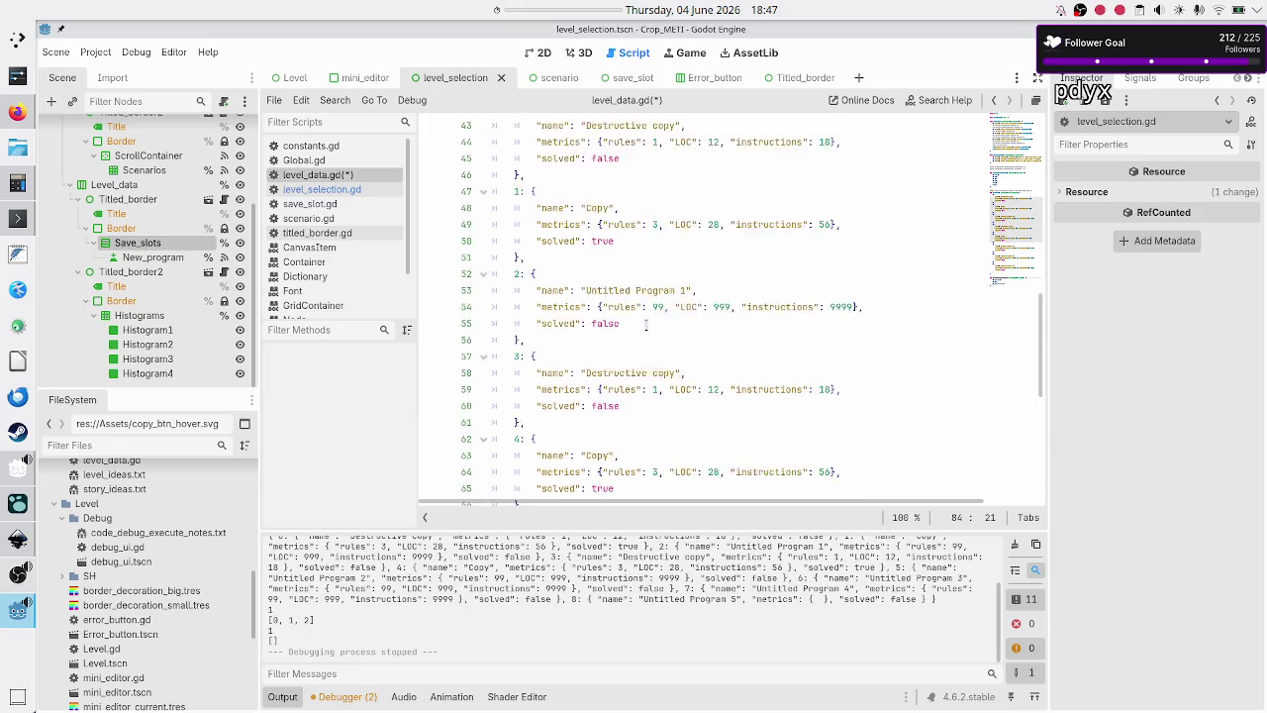
scroll(645, 325, up, 3)
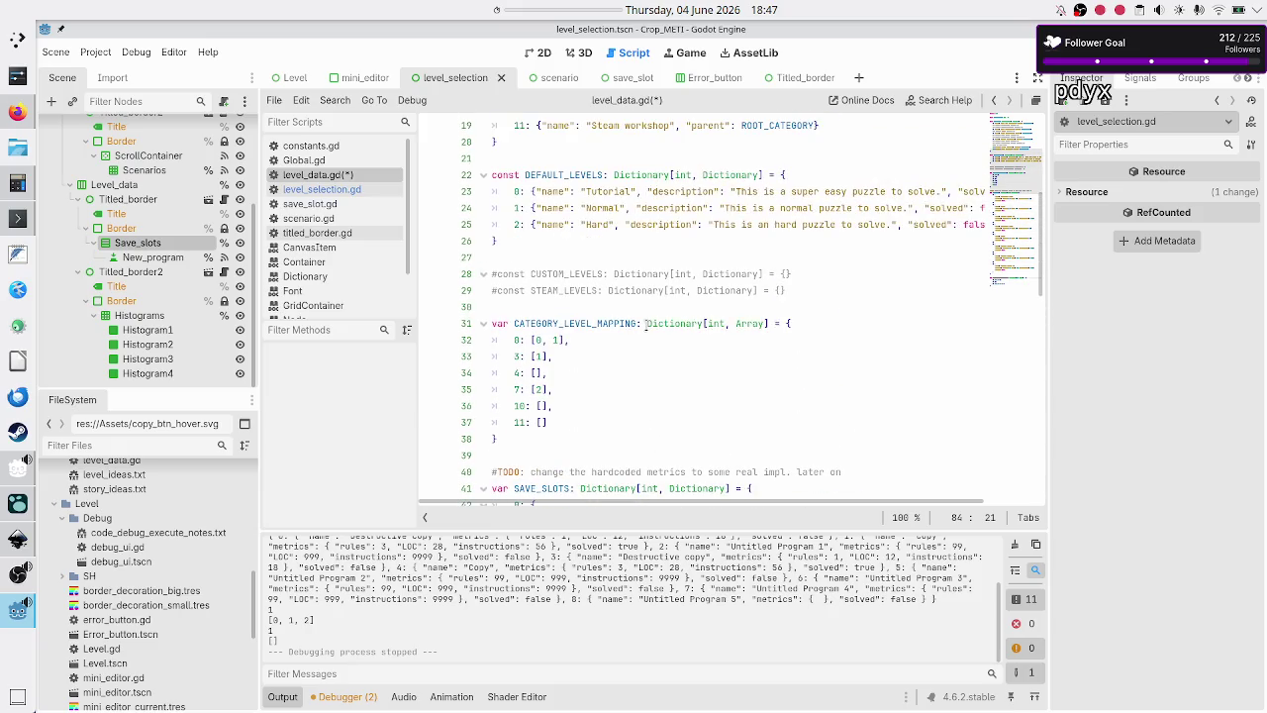
double_click(550, 323)
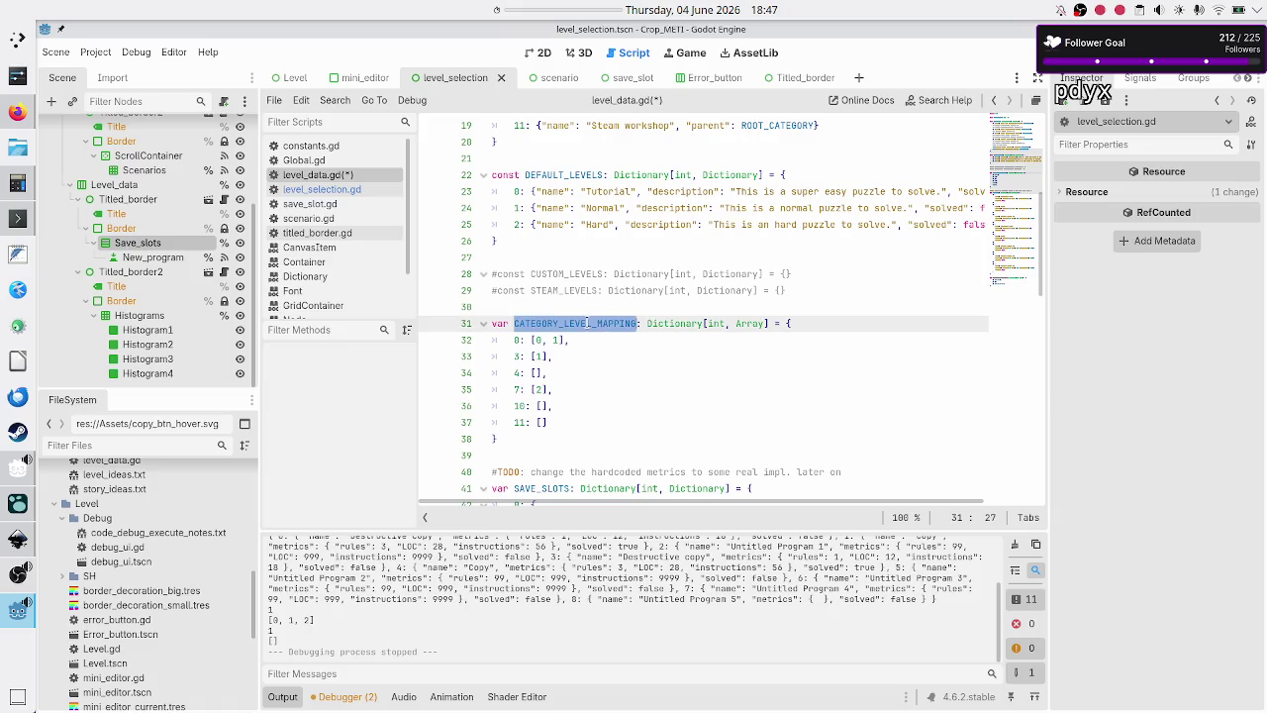
click(588, 323)
scroll(620, 394, down, 15)
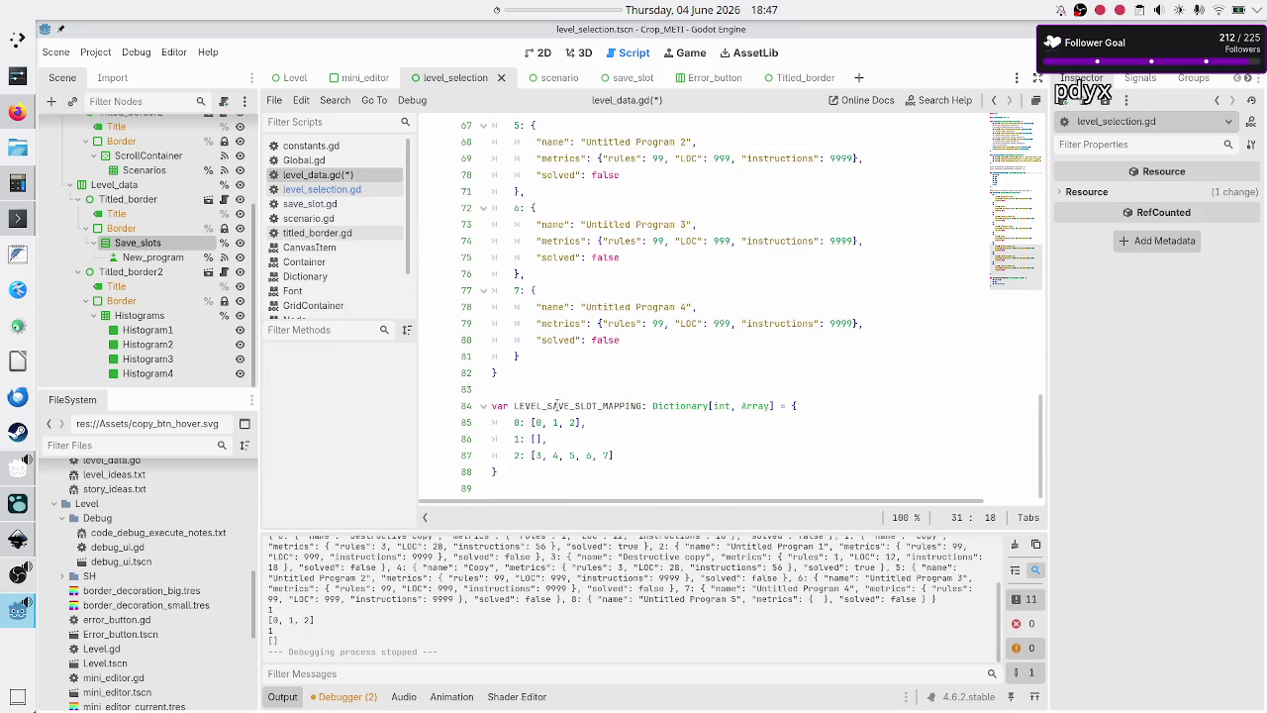
double_click(559, 405)
key(Up)
key(ctrl+s)
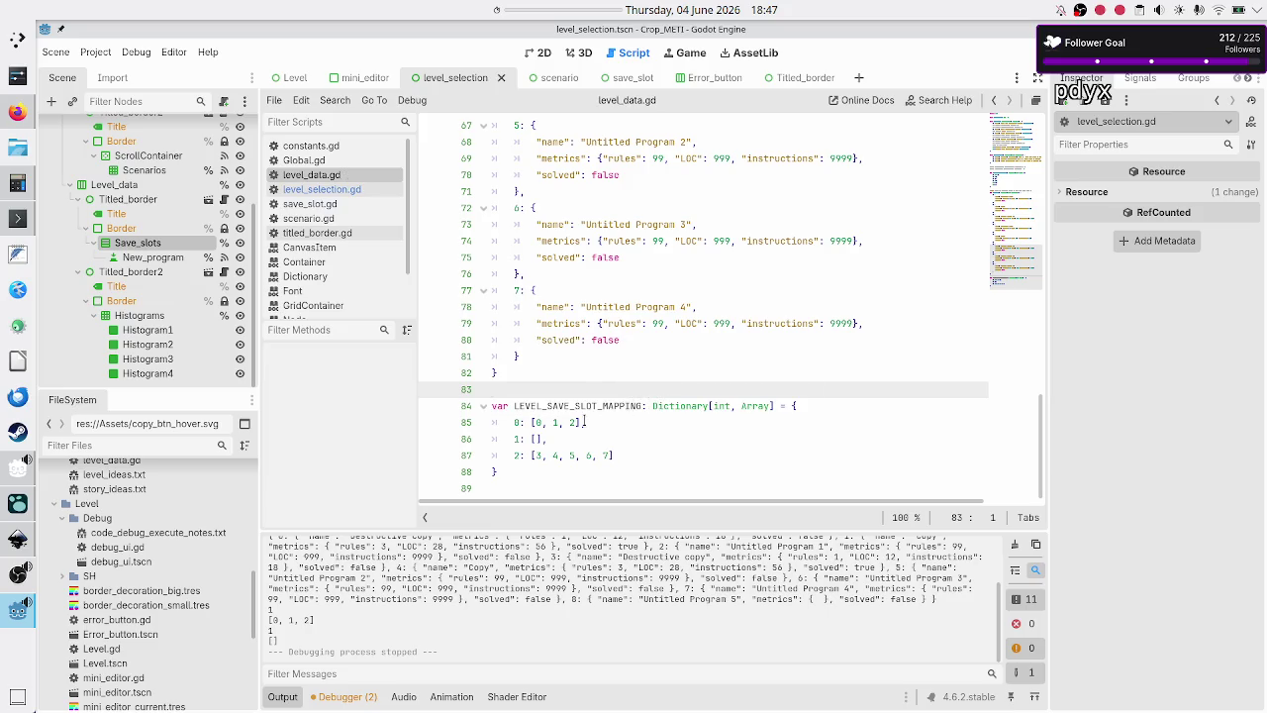
click(346, 191)
- Find the old SAVE_SLOT_LEVEL_MAPPING name on line 165 of level_selection.gd and start searching for it
click(709, 407)
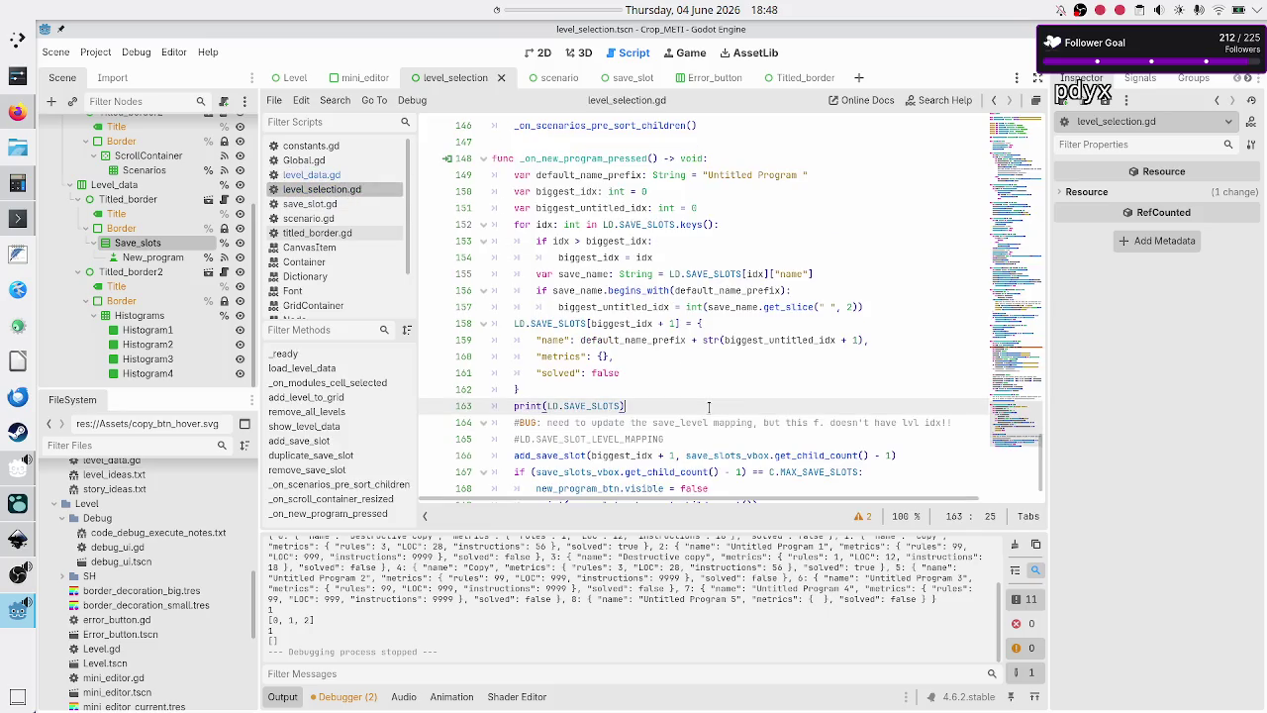
scroll(719, 329, up, 20)
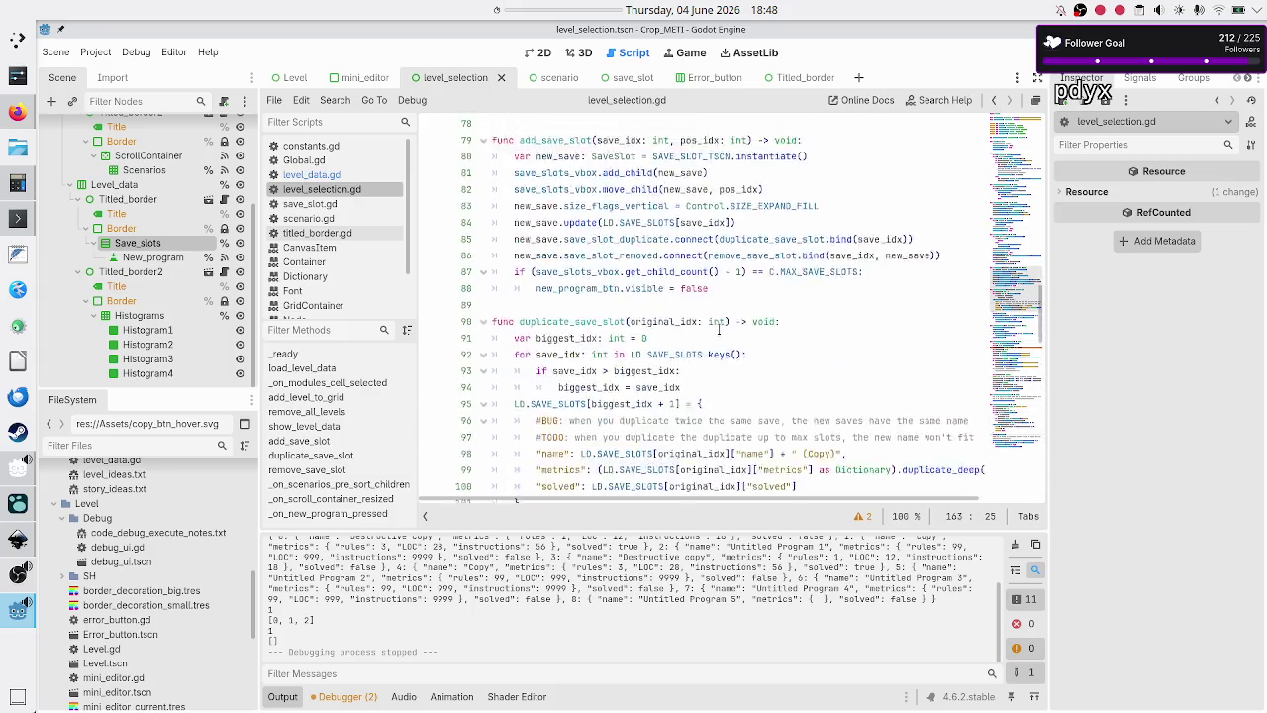
scroll(718, 329, up, 4)
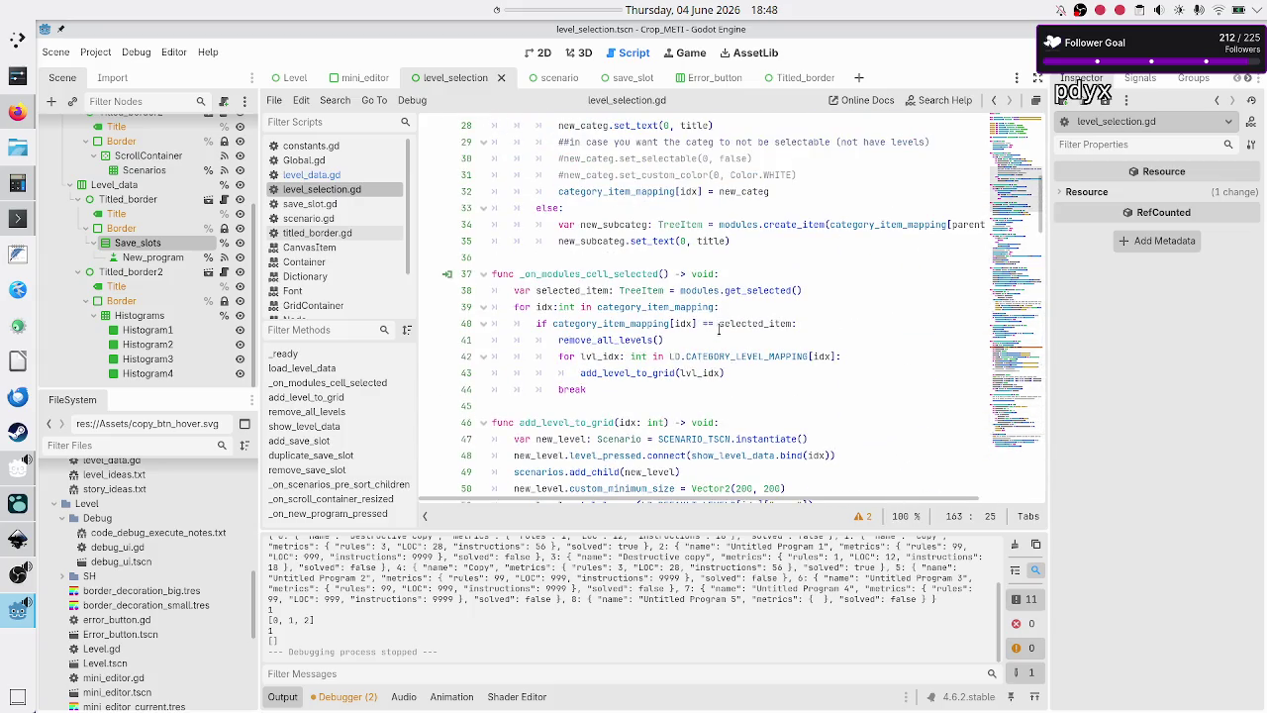
scroll(719, 330, up, 9)
scroll(719, 329, down, 14)
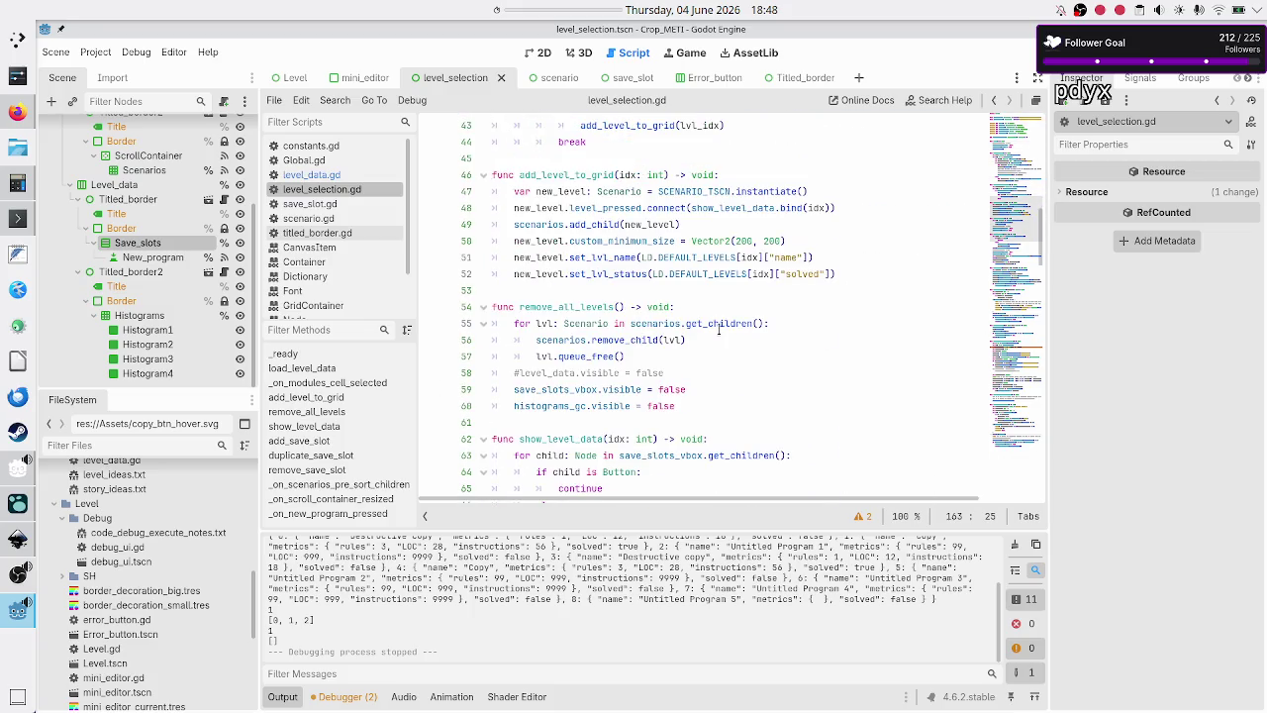
scroll(719, 330, down, 20)
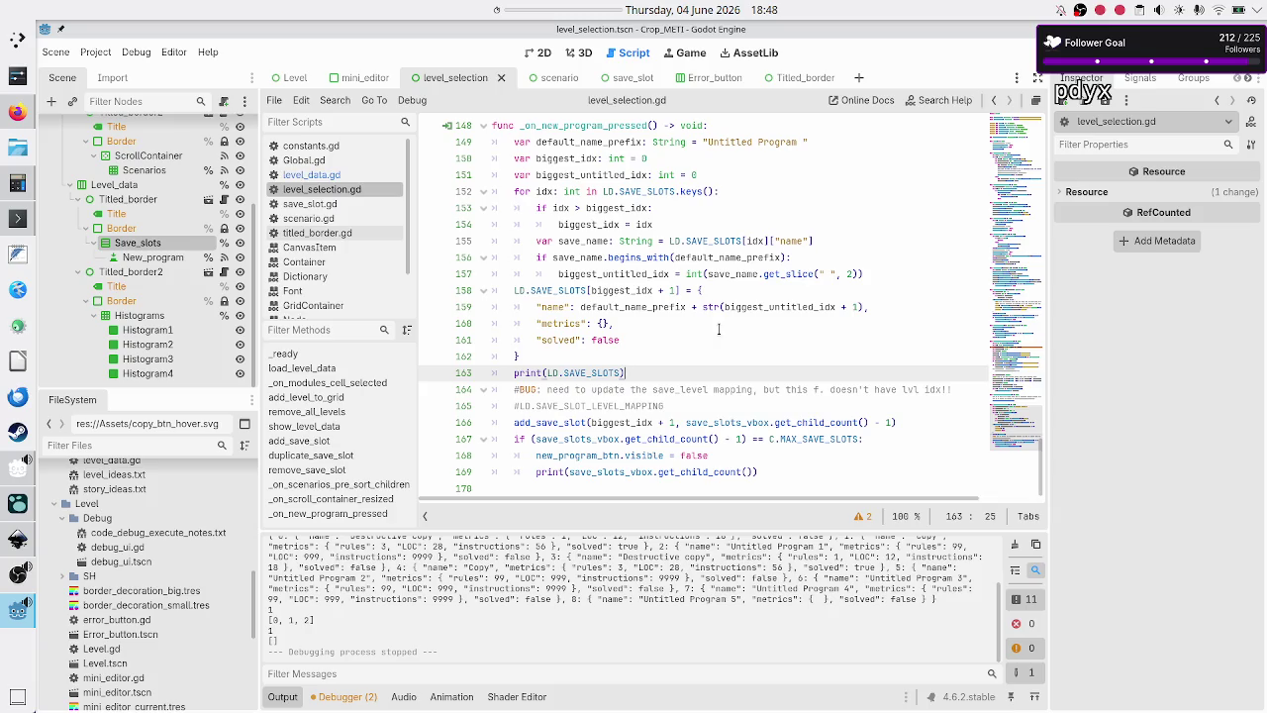
double_click(600, 406)
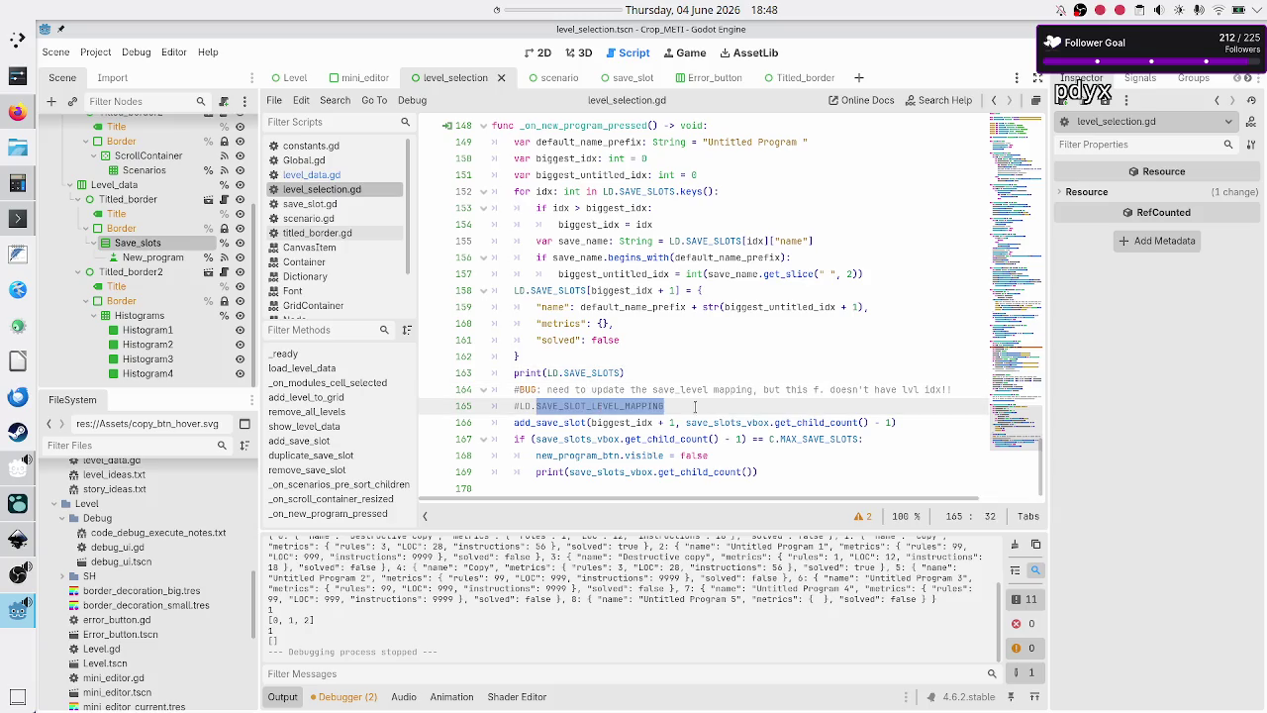
click(681, 407)
drag(682, 408, 535, 407)
click(592, 408)
click(679, 407)
key(ctrl+f)
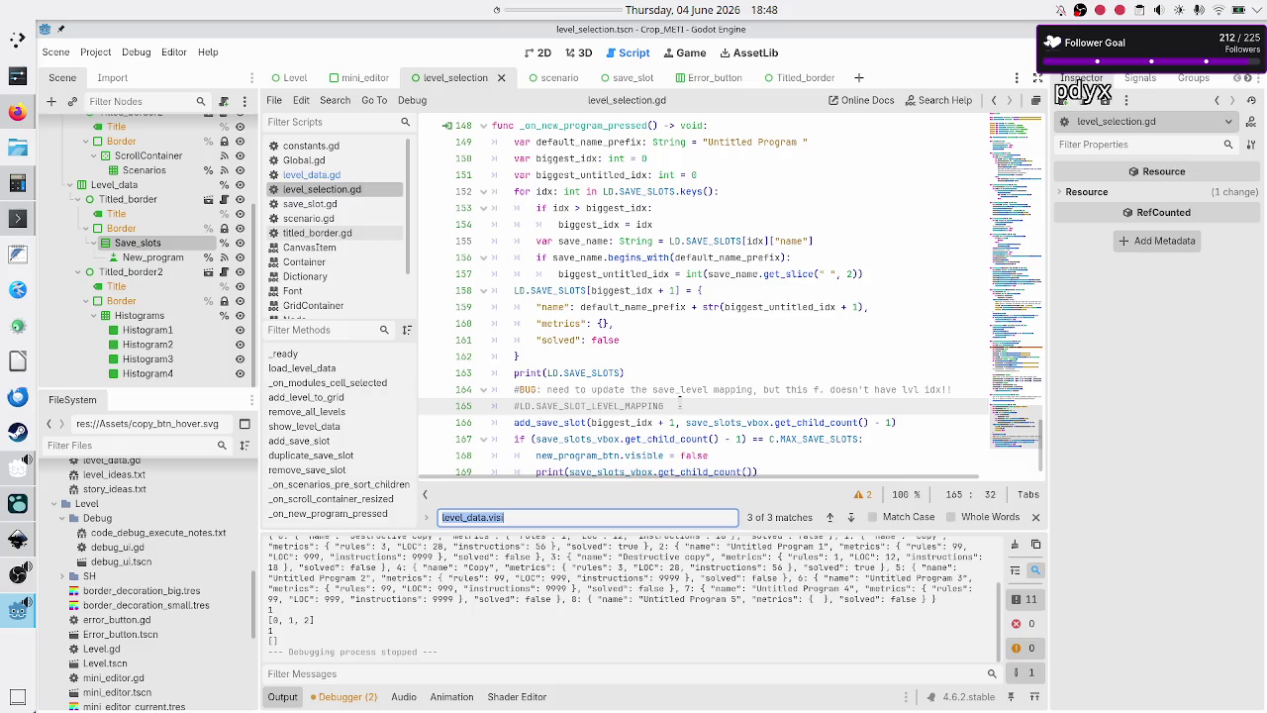
- Search for SAVE_SLOT_LEVEL and rename the line-73 reference to LD.LEVEL_SAVE_SLOT_MAPPING[idx]
text(SAVE_)
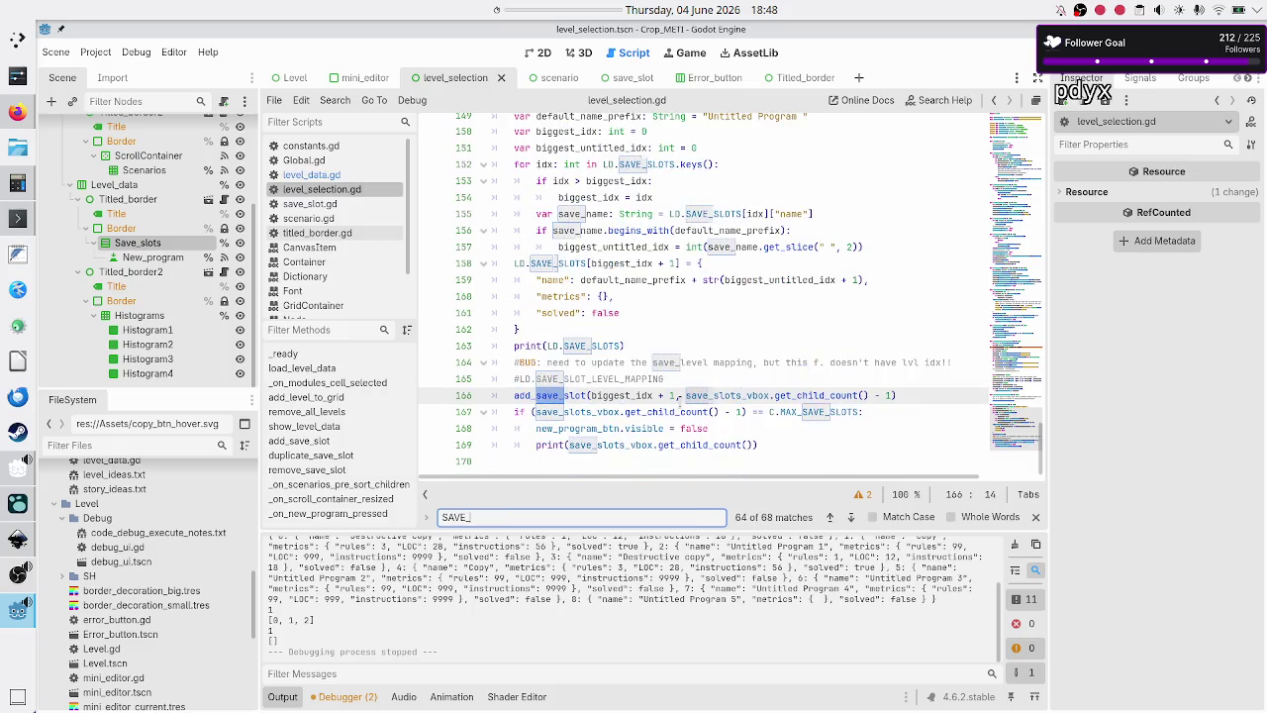
text(SLOT_)
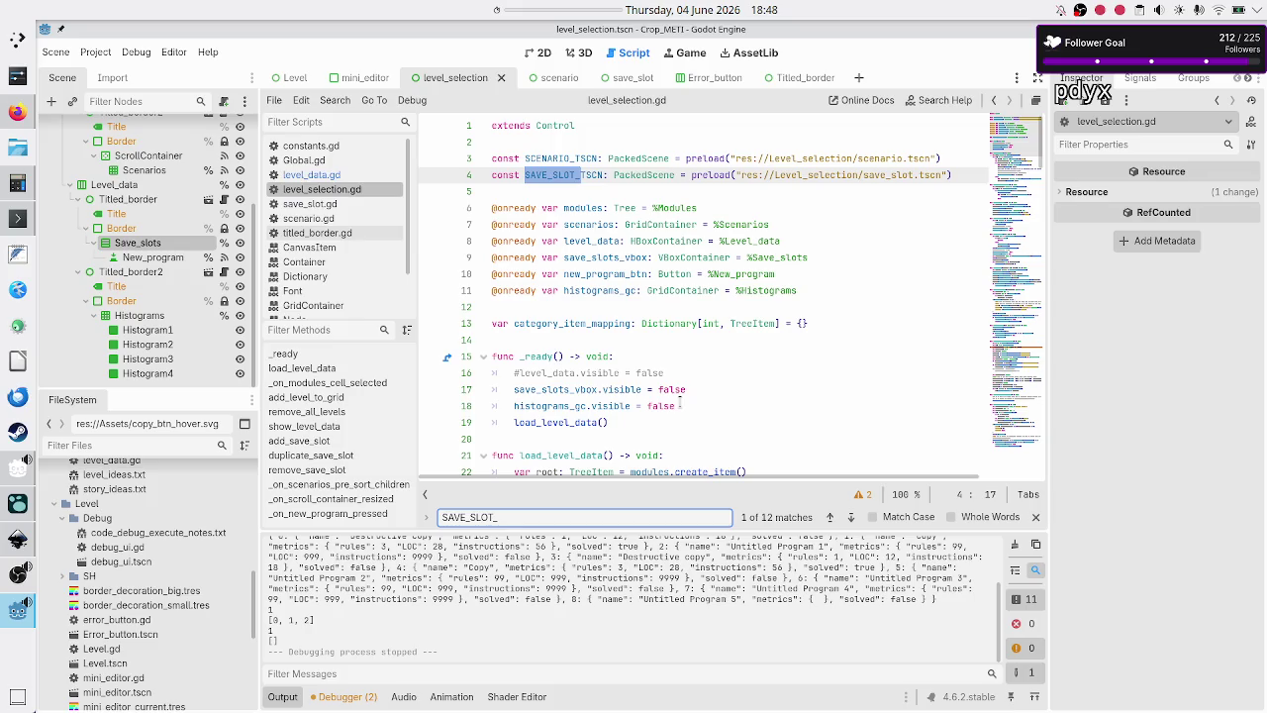
text(LEVEL)
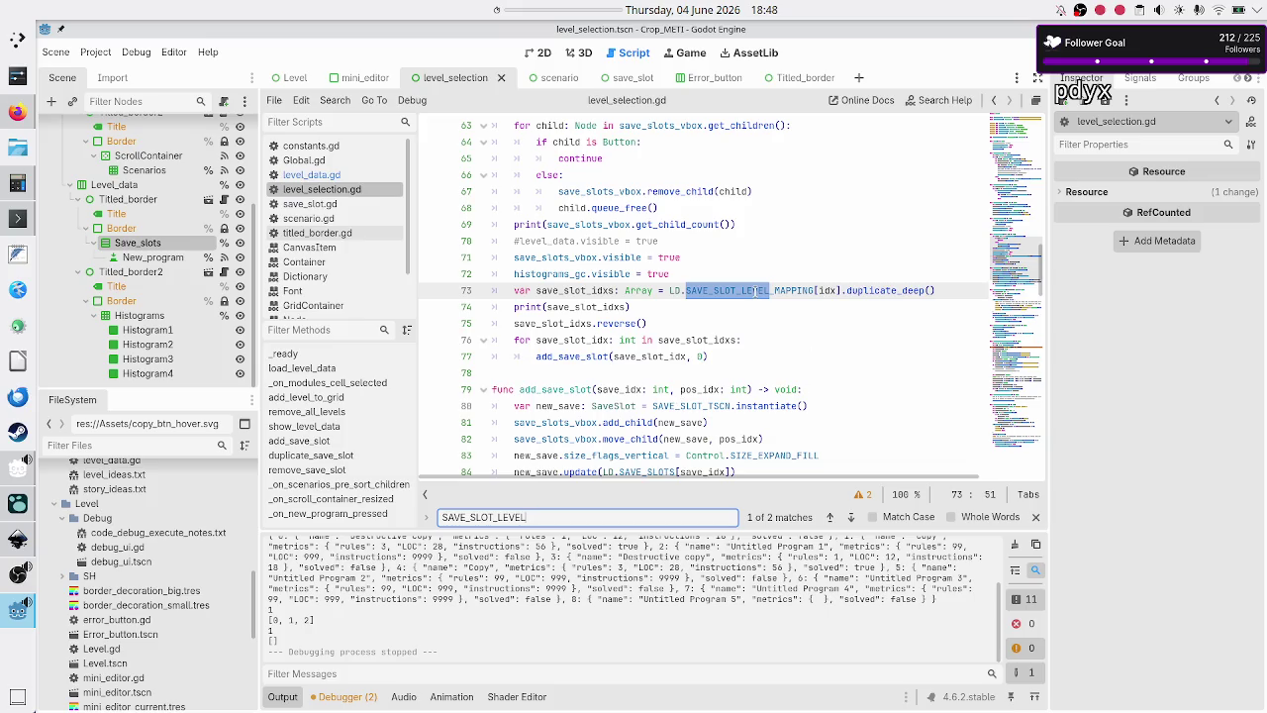
click(744, 292)
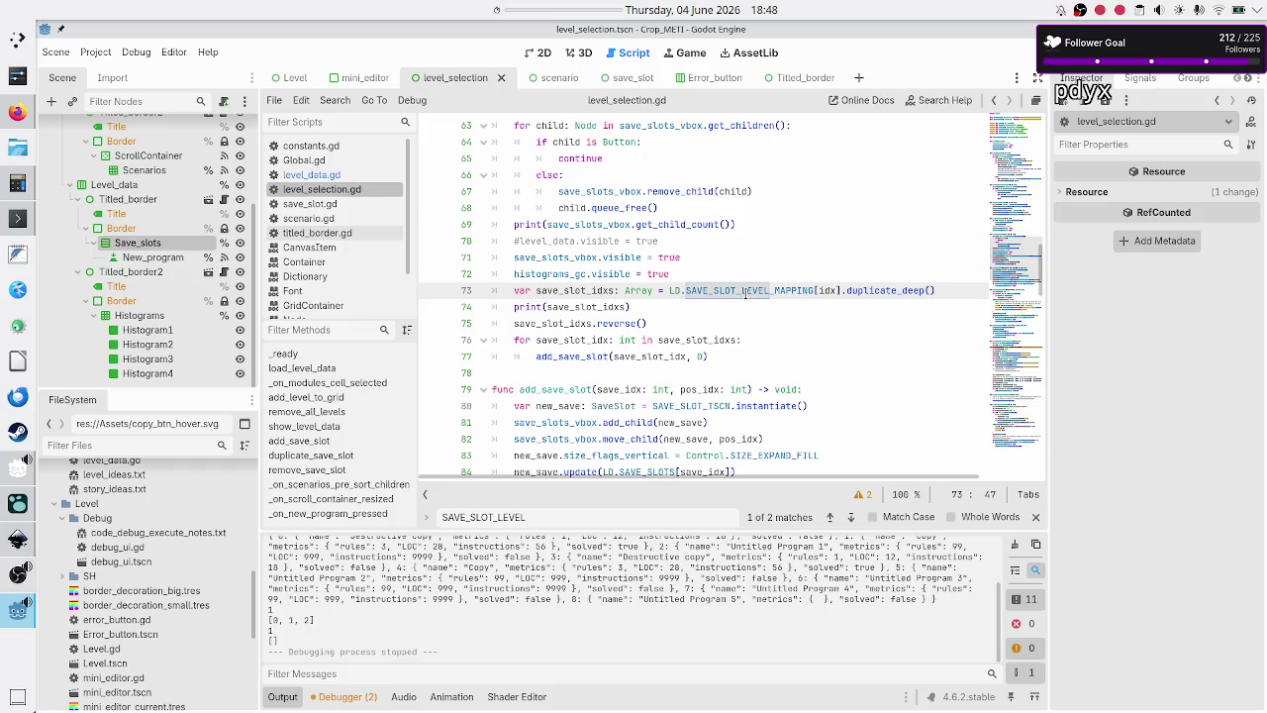
click(769, 290)
key(Left)
key(Left)
key(BackSpace)
key(BackSpace)
key(BackSpace)
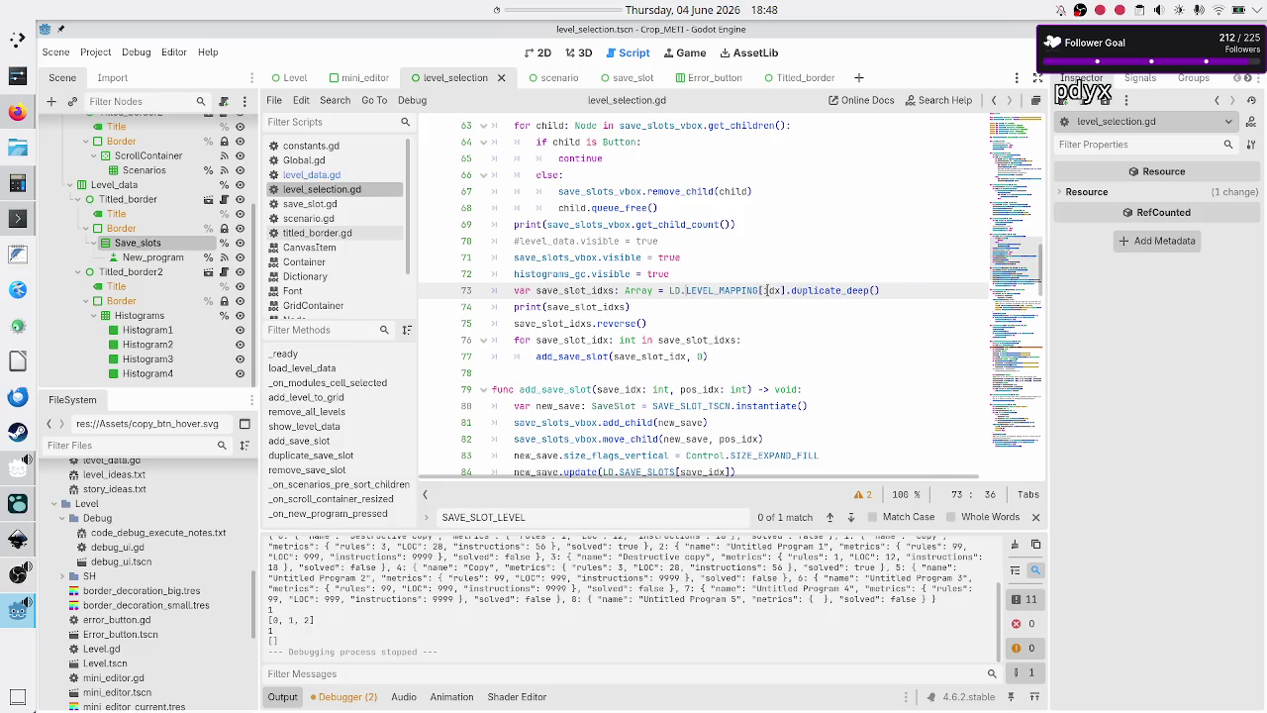
text(SAVE_S)
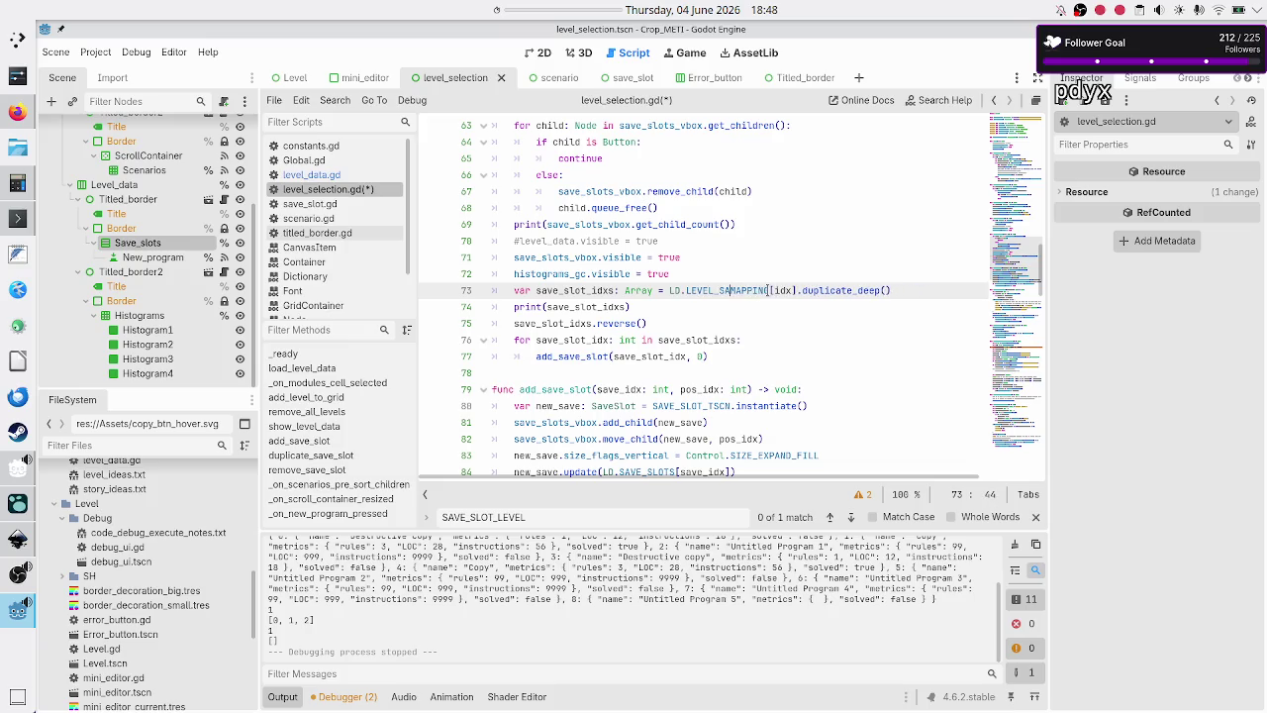
text(LOT_)
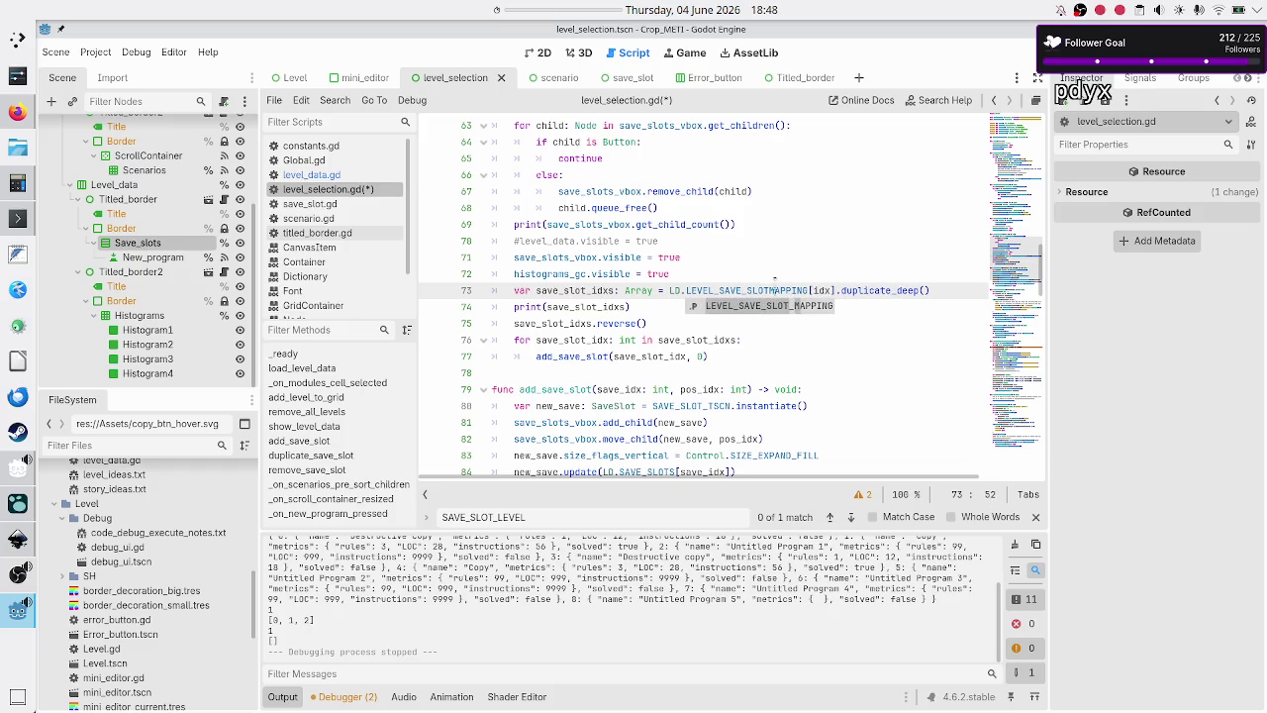
key(Left)
text(_)
key(Tab)
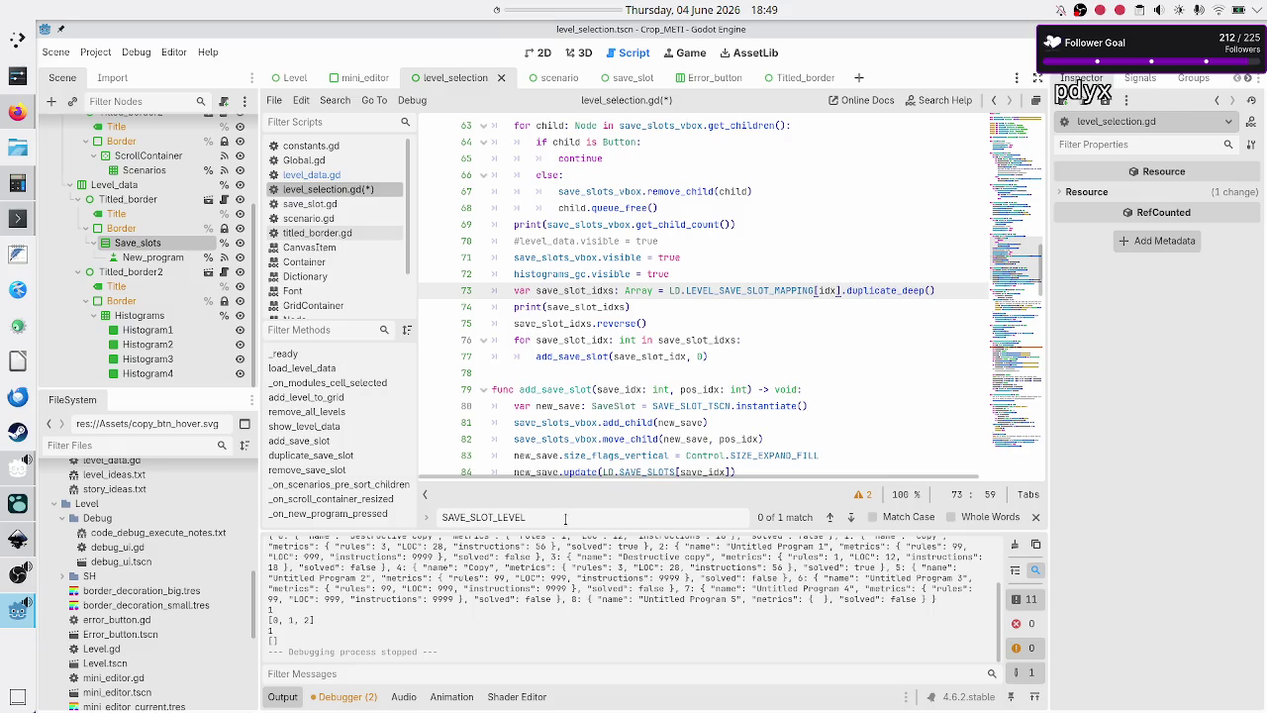
text(_MA)
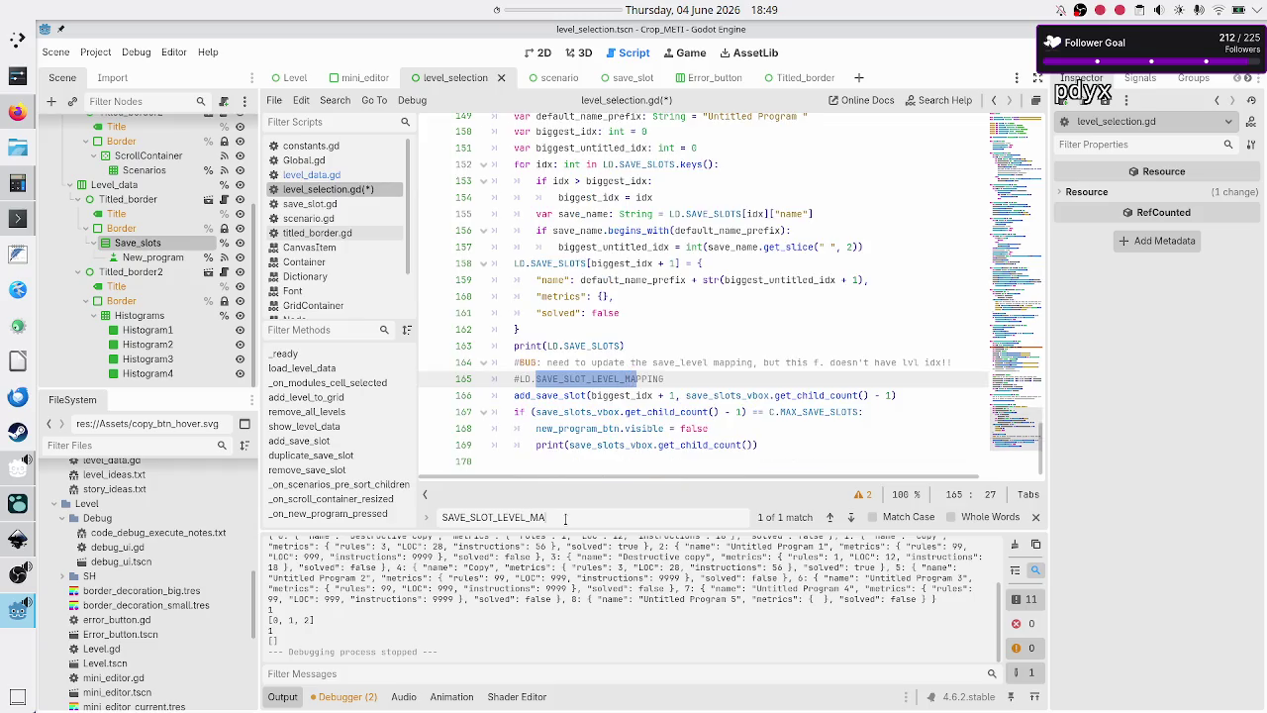
key(Escape)
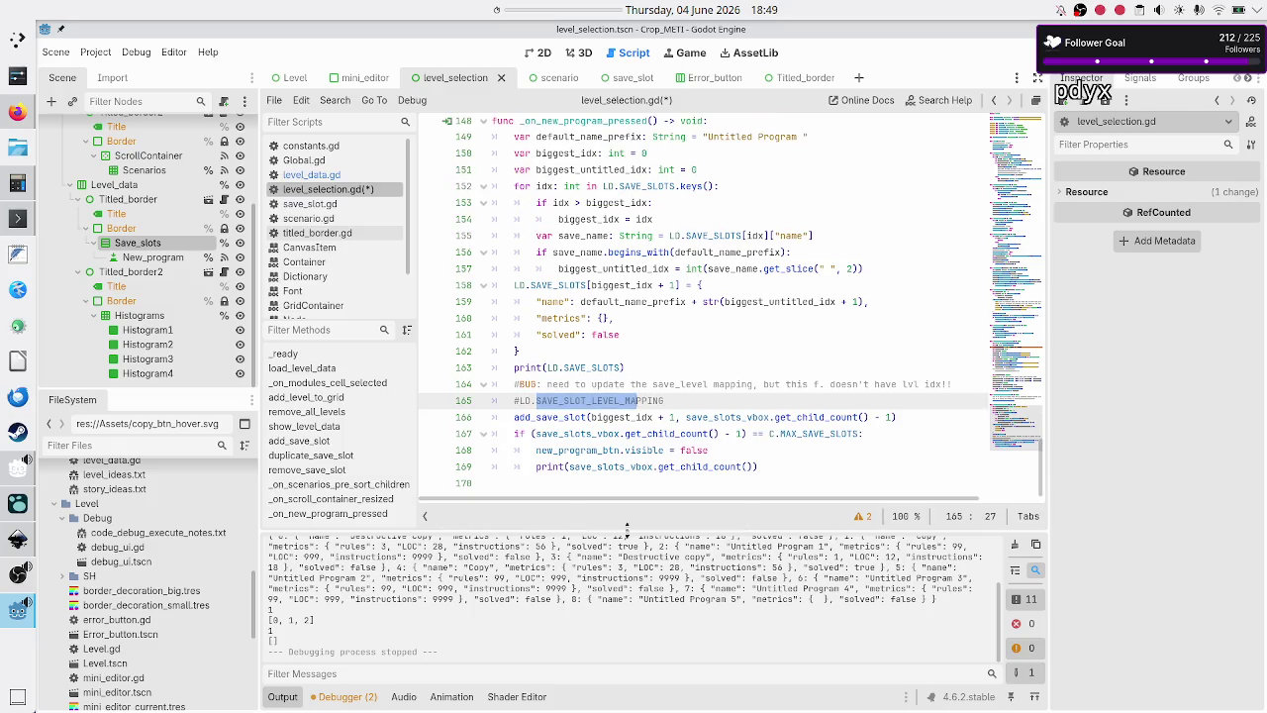
- Add an lvl_idx parameter to _on_new_program_pressed()
click(685, 400)
scroll(681, 336, up, 3)
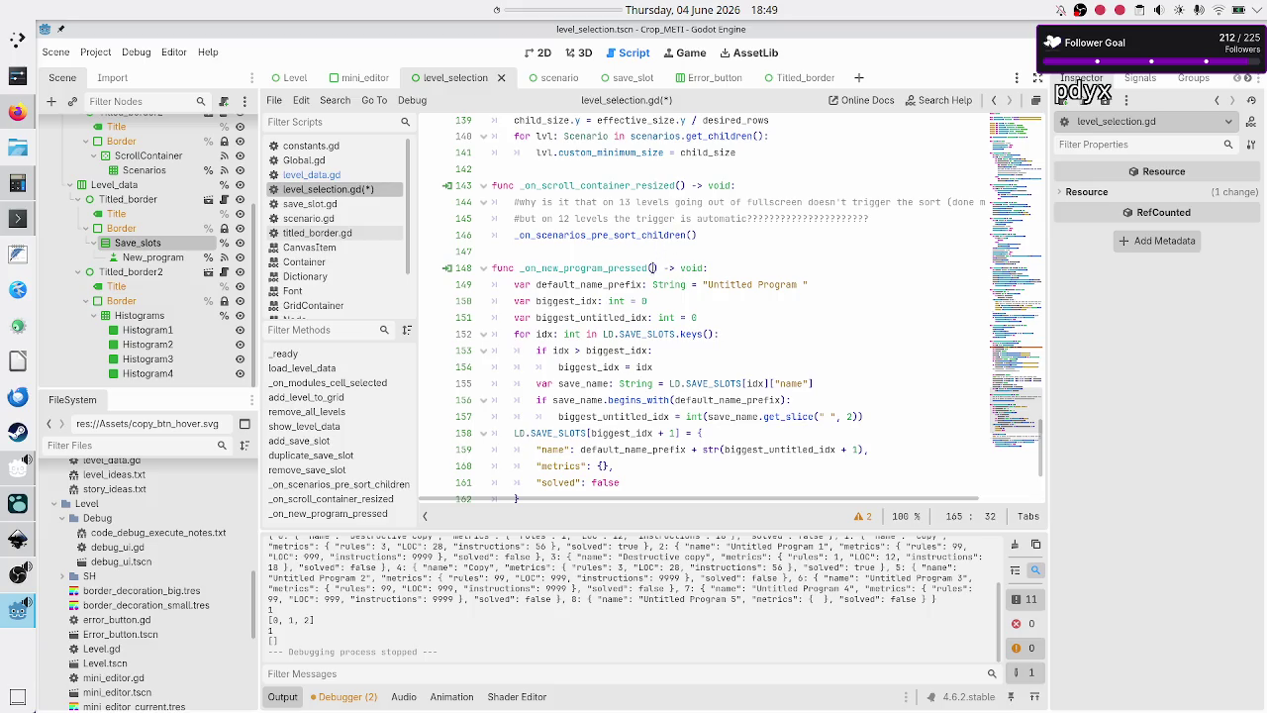
click(651, 268)
text(lvl_idx)
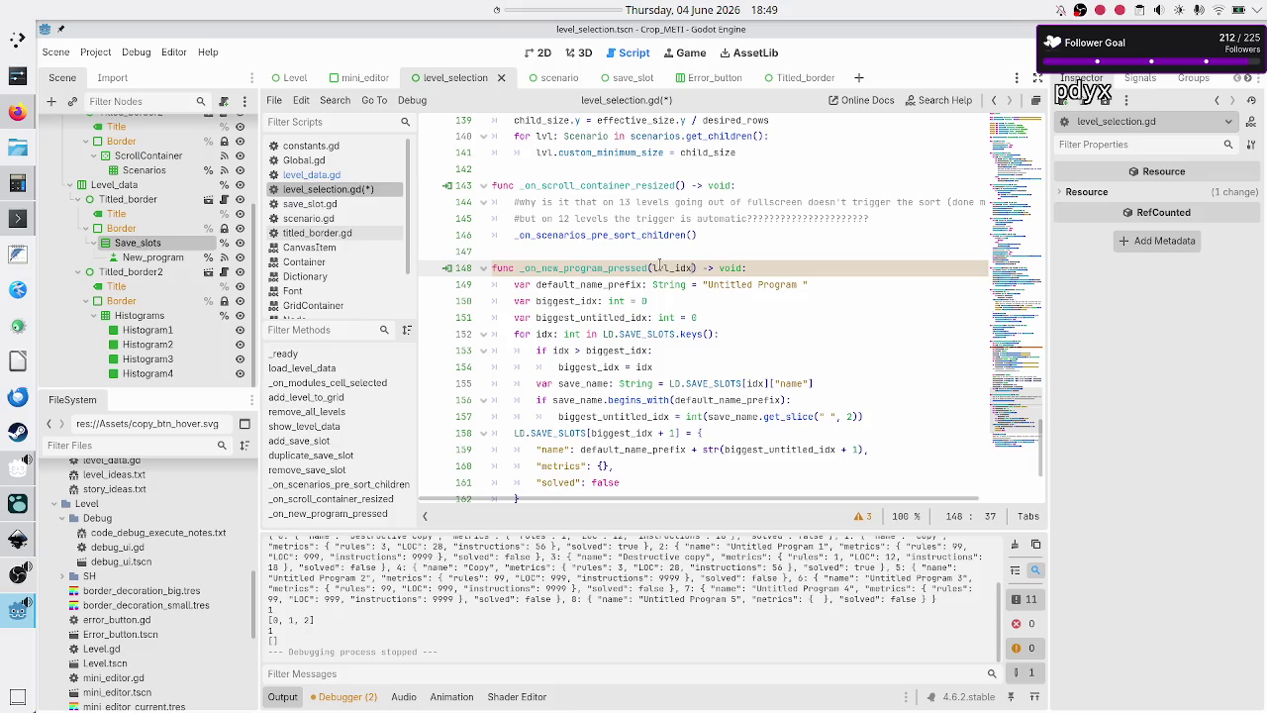
- Review the new lvl_idx parameter and look over load_level_data's module-tree code
scroll(660, 266, up, 20)
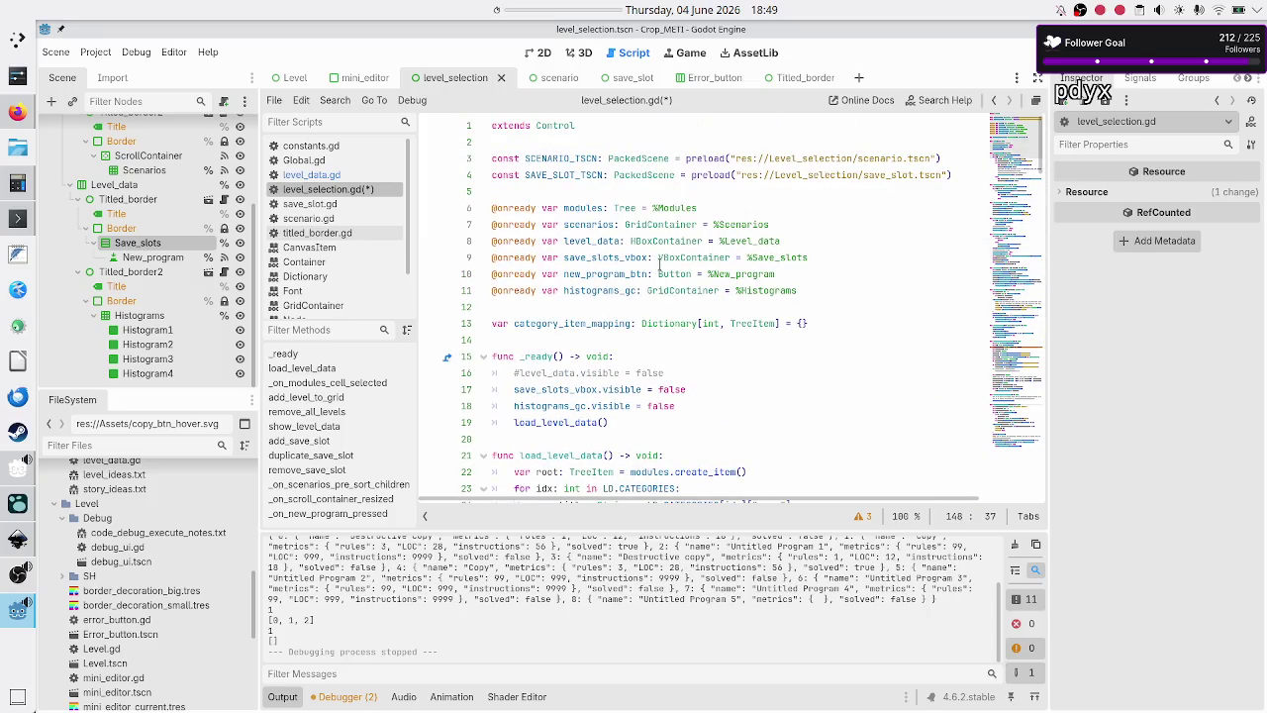
scroll(660, 266, down, 20)
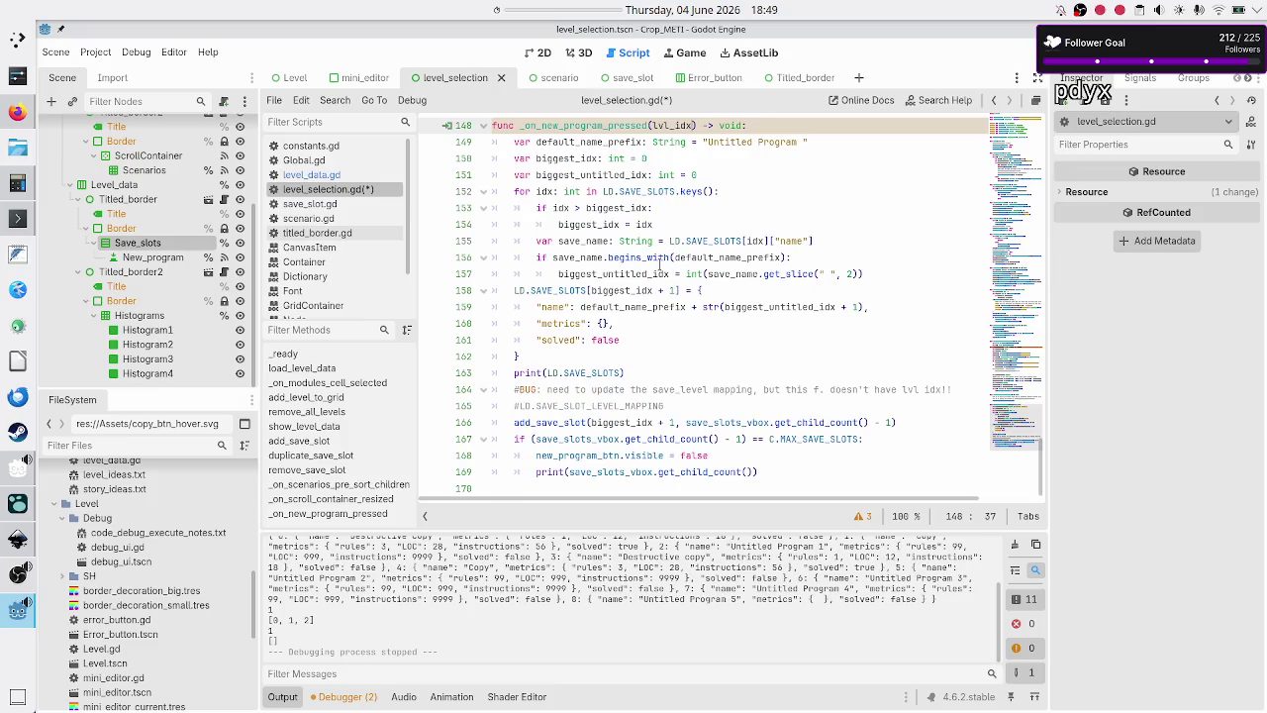
scroll(646, 202, up, 2)
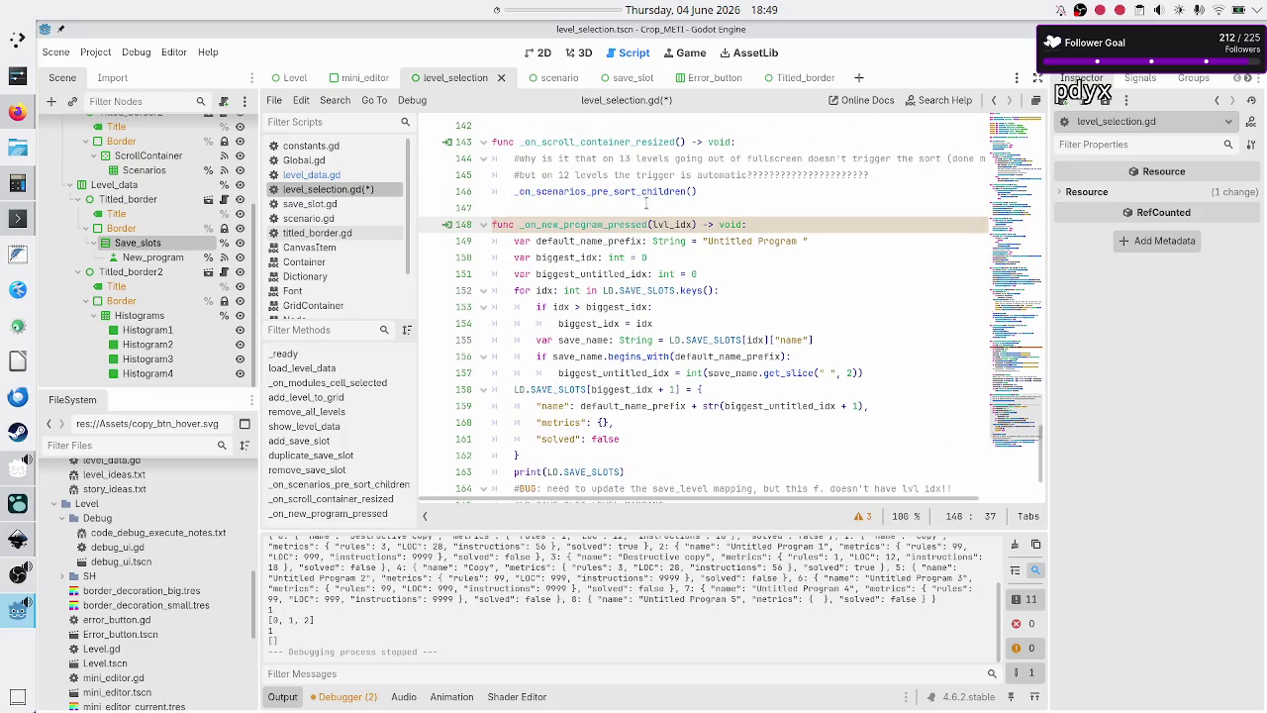
double_click(627, 224)
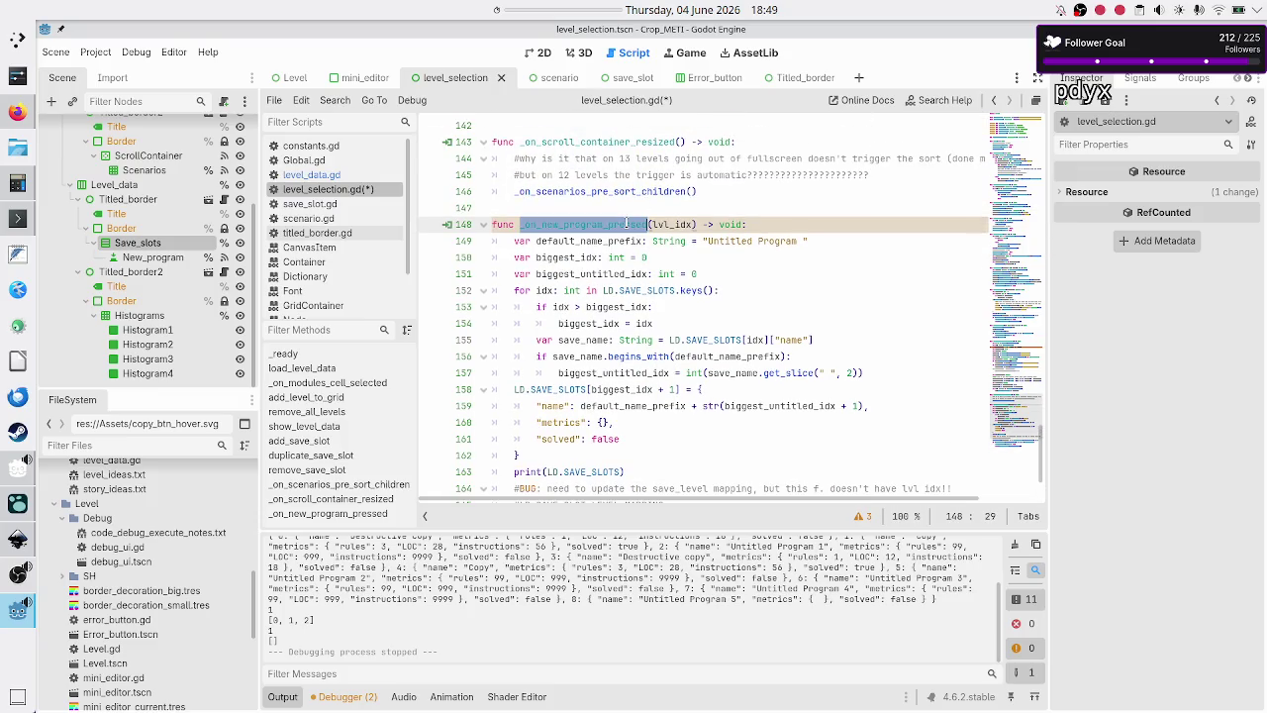
click(593, 209)
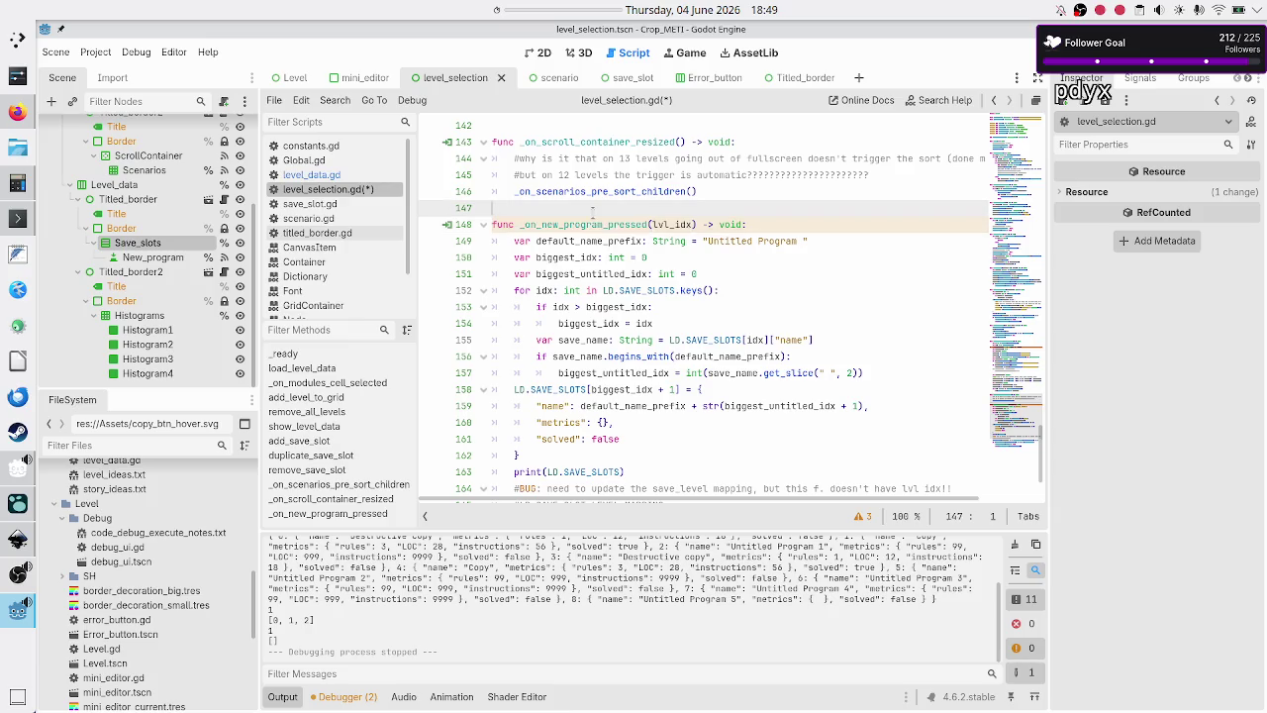
double_click(663, 226)
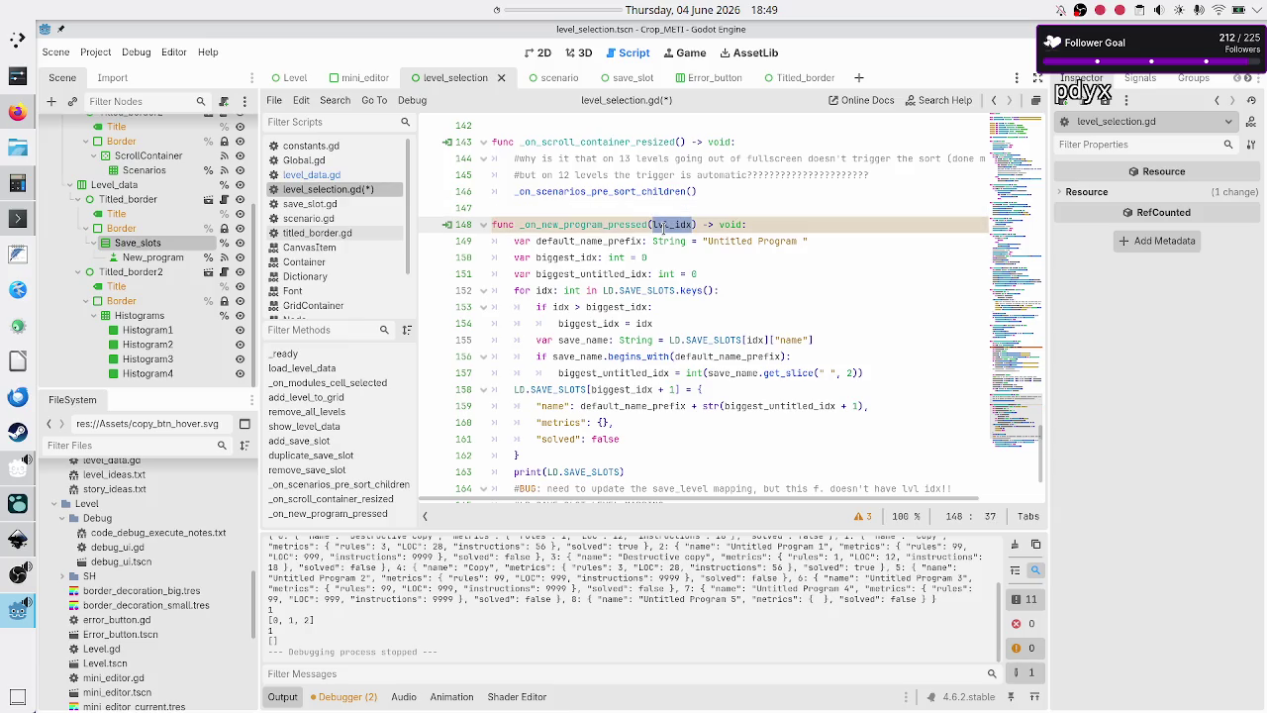
click(663, 225)
scroll(663, 226, up, 15)
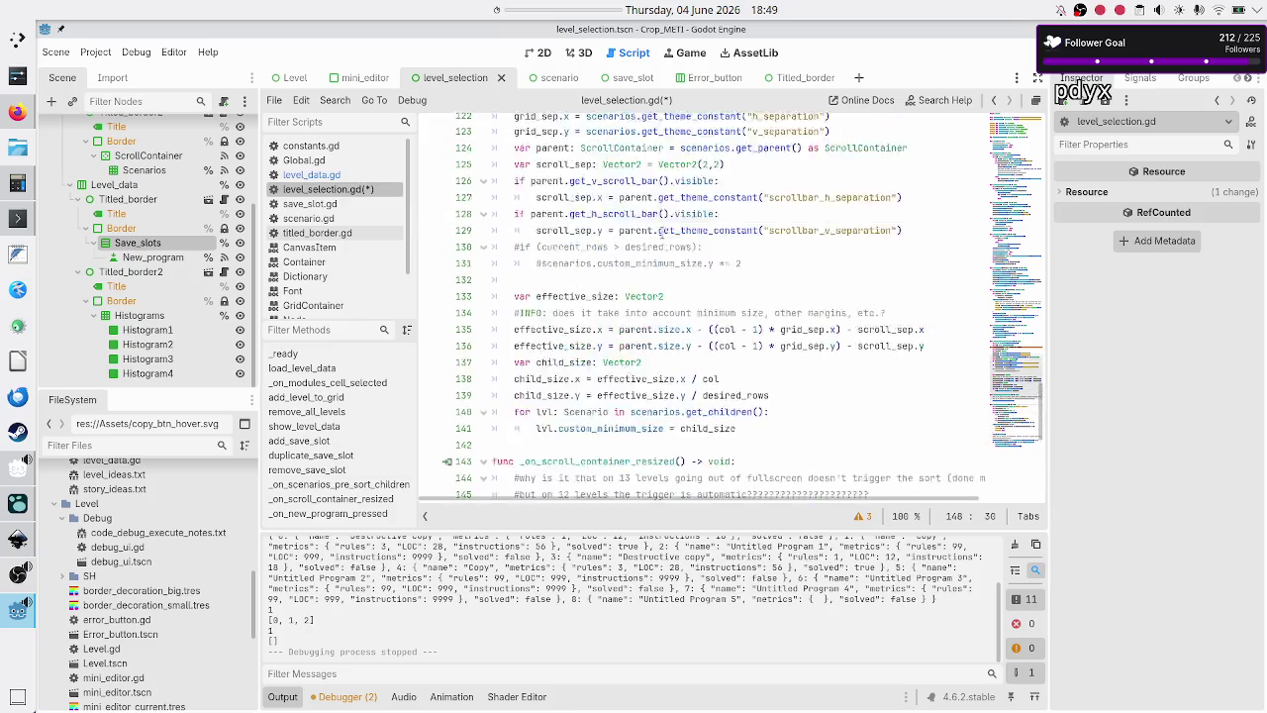
scroll(662, 229, up, 20)
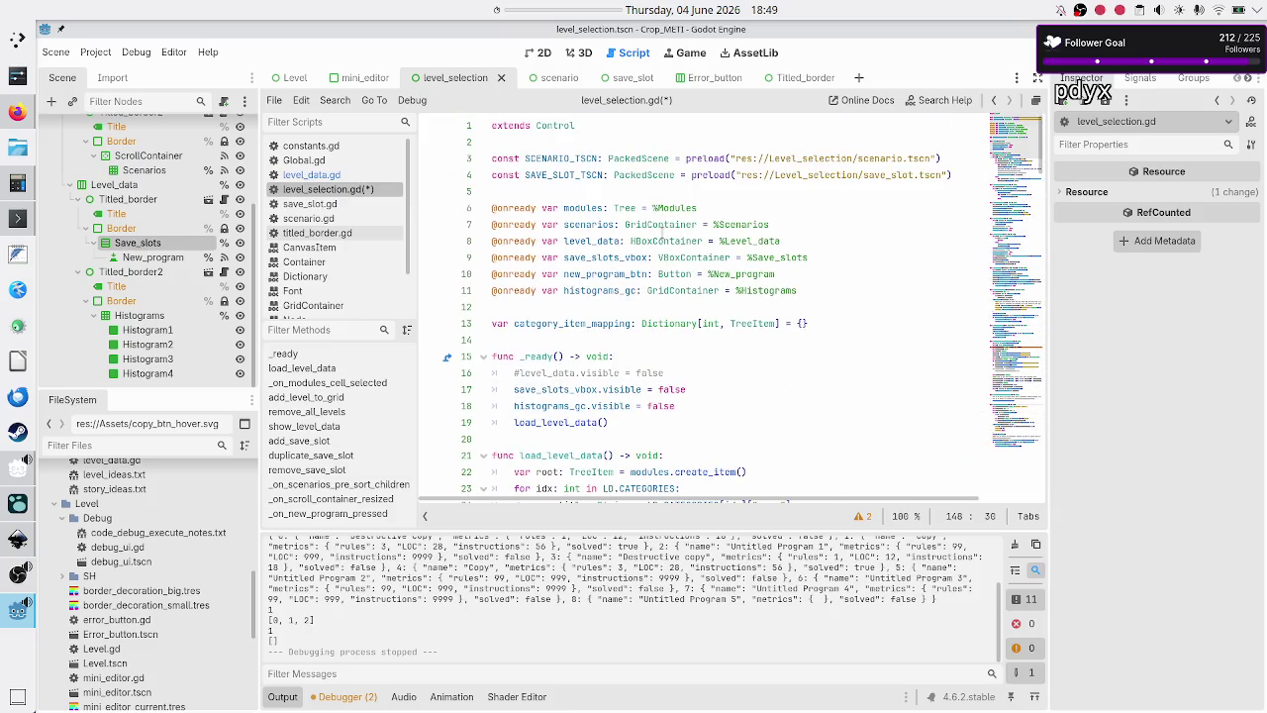
mouse_move(656, 323)
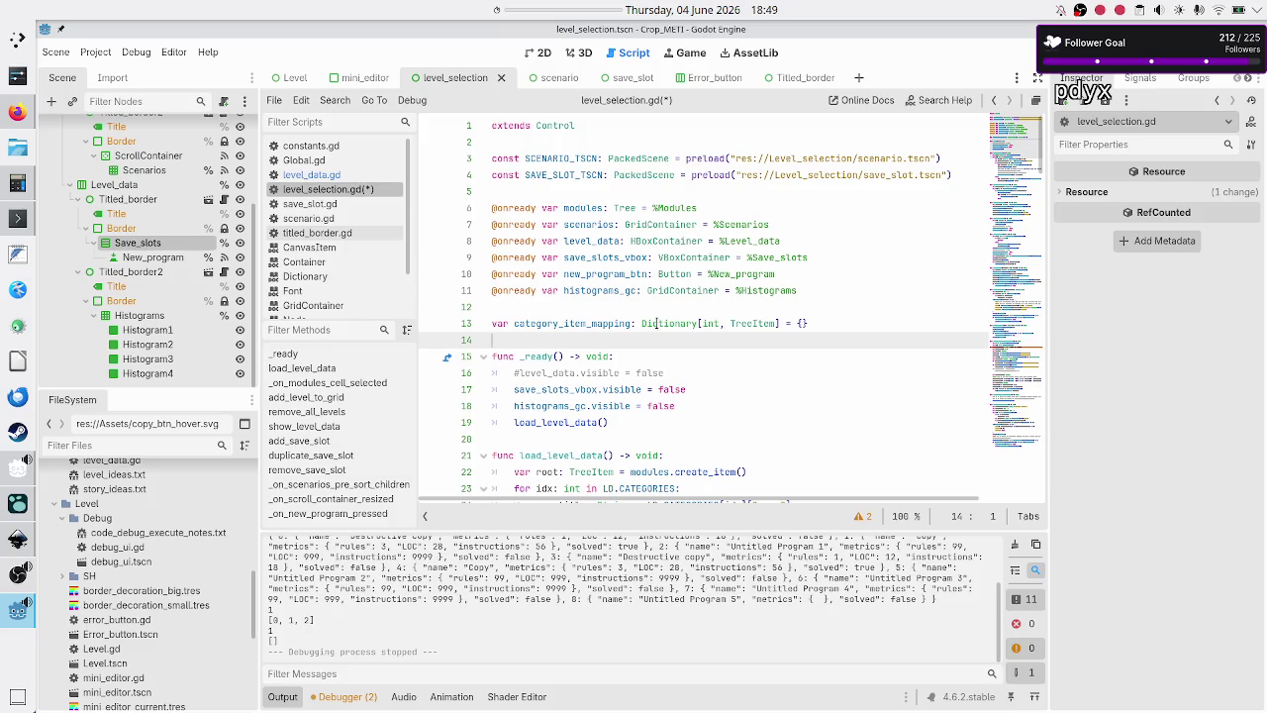
scroll(626, 360, down, 7)
scroll(628, 387, up, 2)
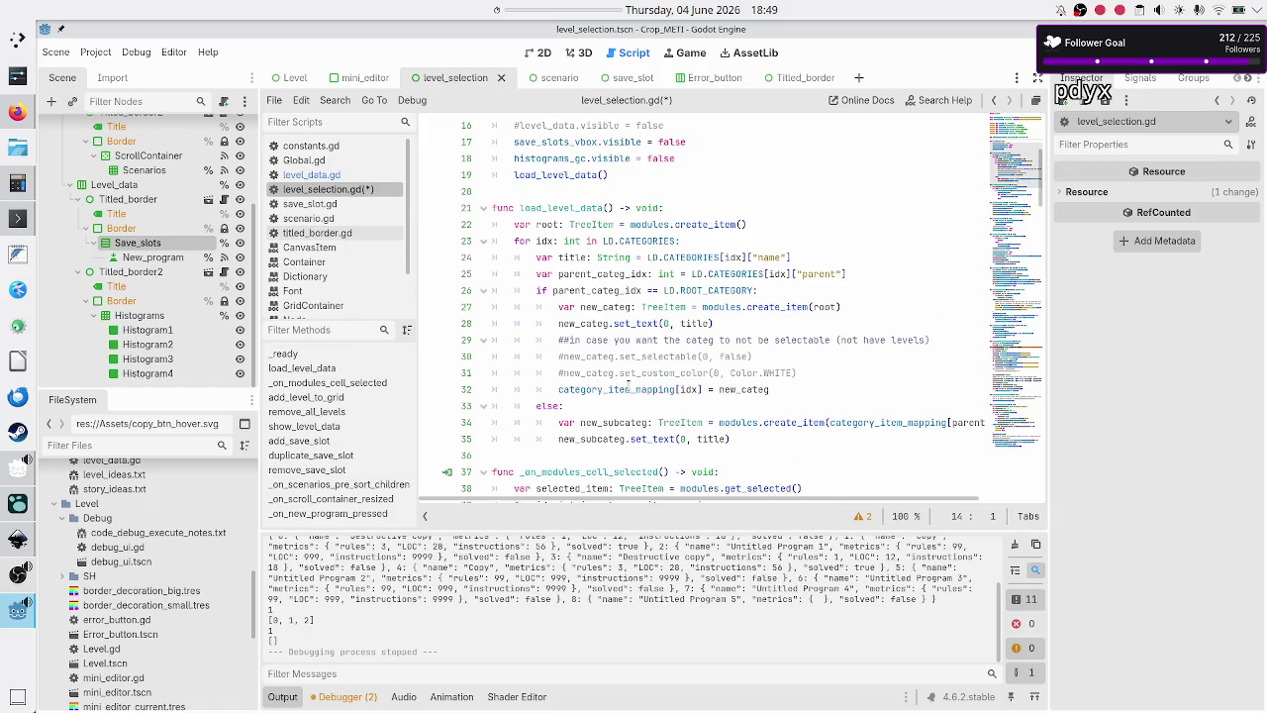
scroll(627, 387, up, 3)
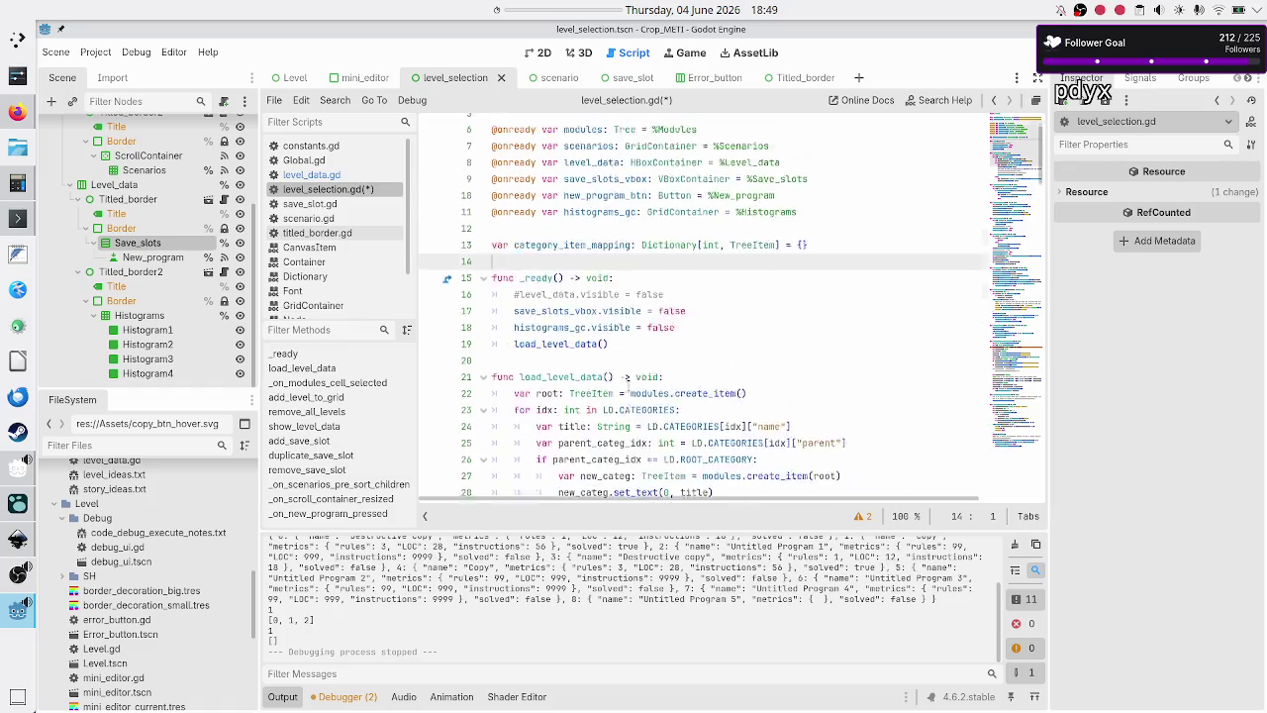
scroll(628, 387, up, 1)
scroll(628, 387, down, 3)
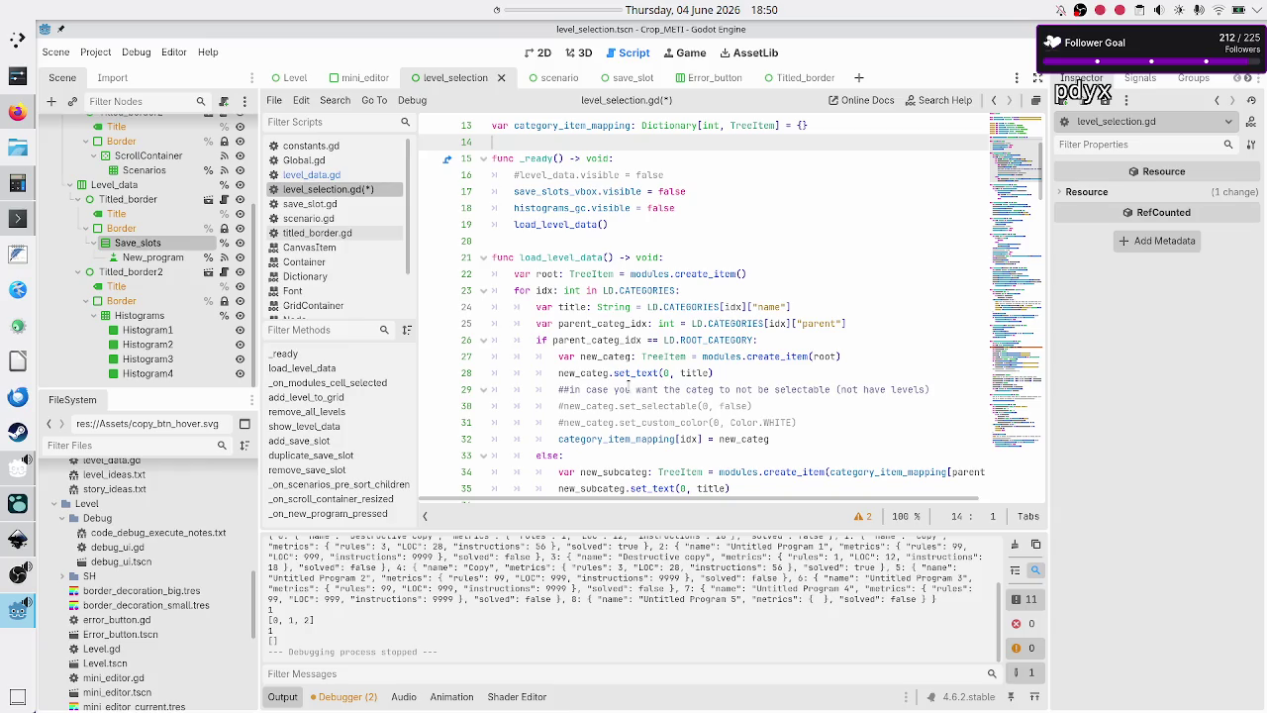
scroll(627, 387, down, 1)
scroll(628, 387, down, 4)
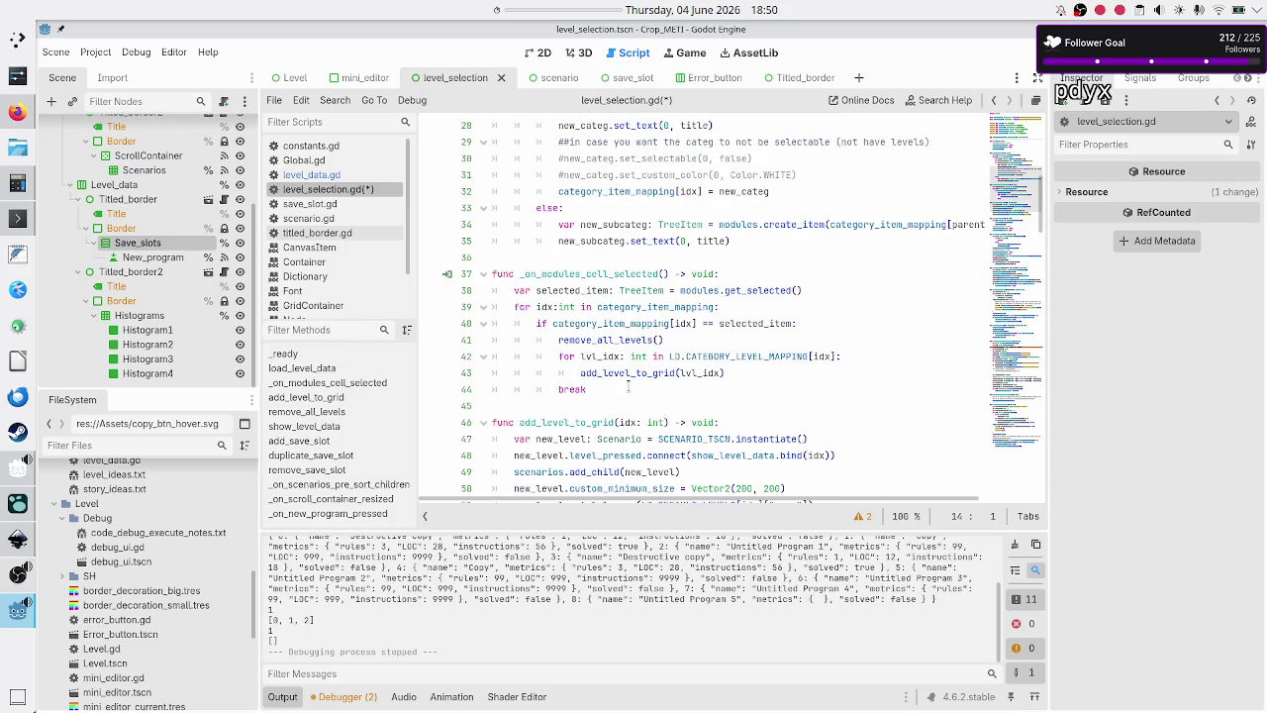
double_click(700, 290)
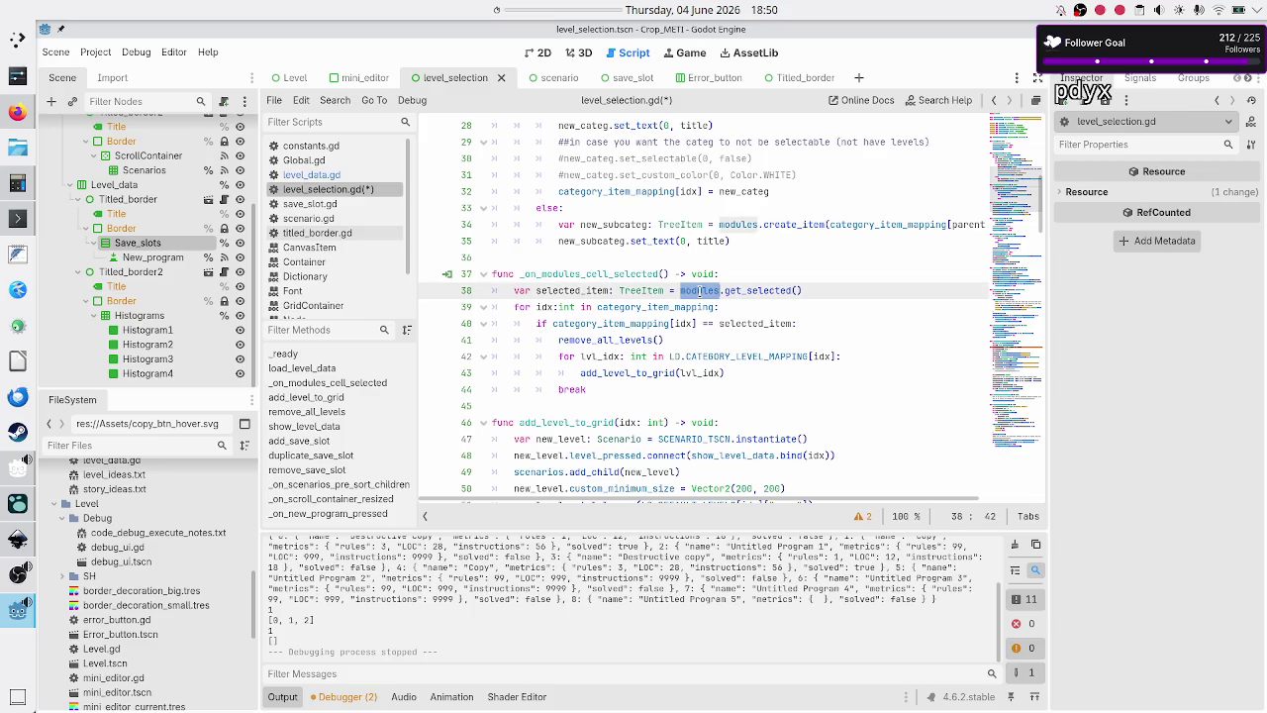
double_click(572, 290)
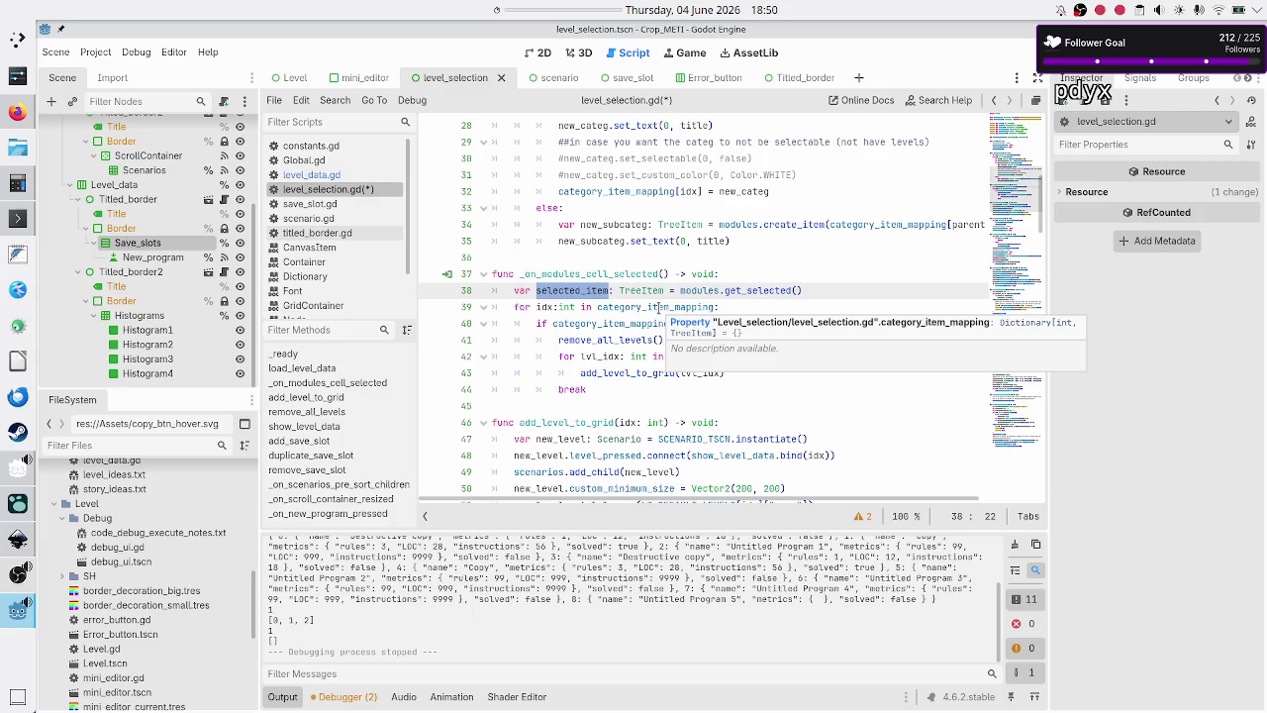
double_click(544, 307)
drag(562, 307, 700, 307)
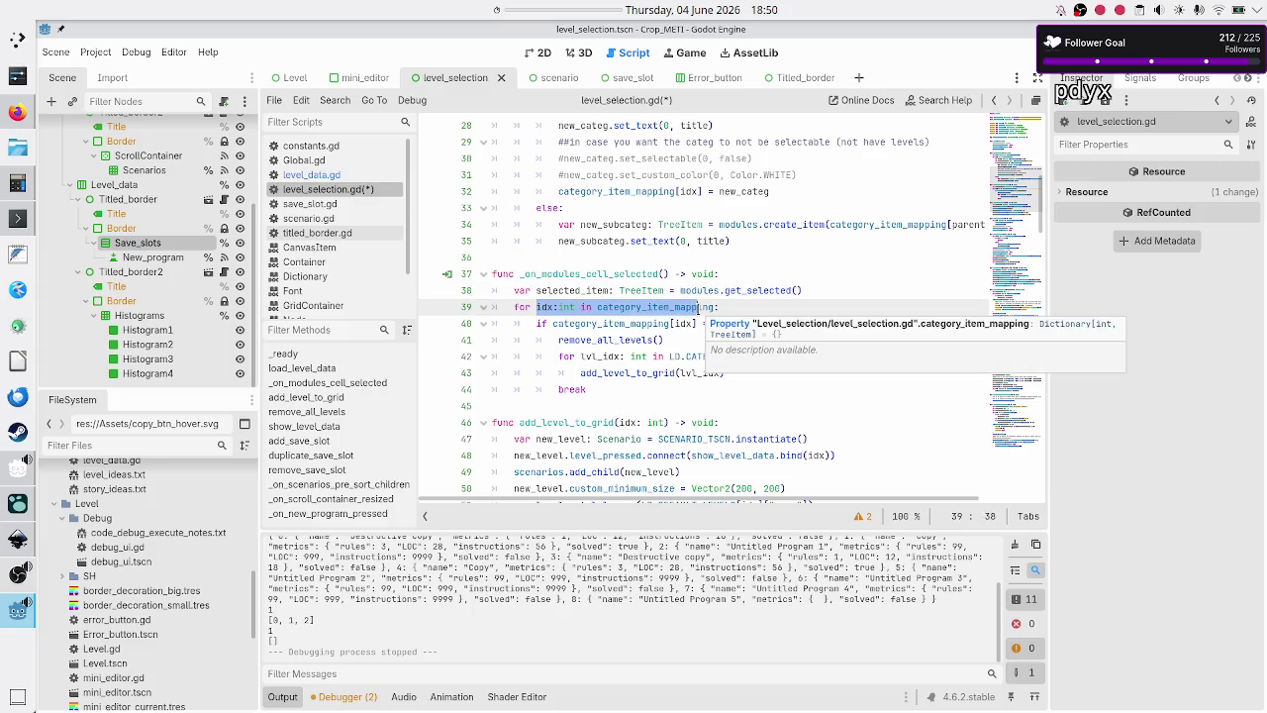
double_click(699, 307)
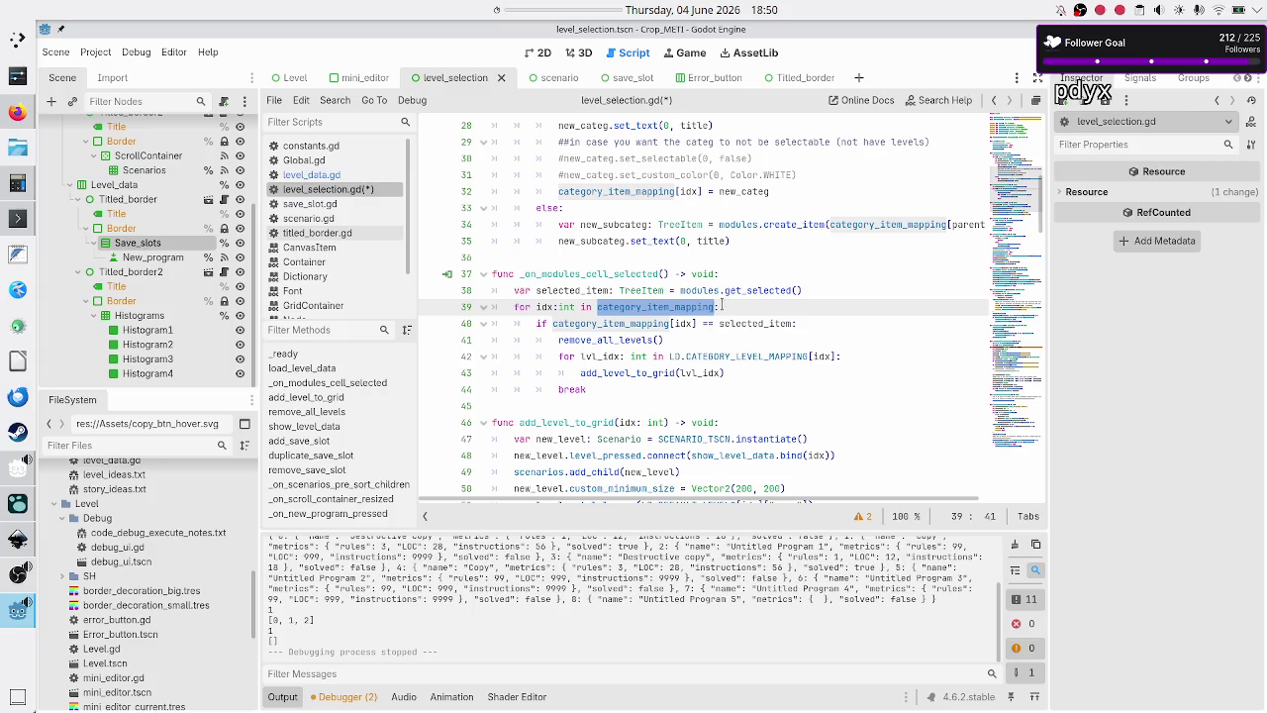
scroll(724, 307, up, 7)
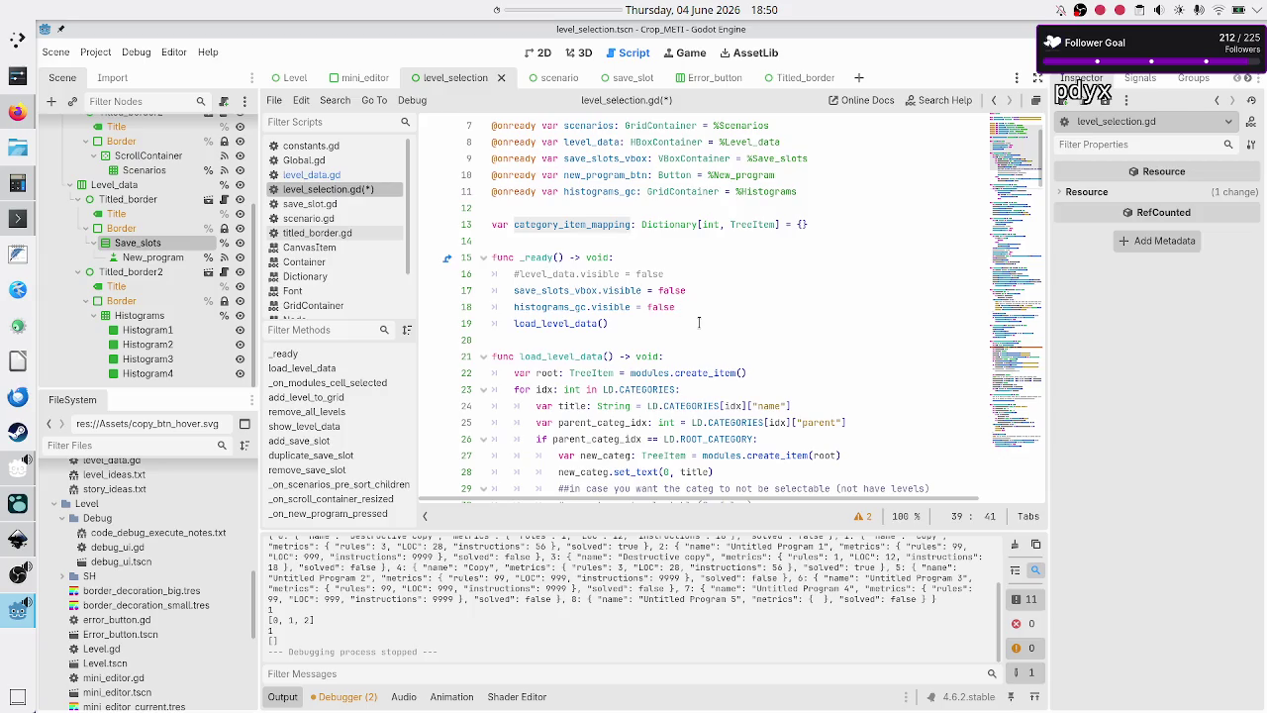
scroll(700, 322, down, 7)
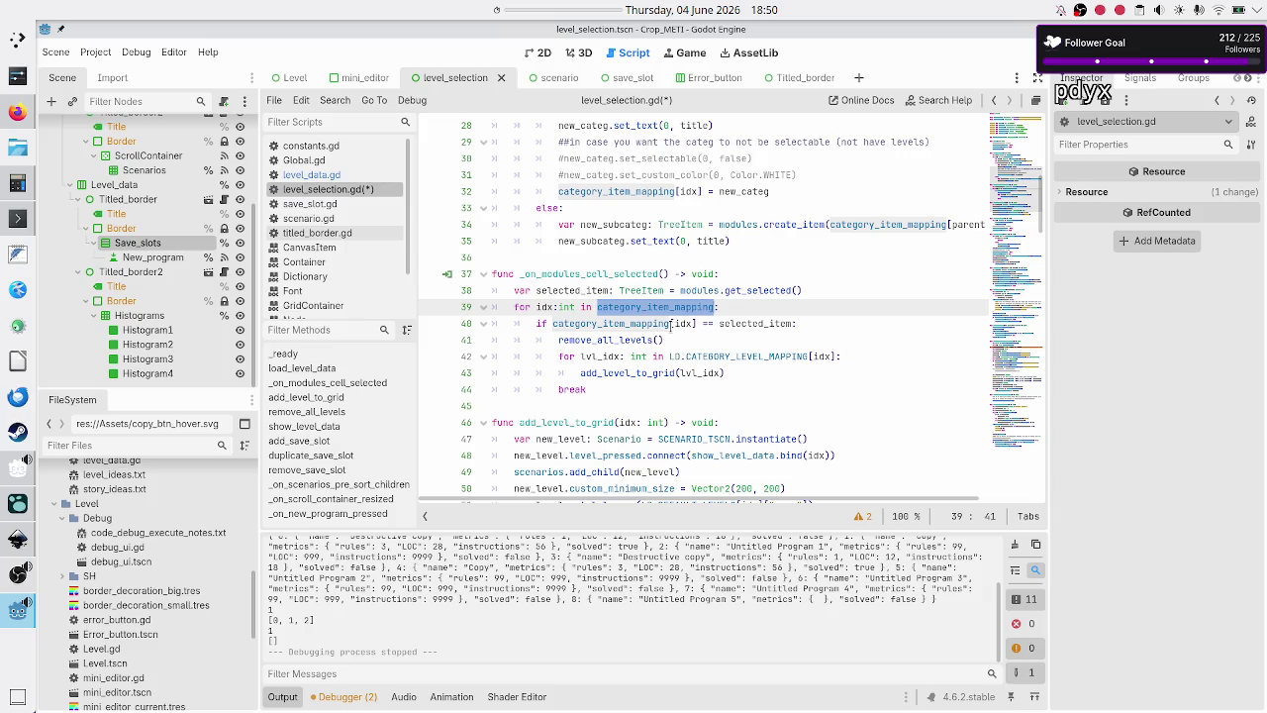
double_click(641, 323)
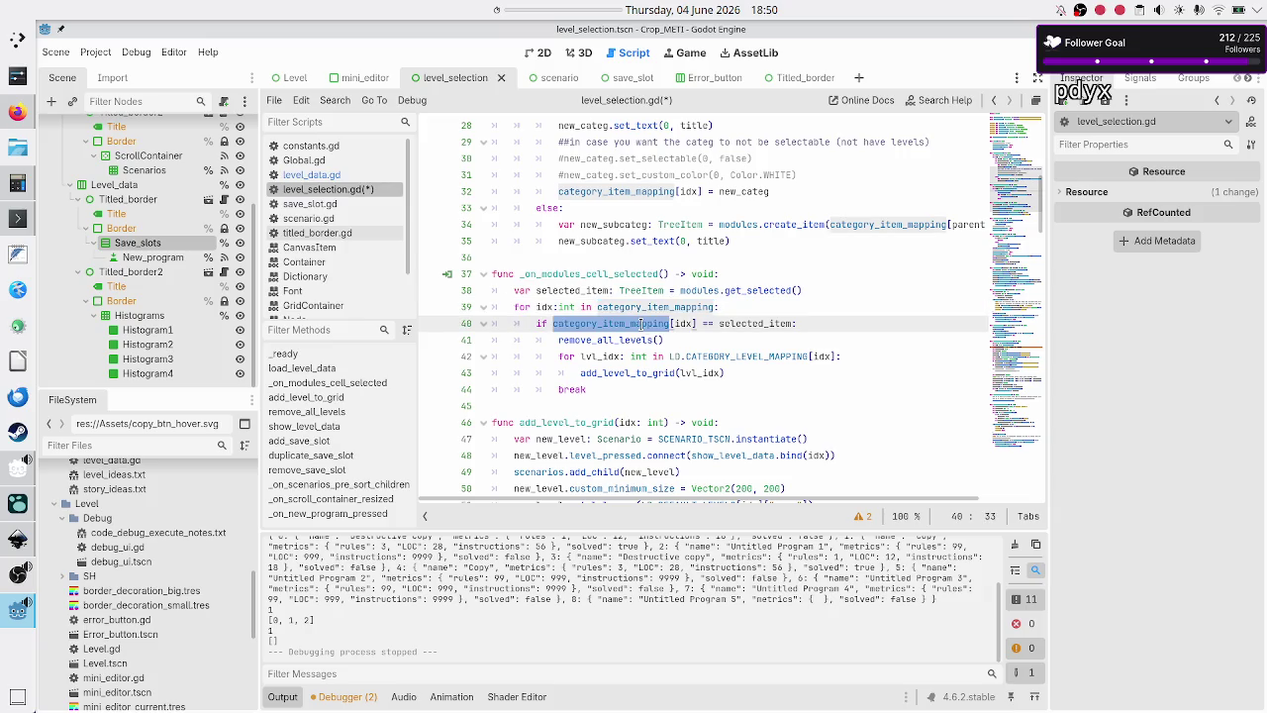
double_click(756, 324)
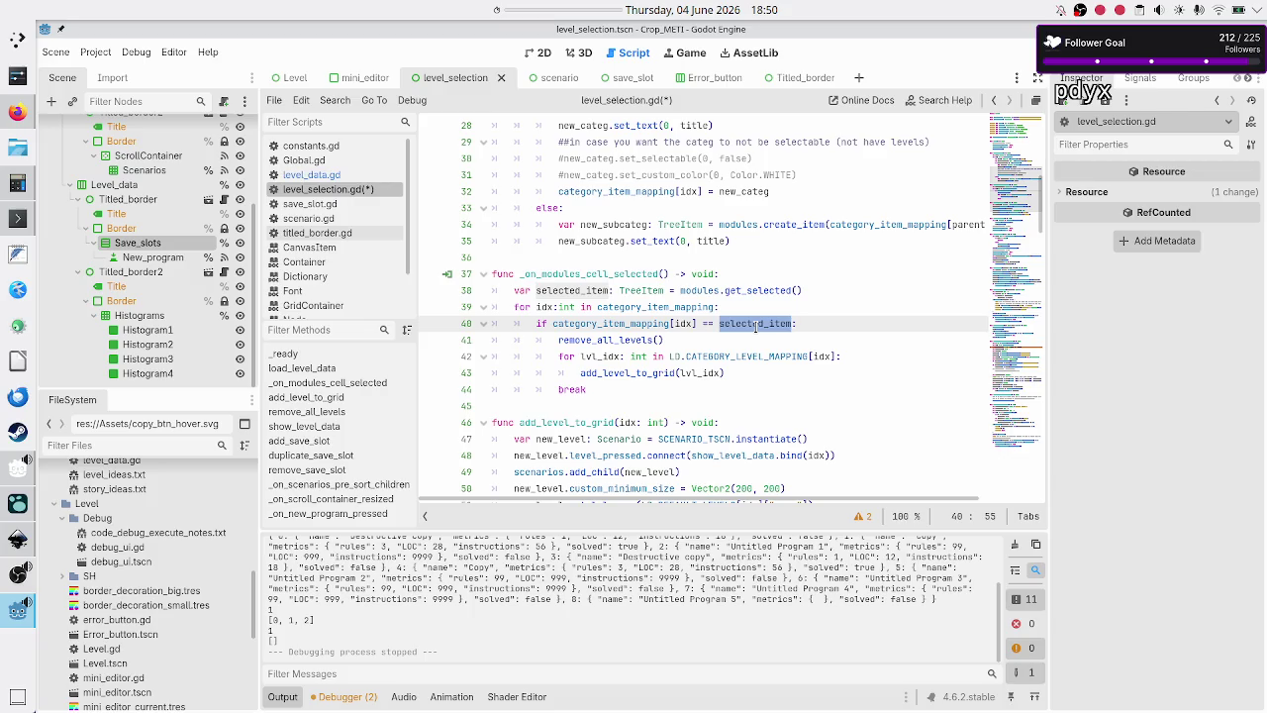
mouse_move(705, 327)
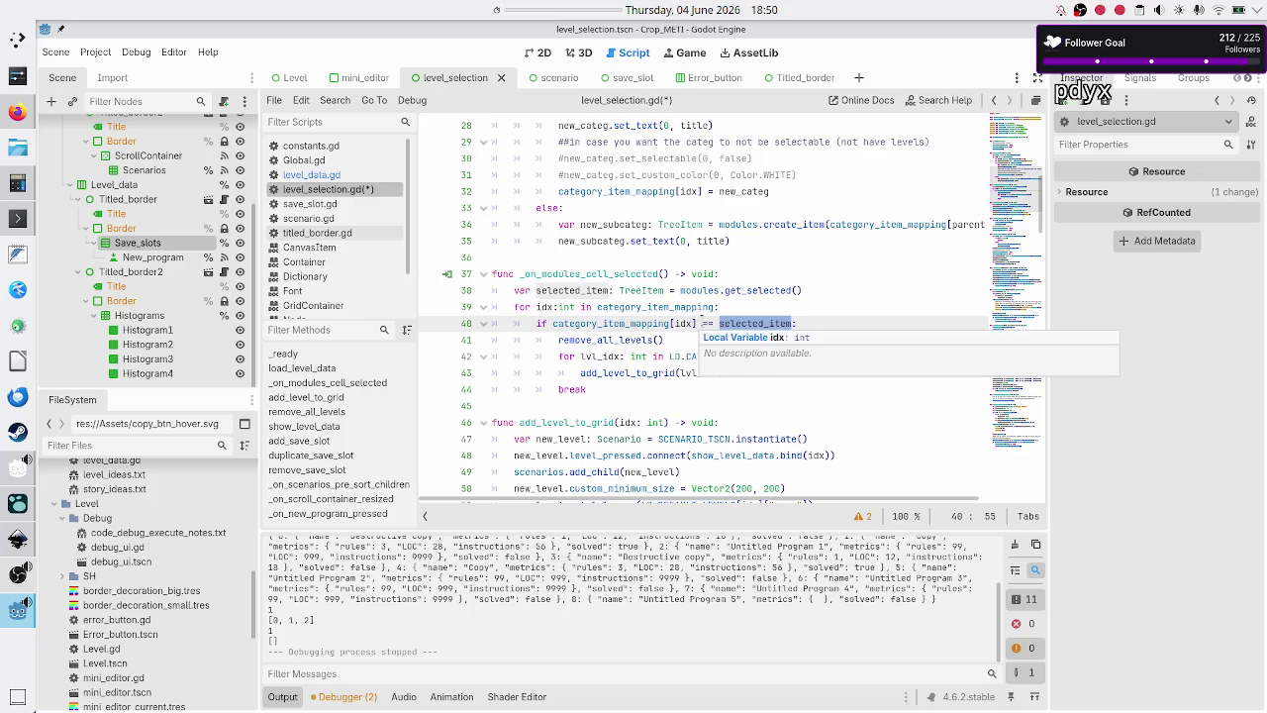
mouse_move(743, 317)
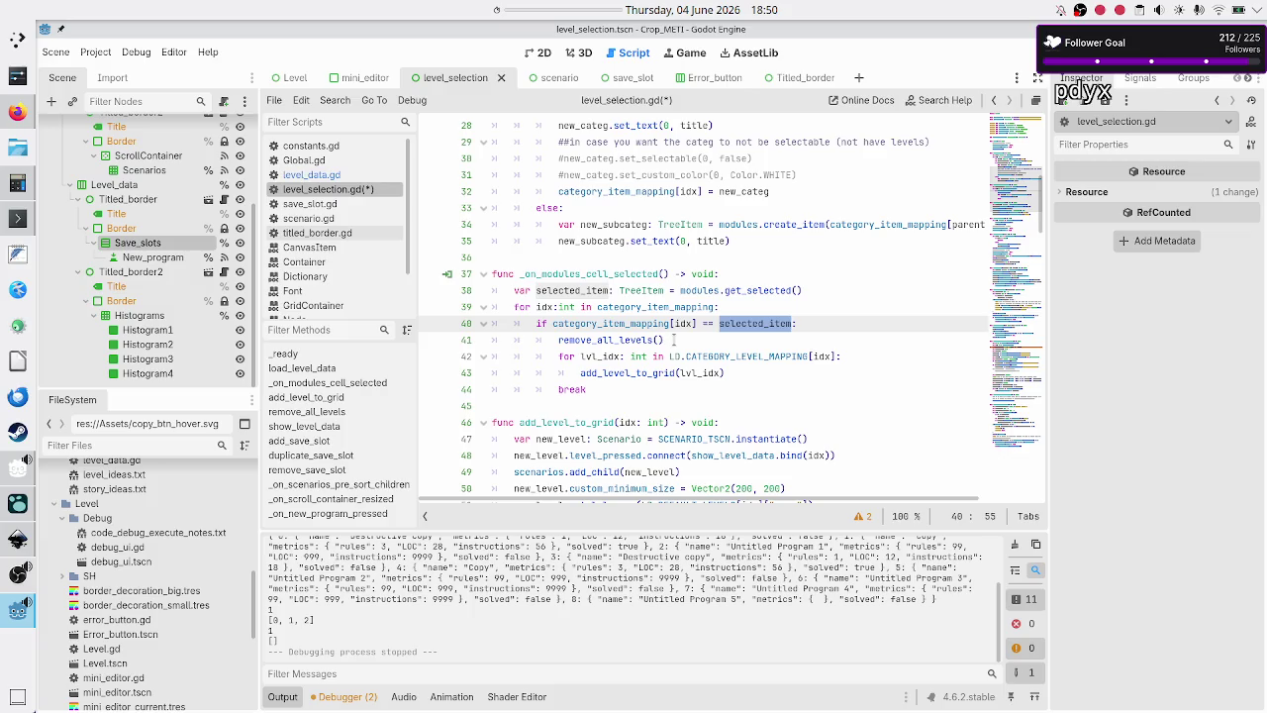
double_click(683, 324)
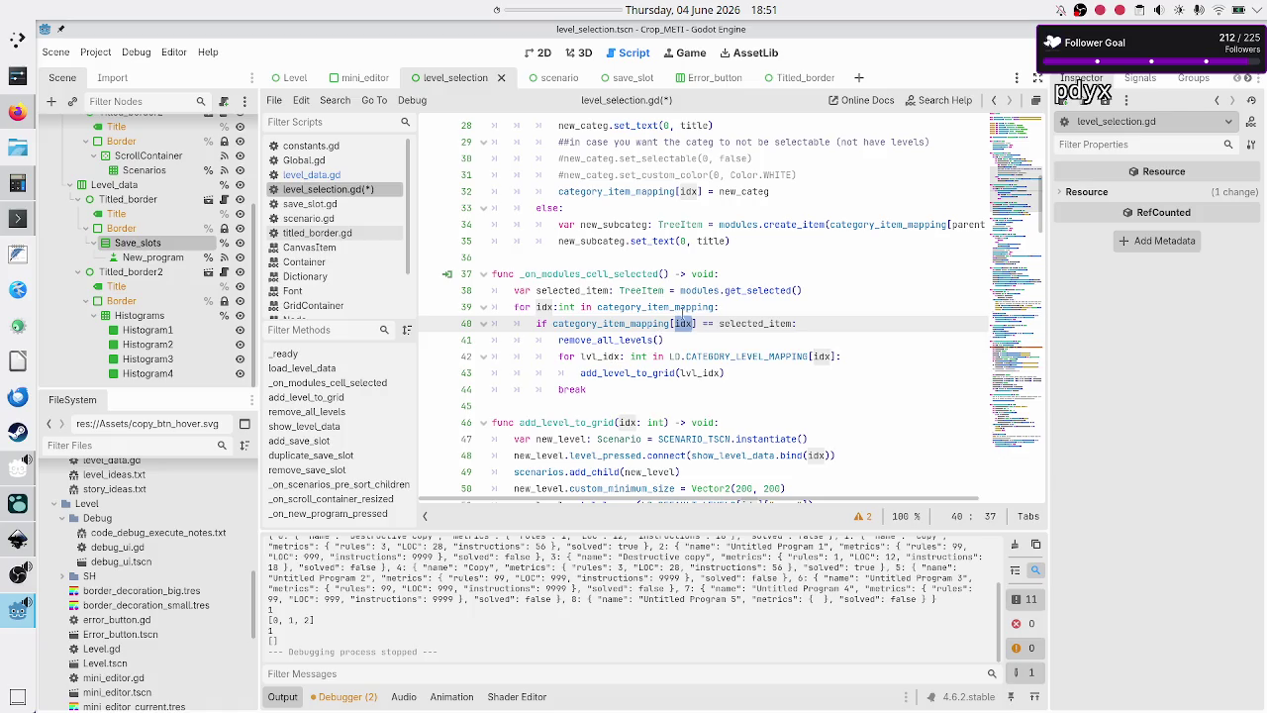
double_click(601, 355)
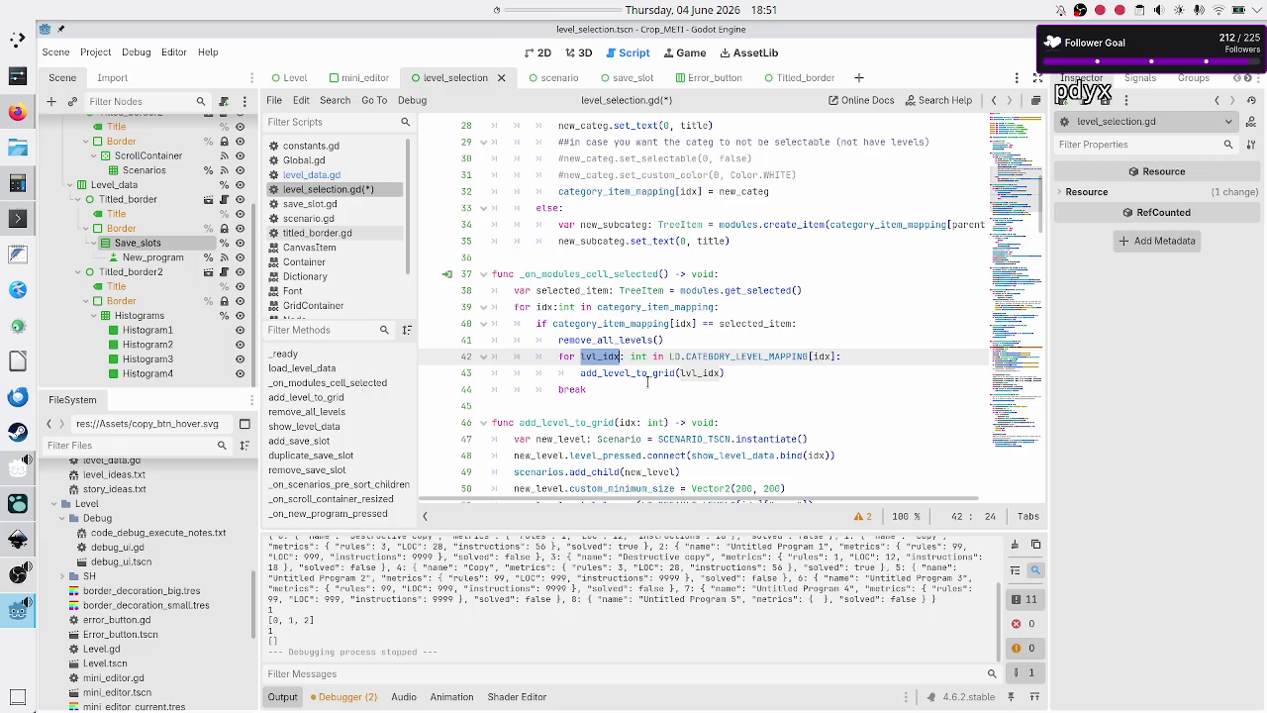
click(648, 374)
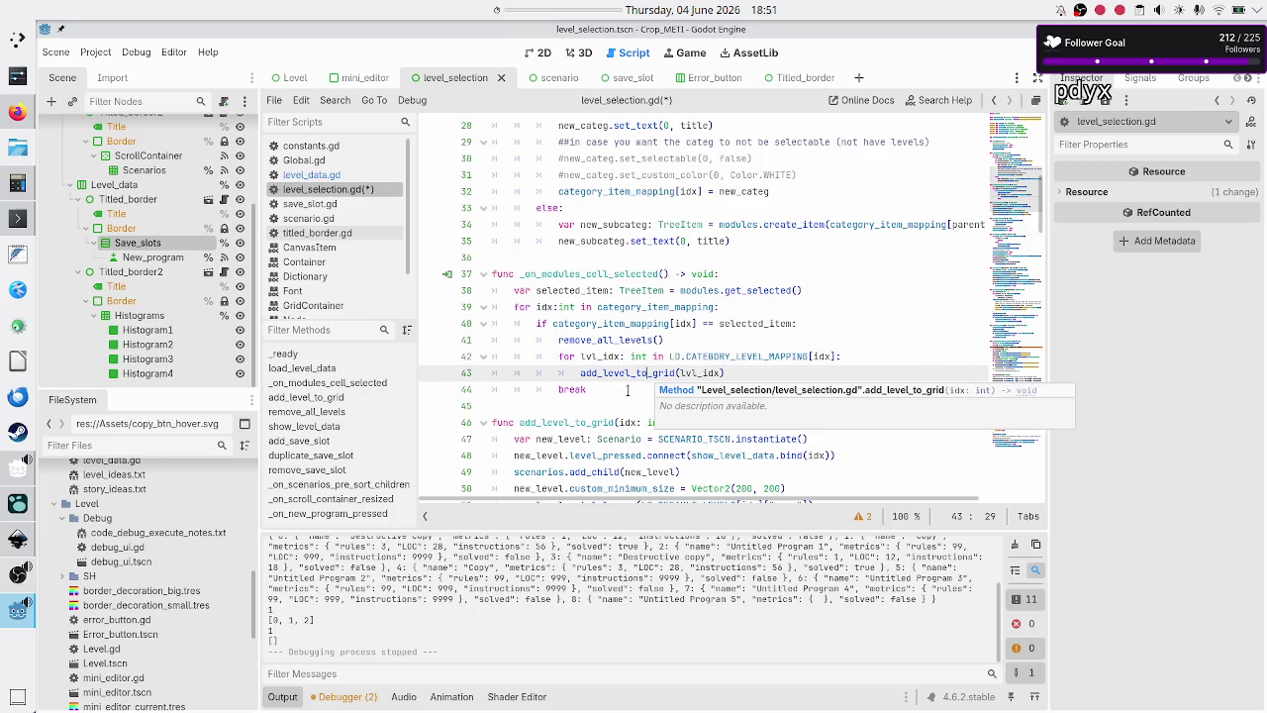
scroll(609, 436, down, 3)
scroll(610, 436, up, 1)
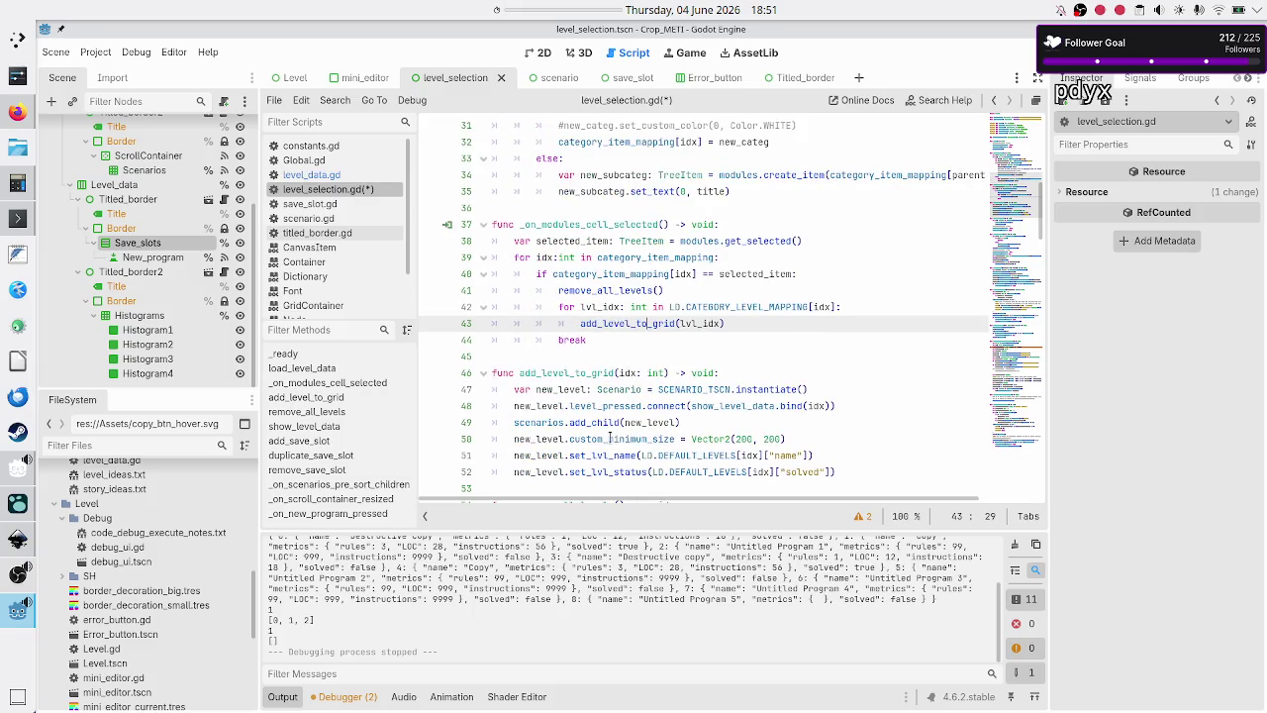
scroll(615, 400, down, 1)
scroll(616, 401, down, 1)
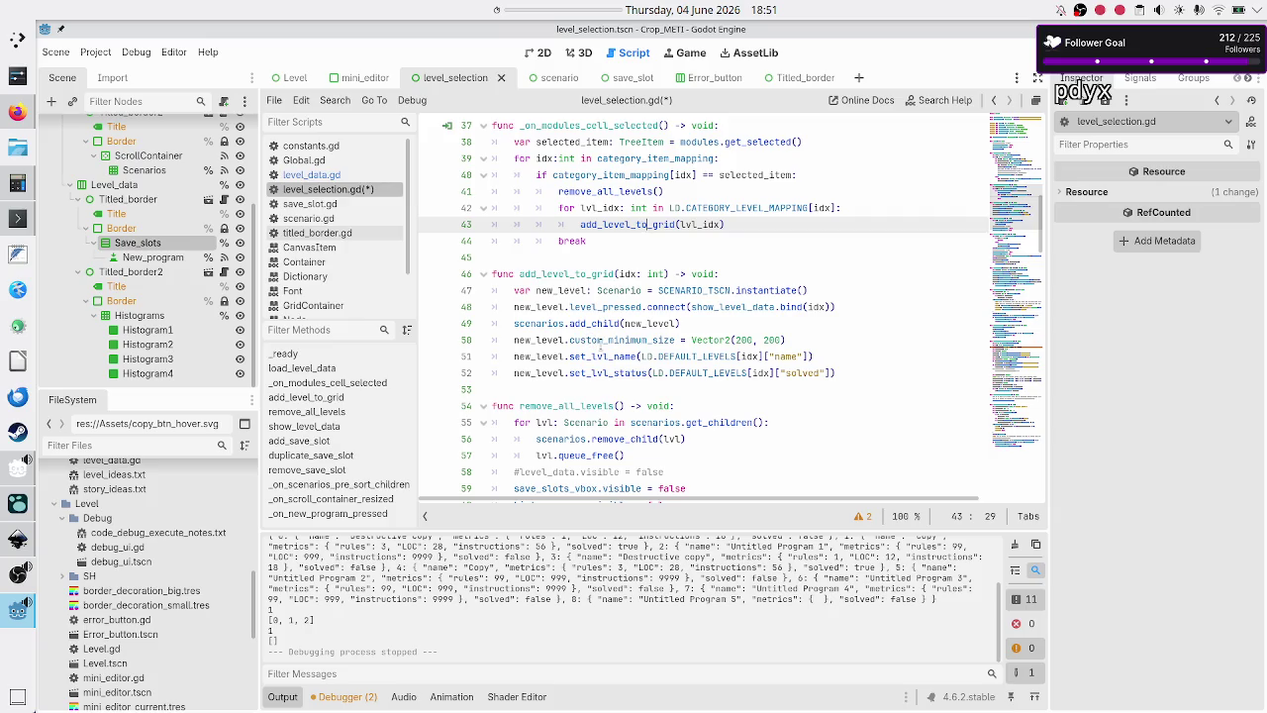
mouse_move(602, 333)
mouse_move(657, 303)
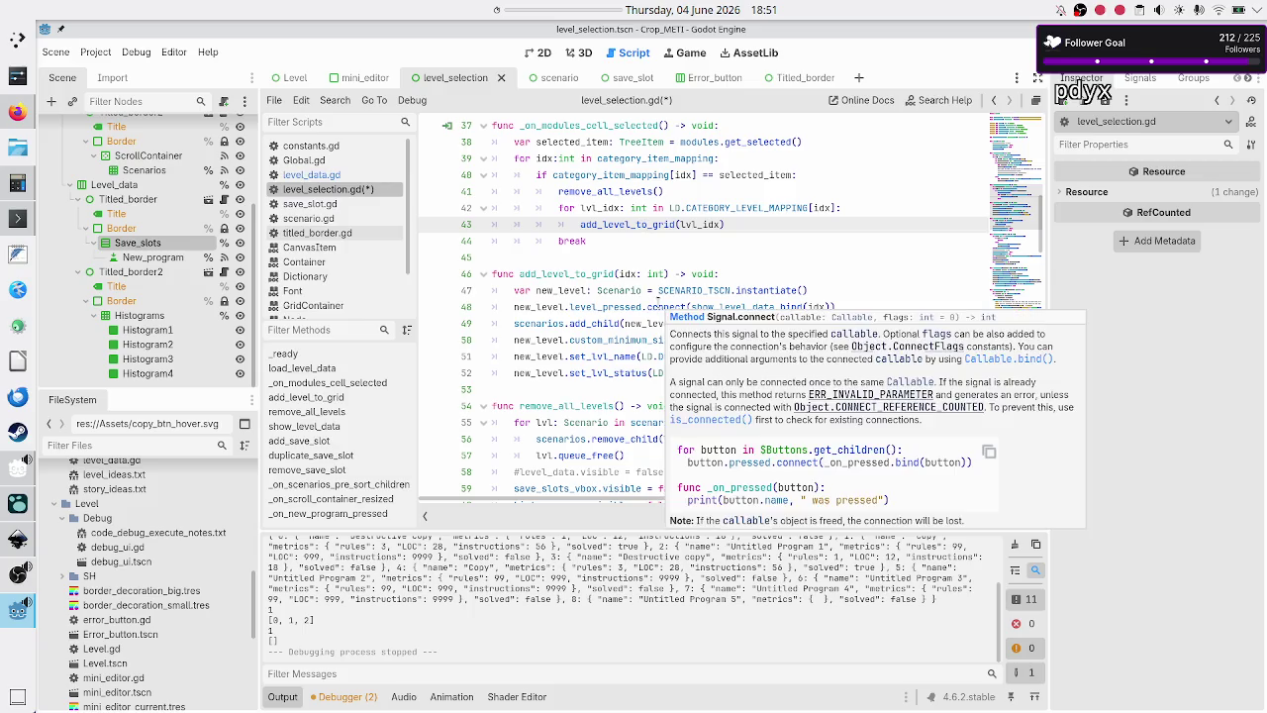
click(625, 305)
click(672, 306)
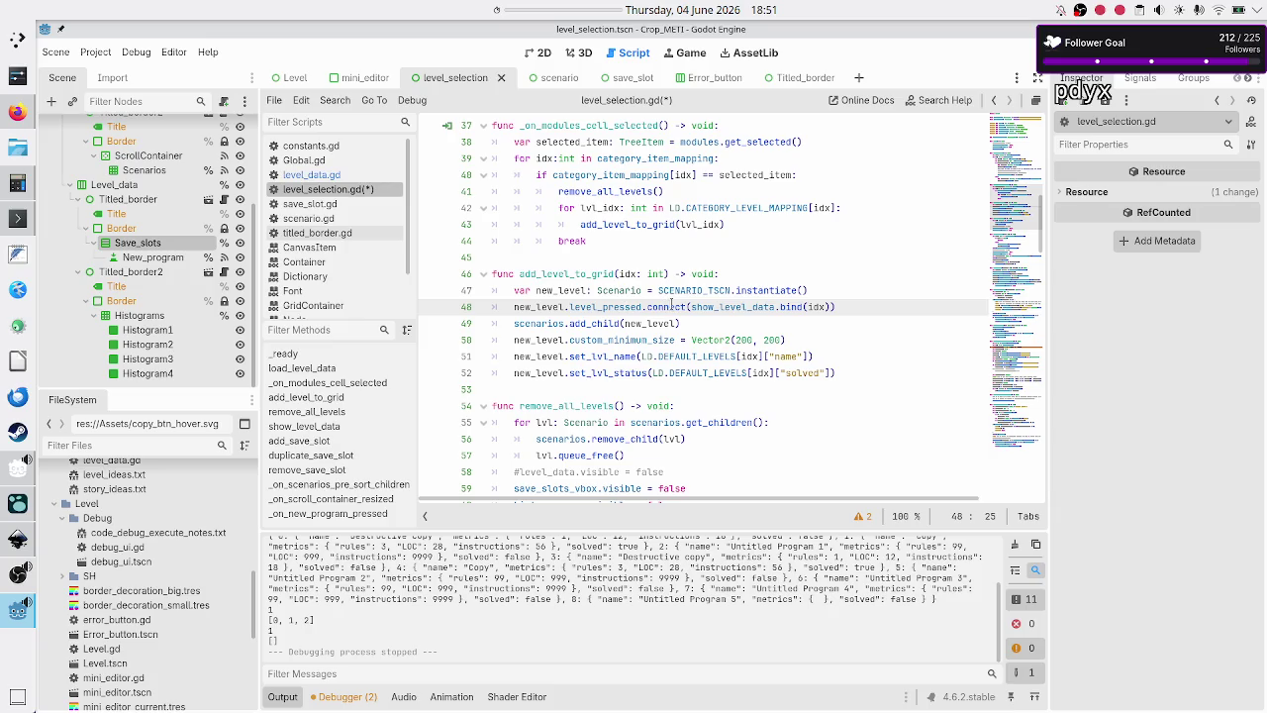
double_click(744, 306)
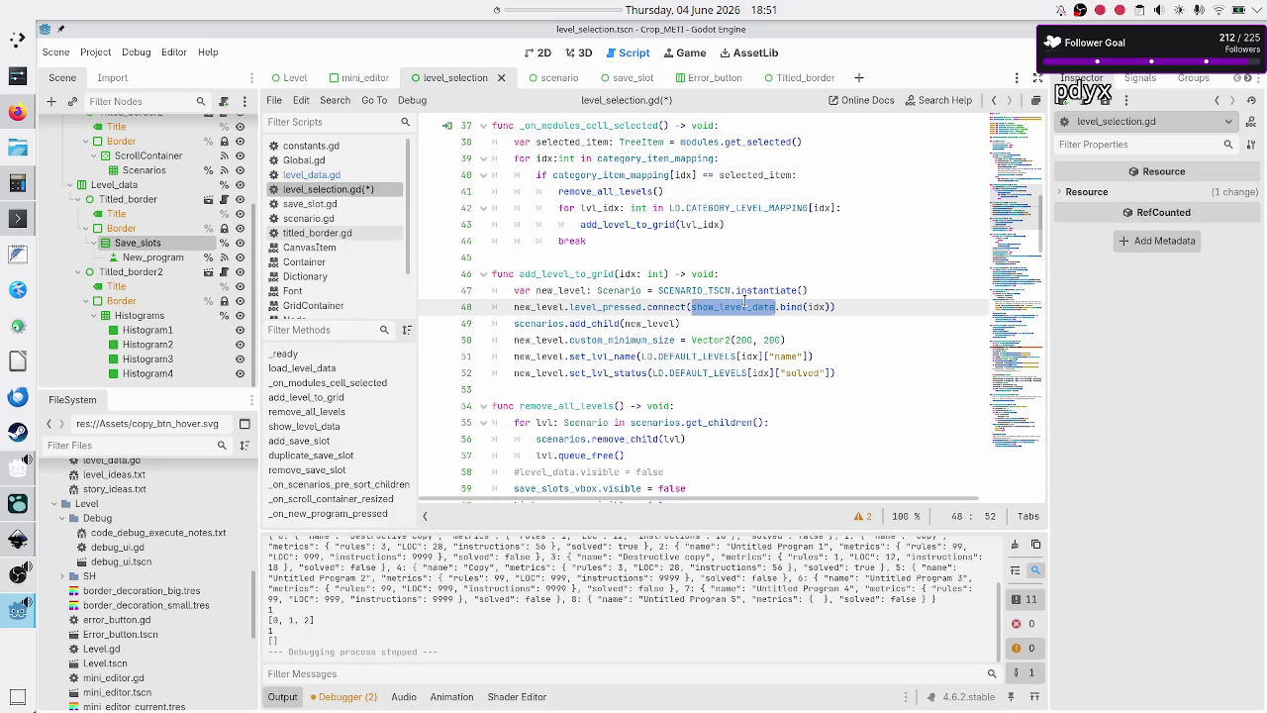
click(821, 306)
double_click(821, 306)
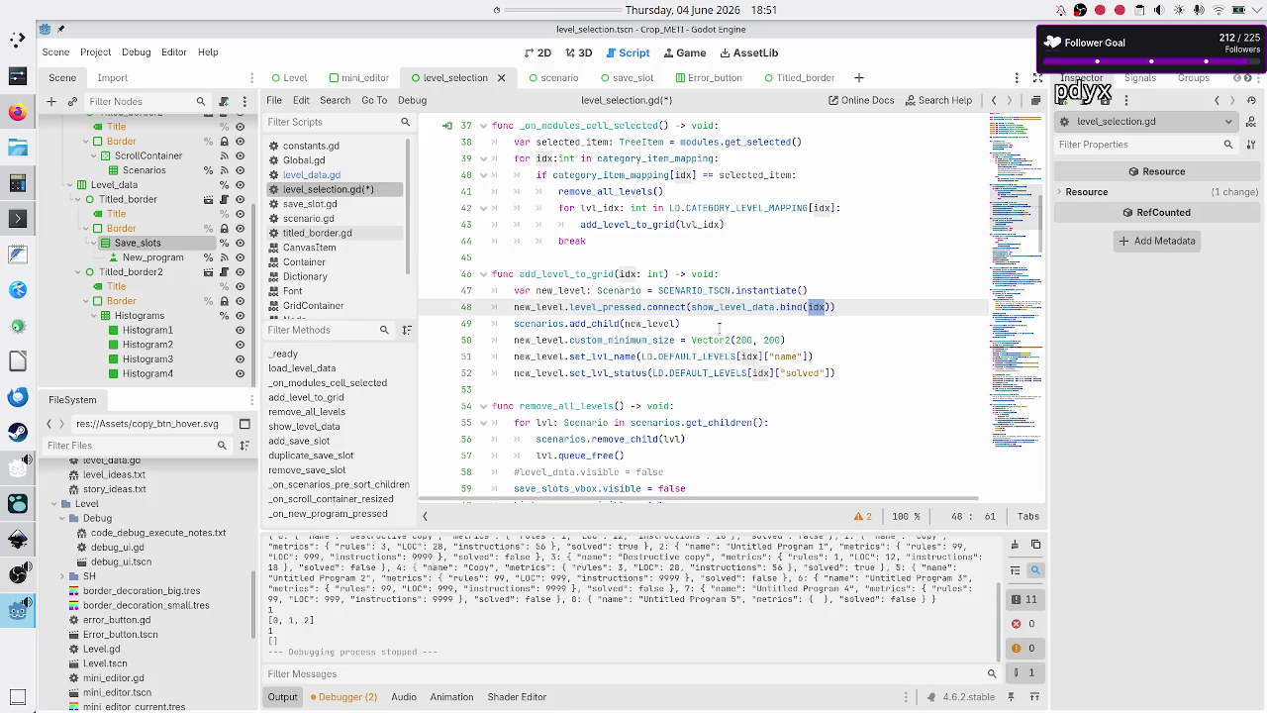
double_click(713, 306)
scroll(609, 367, down, 1)
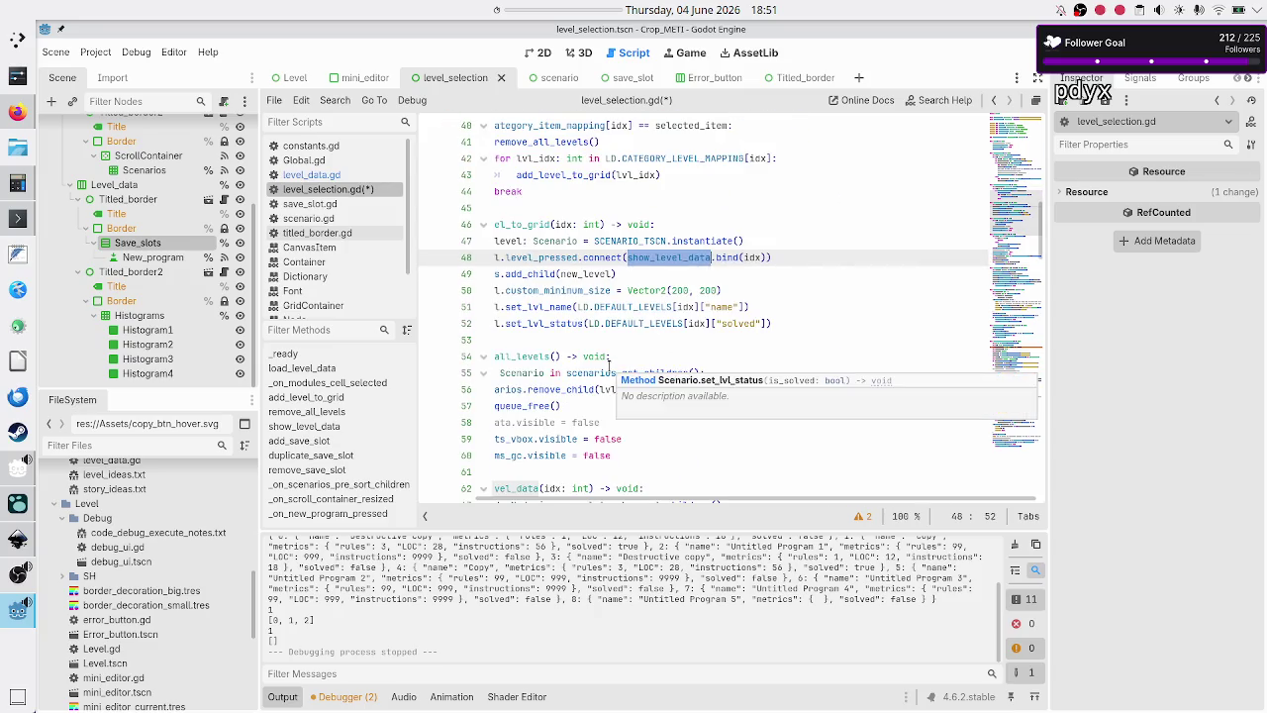
scroll(596, 323, down, 5)
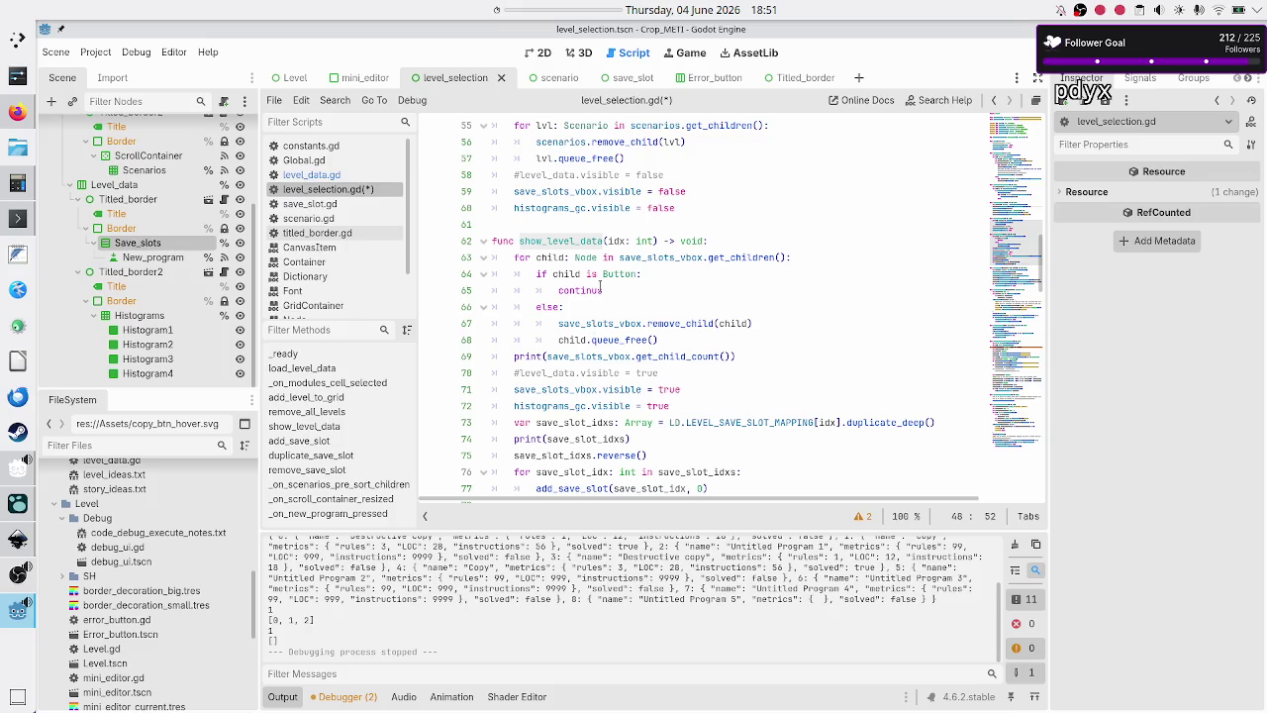
scroll(600, 287, down, 1)
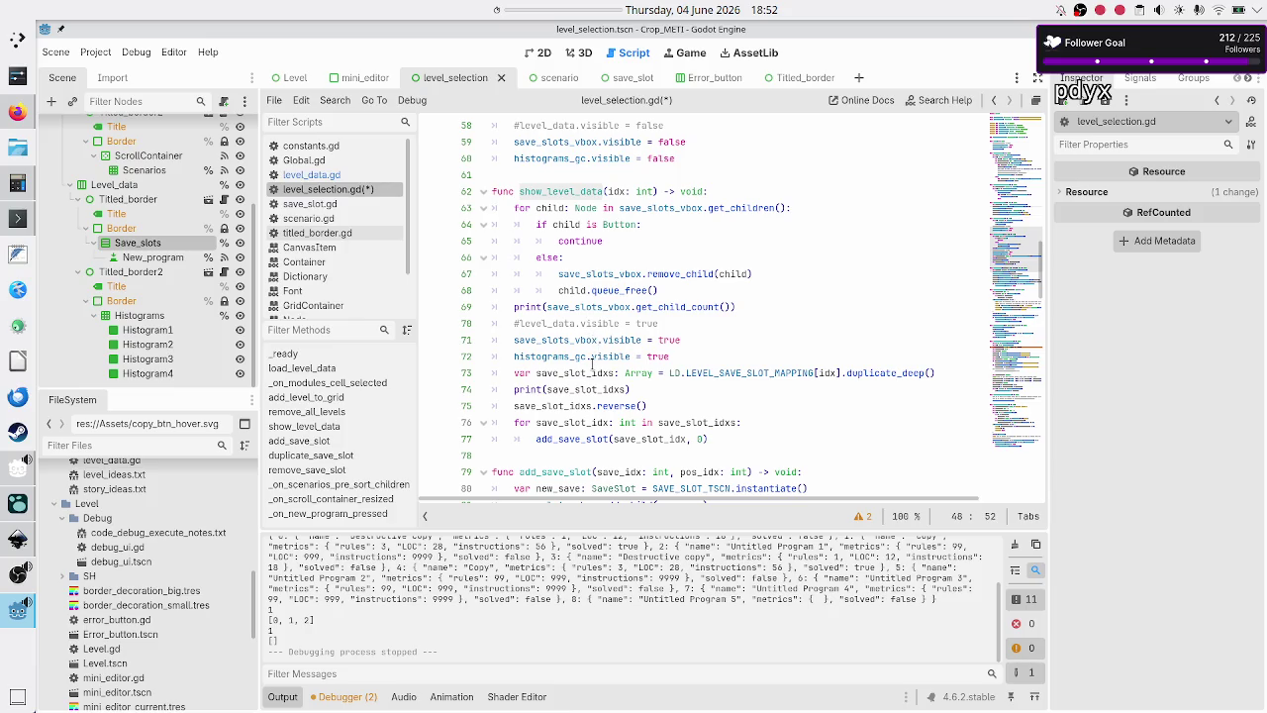
mouse_move(595, 363)
double_click(581, 439)
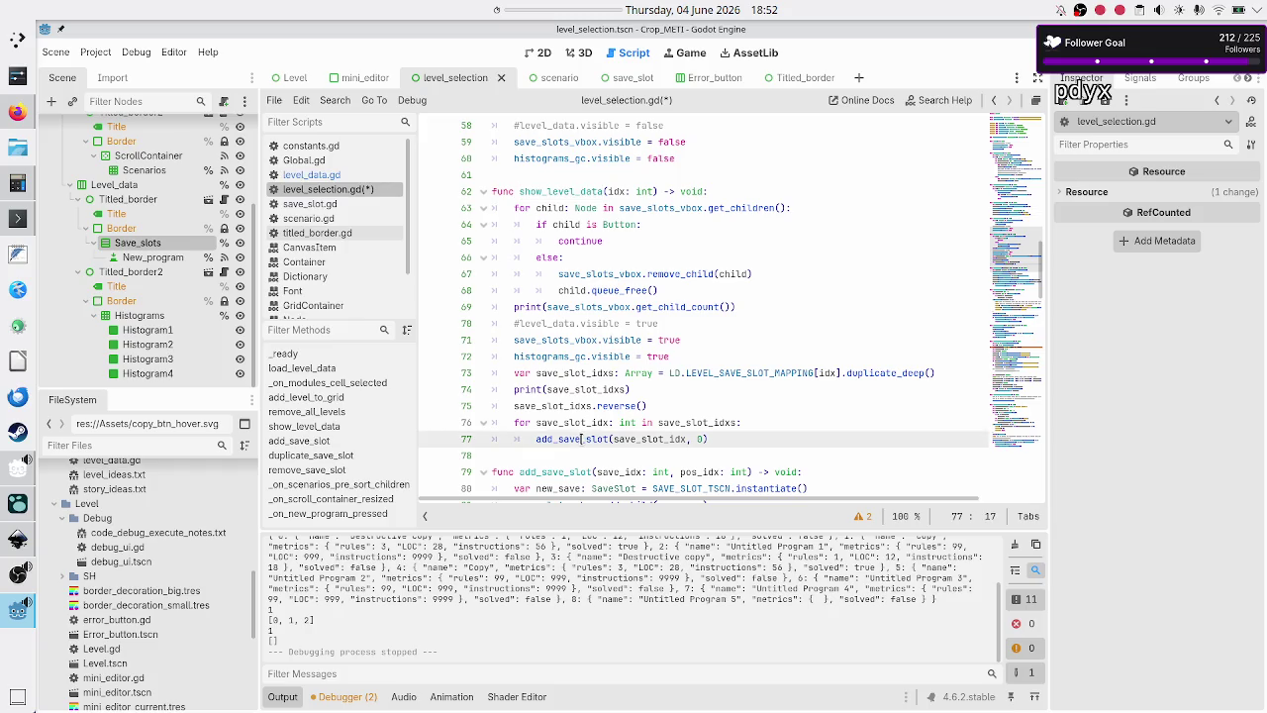
scroll(584, 435, down, 3)
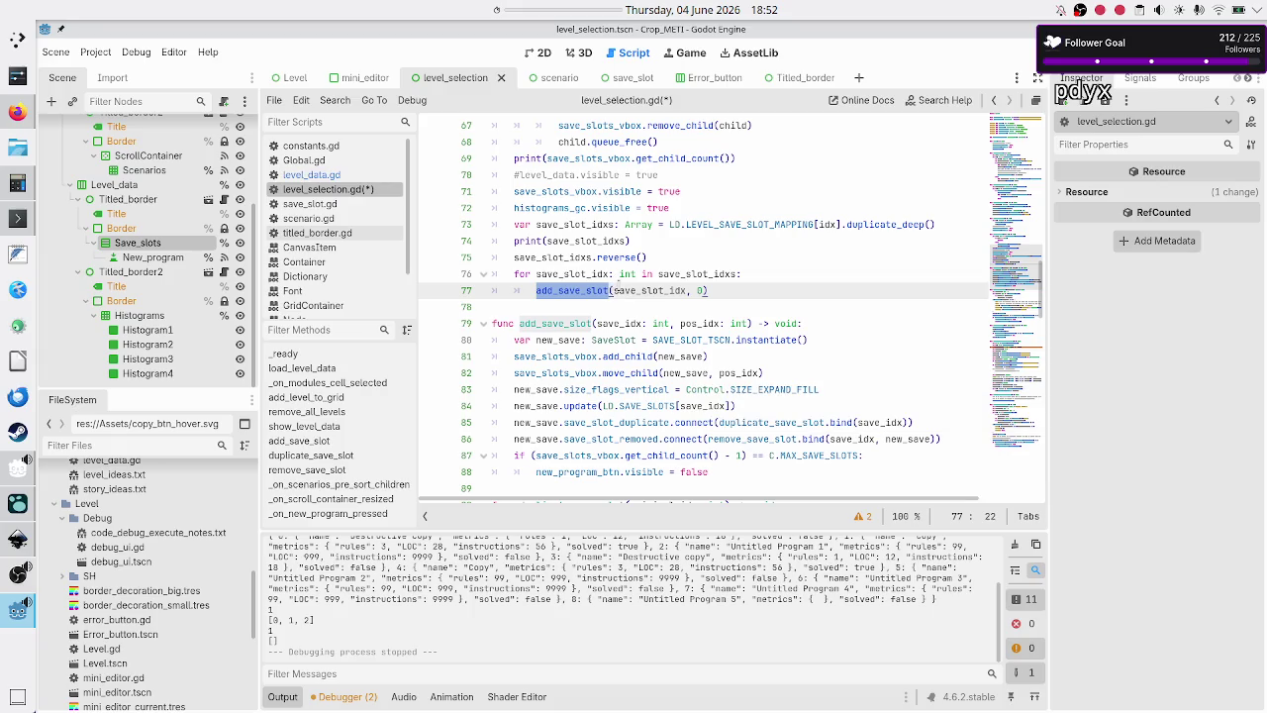
- Pass idx first in the line-77 add_save_slot call and add lvl_idx: int to its definition
click(616, 290)
key(Left)
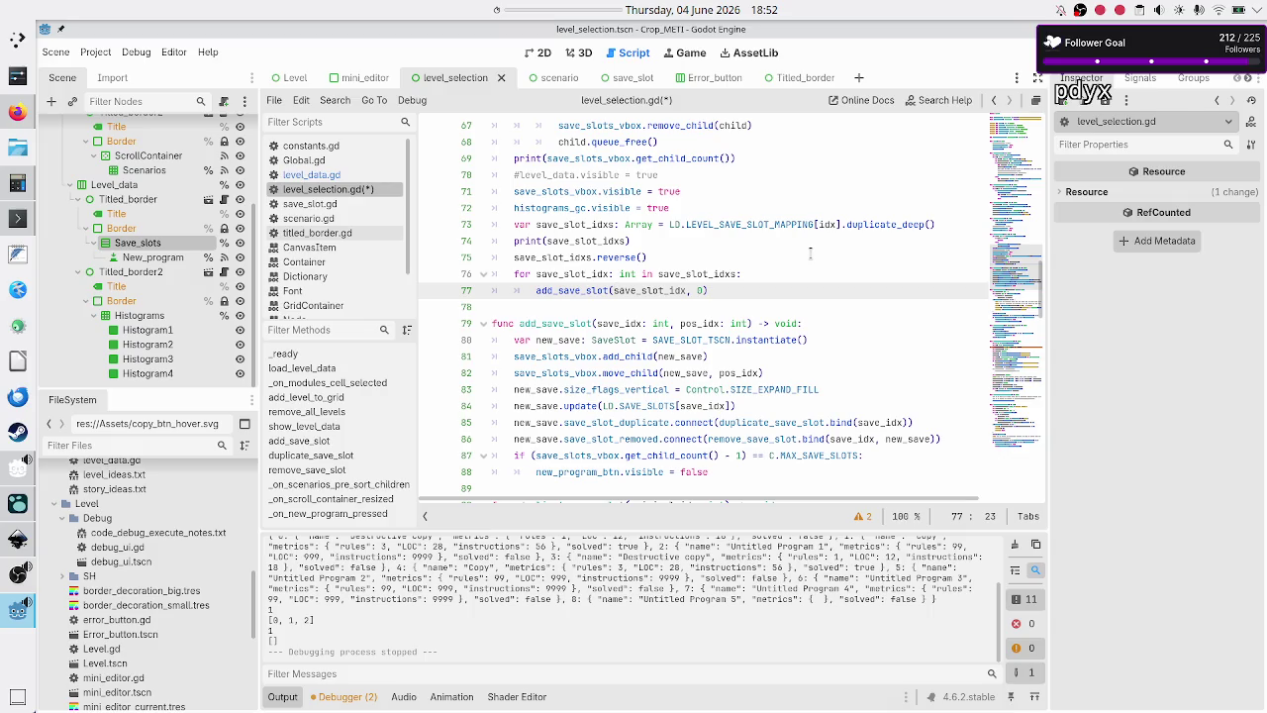
text(lvl)
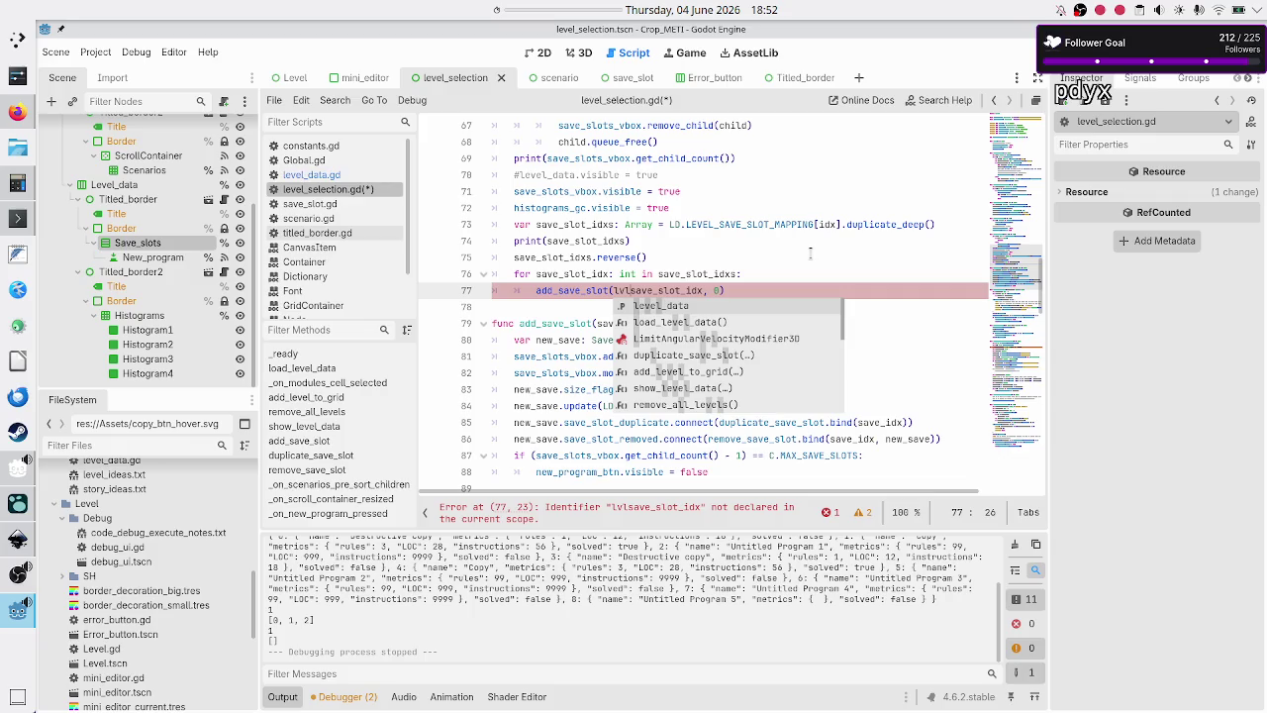
text(_i)
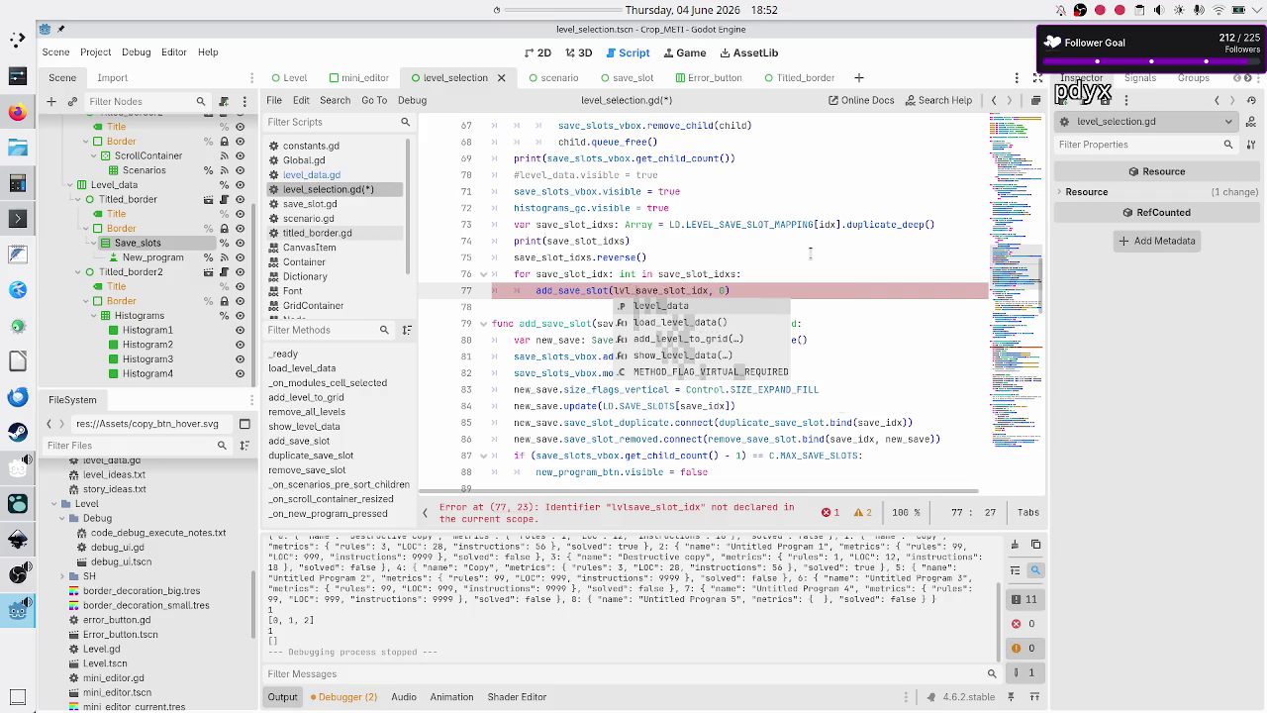
key(BackSpace)
key(BackSpace)
key(BackSpace)
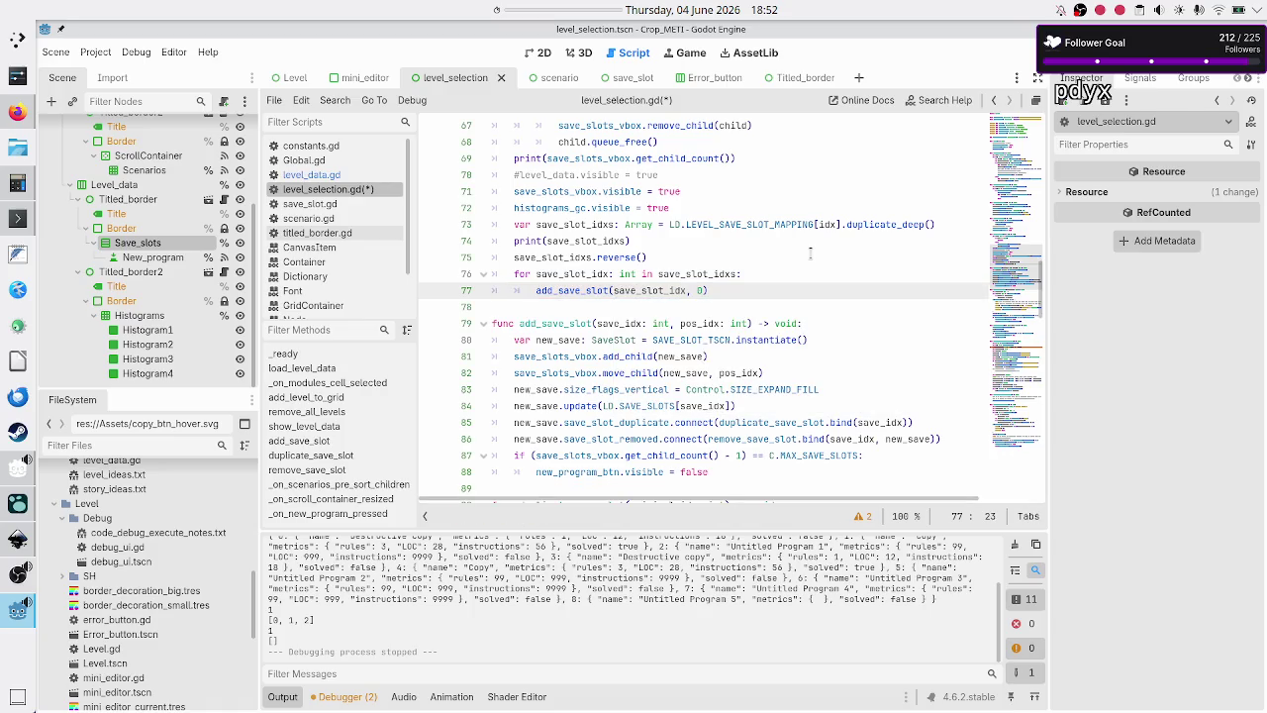
key(Up)
key(Up)
key(Up)
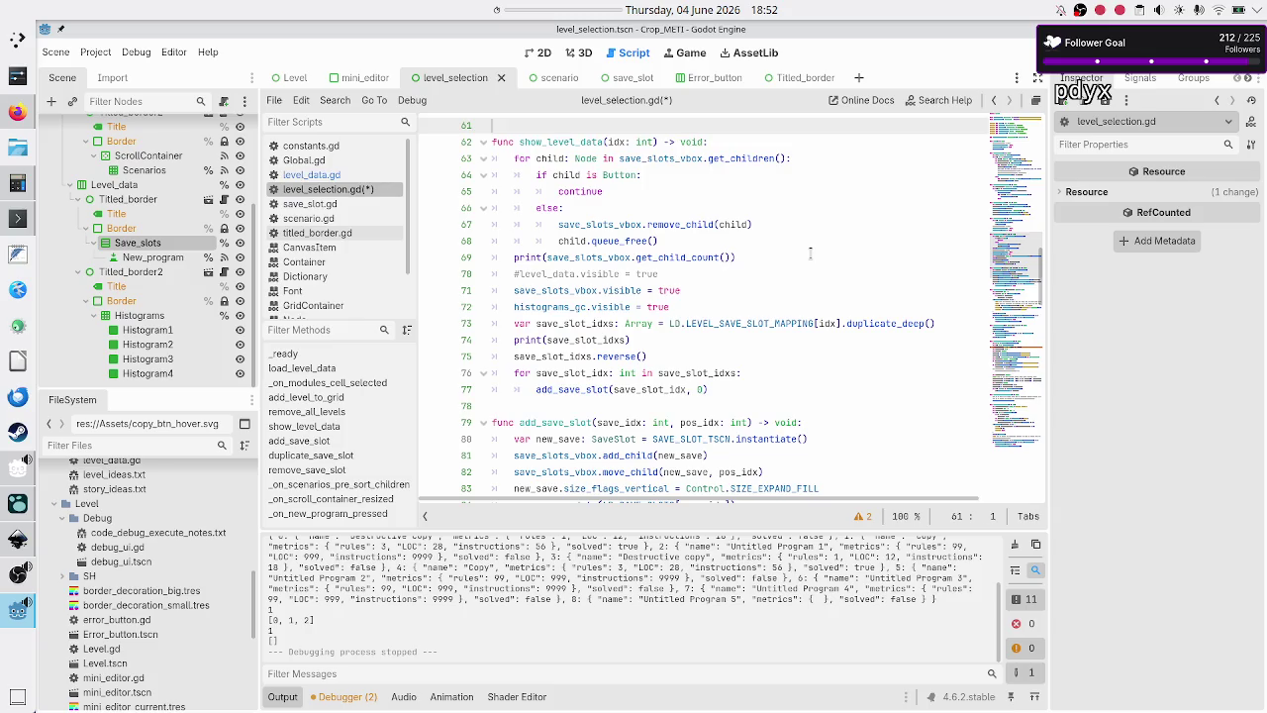
key(Down)
key(Down)
key(Down)
key(Up)
key(Up)
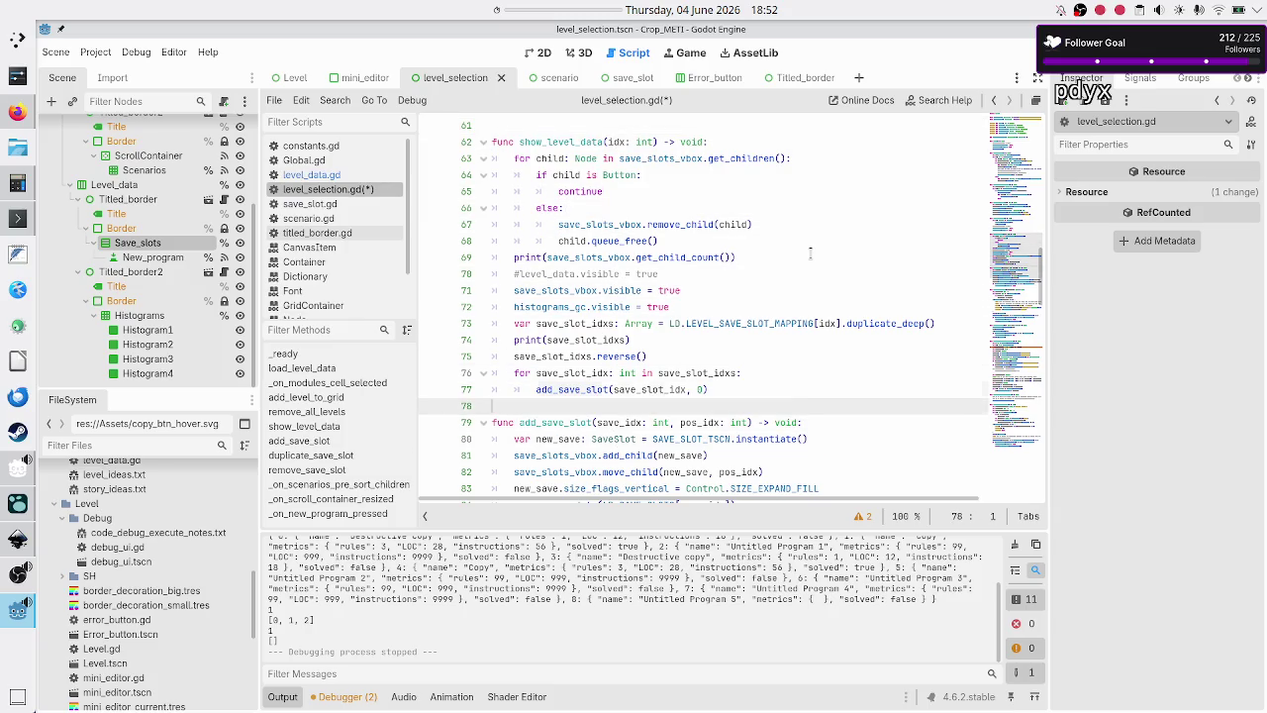
key(Up)
text(idx,)
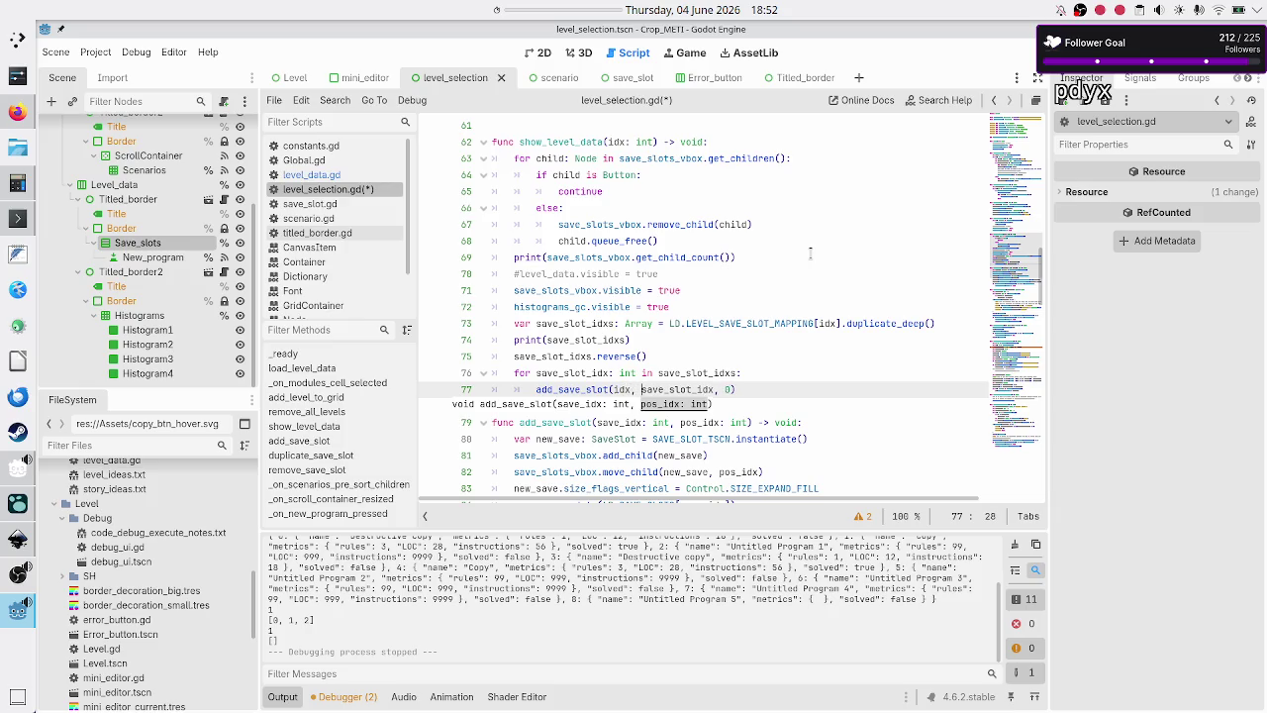
key(Down)
key(Down)
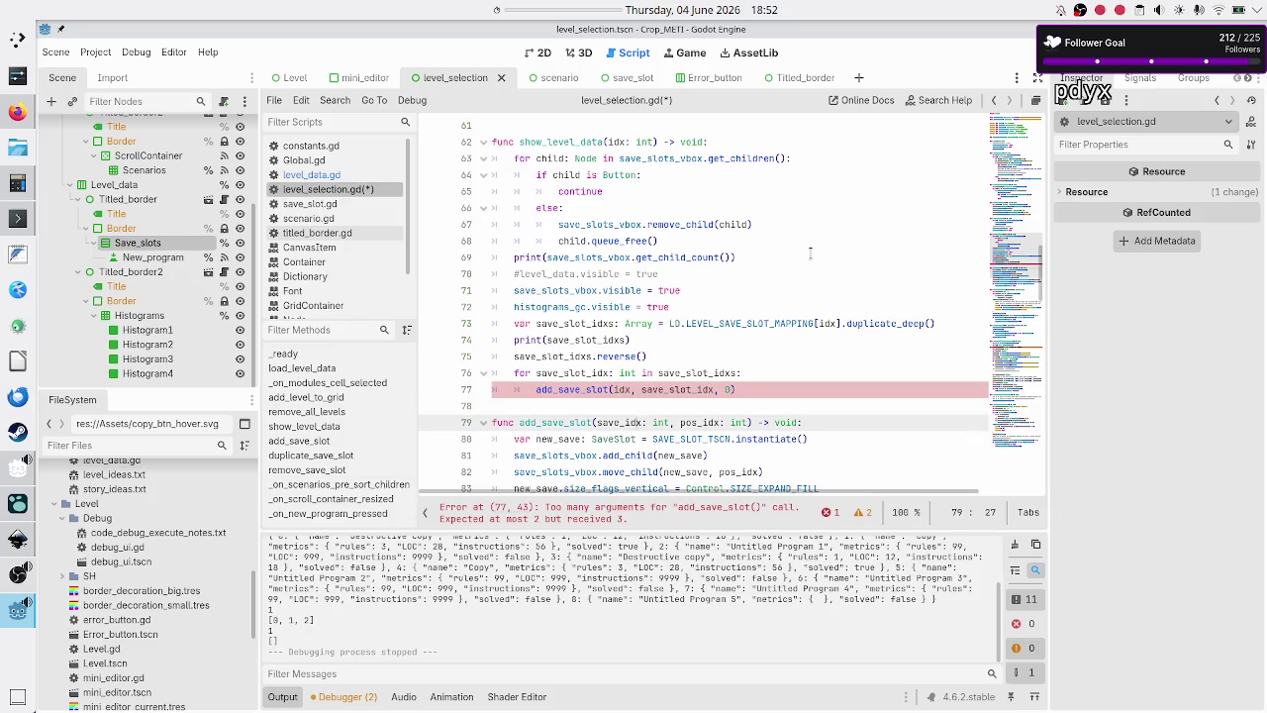
text(lvl_)
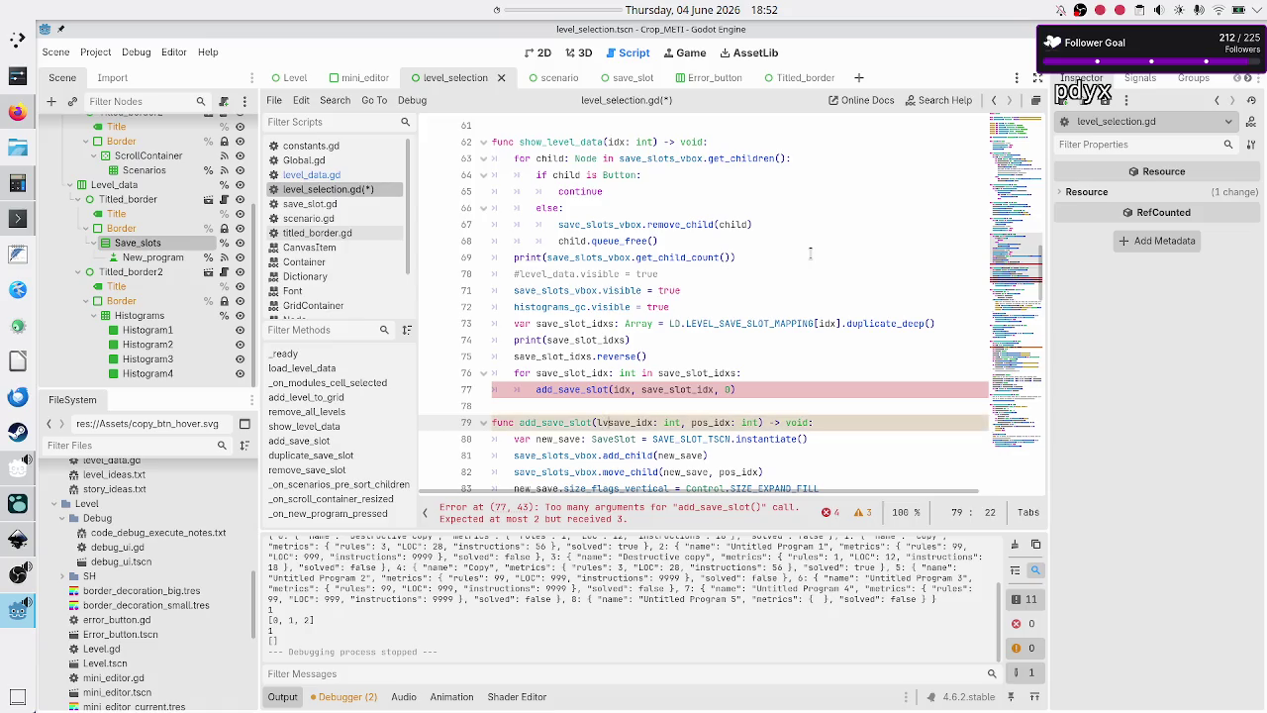
text(idx: i)
text(nt,)
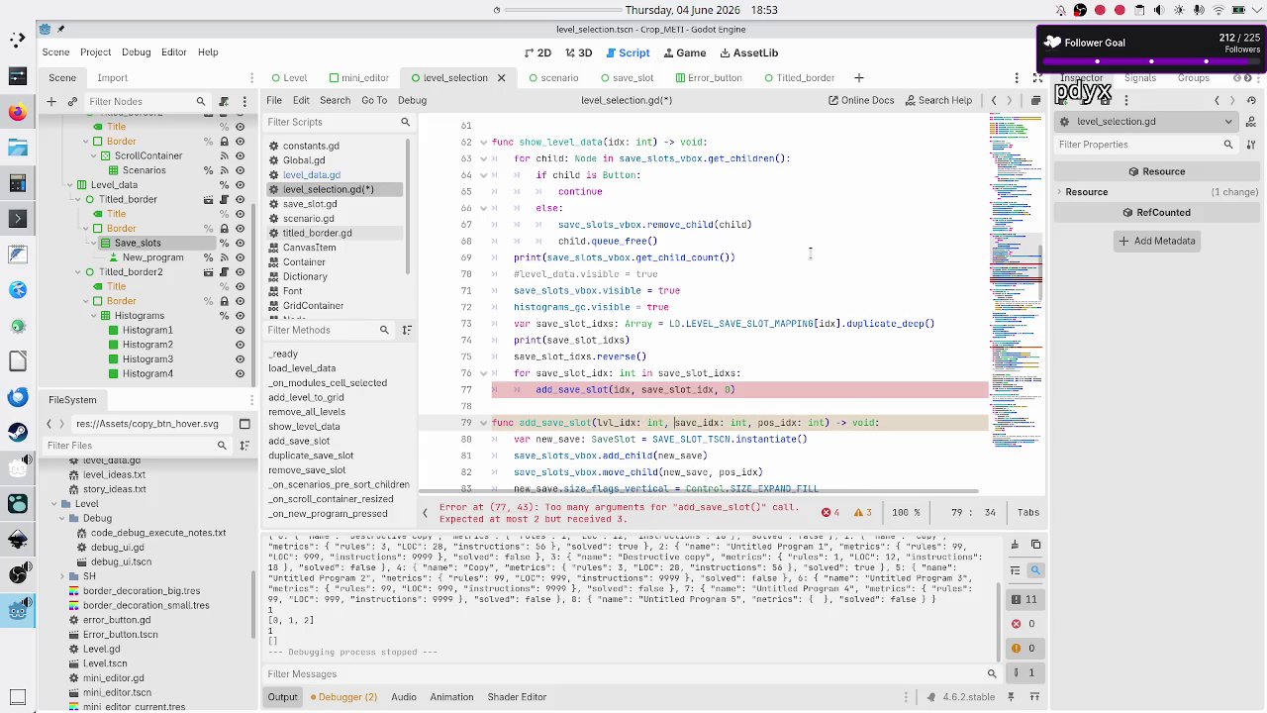
- Append LD.LEVEL_SAVE_SLOT_MAPPING[lvl_idx].push_back(save_idx) at the end of add_save_slot
key(Down)
key(Down)
key(Down)
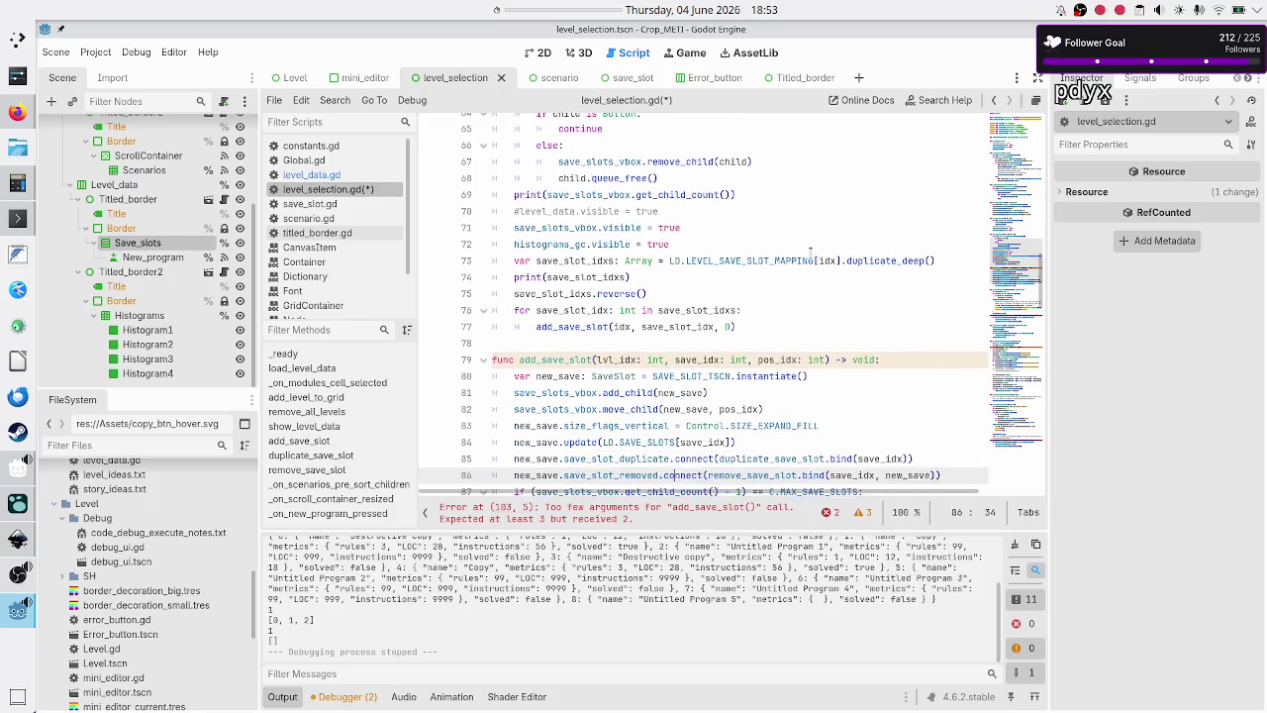
key(Up)
key(Up)
key(Up)
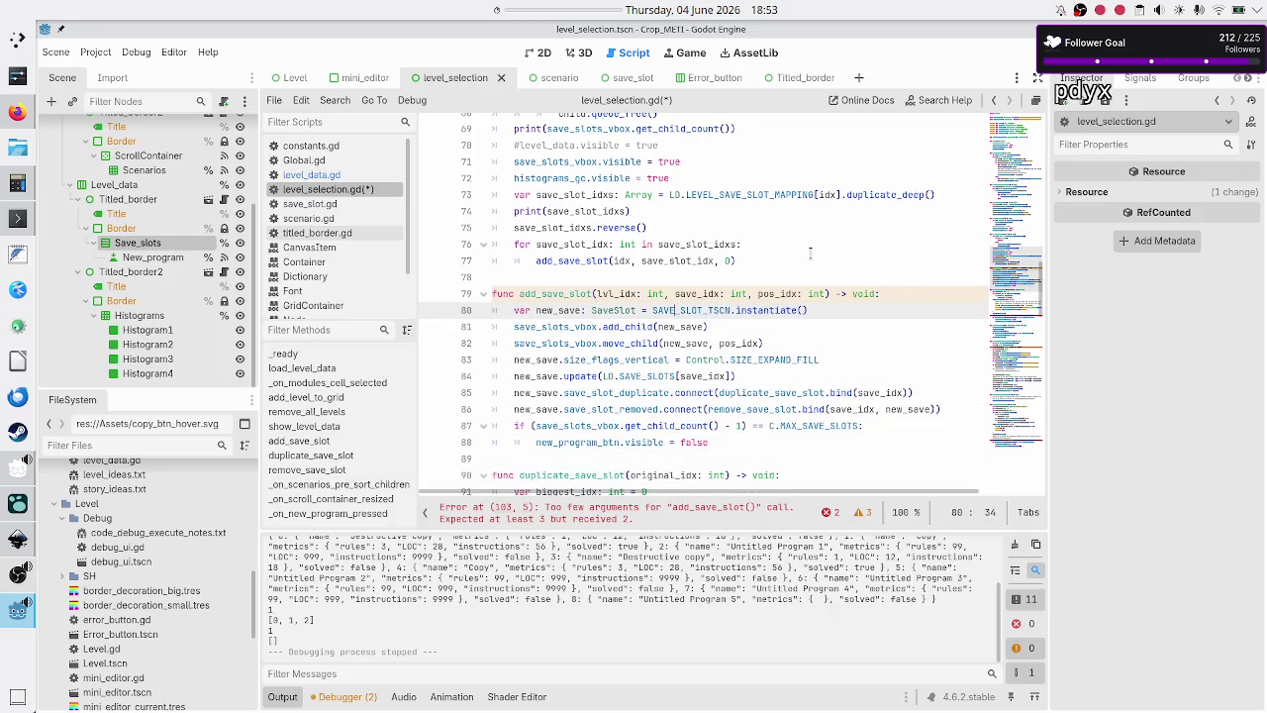
key(Down)
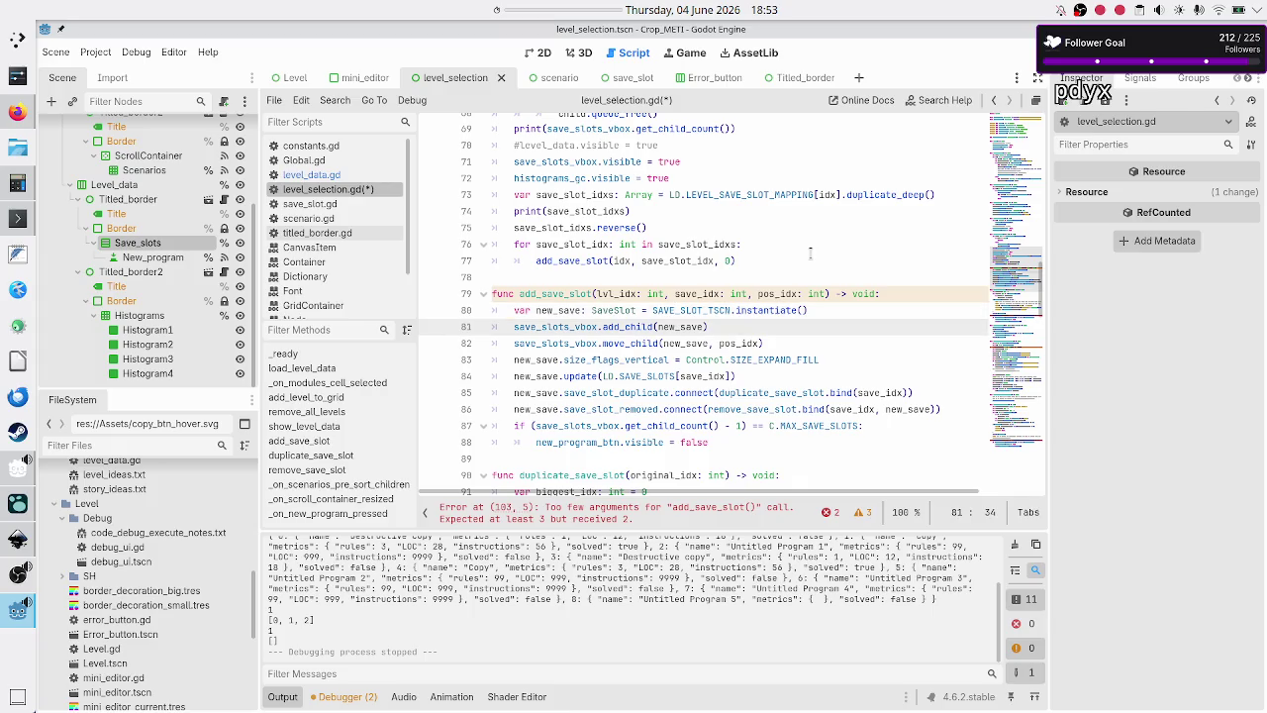
key(Down)
key(Down)
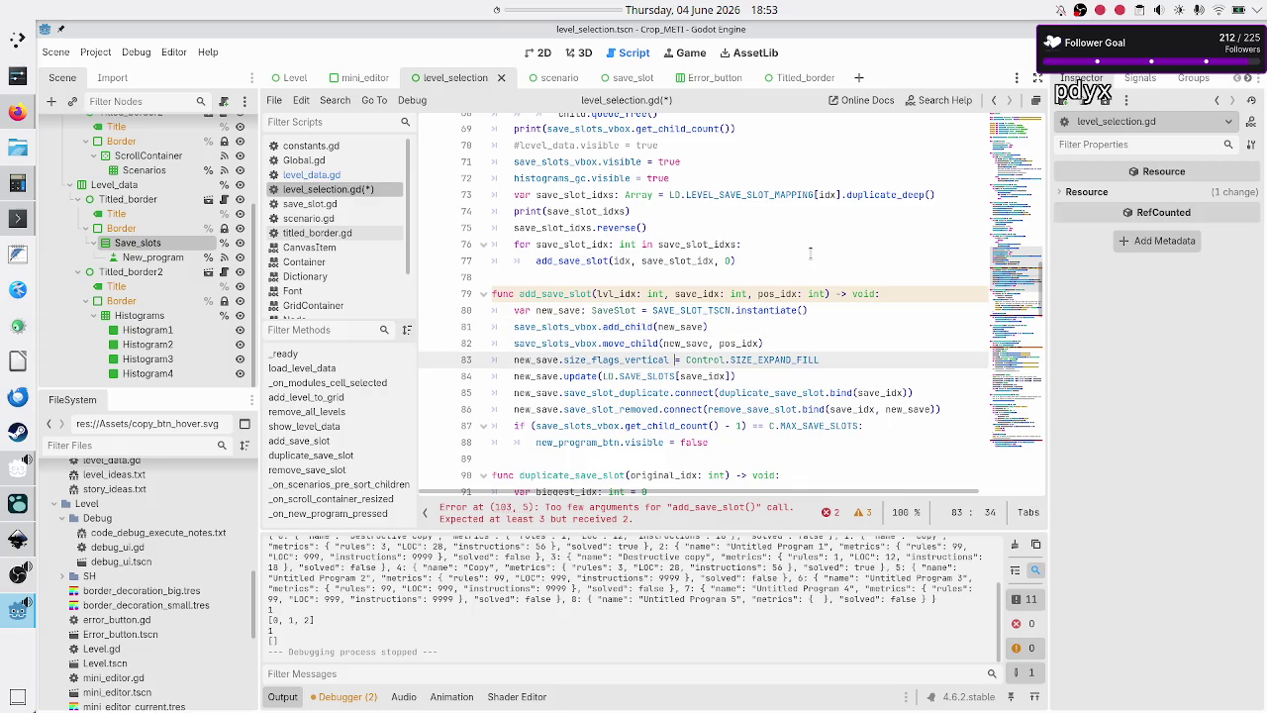
key(Down)
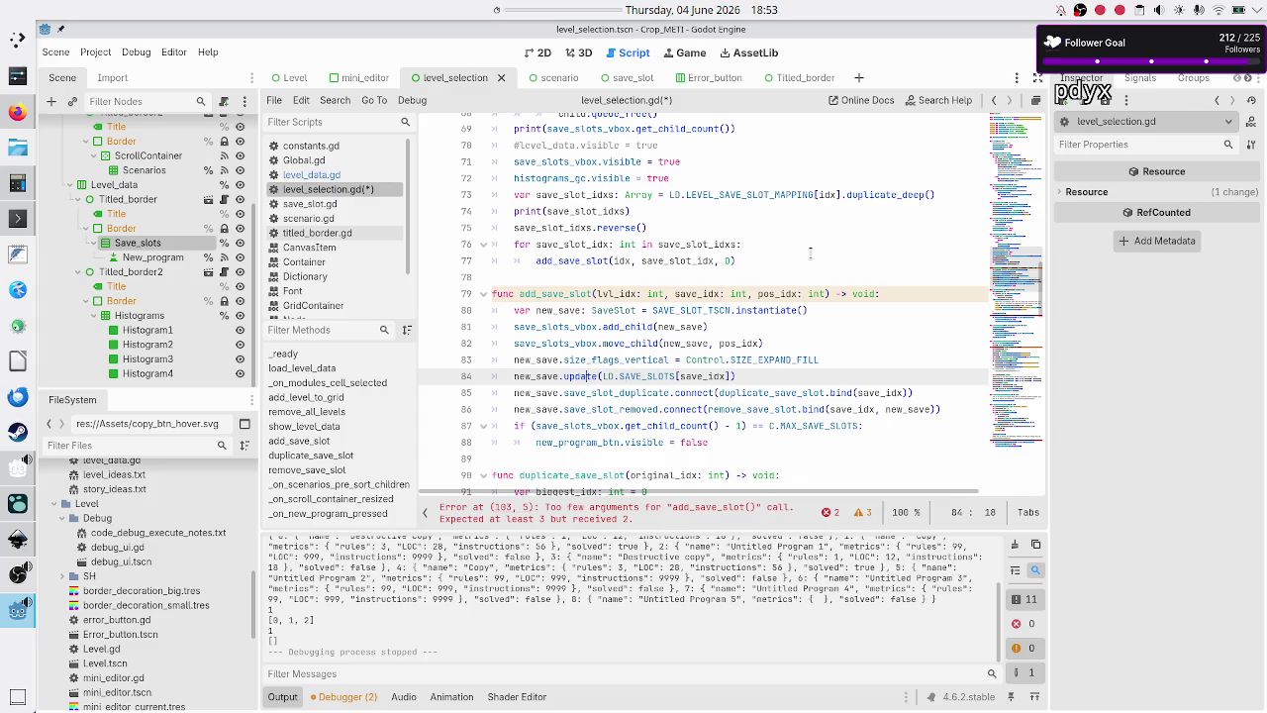
key(Down)
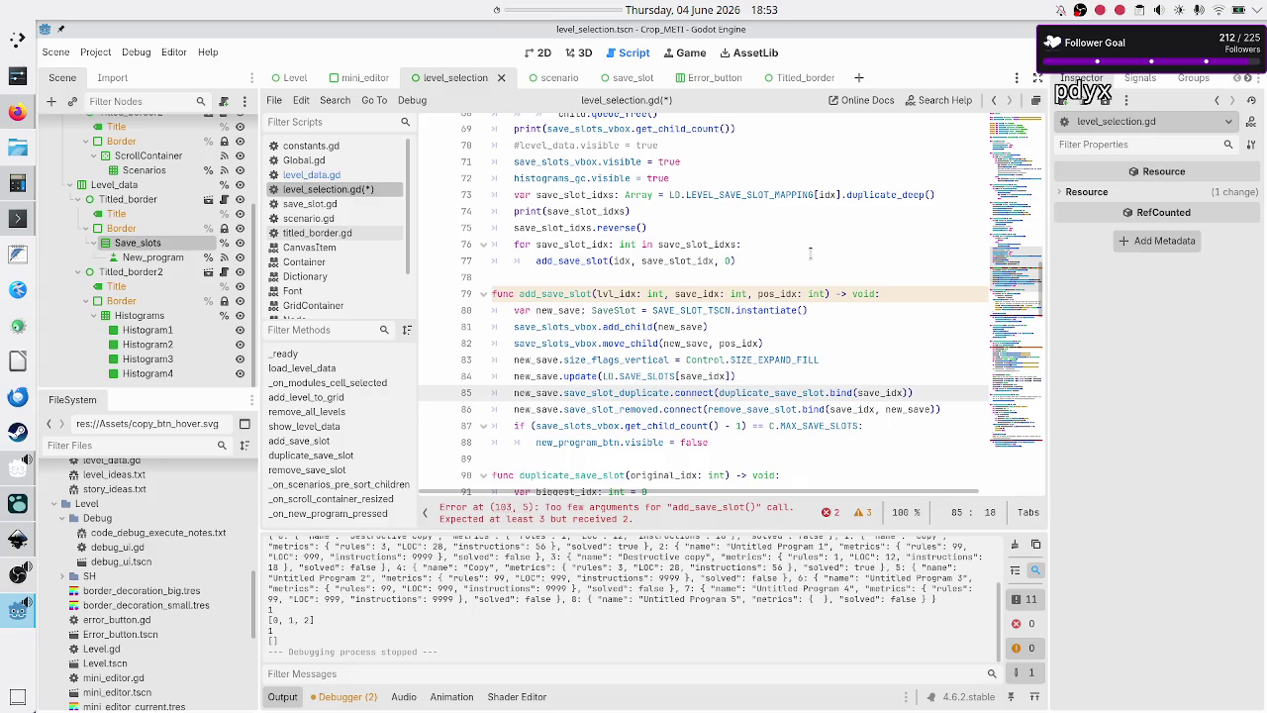
key(Down)
key(Down)
key(Down)
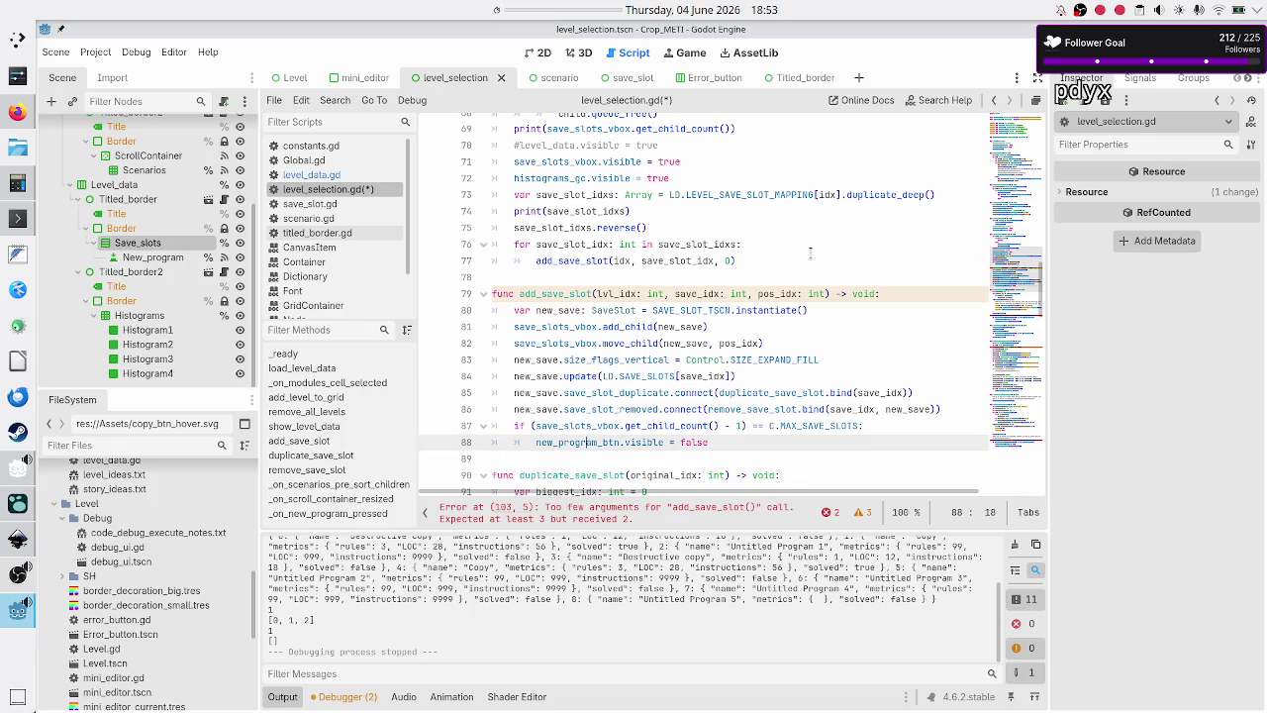
key(Down)
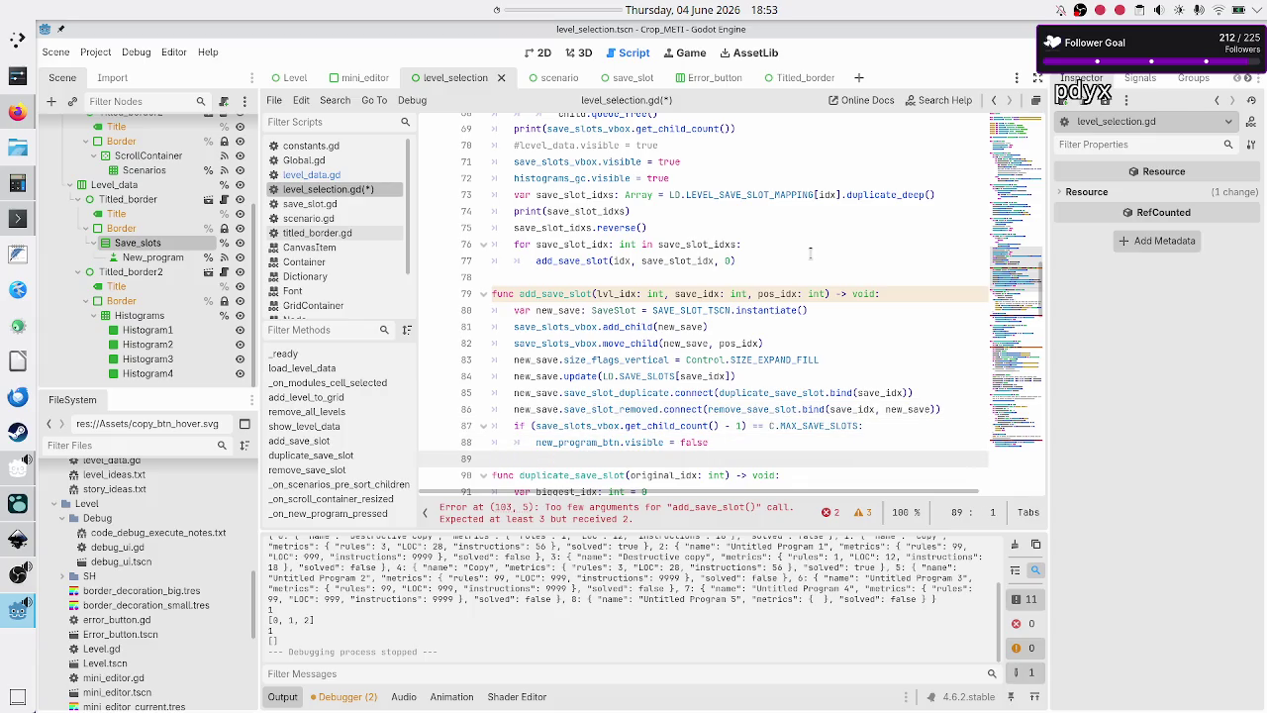
key(Left)
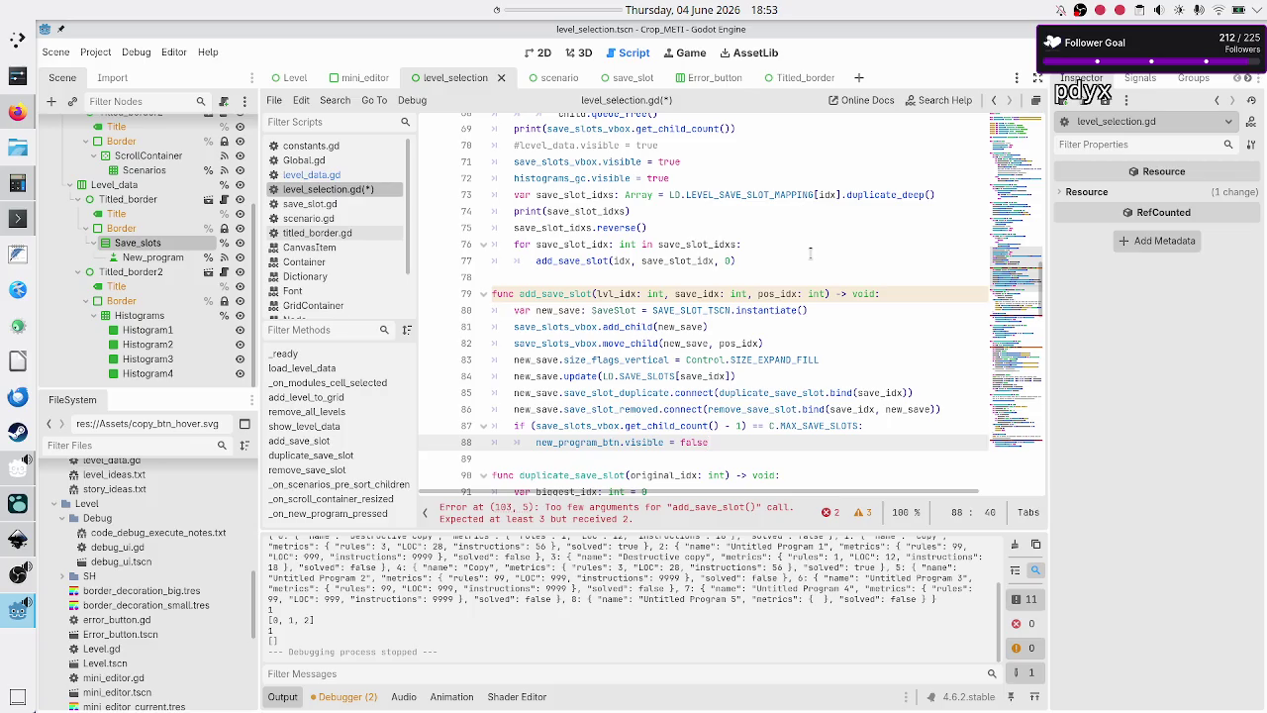
key(Return)
key(BackSpace)
text(D.)
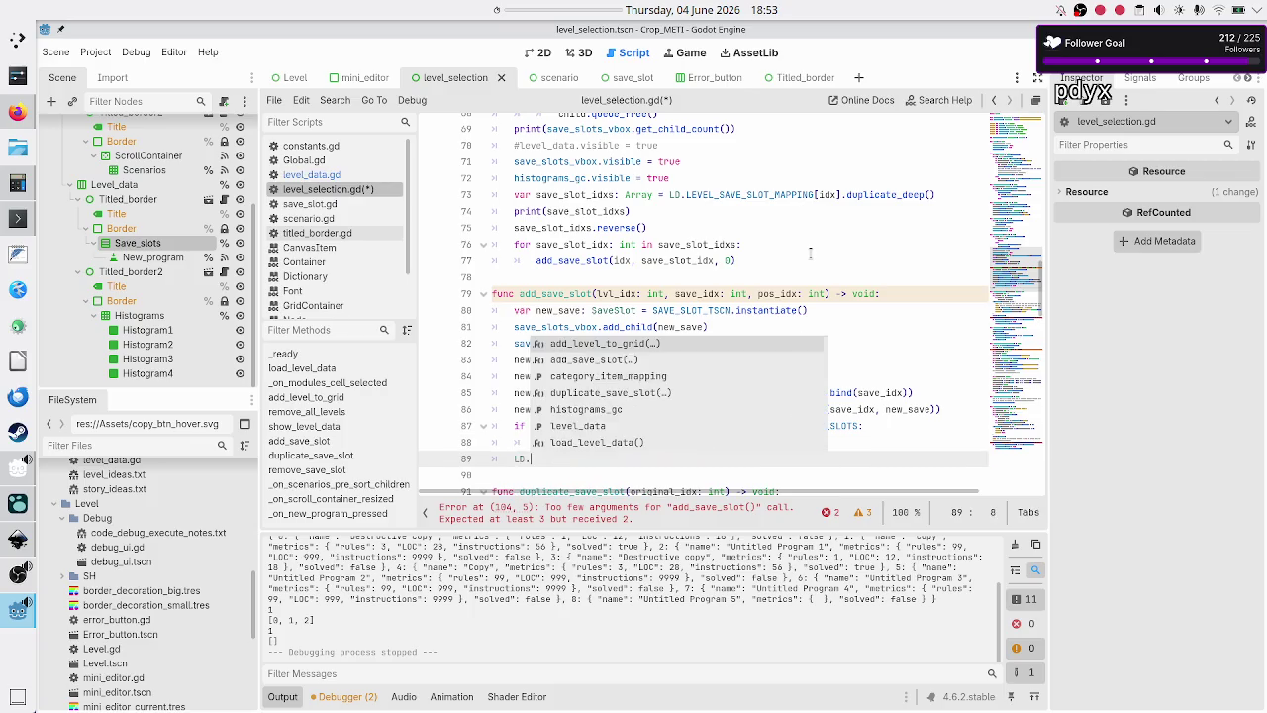
text(LEVEL)
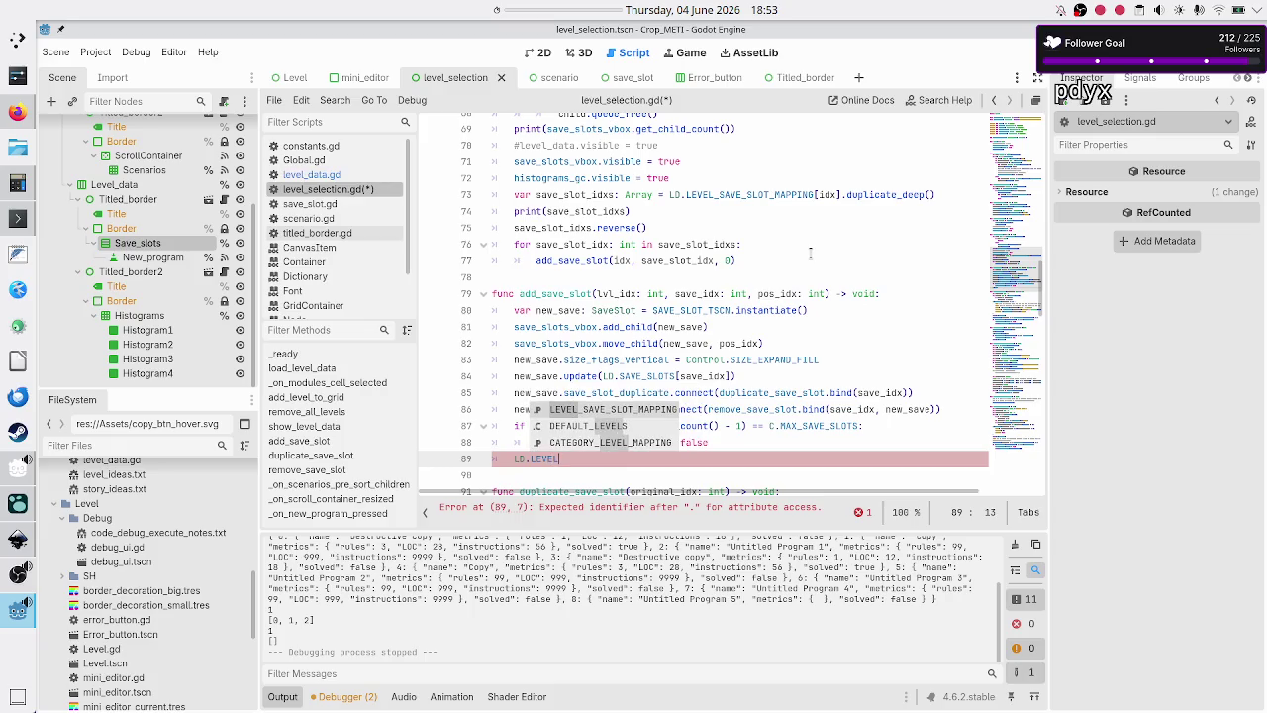
key(Return)
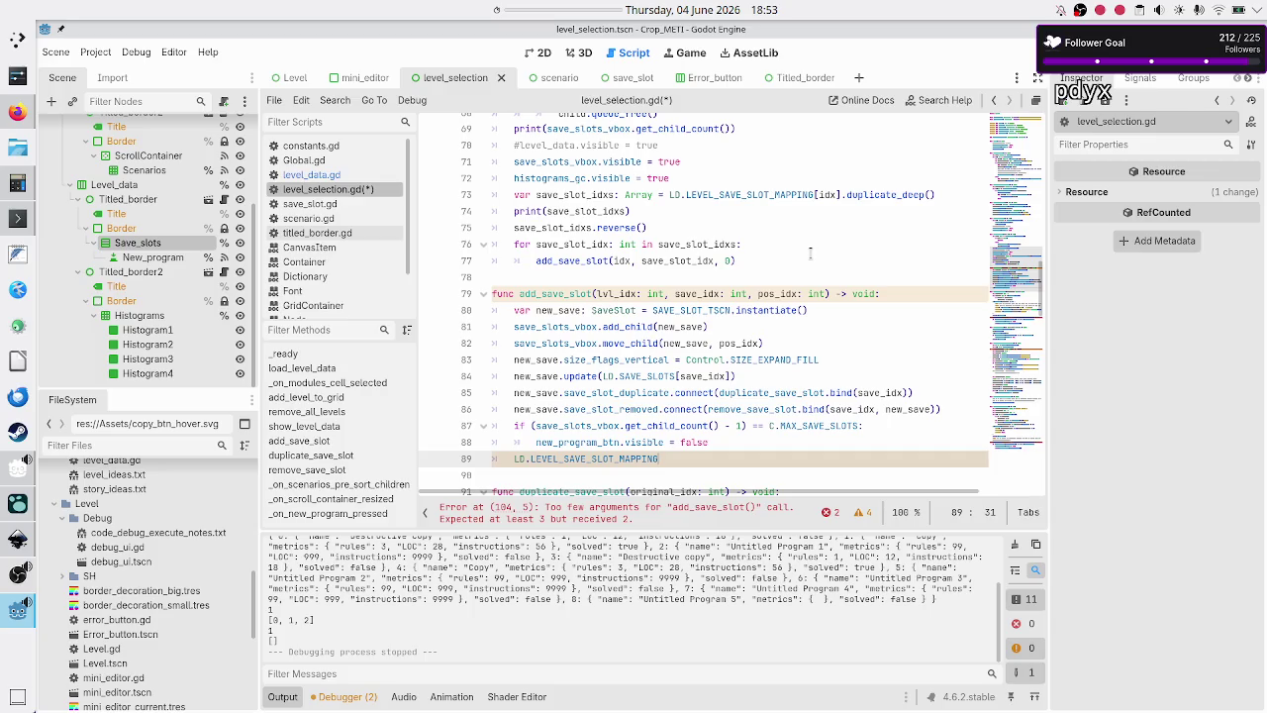
text([)
text(lvl_idx)
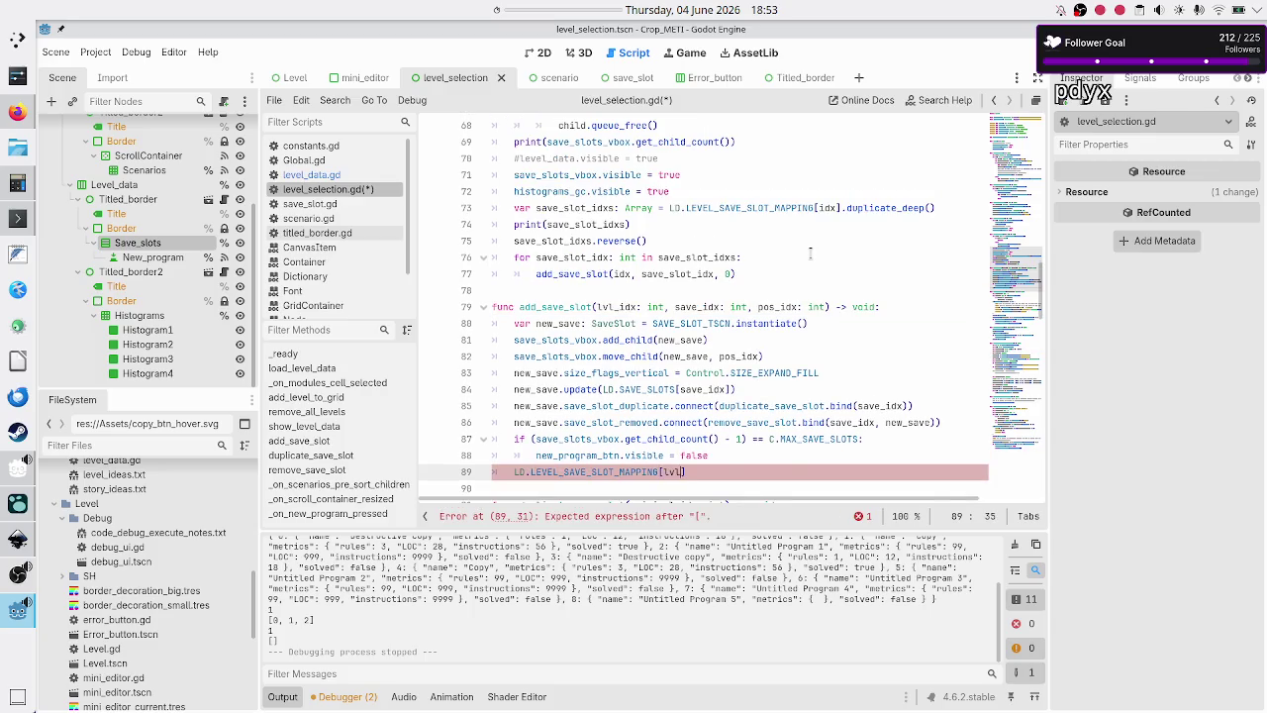
key(Return)
key(BackSpace)
key(BackSpace)
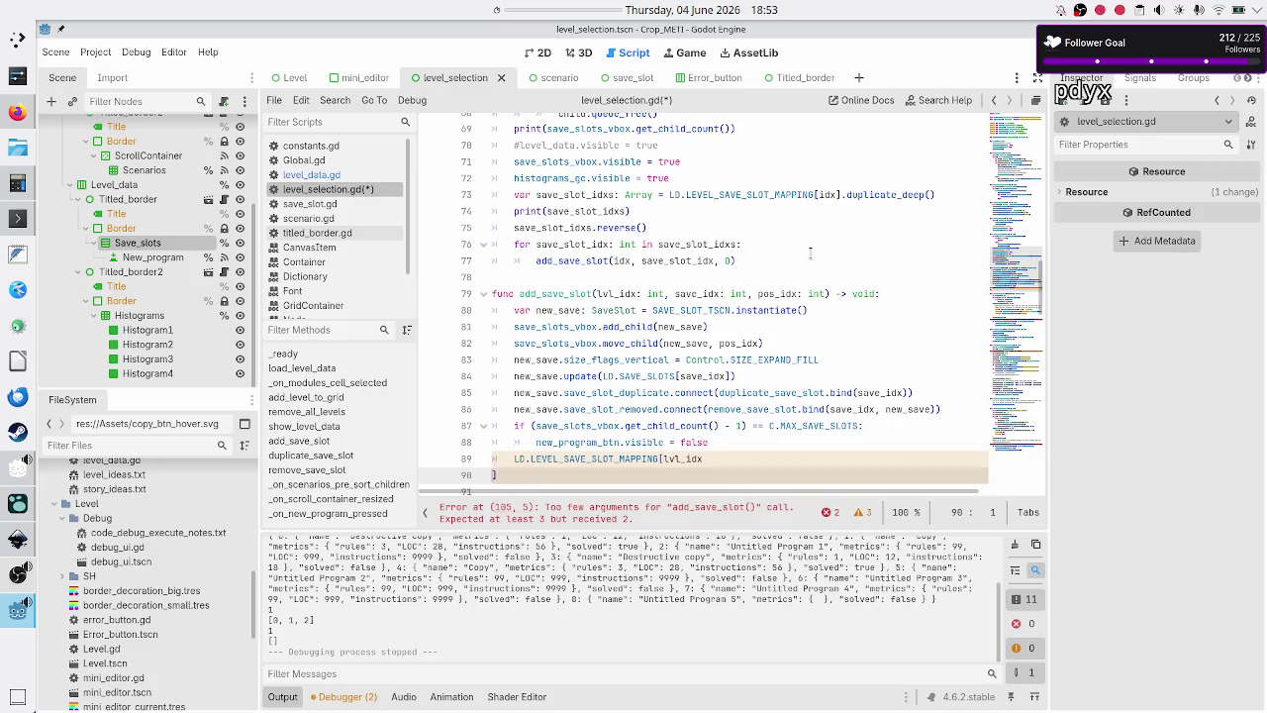
text(])
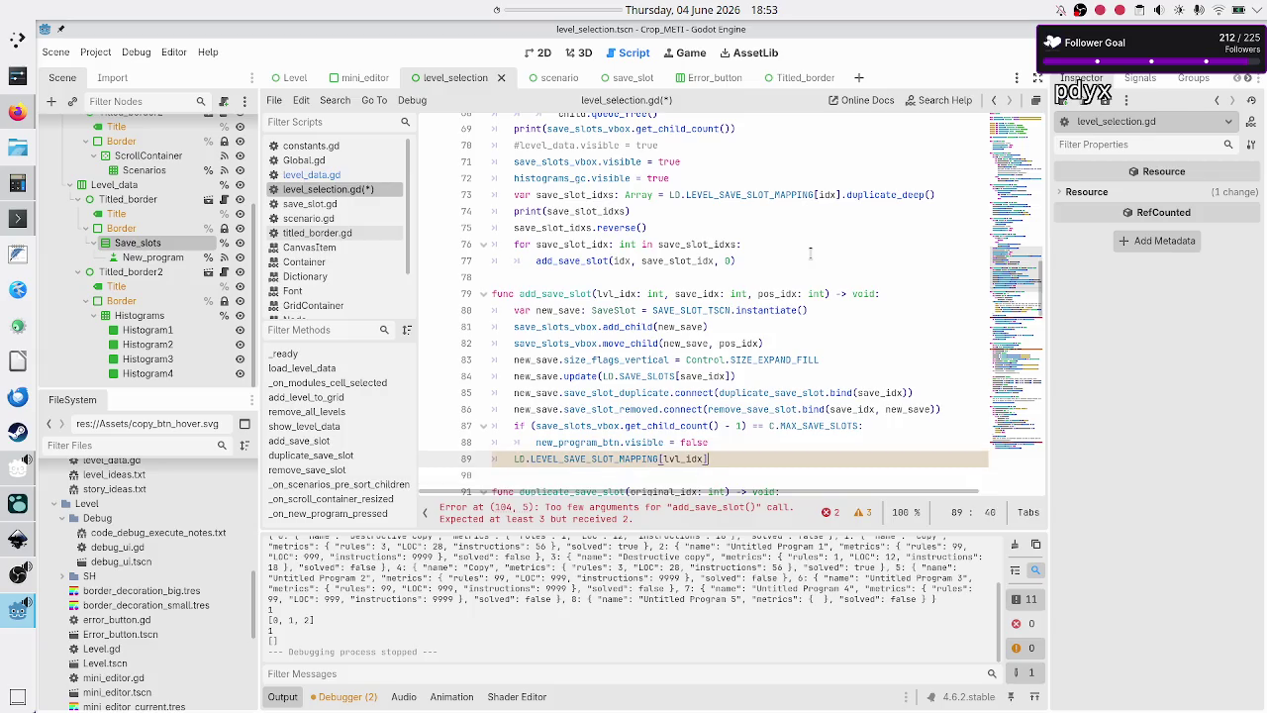
text(.push)
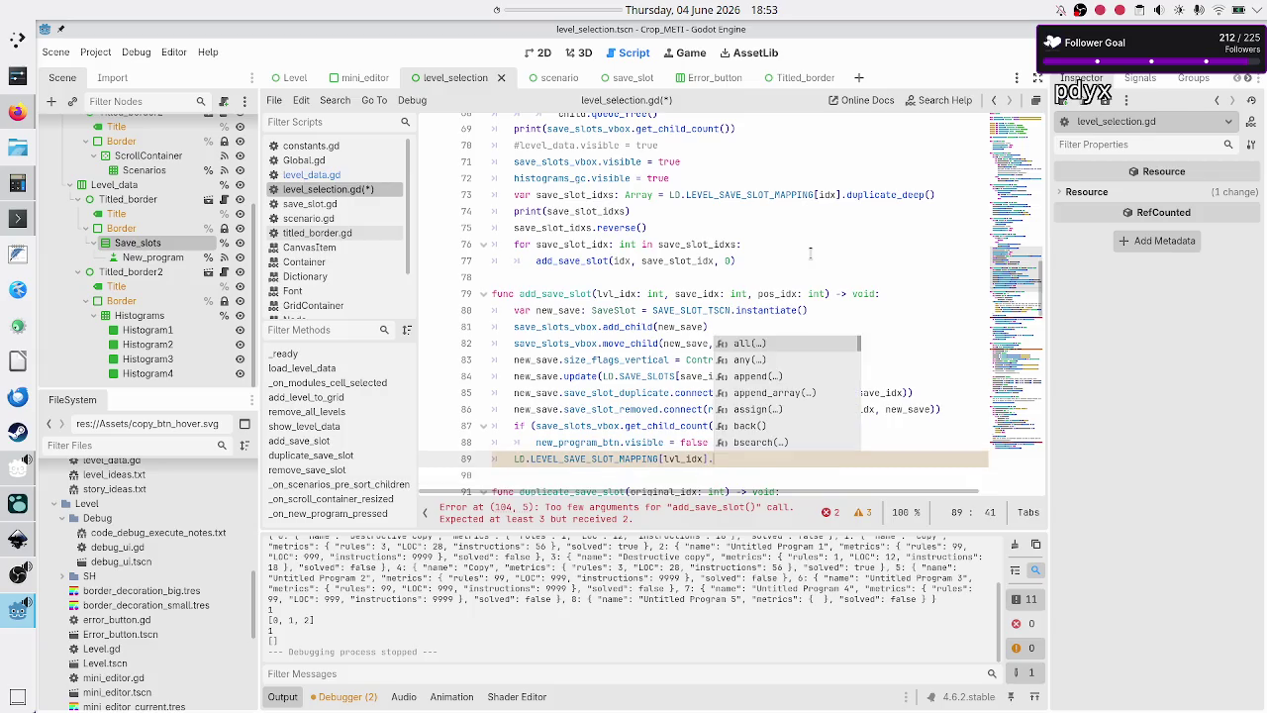
key(Return)
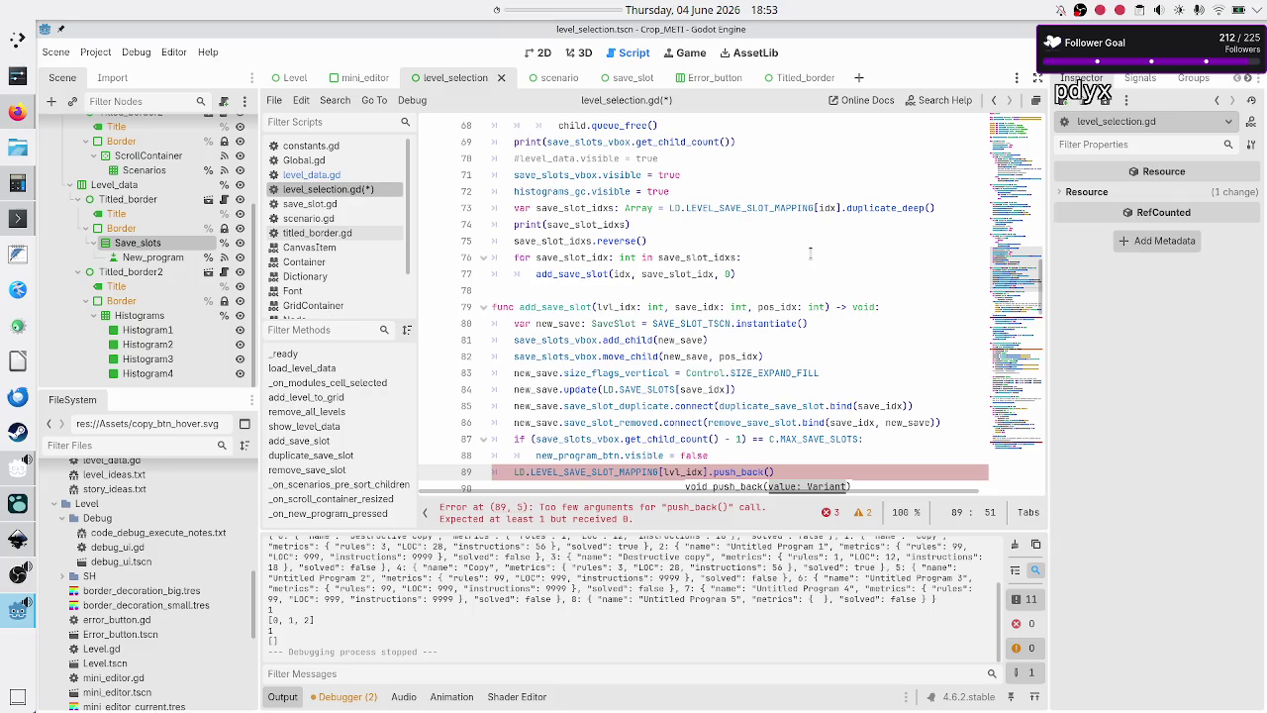
text(save_id)
text(x))
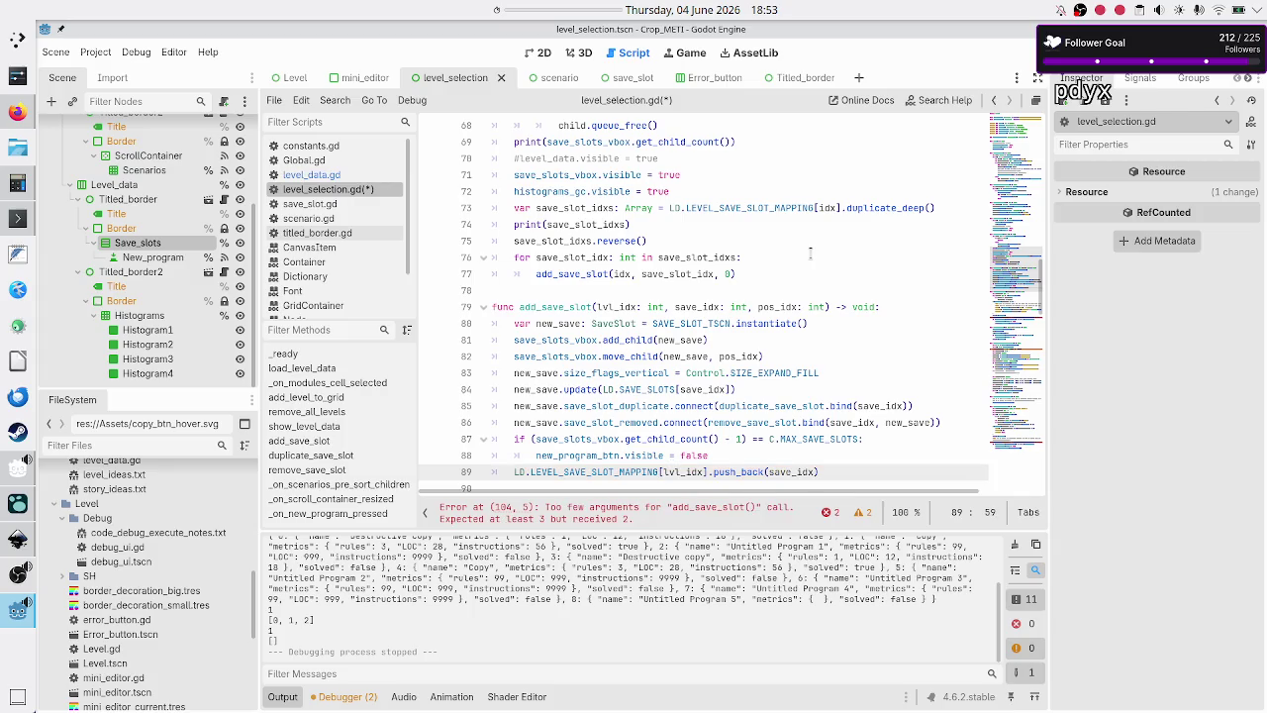
key(Return)
- Add print(LD.LEVEL_SAVE_SLOT_MAPPING[lvl_idx]) below it, then save and run the game
key(Up)
key(Down)
text(print()
key(Up)
key(shift+Right)
key(shift+Right)
key(shift+Right)
key(shift+Right)
key(shift+Right)
key(shift+Right)
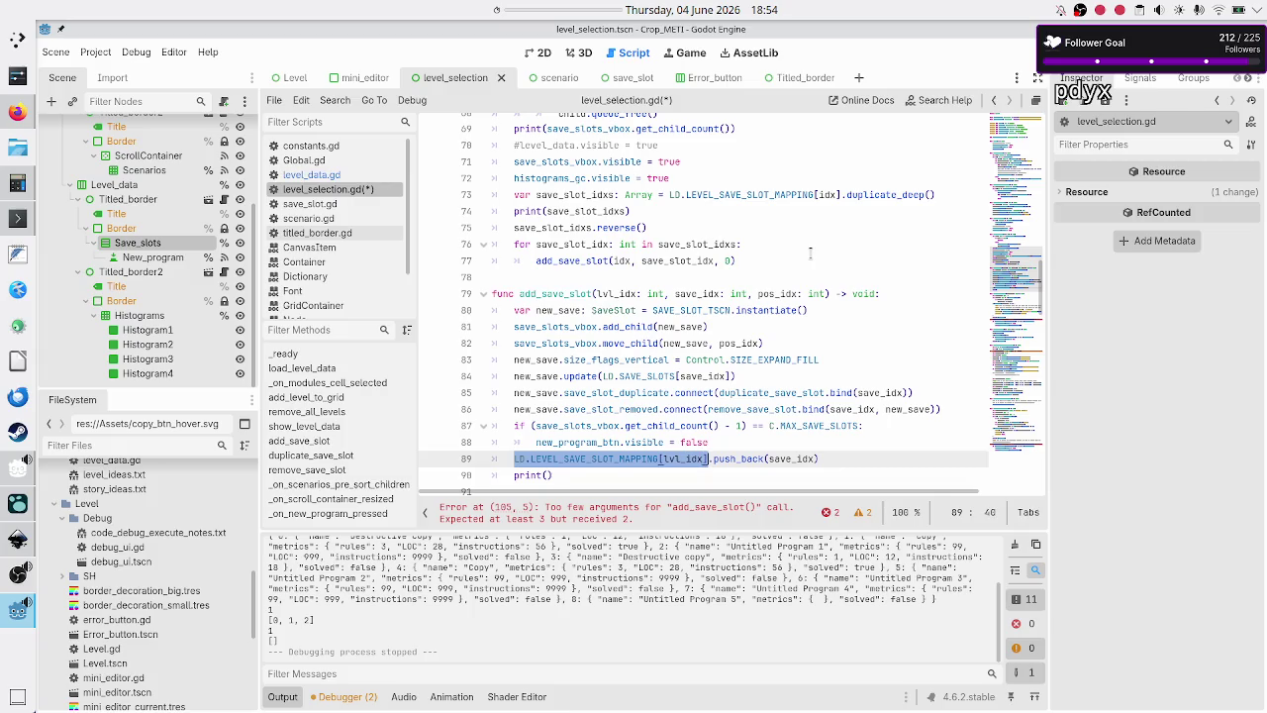
key(ctrl+c)
key(Down)
key(Left)
key(ctrl+v)
key(F5)
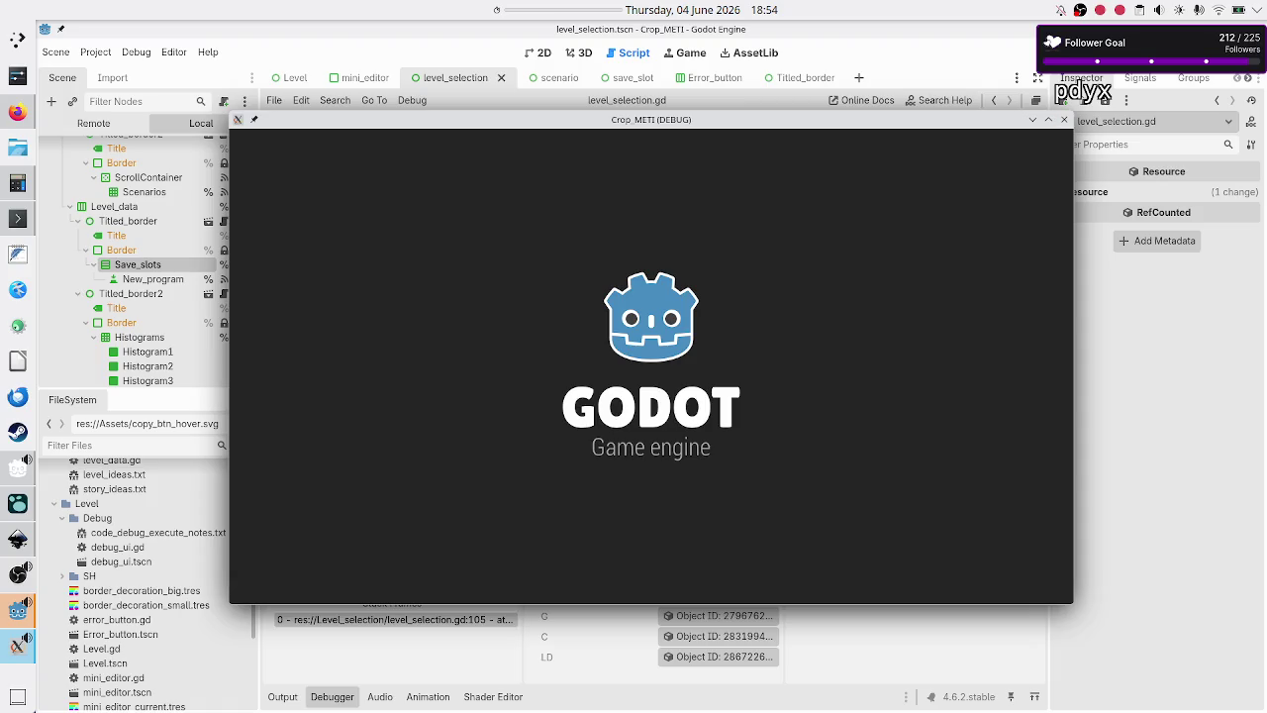
- Close the Crop_METI game and check the failing add_save_slot call on line 105 against its definition
click(1033, 55)
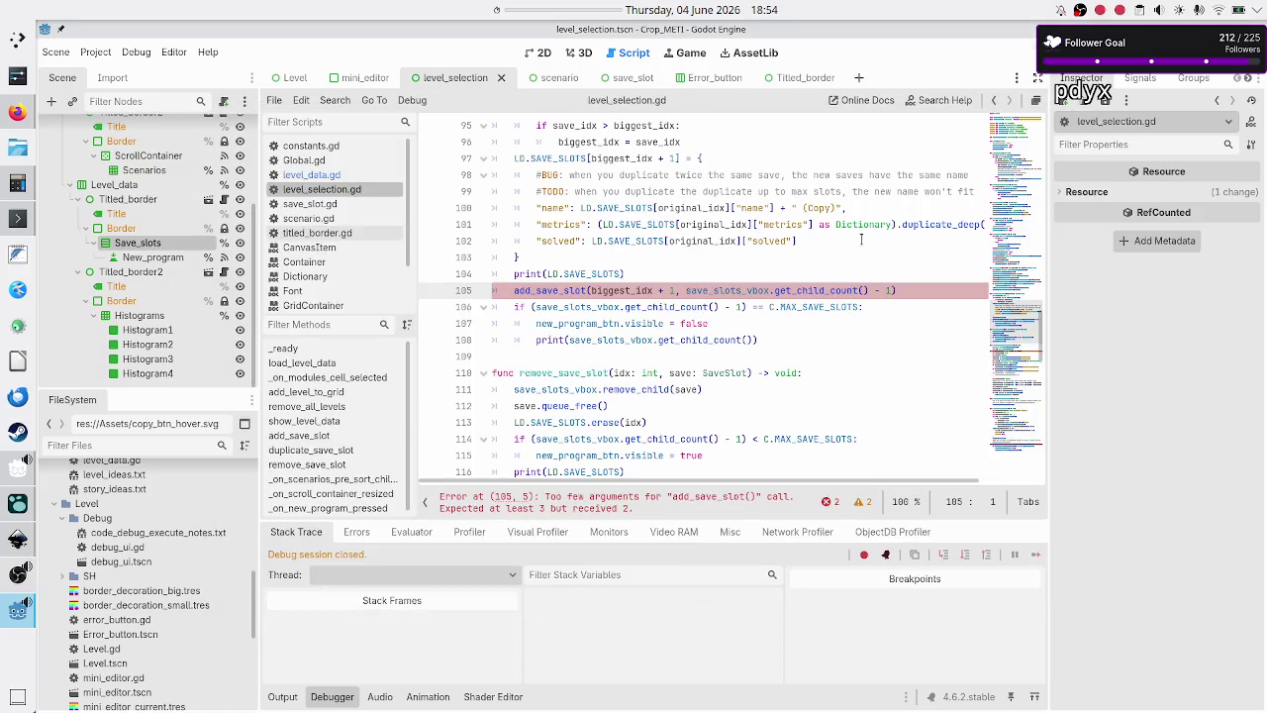
click(783, 268)
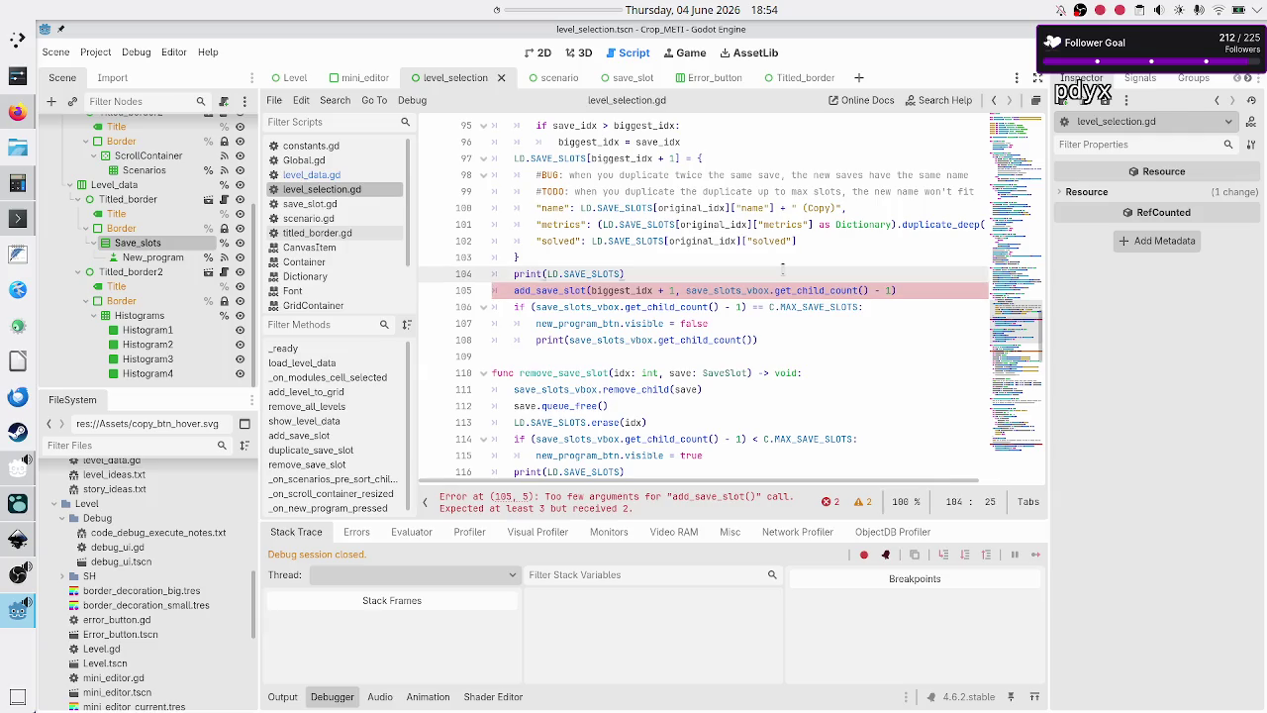
key(Down)
key(Home)
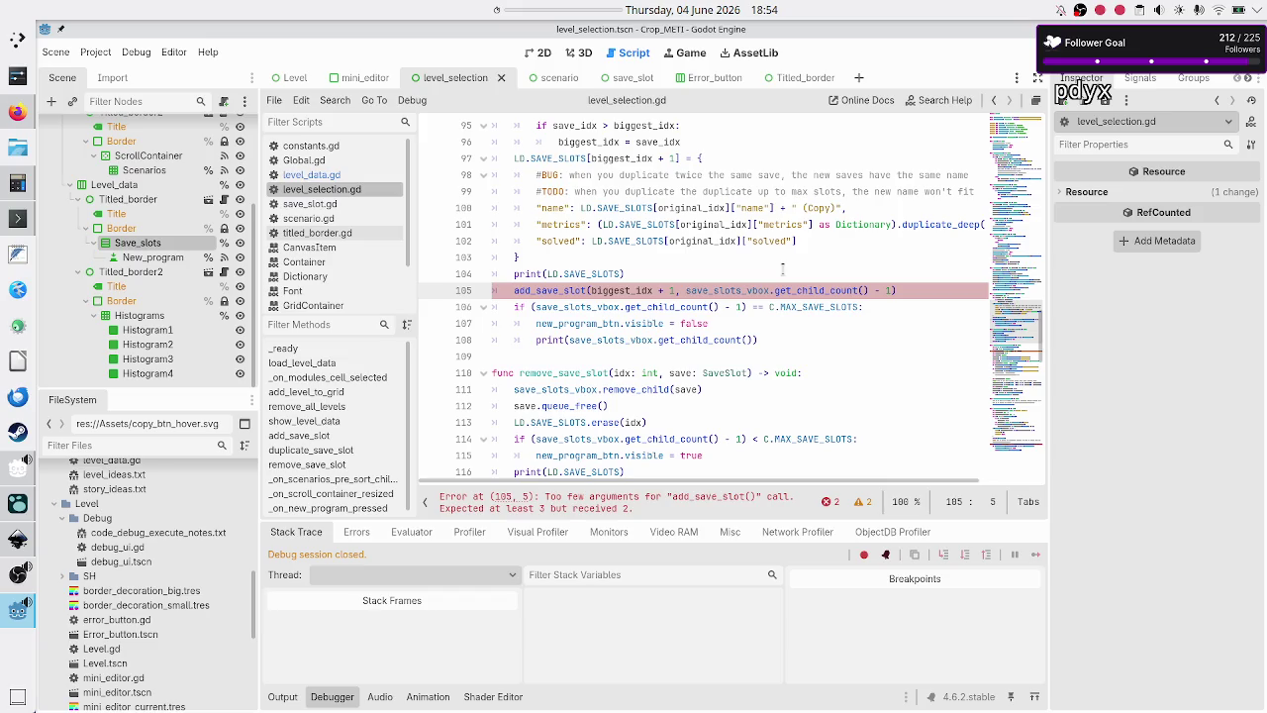
key(Up)
key(Up)
key(Up)
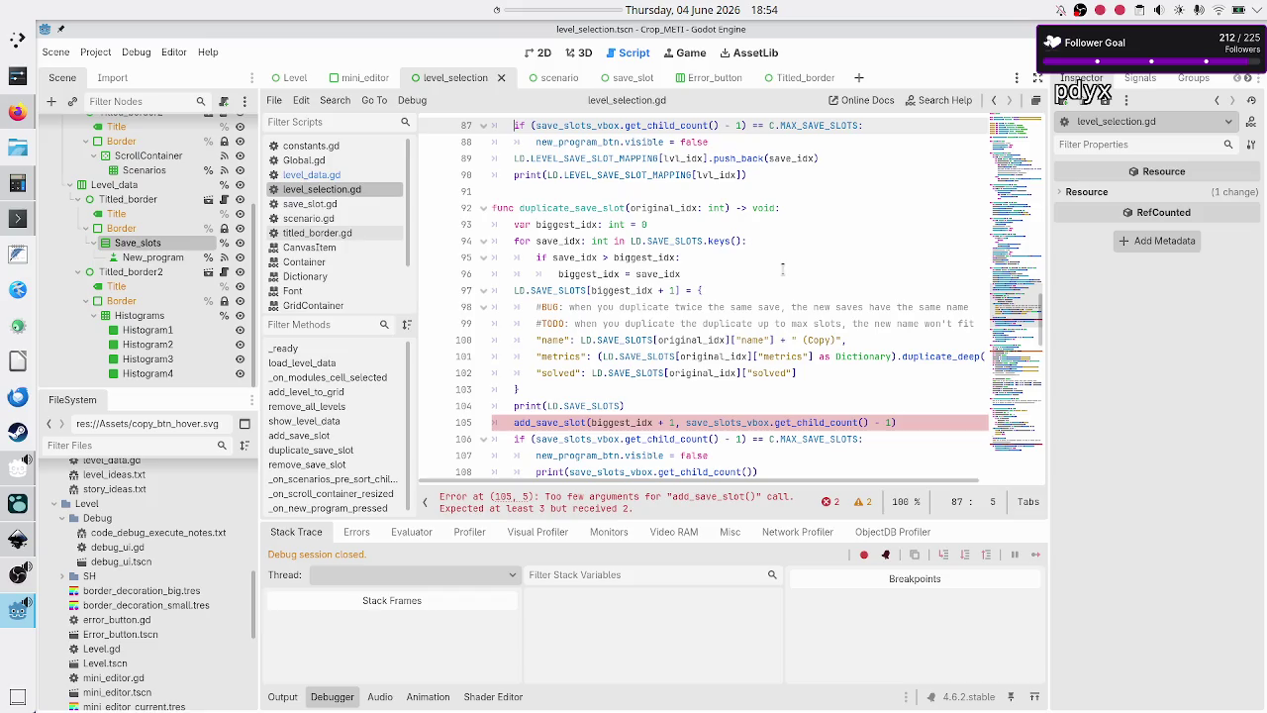
key(Down)
key(Down)
key(Down)
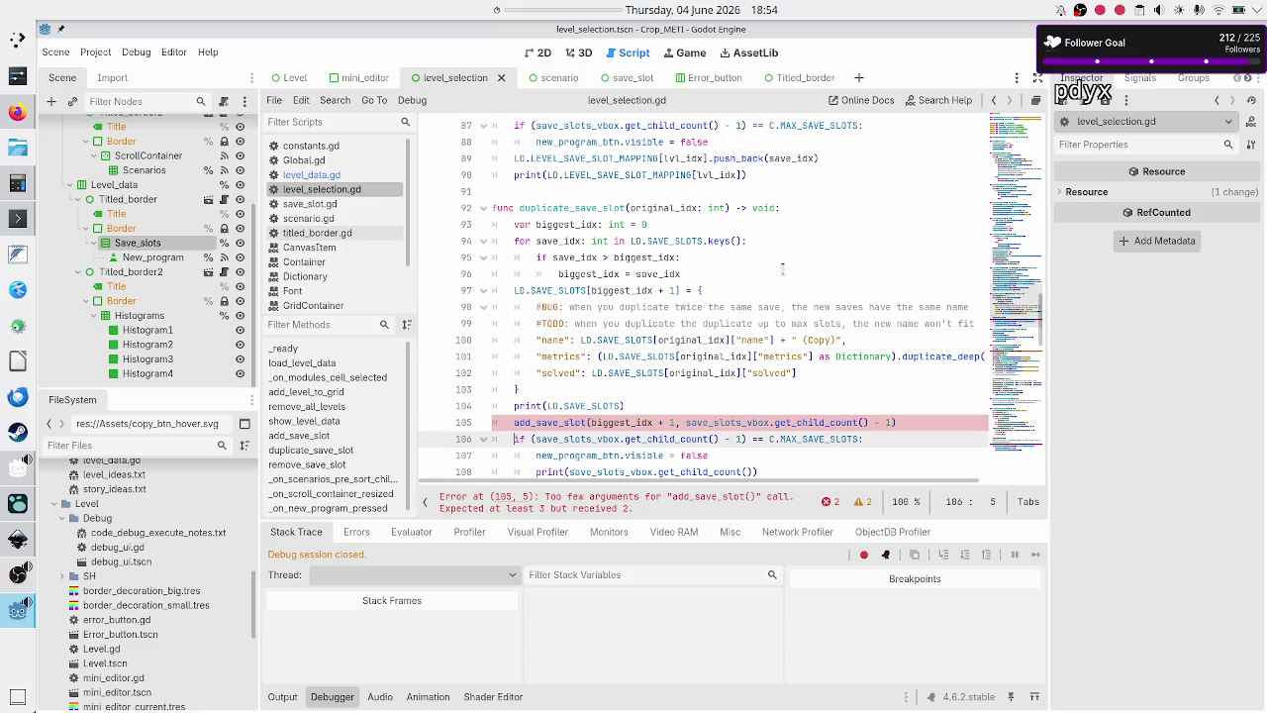
key(Up)
key(Up)
key(Up)
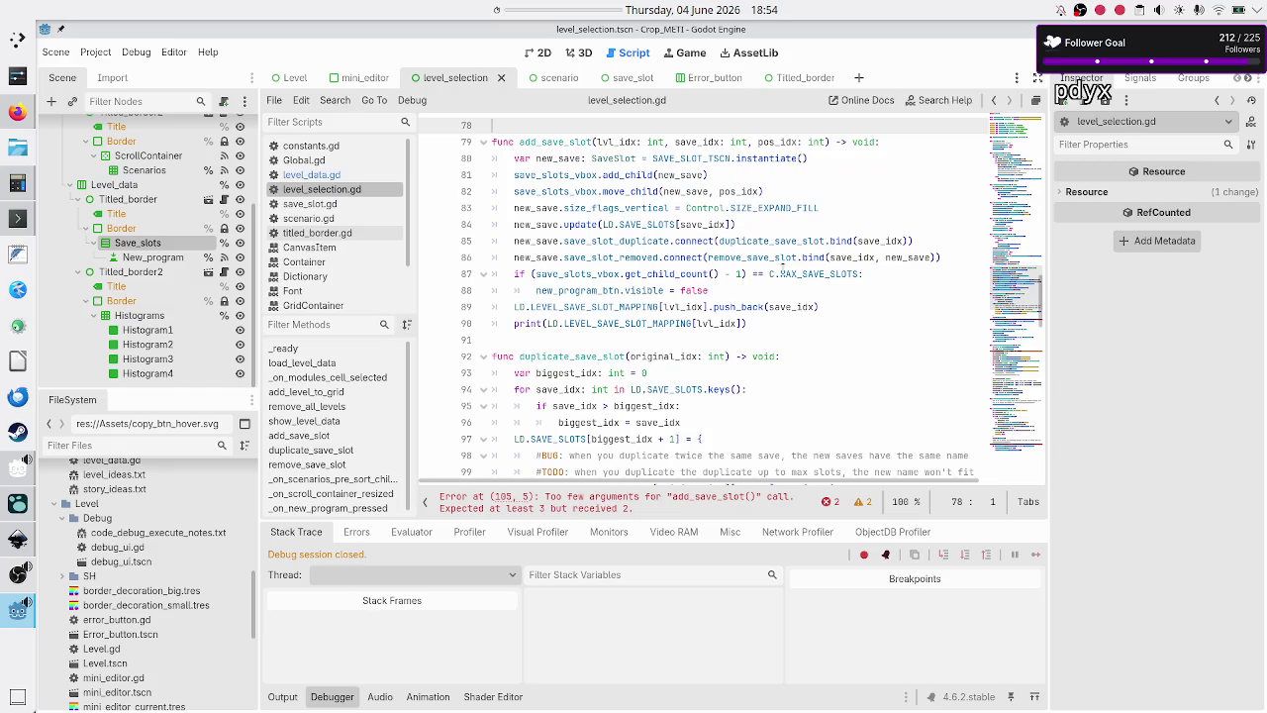
- Insert lvl_idx as the first bind argument on lines 85 and 86
key(Up)
key(Up)
key(Up)
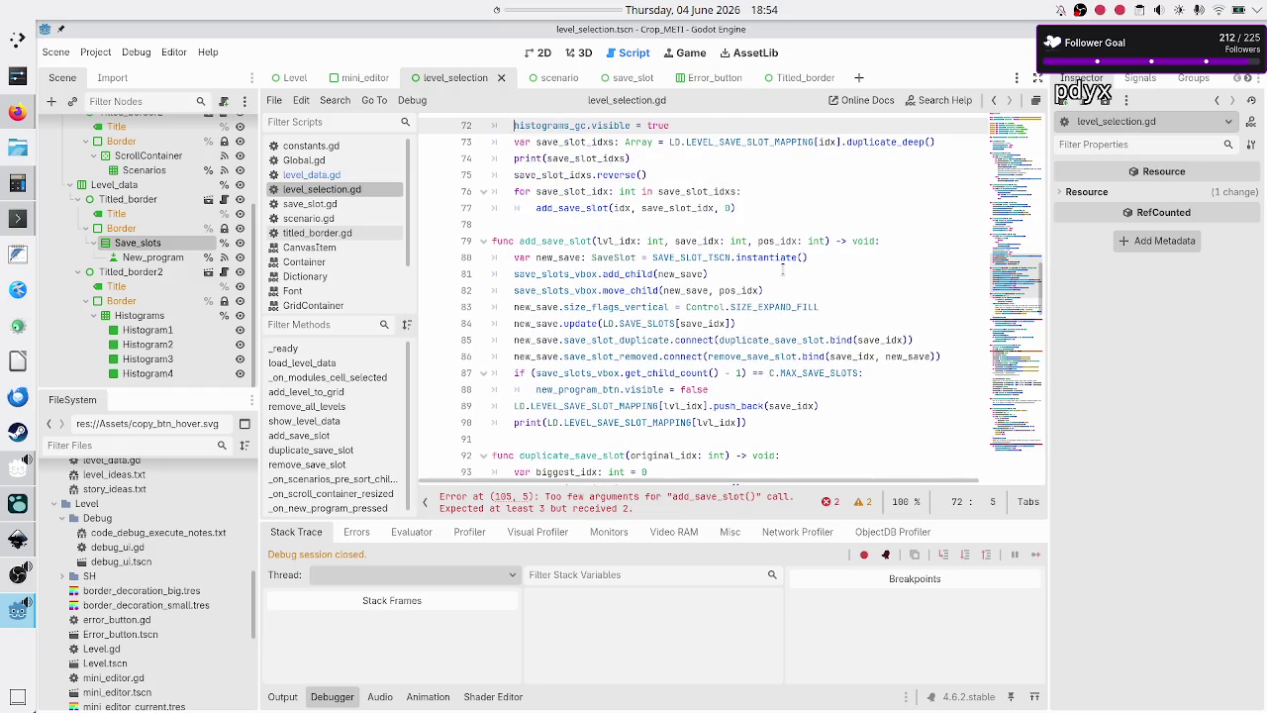
key(Down)
key(Down)
key(Down)
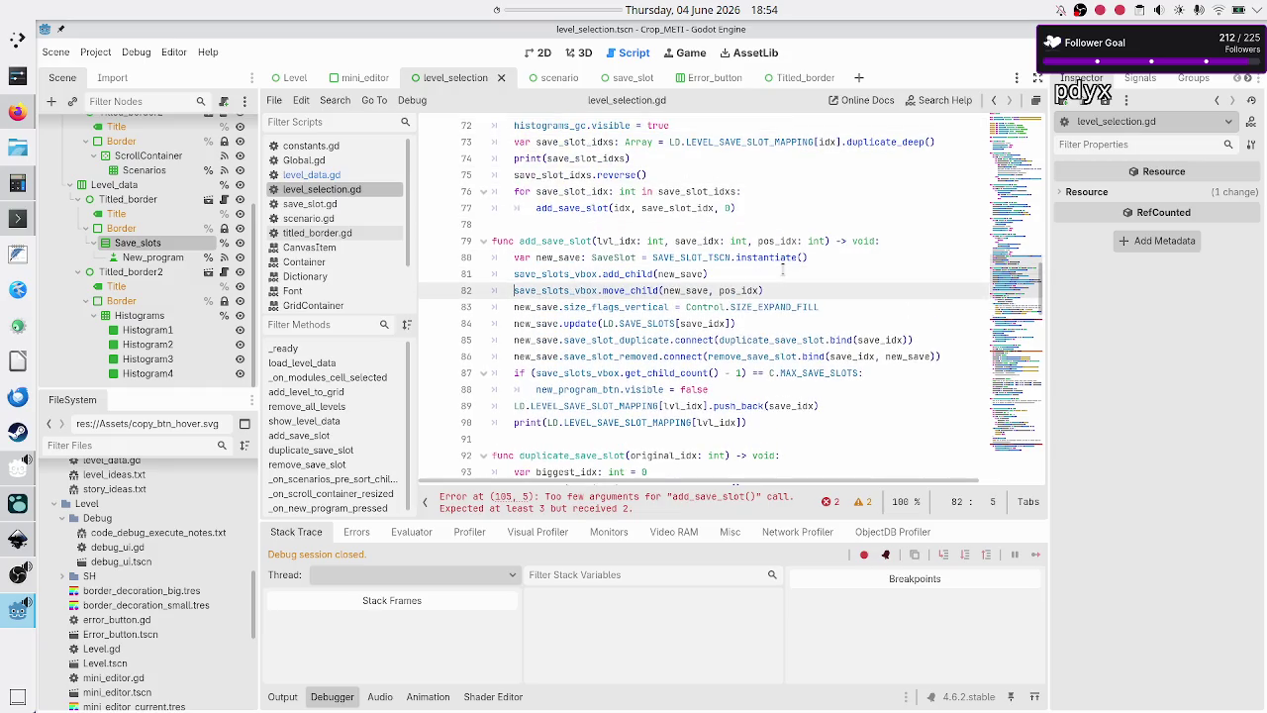
key(Down)
key(Down)
key(Down)
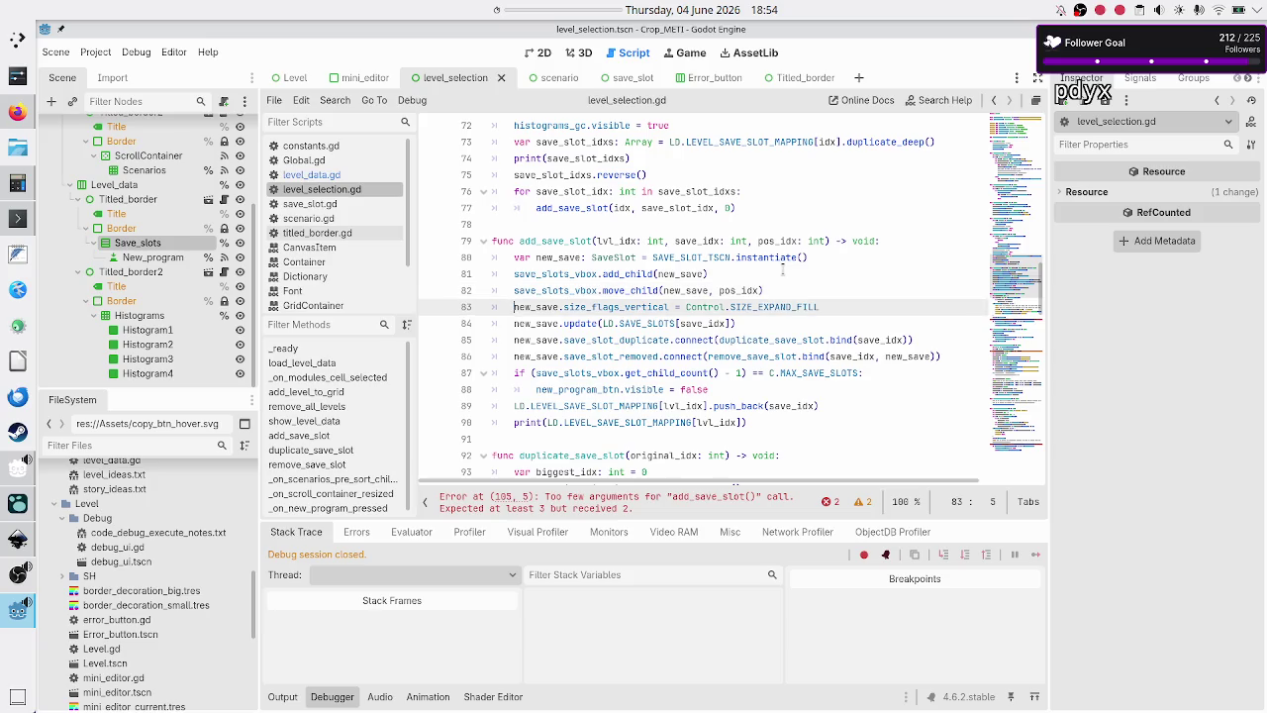
key(Right)
key(Right)
key(Right)
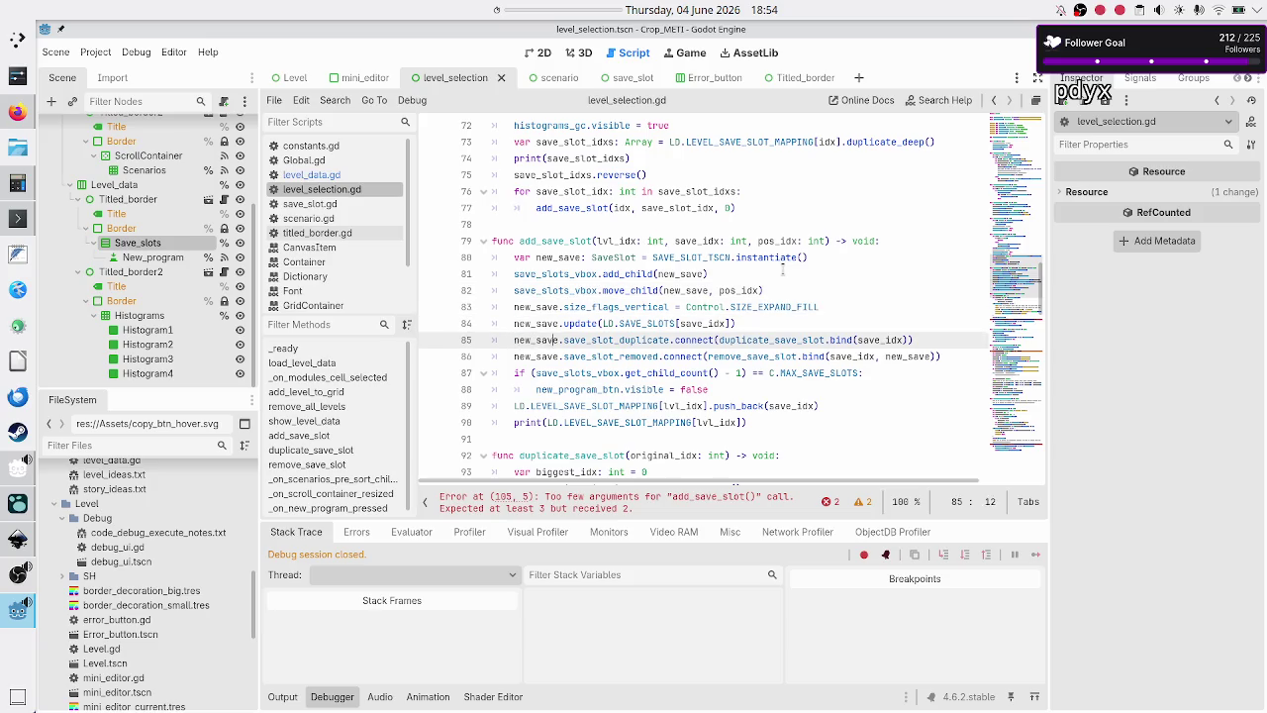
key(Right)
key(Right)
key(Right)
key(Right)
key(Right)
key(Right)
key(Right)
key(Left)
key(Left)
key(Left)
text(lvl_idx)
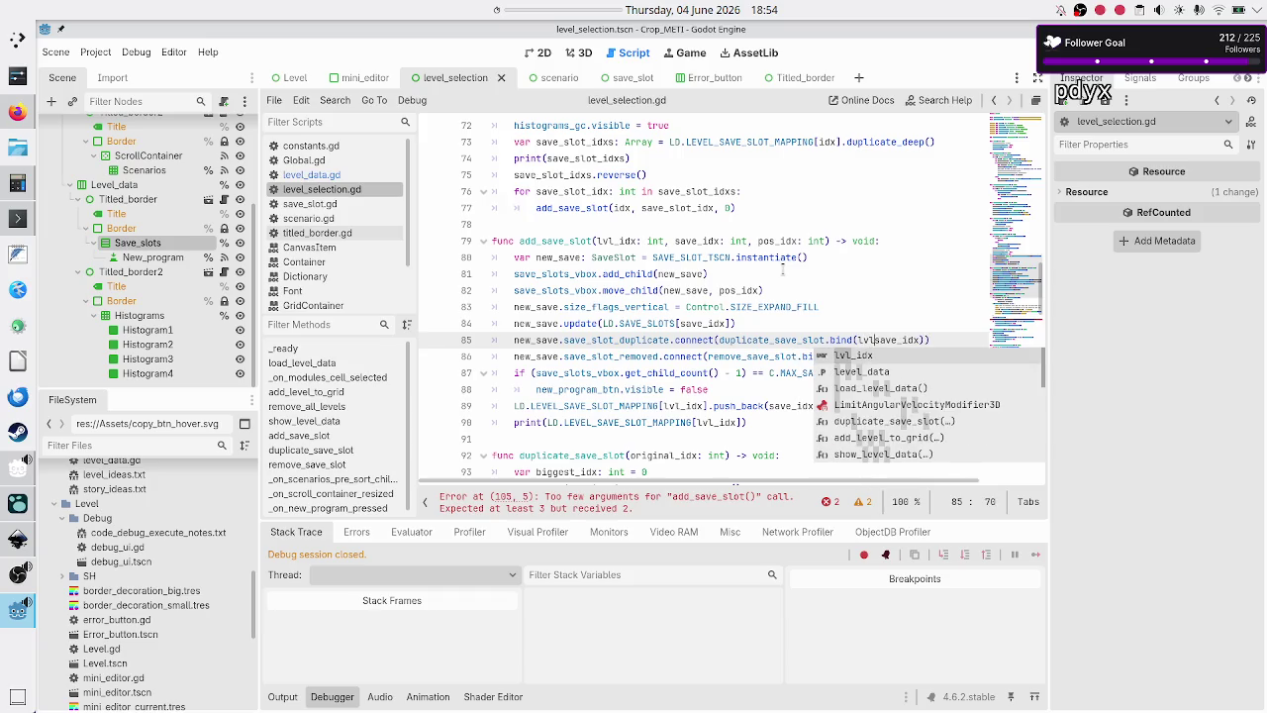
text(,)
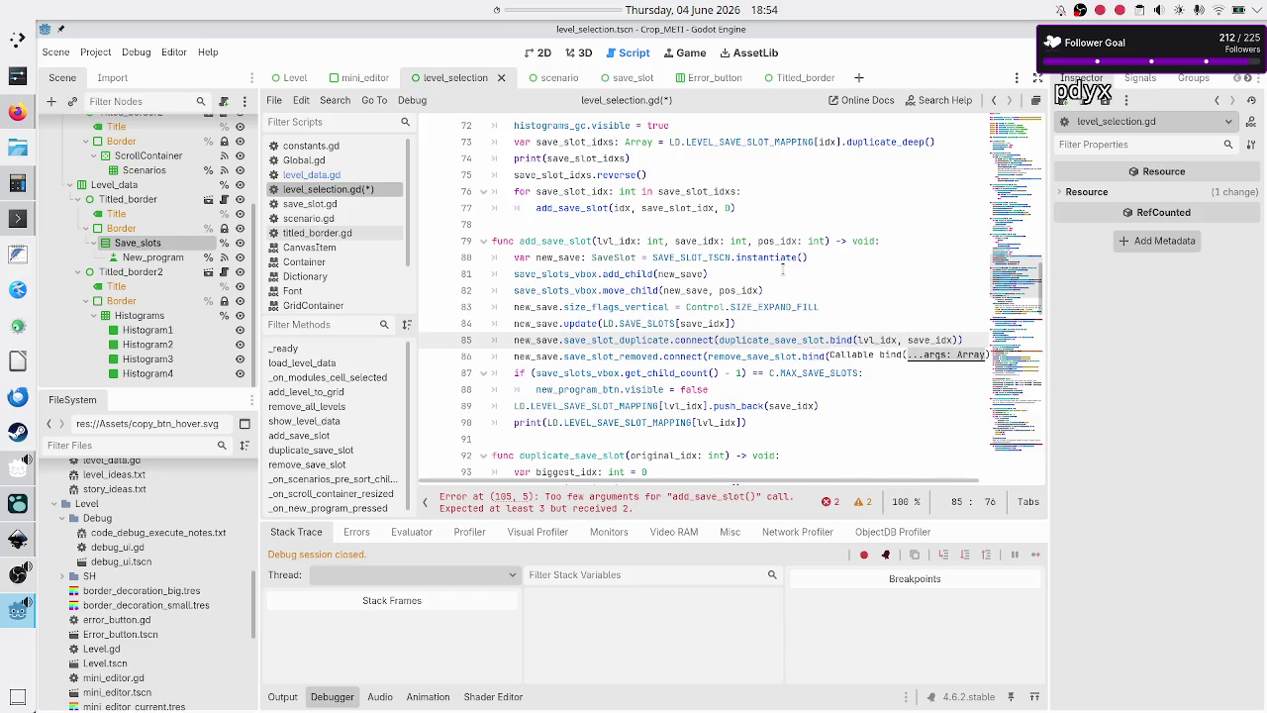
key(Down)
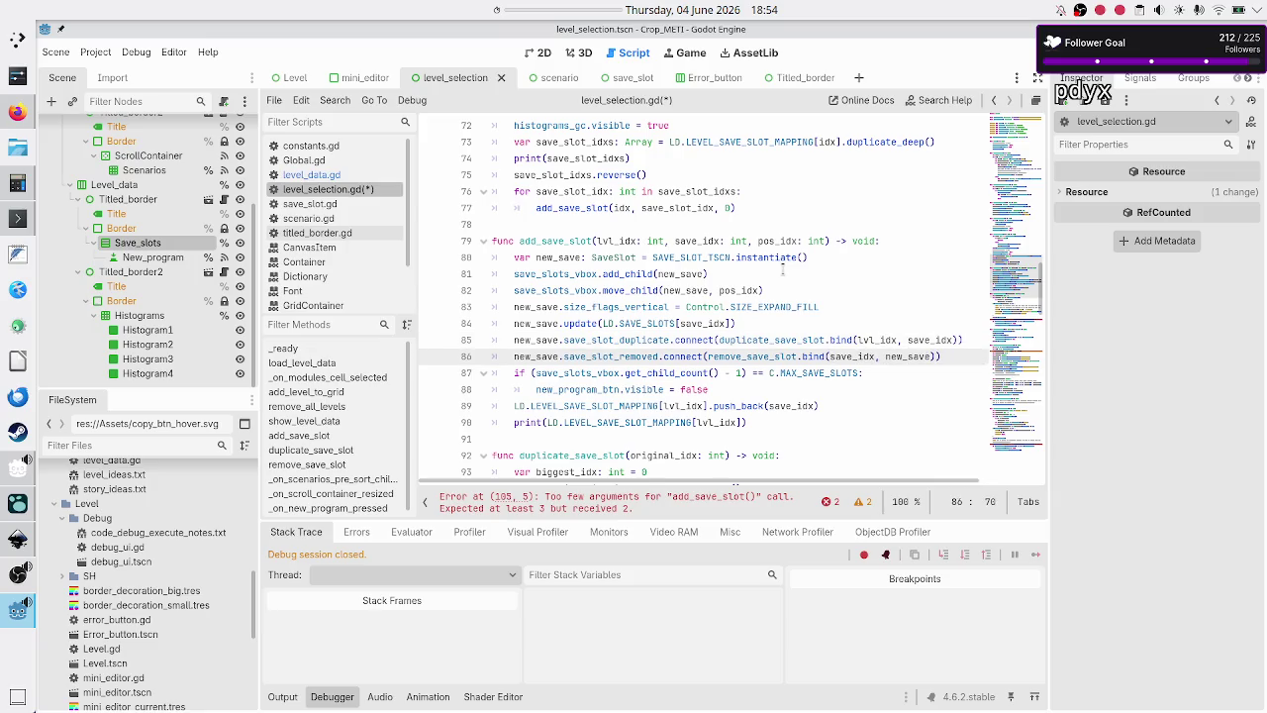
key(Down)
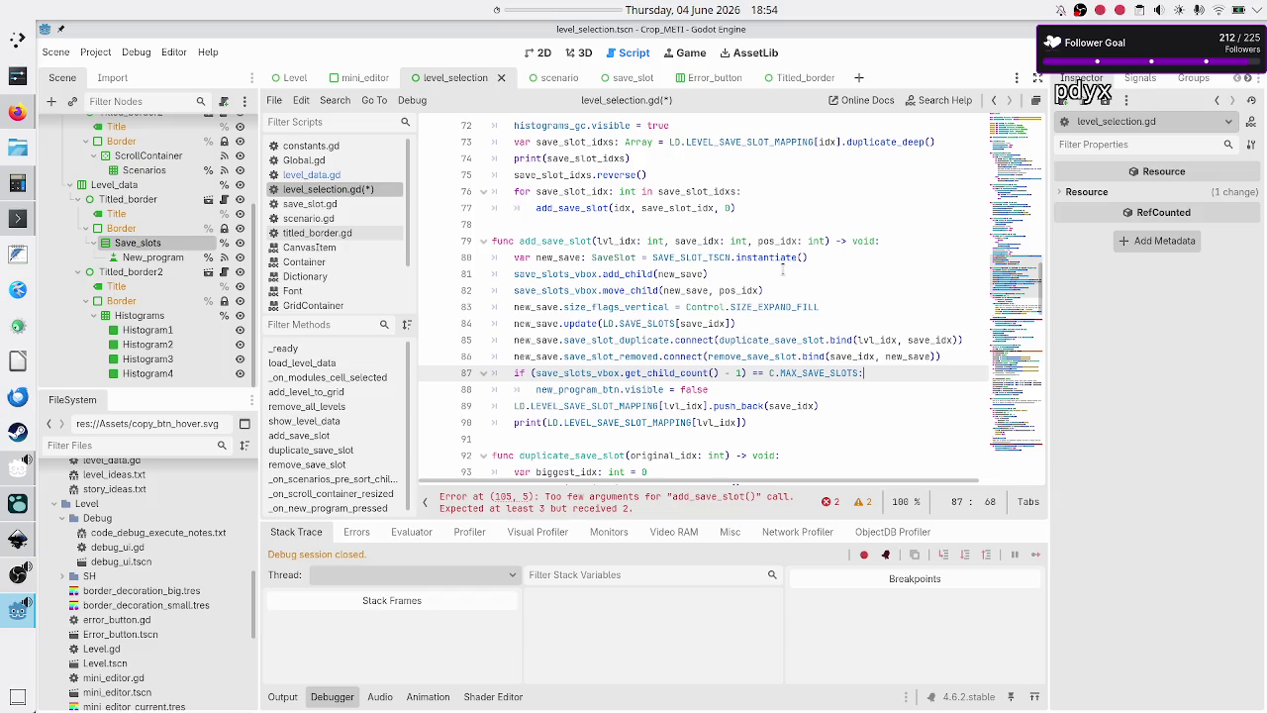
key(Up)
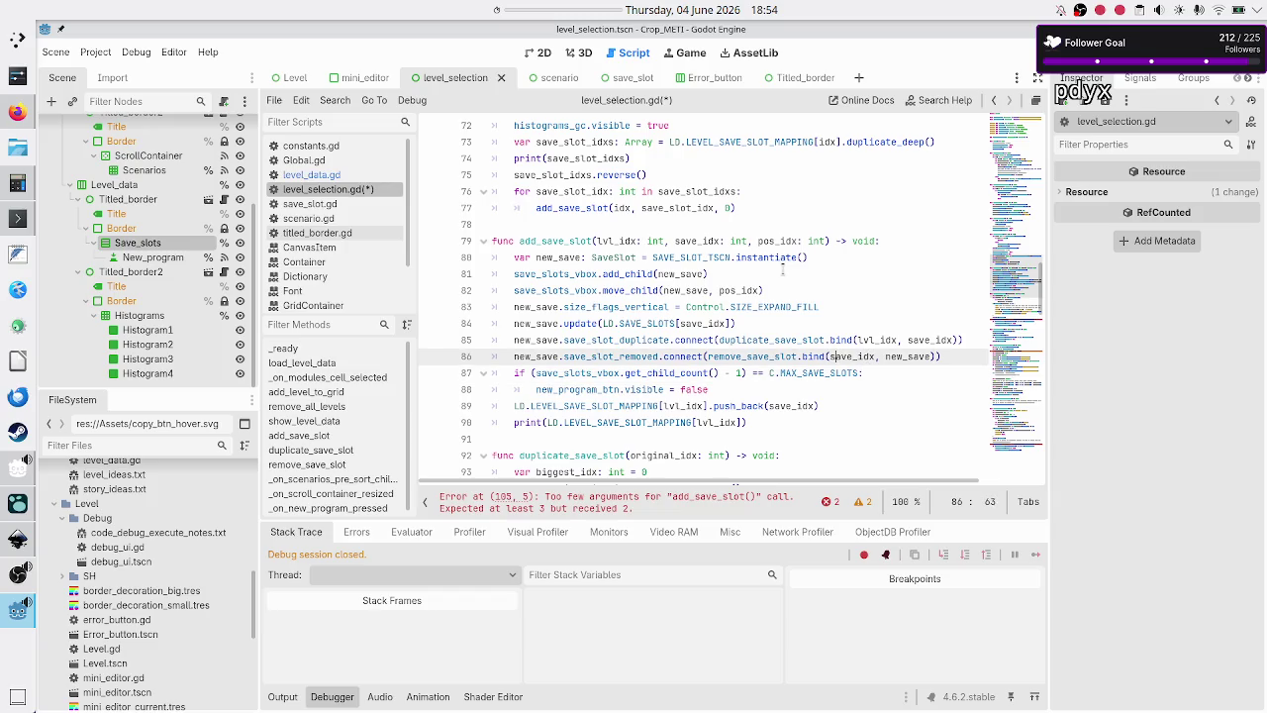
text(lvl_idx)
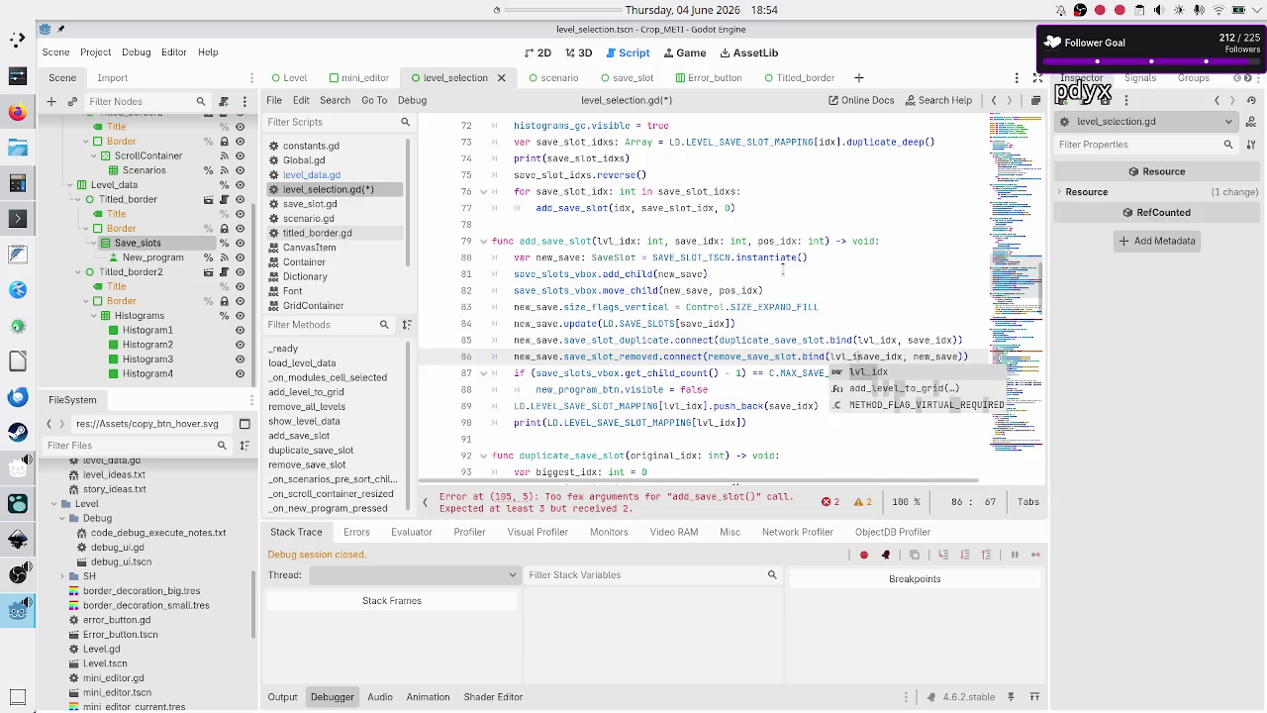
text(,)
- Move to the start of duplicate_save_slot's parameter list
key(Down)
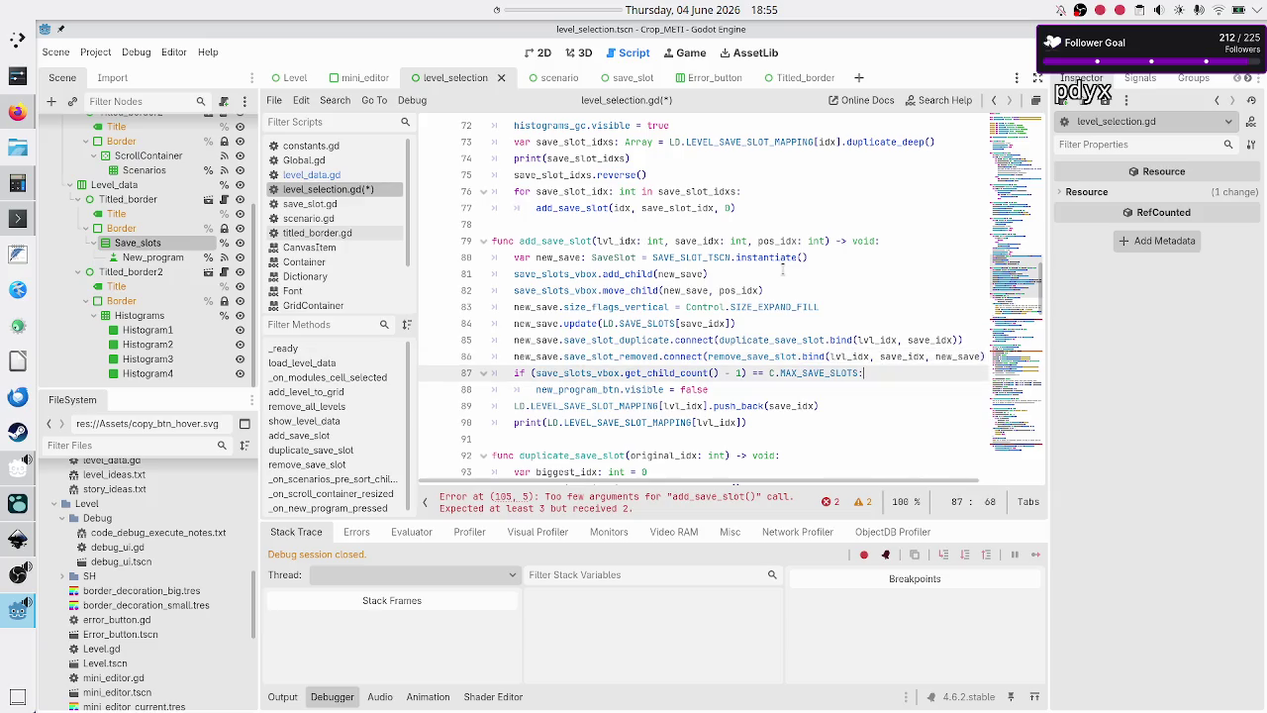
key(Down)
key(Home)
key(Home)
key(Down)
key(Down)
key(Down)
key(Right)
key(ctrl+Right)
key(ctrl+Right)
key(ctrl+Right)
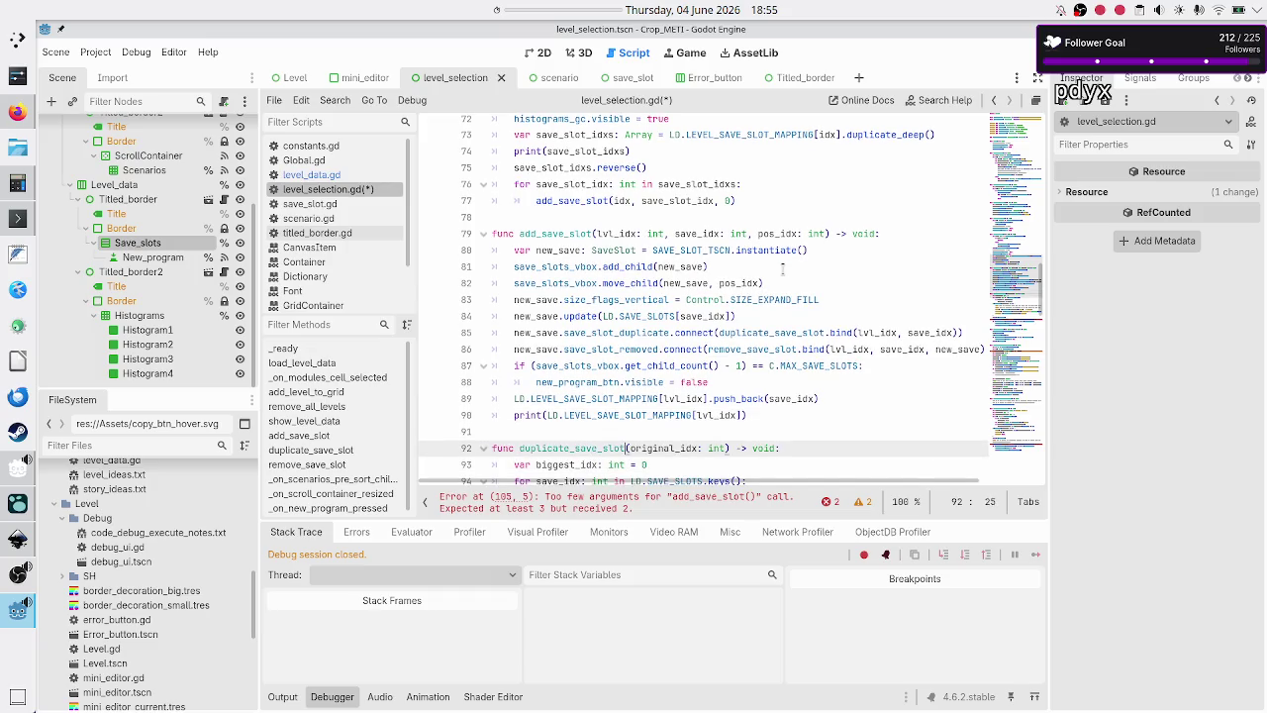
- Add an lvl_idx: int parameter to duplicate_save_slot and pass lvl_idx first in its add_save_slot call
text(lvl_idx:)
text( int,)
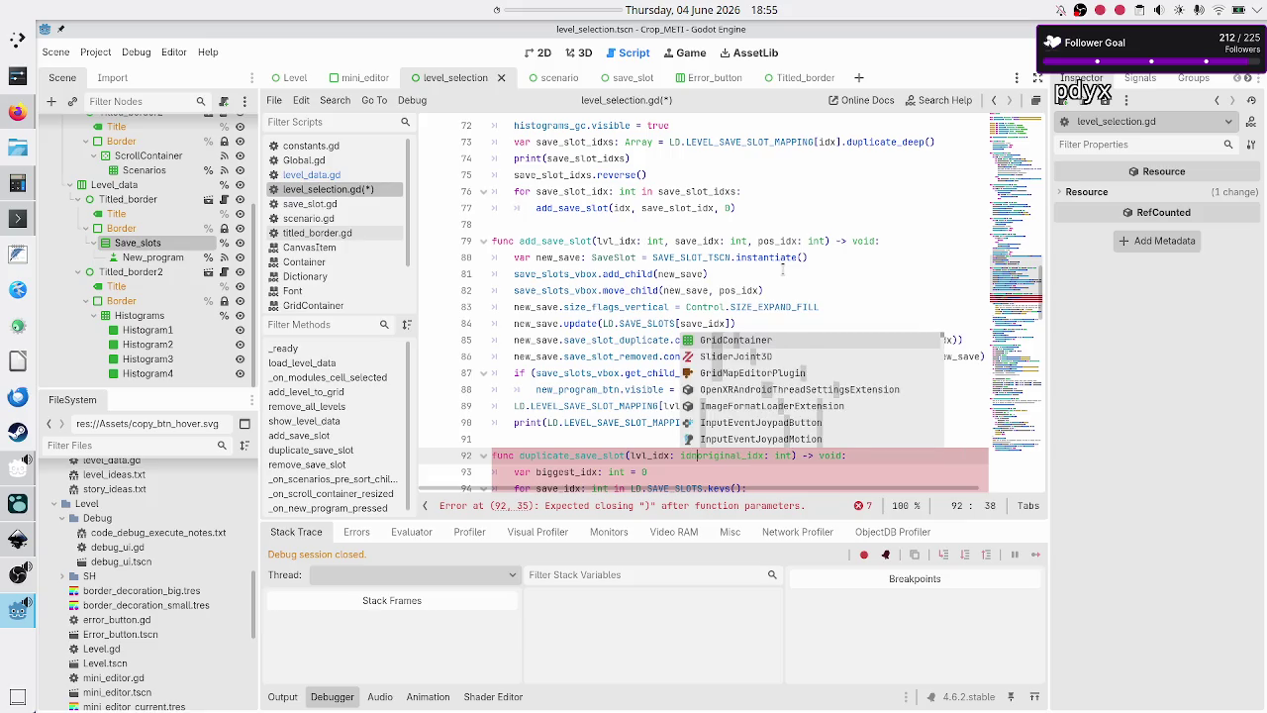
key(Escape)
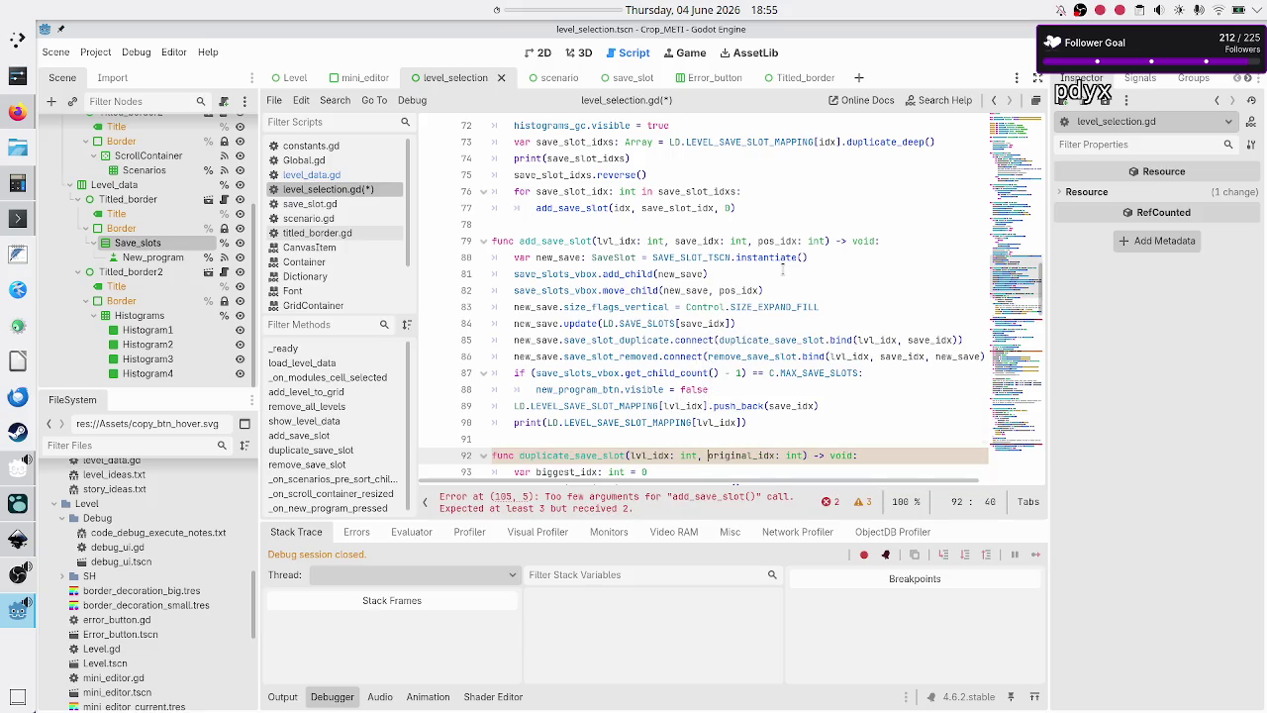
key(Down)
key(Down)
key(Down)
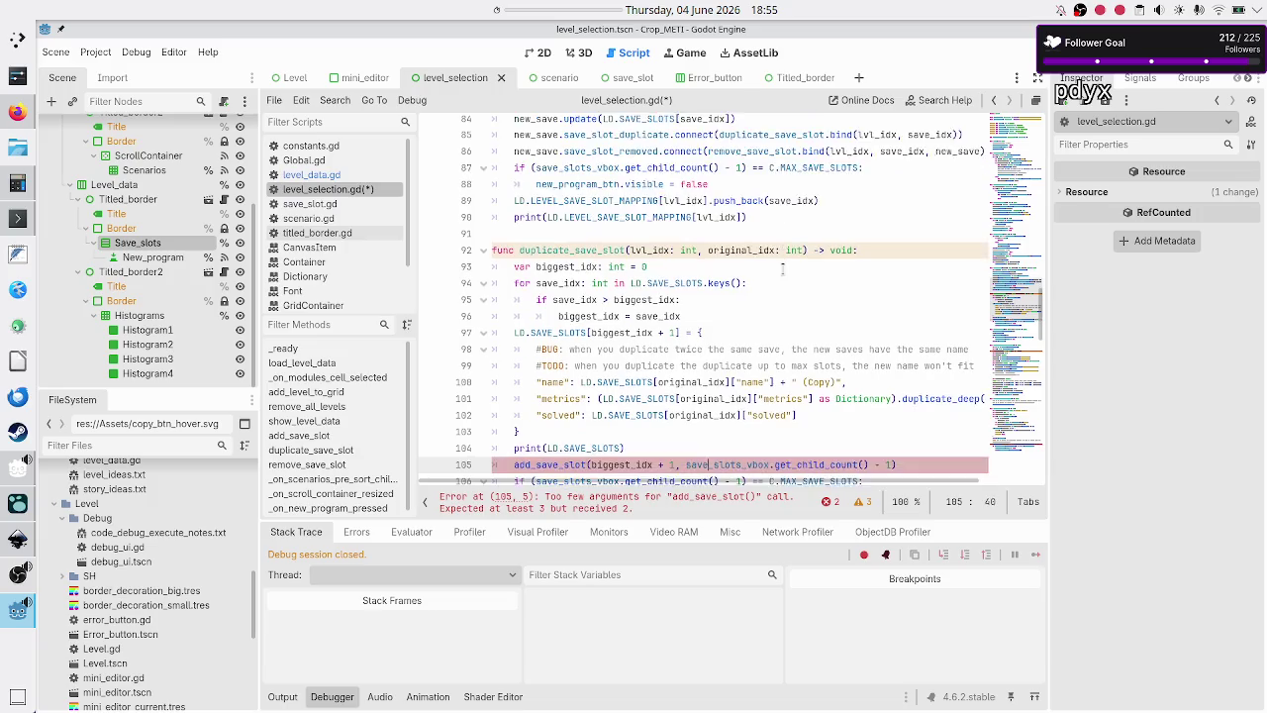
key(Down)
key(Down)
key(Down)
key(Up)
key(Up)
key(Up)
key(Home)
key(End)
key(Left)
key(Left)
key(Left)
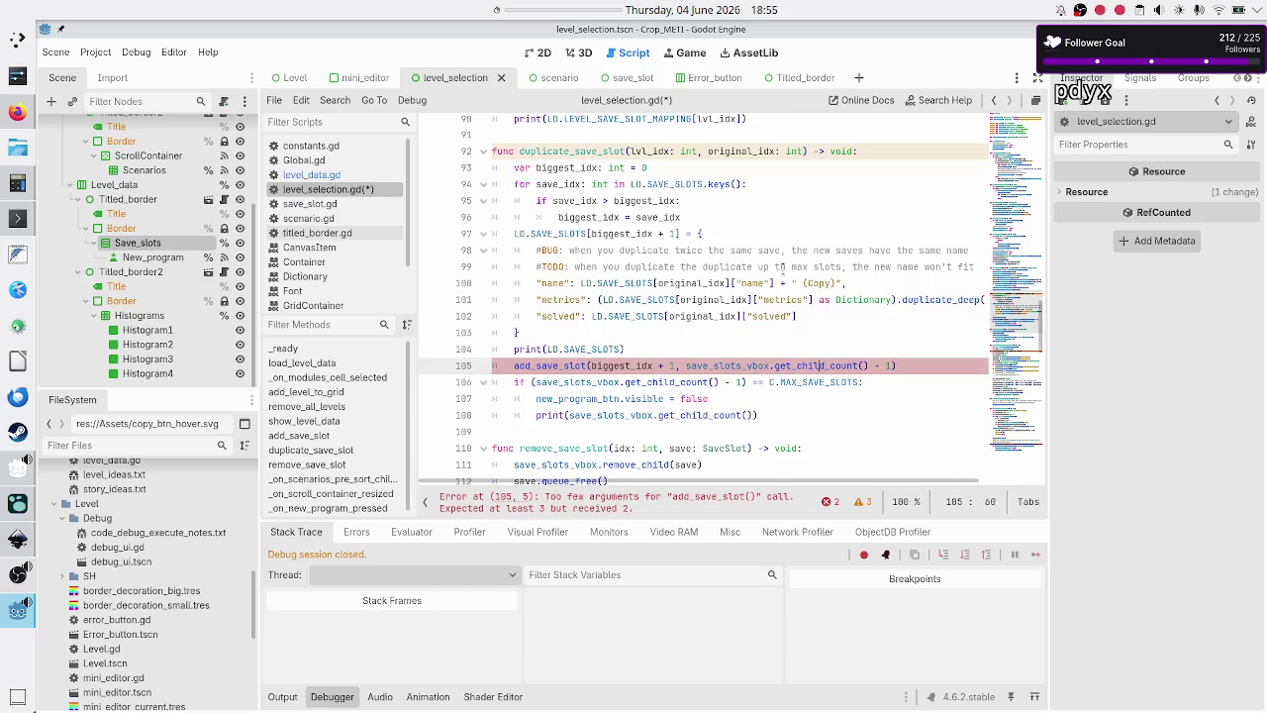
text(lvl_idx,)
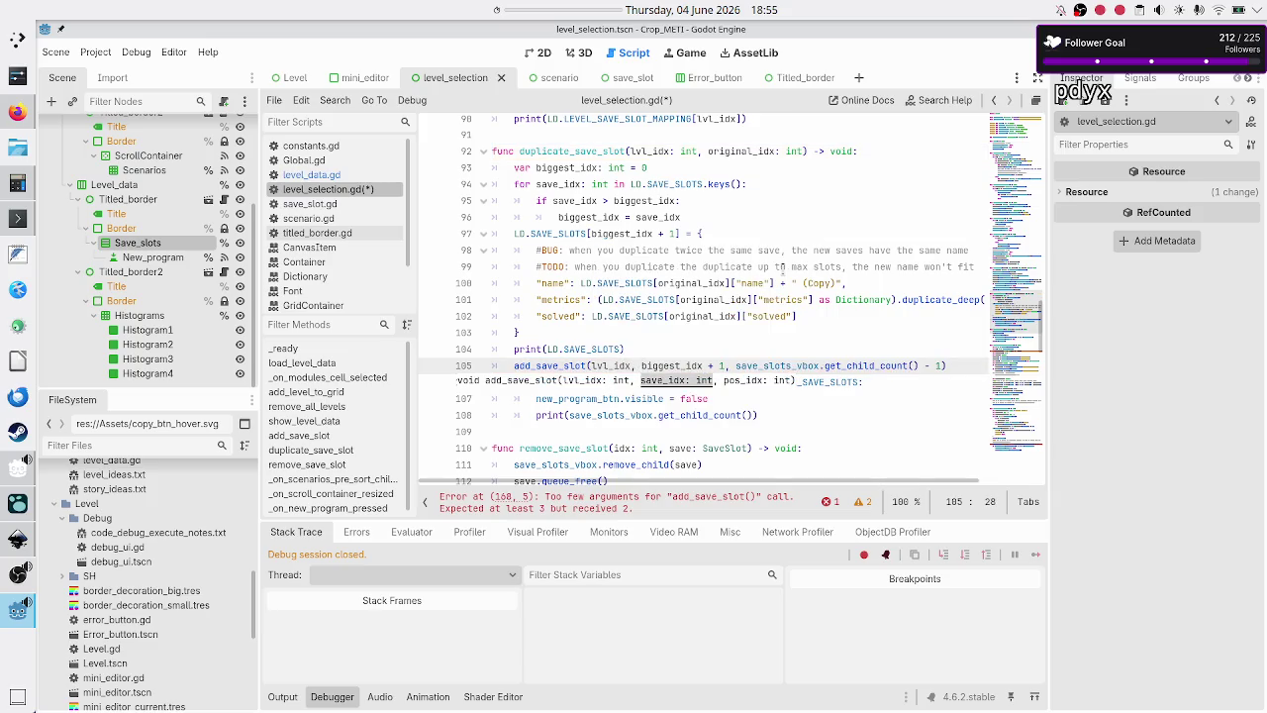
- Review the duplicate_save_slot and add_save_slot code, selecting the mapping push_back and print lines
key(Down)
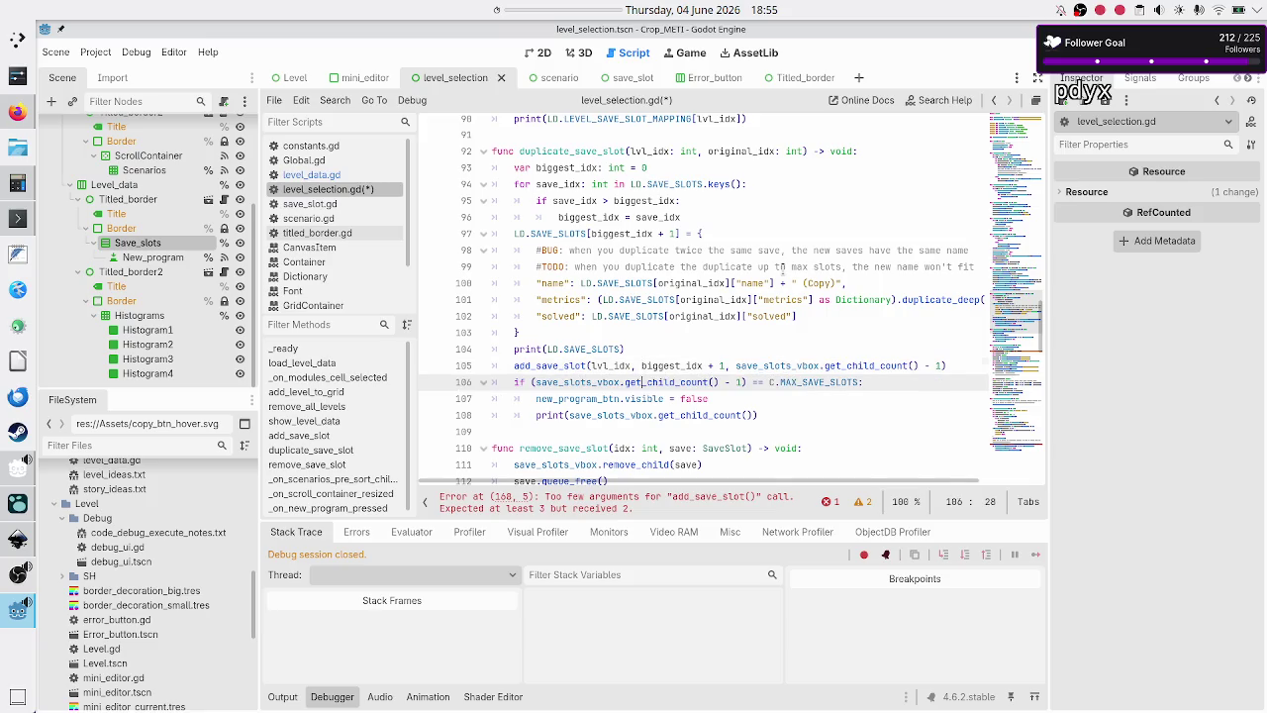
key(Up)
key(Up)
key(Up)
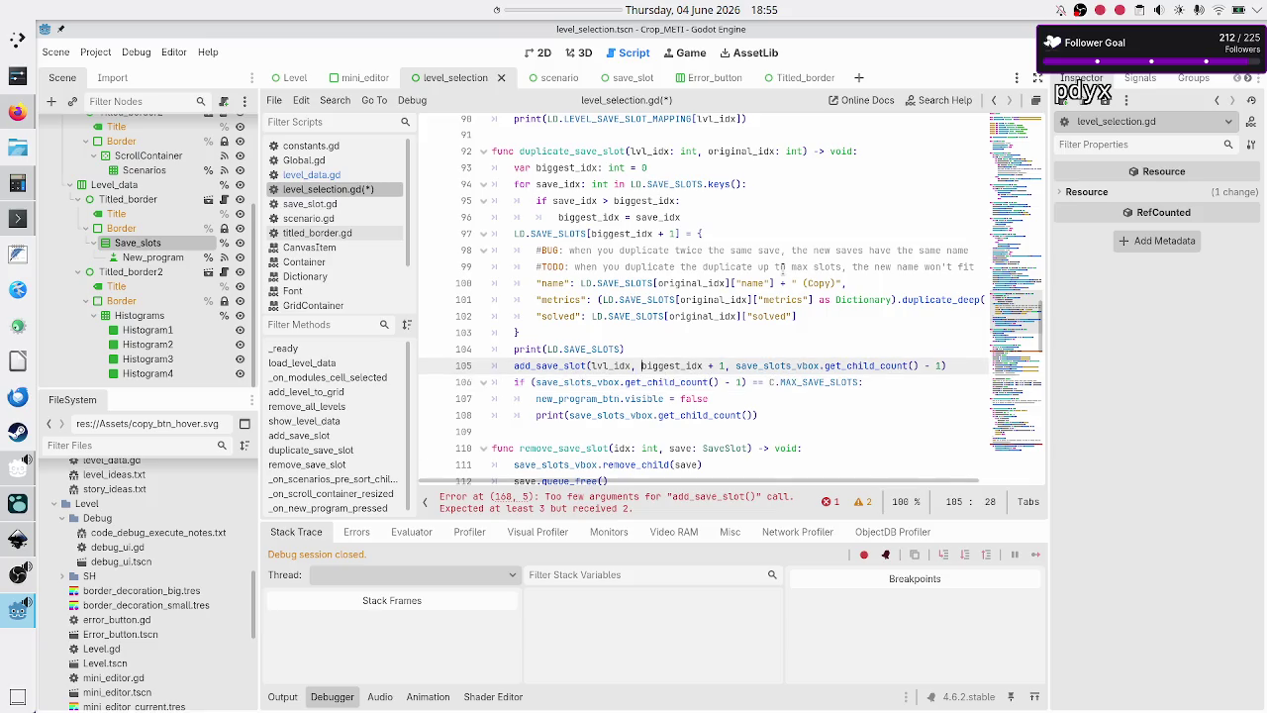
key(Down)
key(Down)
key(Down)
key(Up)
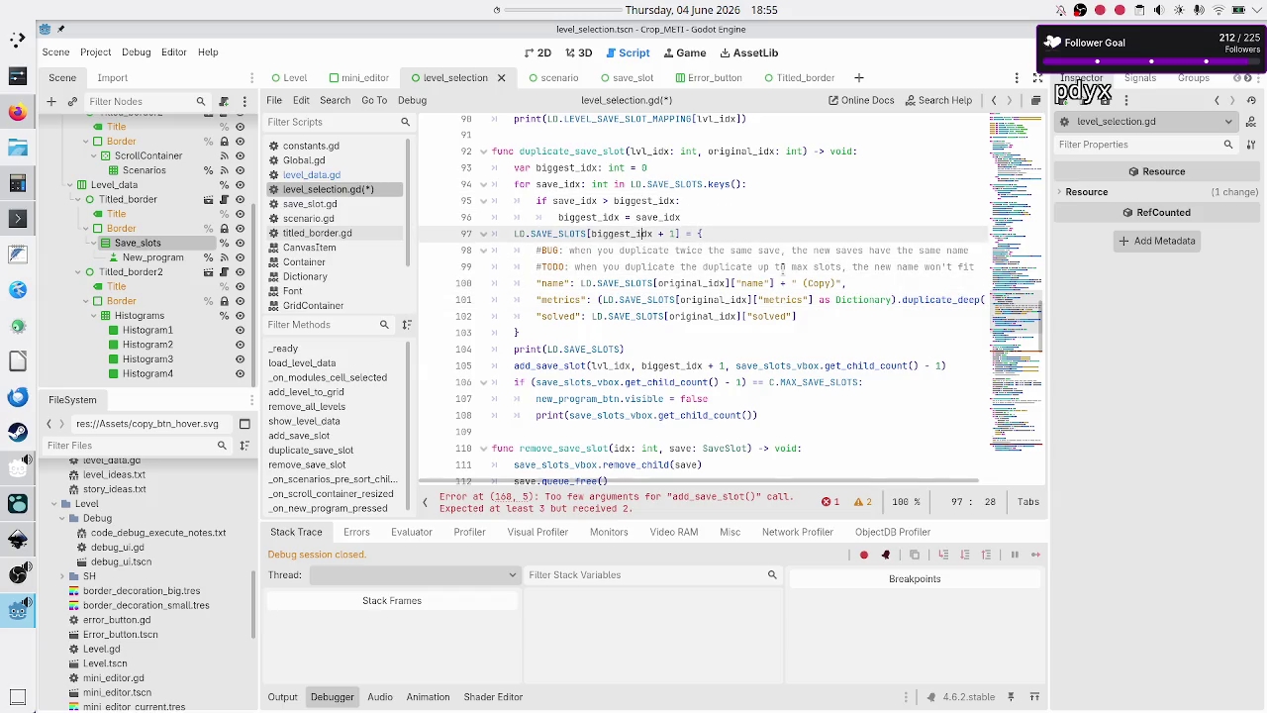
key(Home)
key(Home)
key(Down)
key(Down)
key(Down)
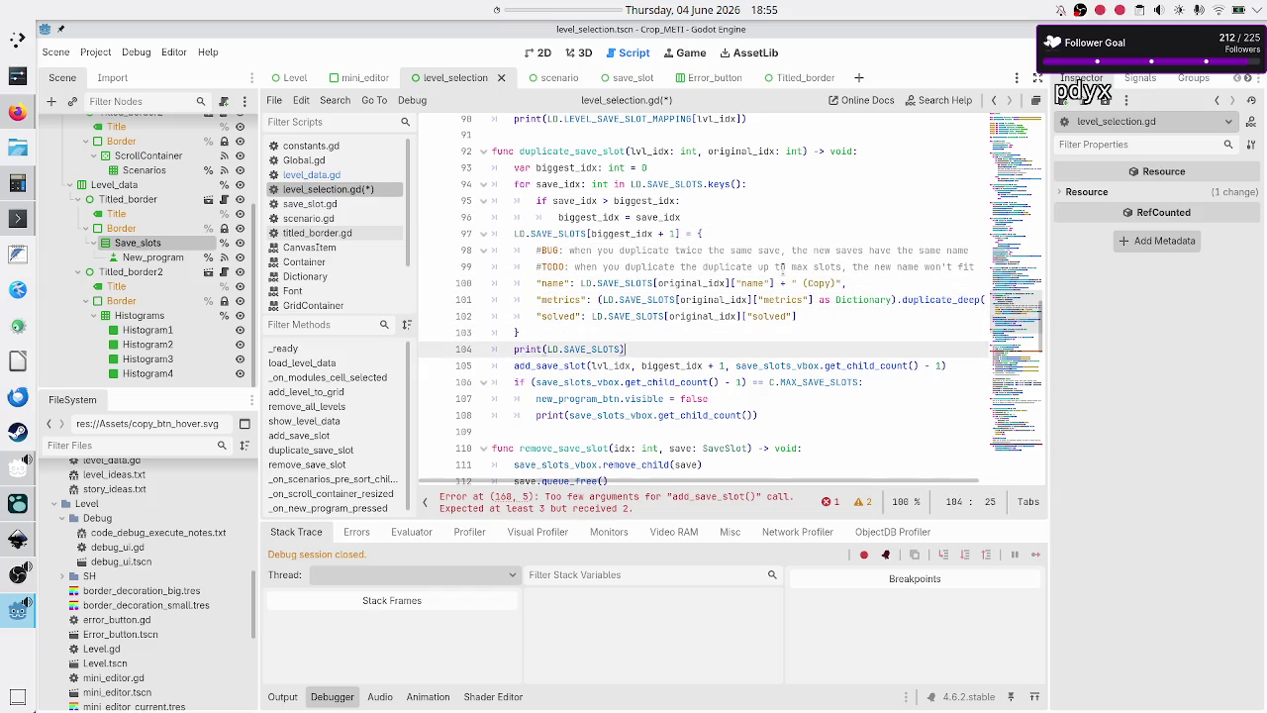
key(Down)
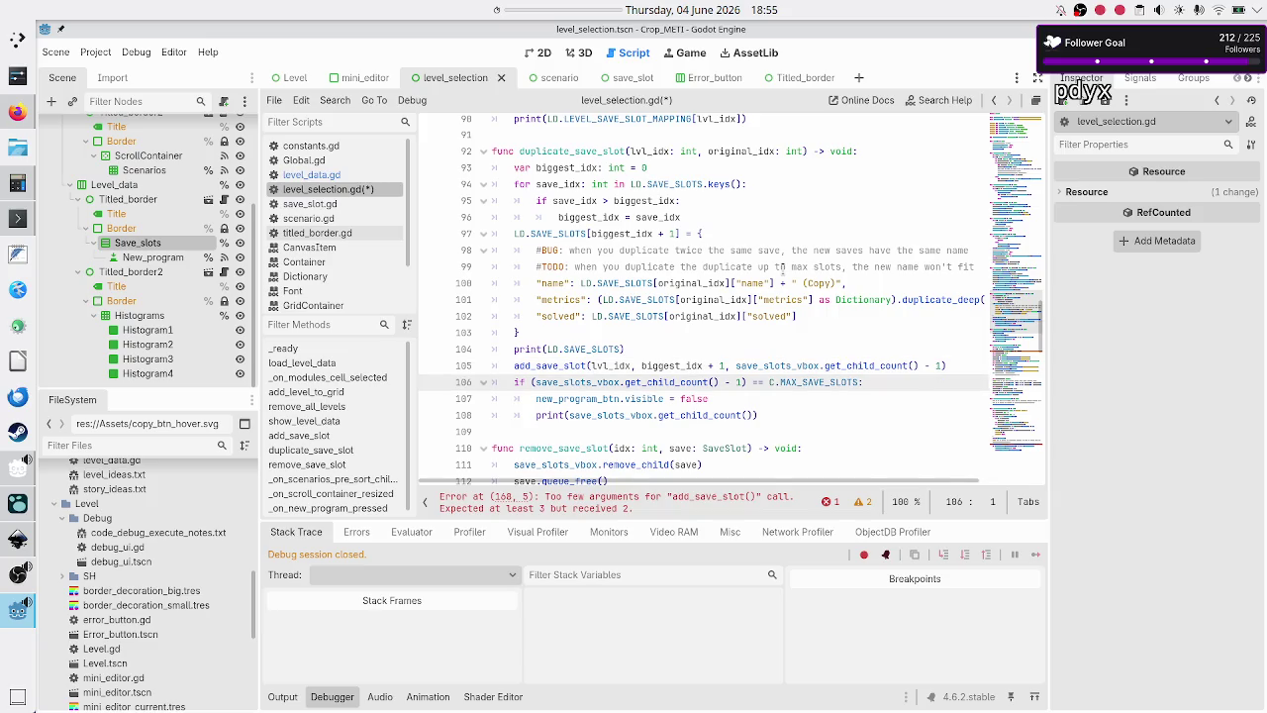
key(Up)
key(Up)
key(Up)
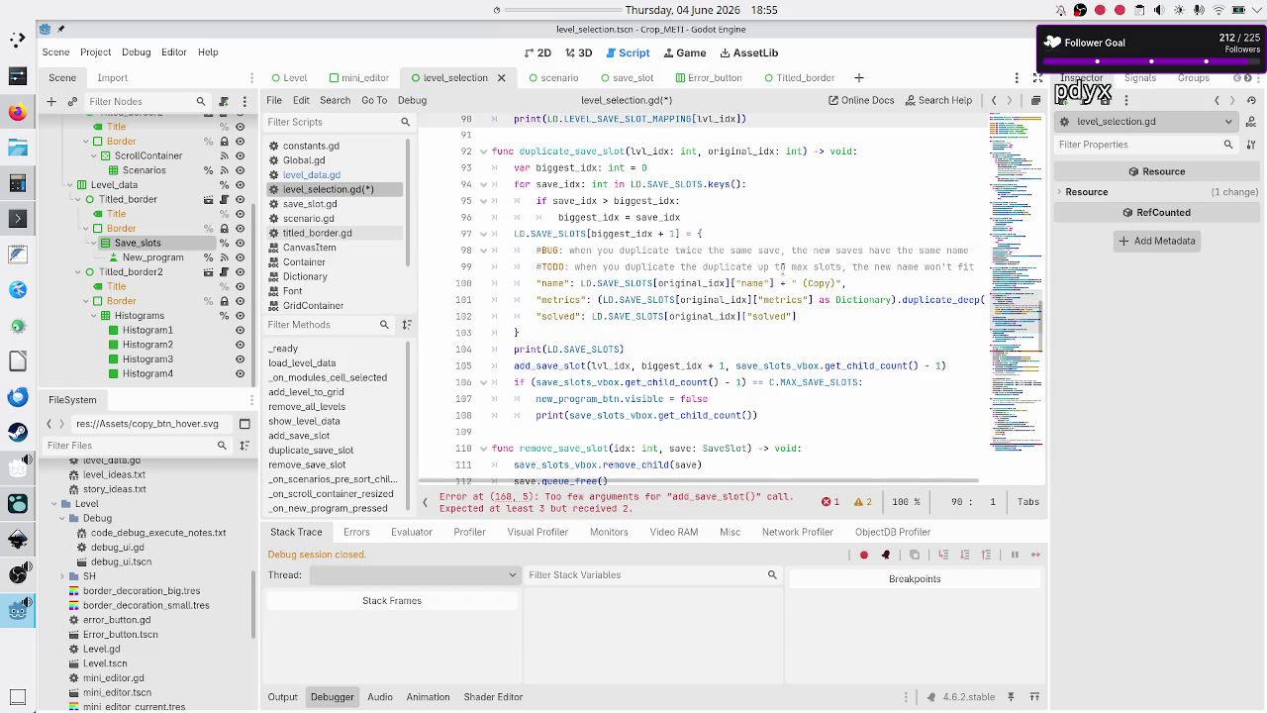
key(Down)
key(Down)
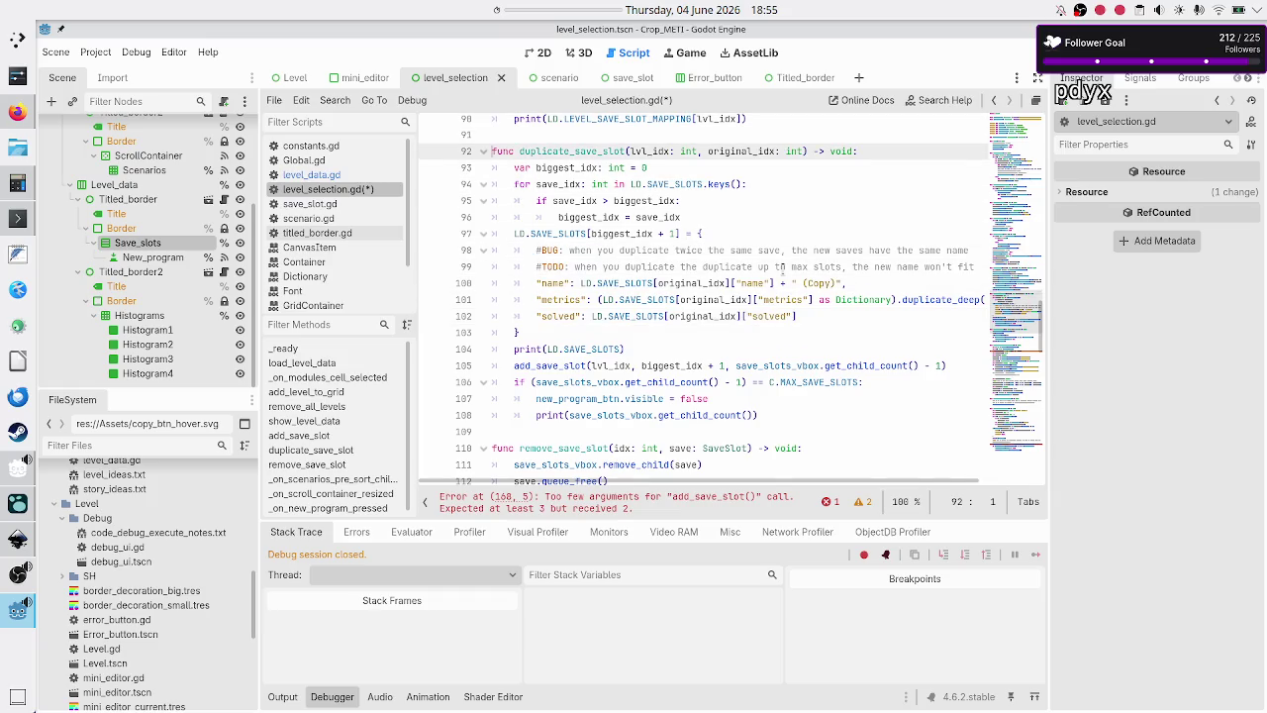
key(Up)
key(Up)
key(Up)
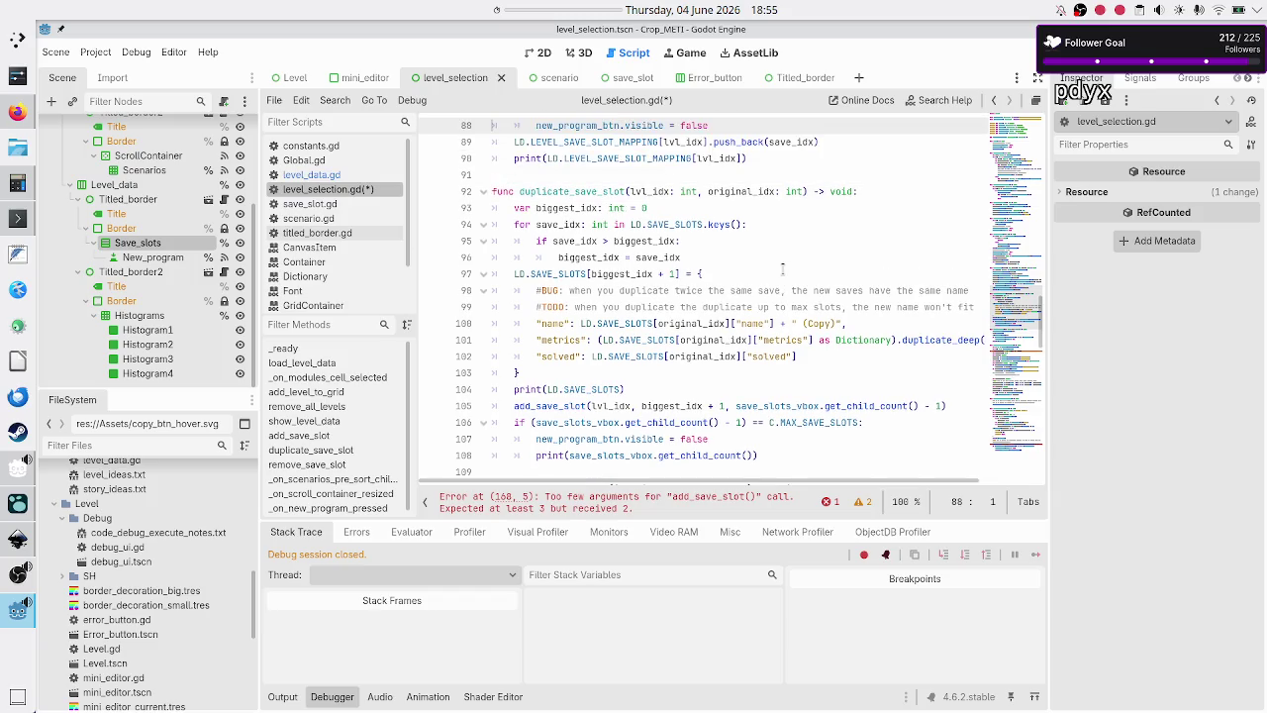
key(shift+Down)
key(shift+End)
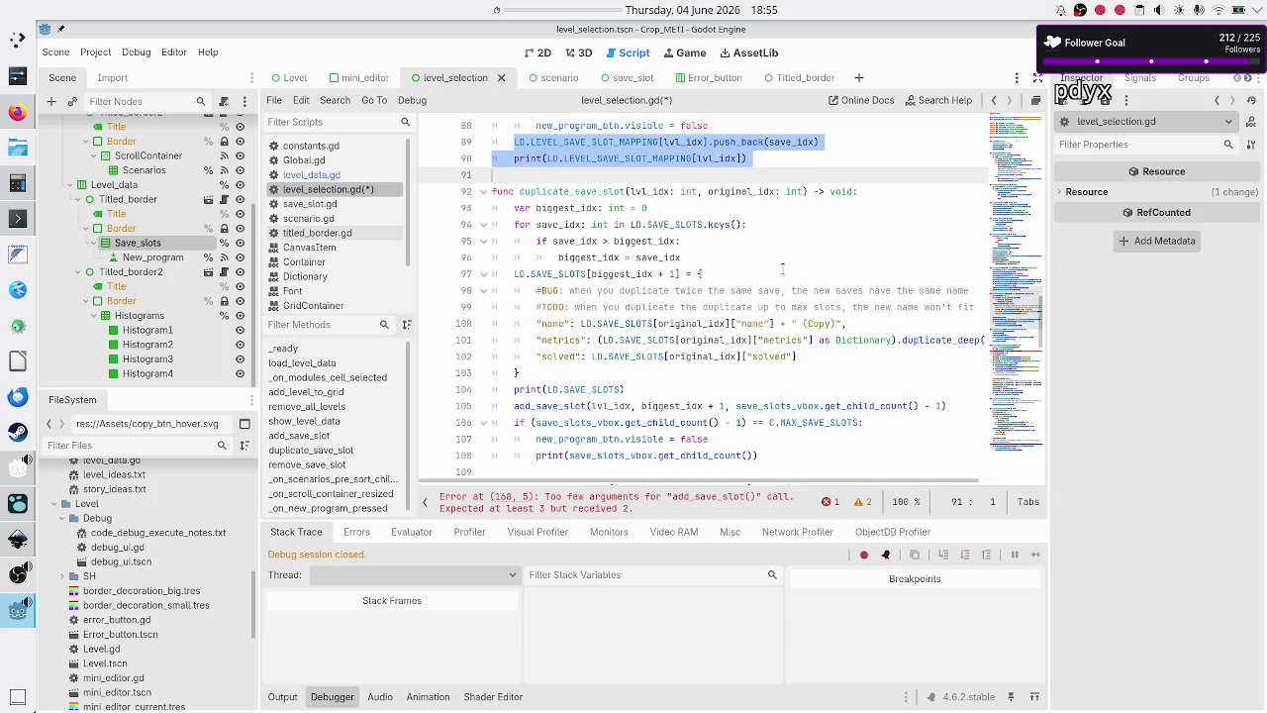
key(Down)
key(Down)
key(Down)
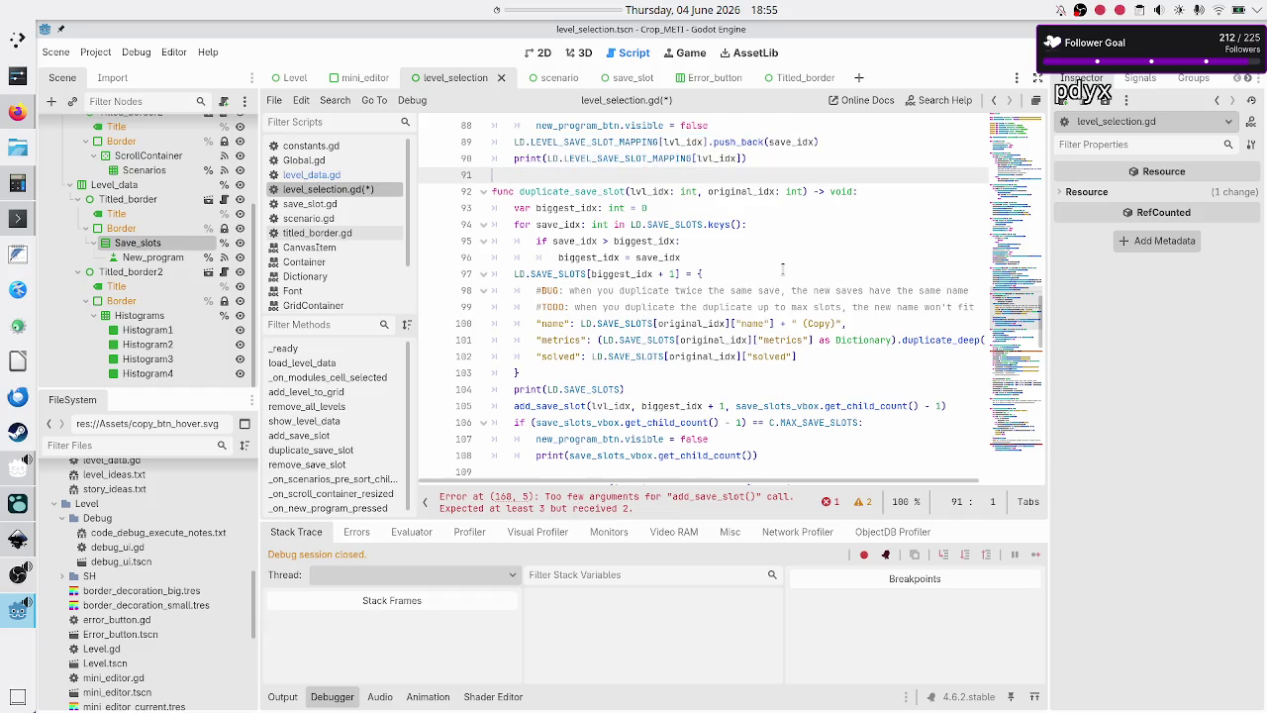
key(Up)
key(Up)
key(Up)
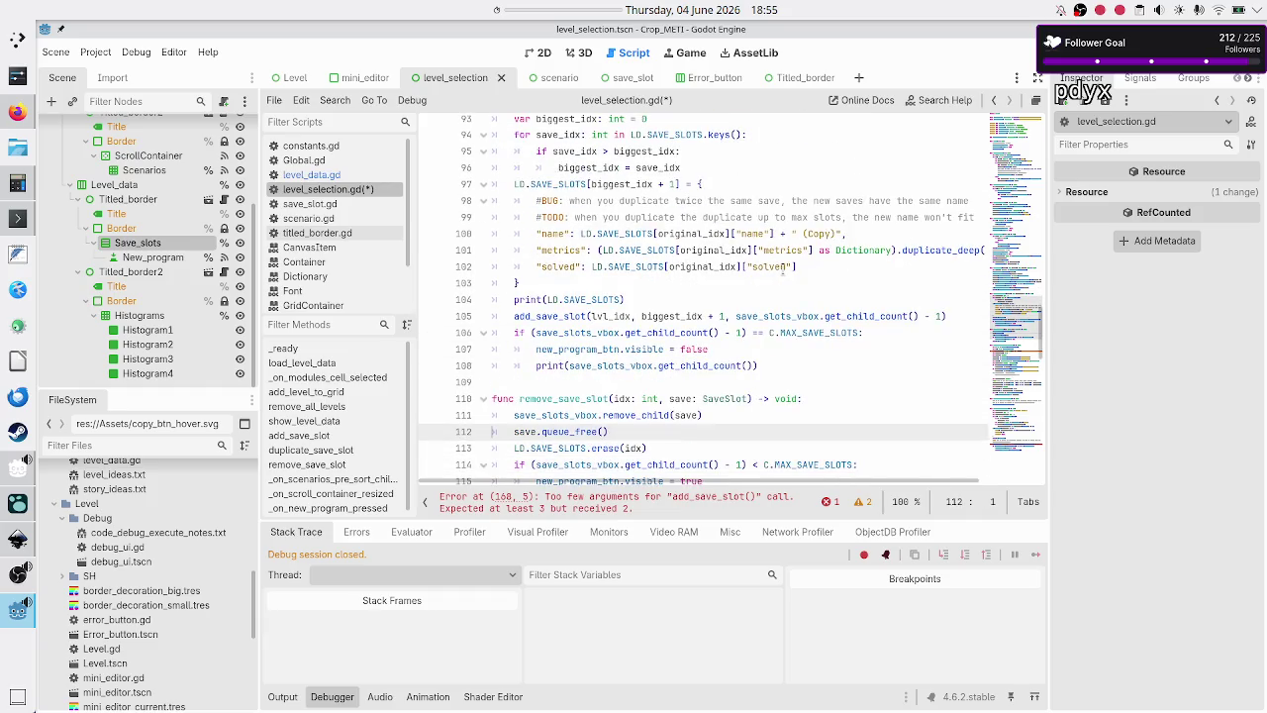
key(Up)
key(Up)
key(Up)
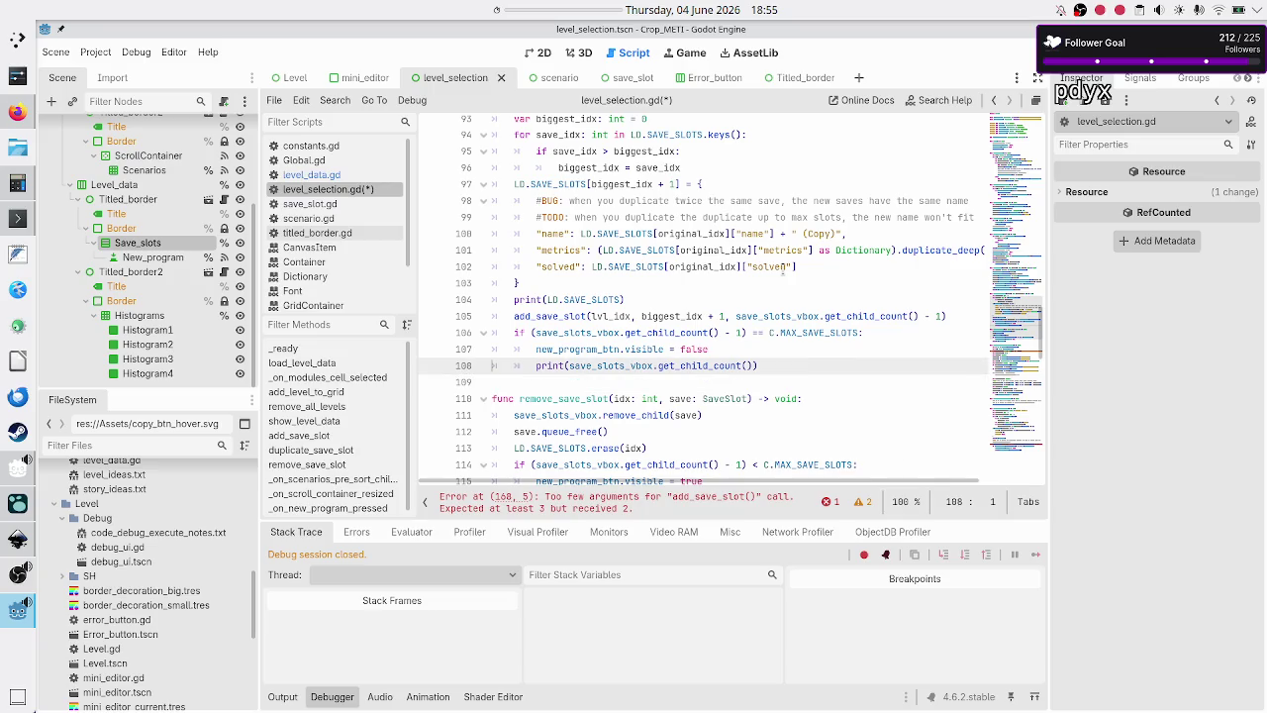
key(Down)
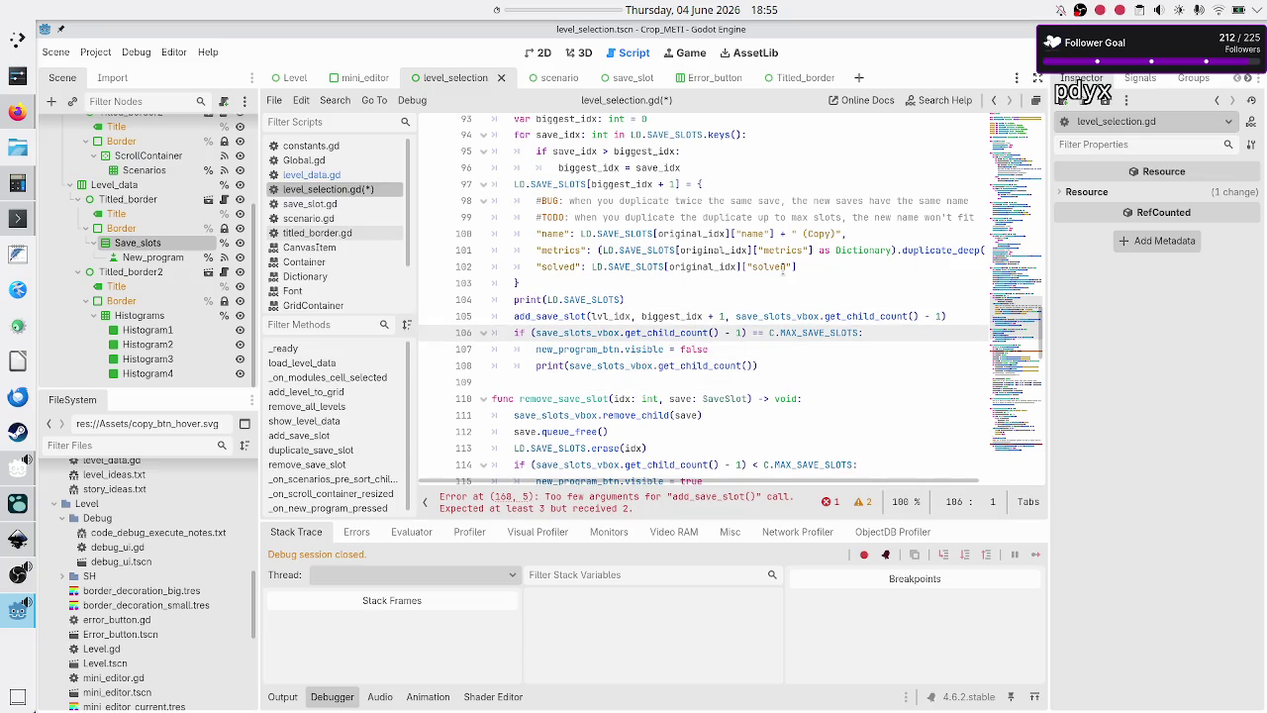
scroll(734, 277, up, 3)
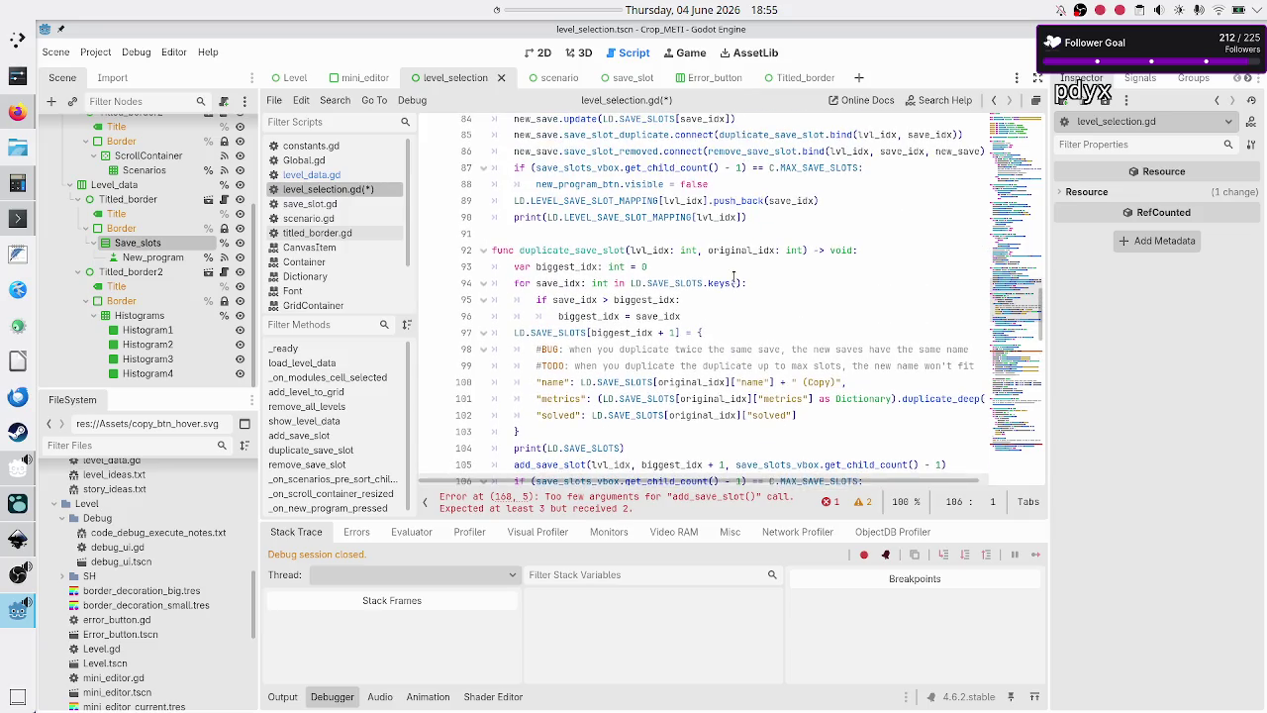
- Cut the mapping push_back and print lines and paste them above add_save_slot's MAX_SAVE_SLOTS check
click(839, 219)
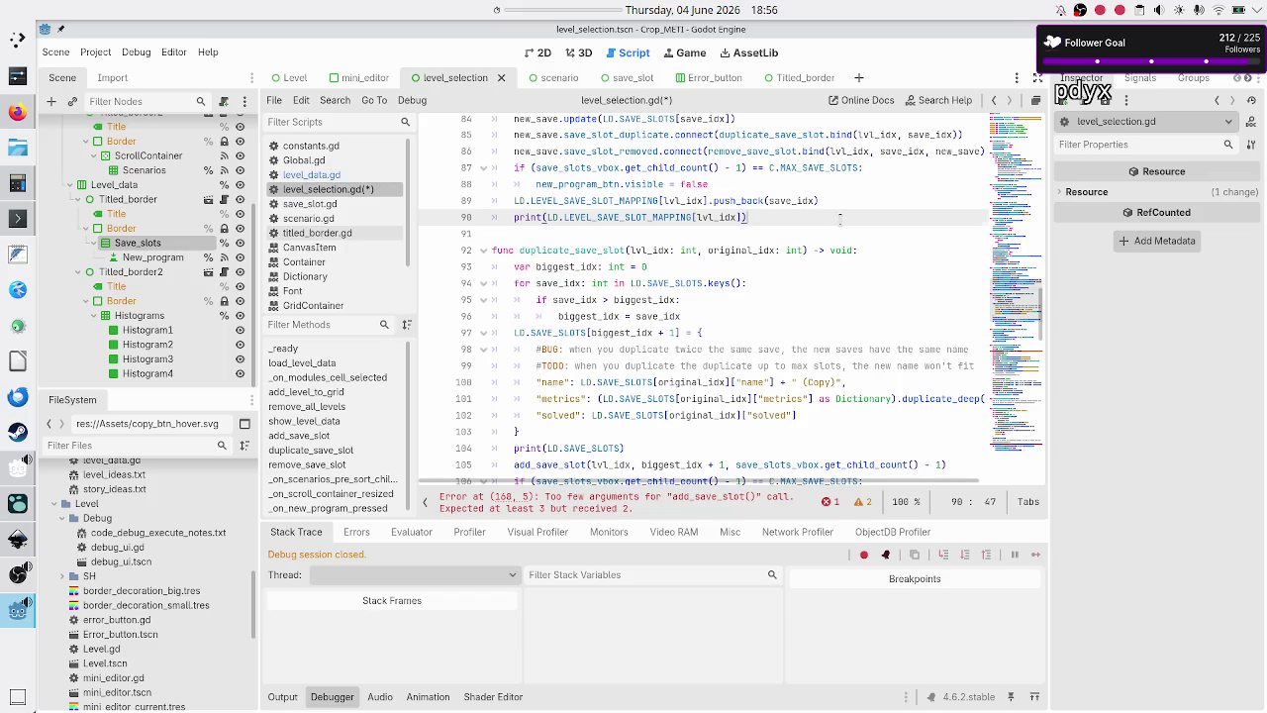
key(Up)
key(Up)
key(Down)
key(shift+Left)
key(ctrl+c)
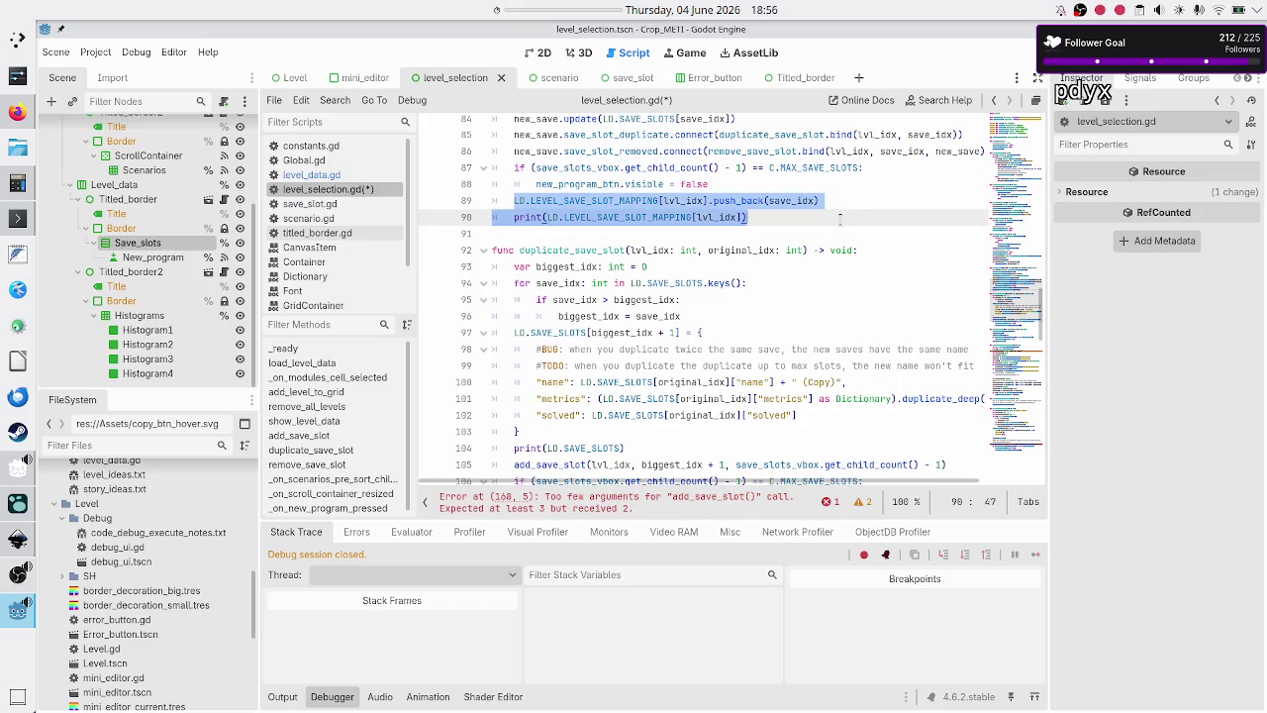
key(BackSpace)
key(Up)
key(Up)
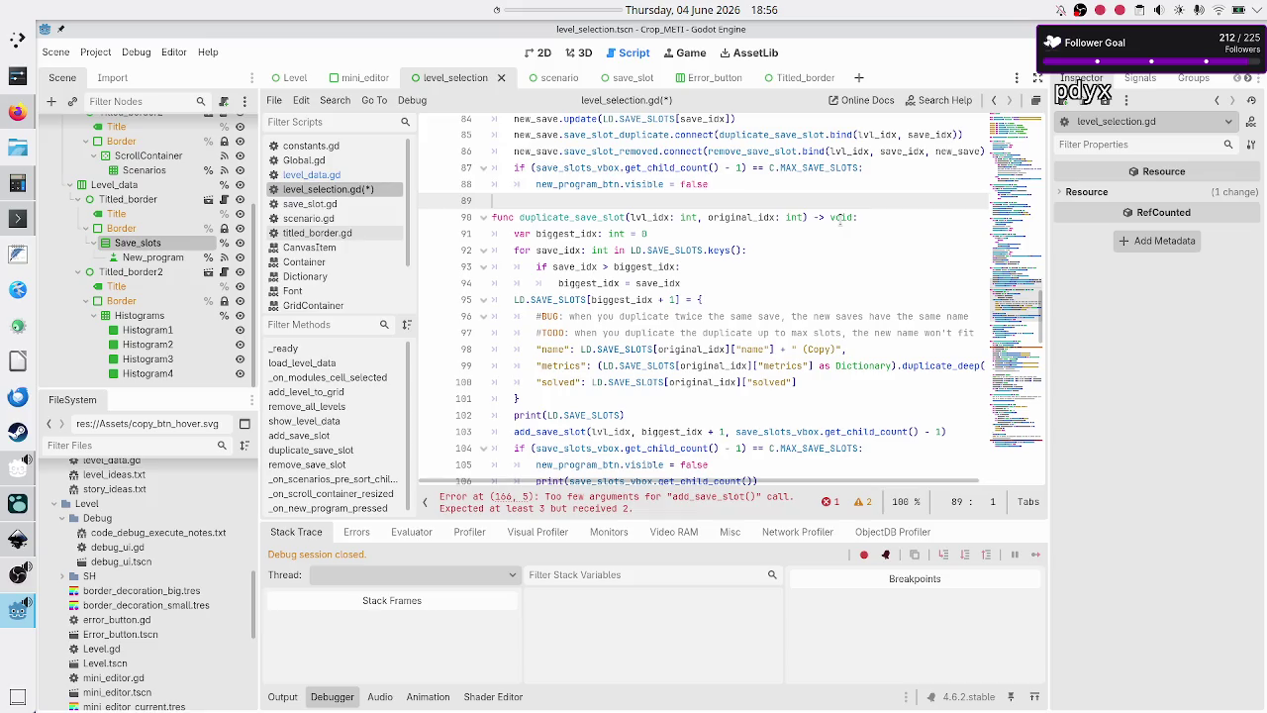
key(Left)
key(ctrl+v)
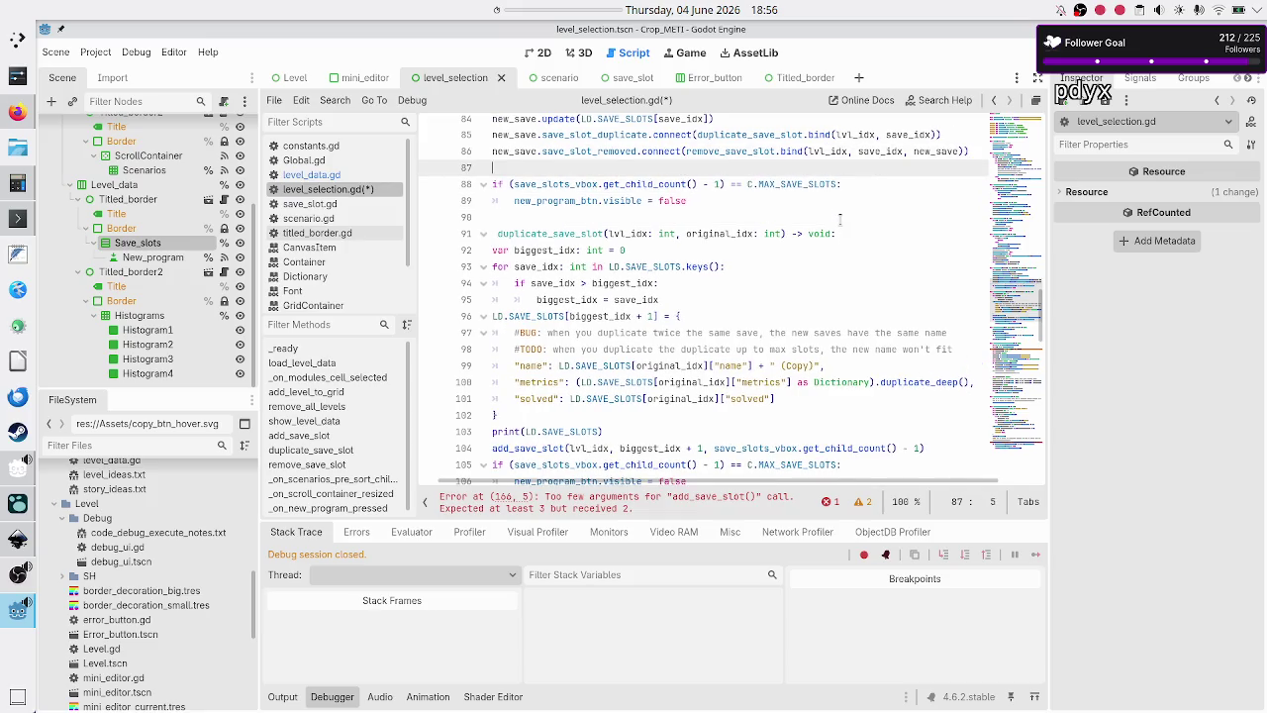
key(Right)
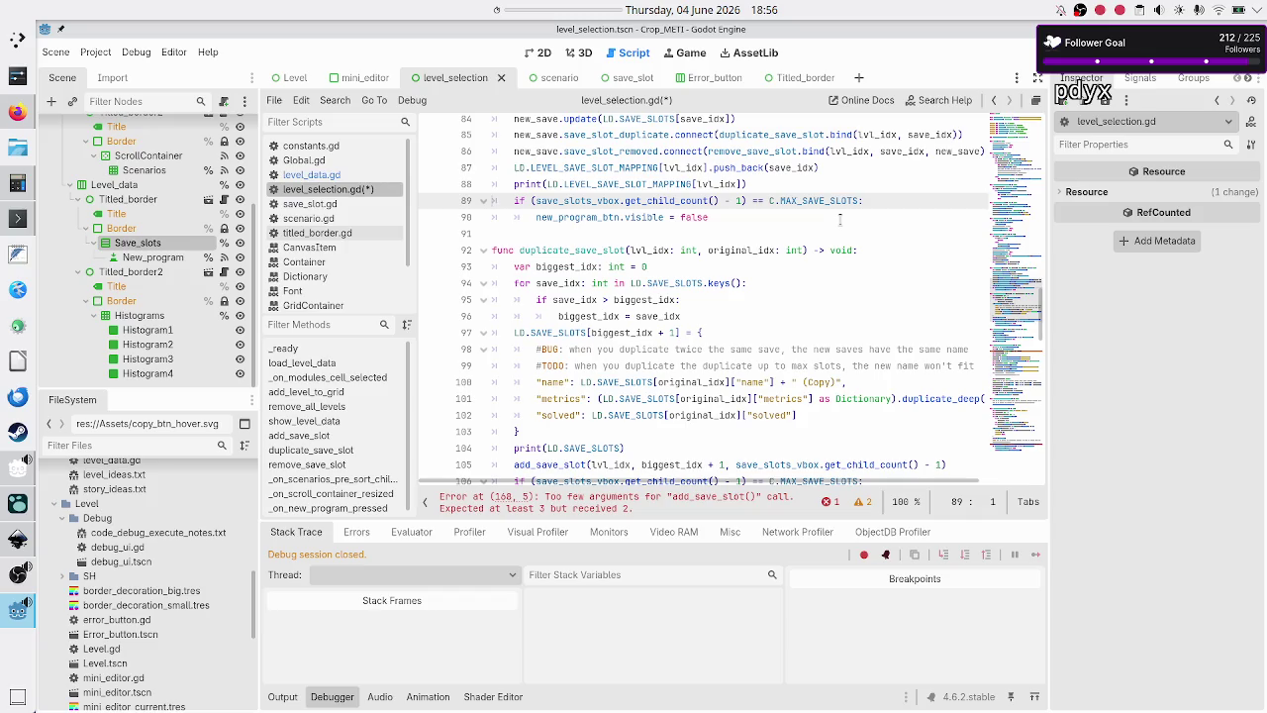
- Paste the same mapping lines after the add_save_slot call in duplicate_save_slot
key(Down)
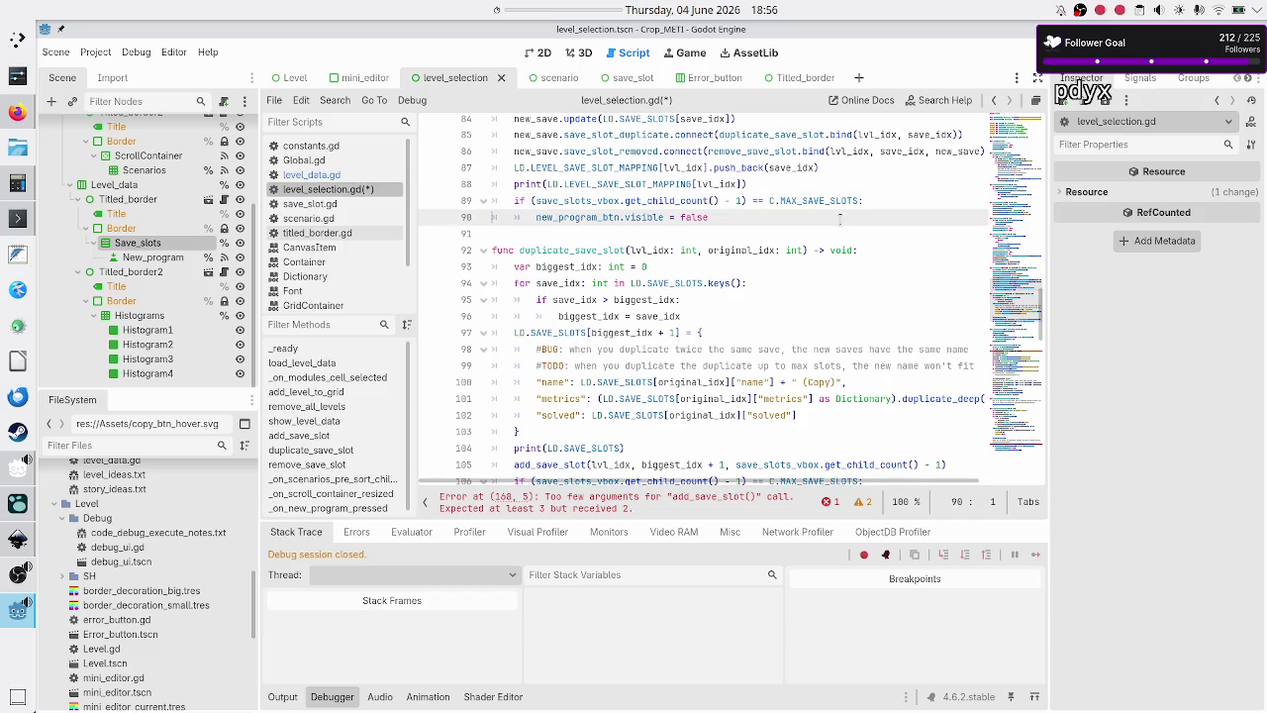
key(Down)
key(Down)
key(Down)
key(Down)
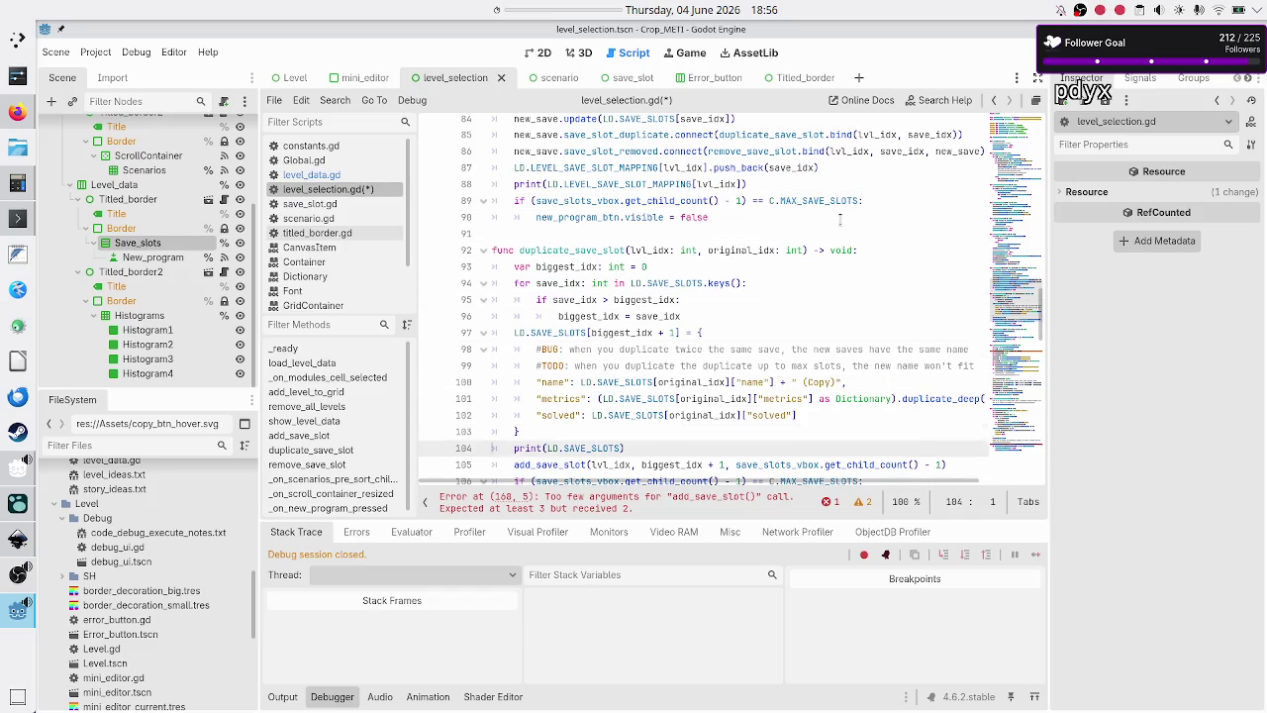
key(Up)
key(Up)
key(Up)
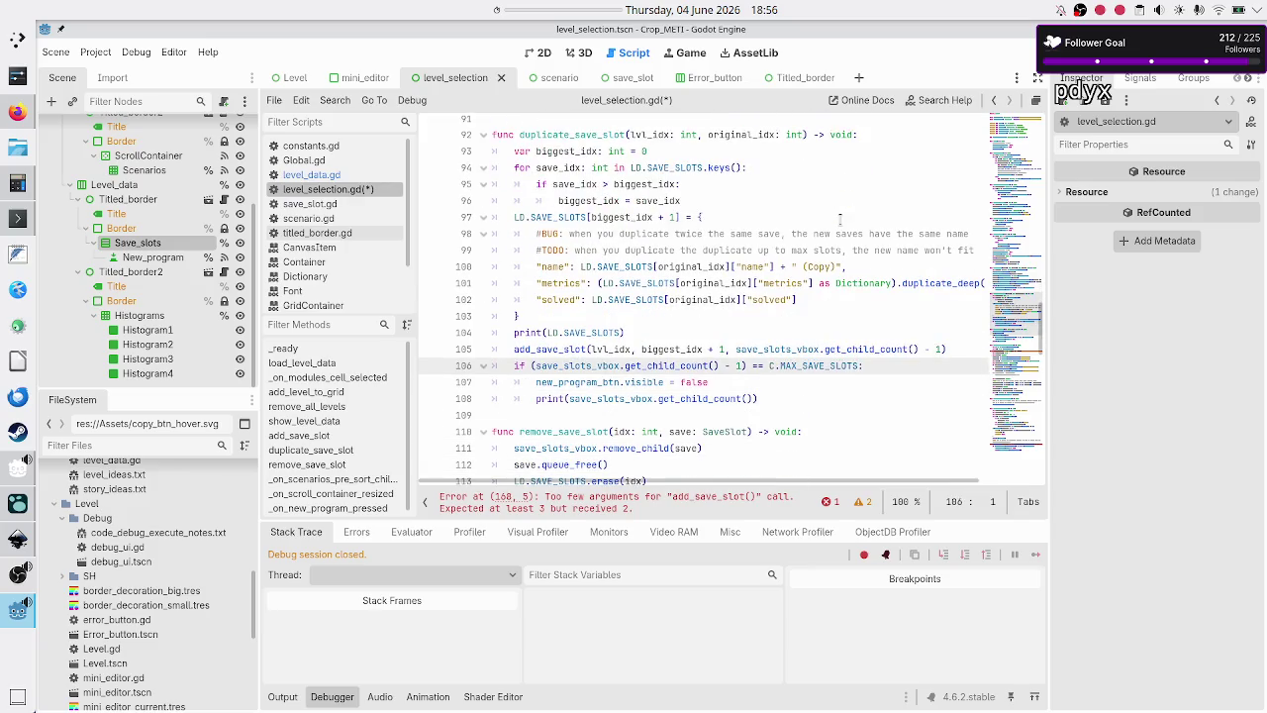
key(ctrl+v)
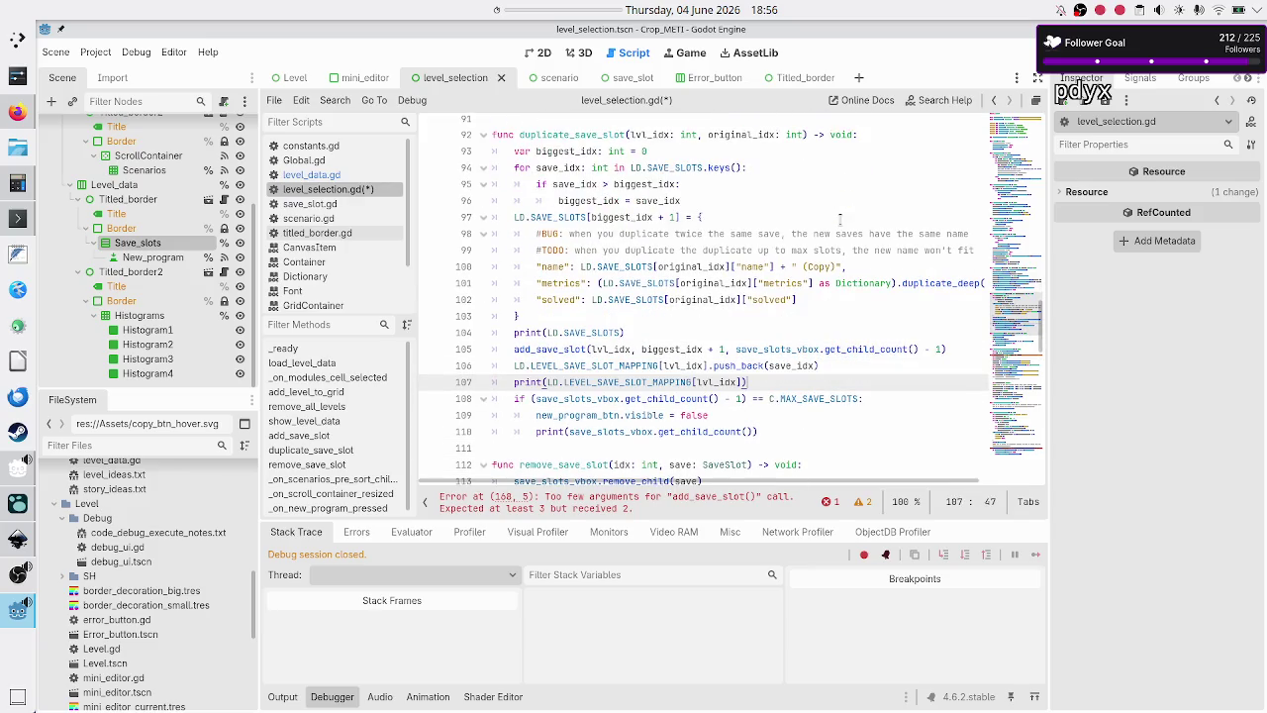
scroll(763, 197, up, 4)
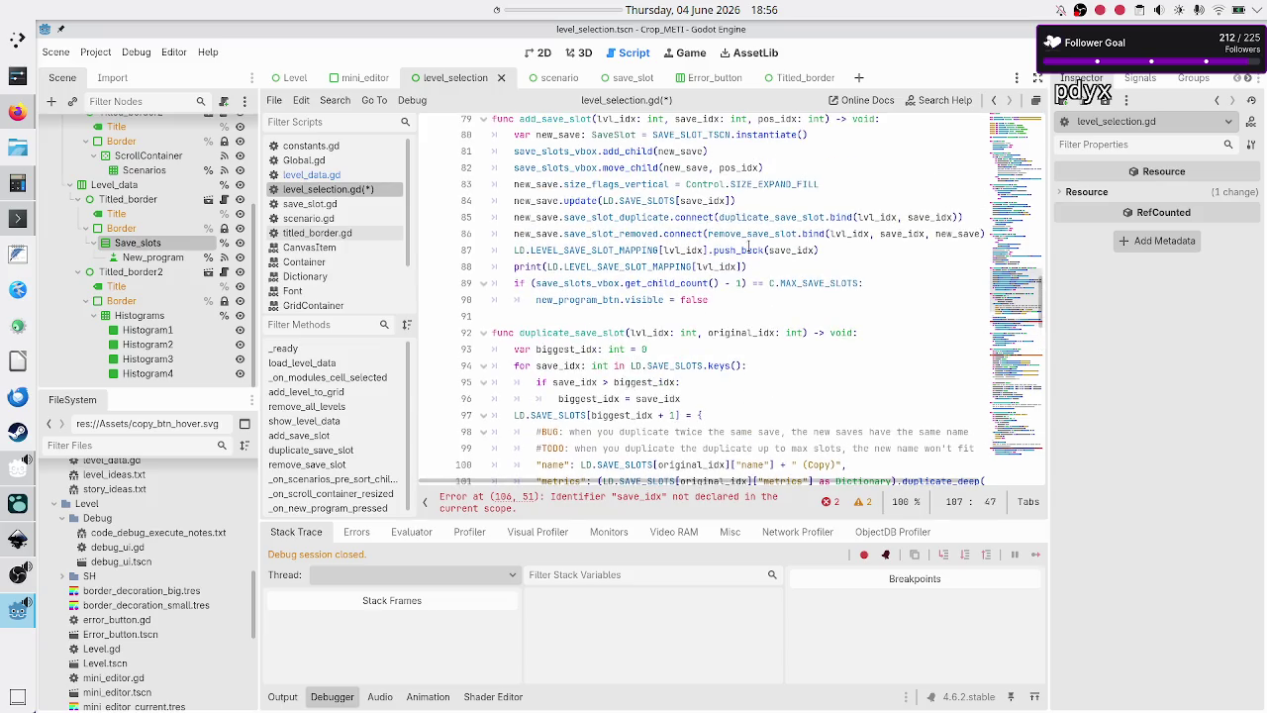
scroll(748, 247, down, 1)
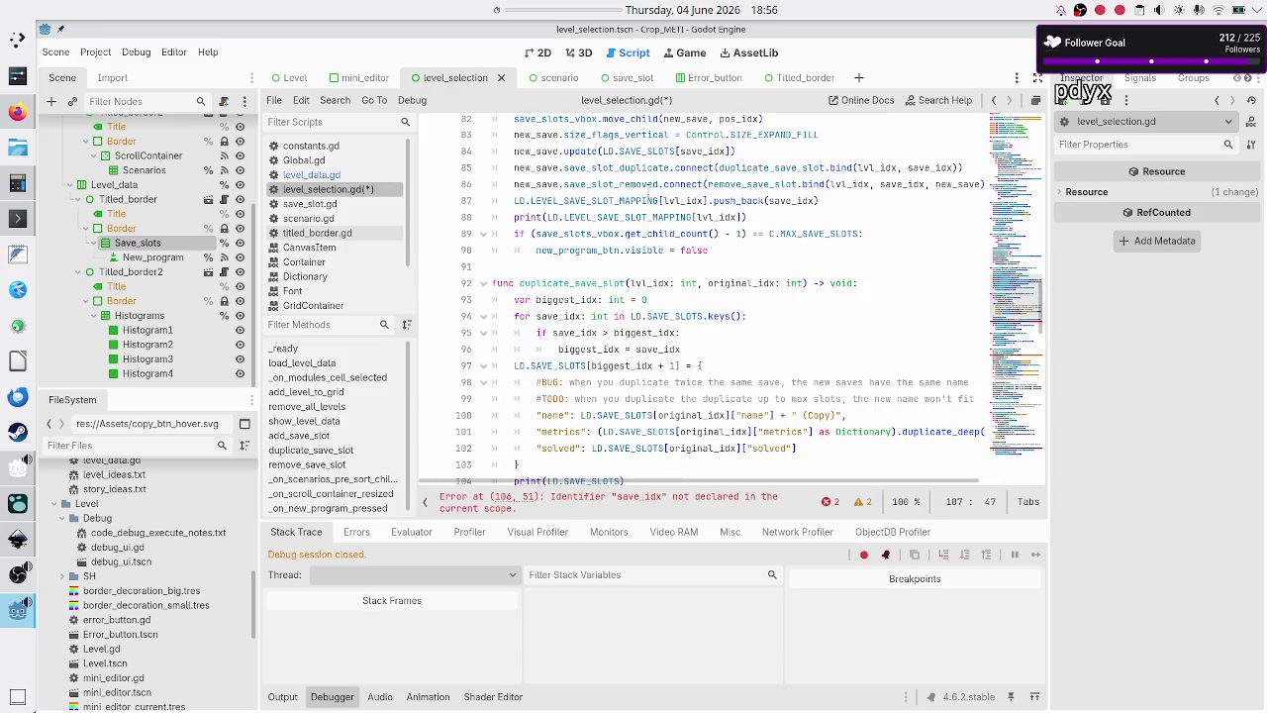
mouse_move(665, 250)
scroll(666, 249, down, 5)
click(606, 266)
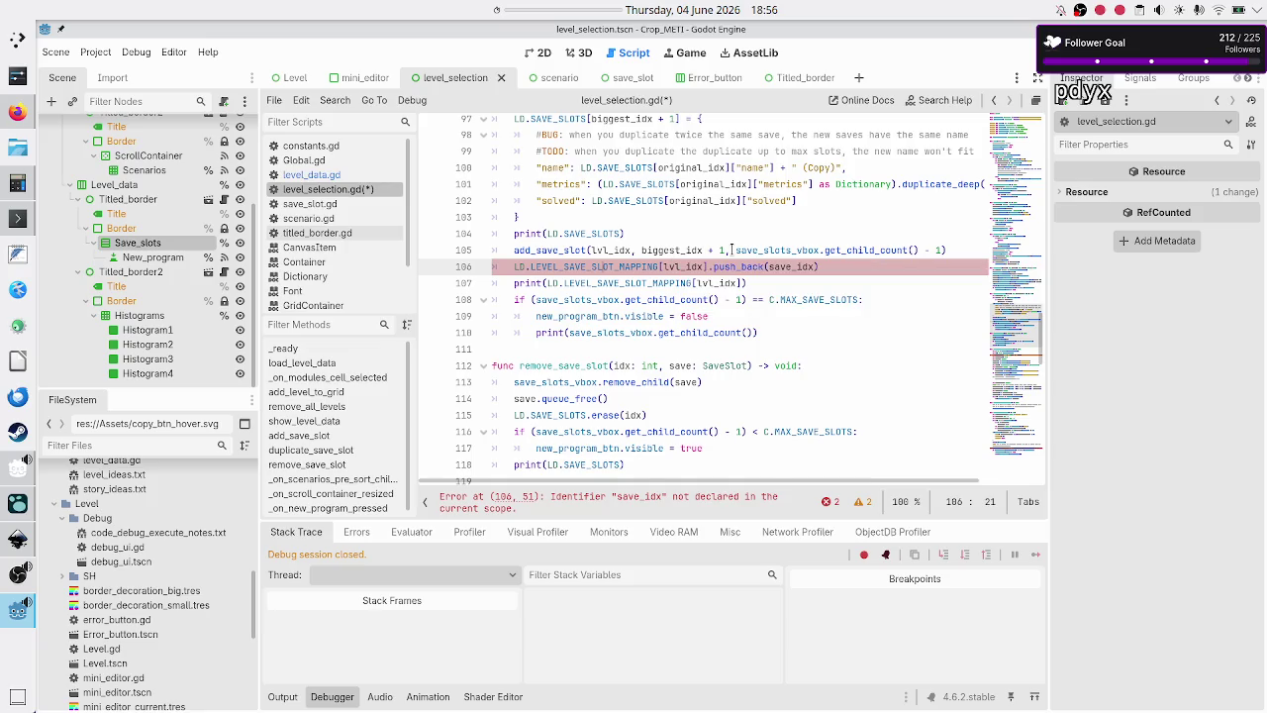
- Replace save_idx with biggest_idx + 1 in duplicate_save_slot's mapping push_back on line 106
key(Up)
key(Up)
key(Up)
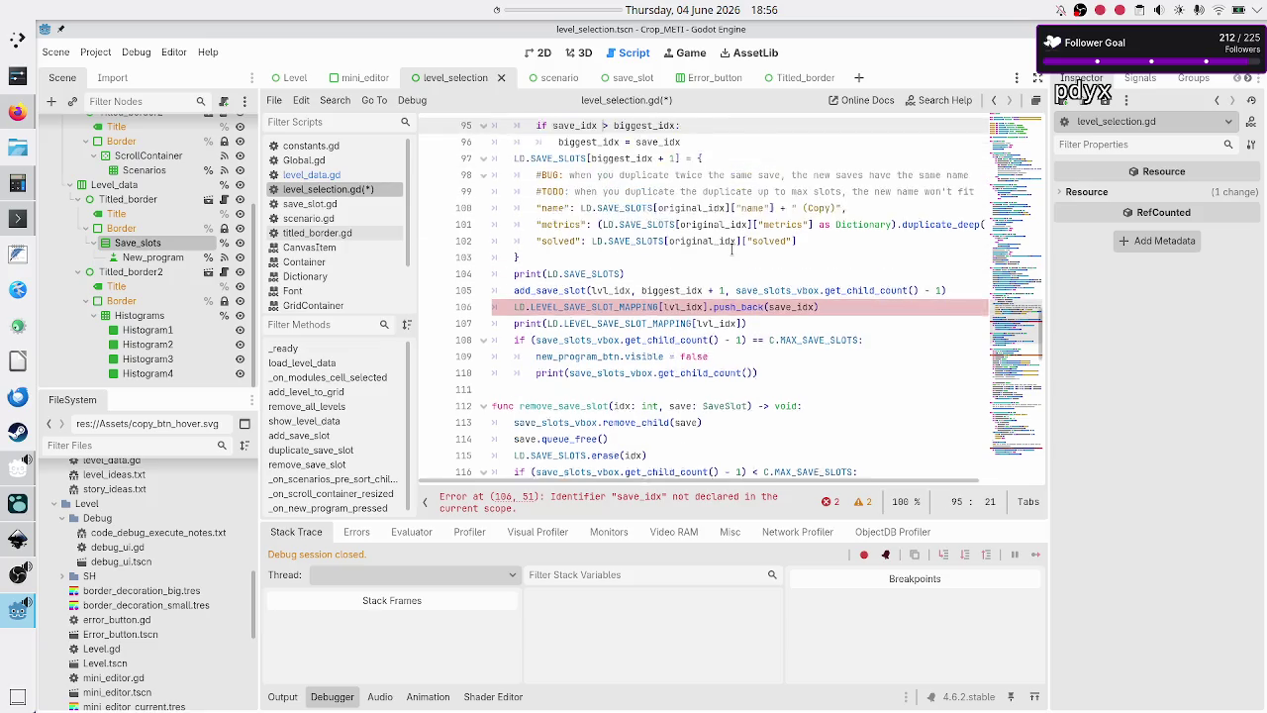
key(Down)
key(Down)
key(Down)
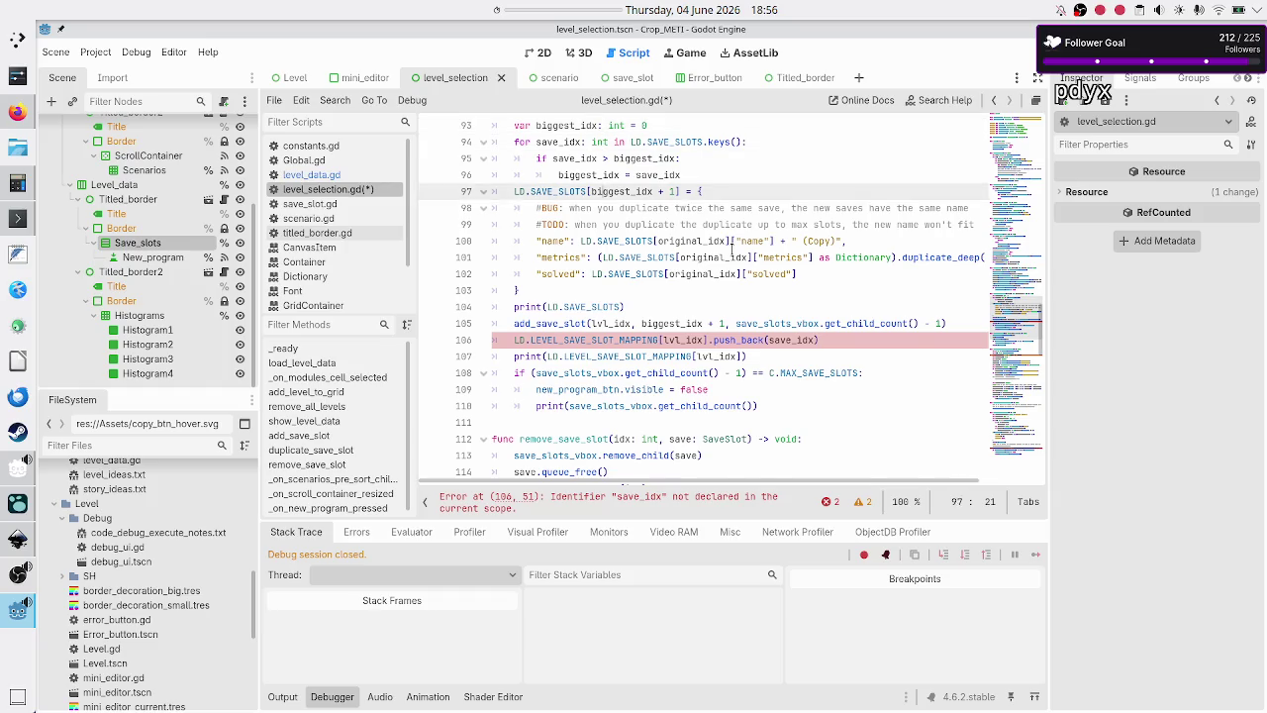
key(Up)
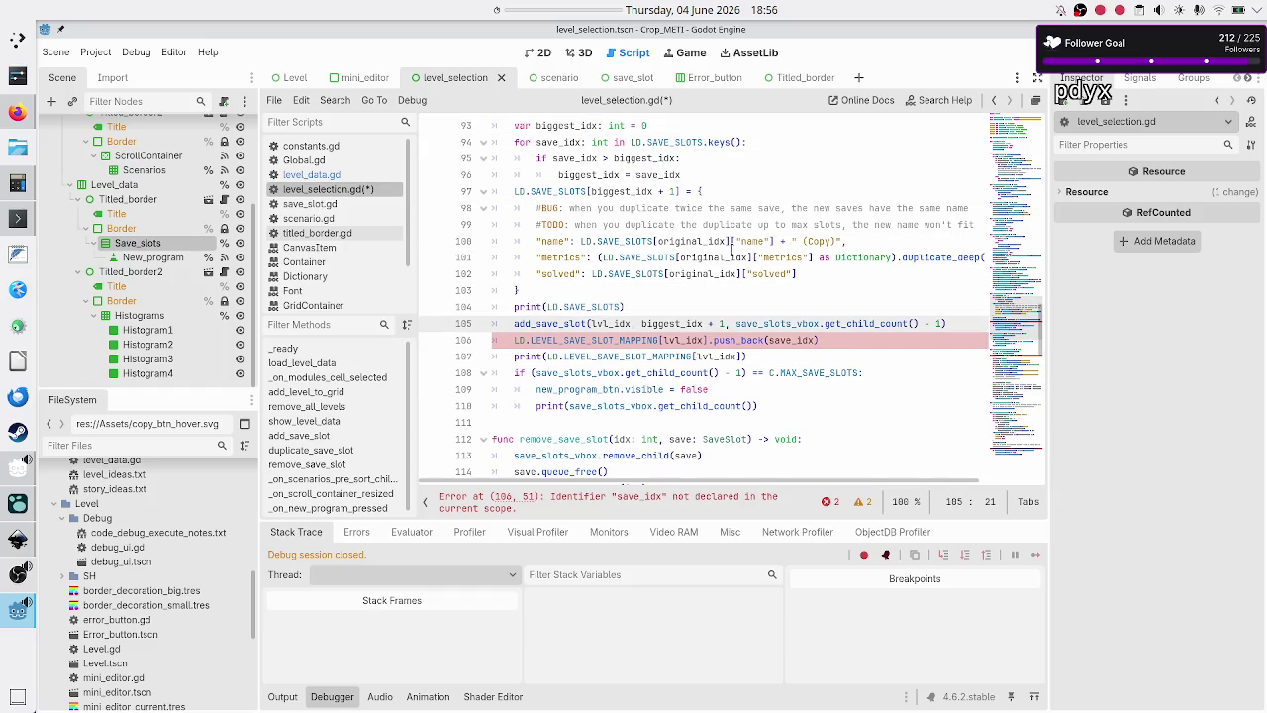
key(Right)
key(shift+Right)
key(shift+Right)
key(shift+Right)
key(ctrl+c)
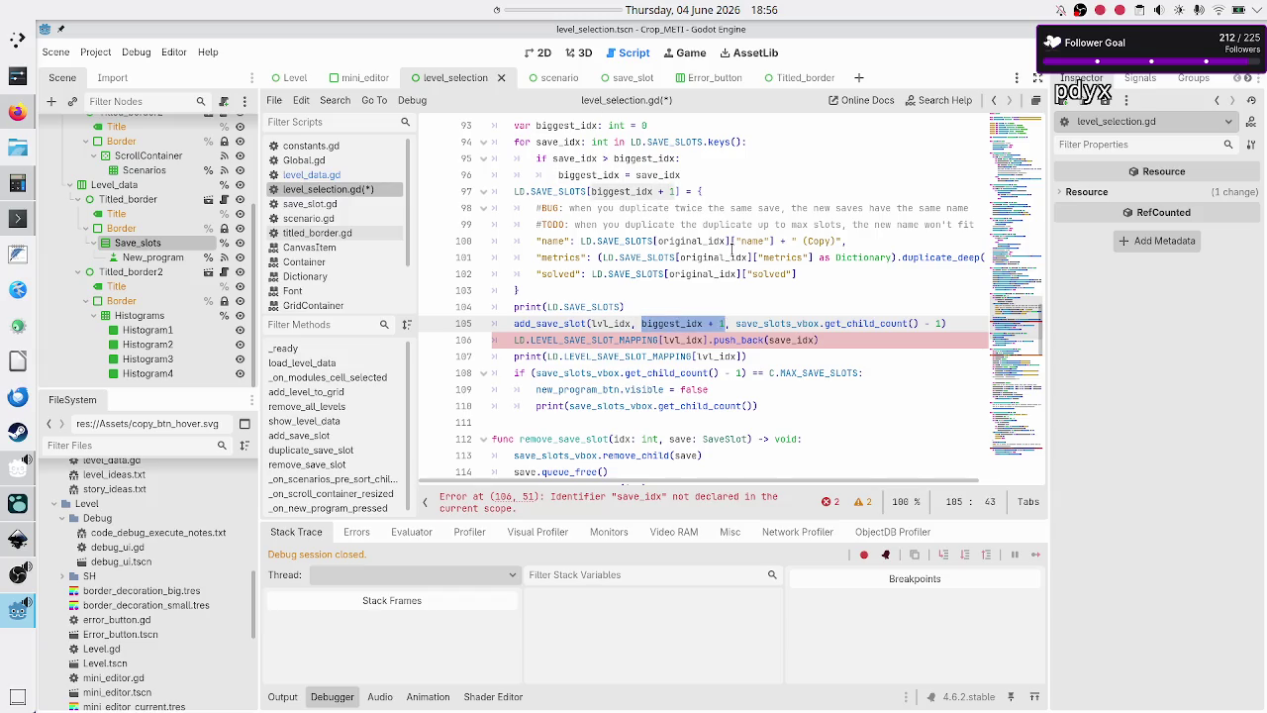
key(Down)
key(Right)
key(Right)
key(Right)
key(BackSpace)
key(BackSpace)
key(BackSpace)
key(ctrl+v)
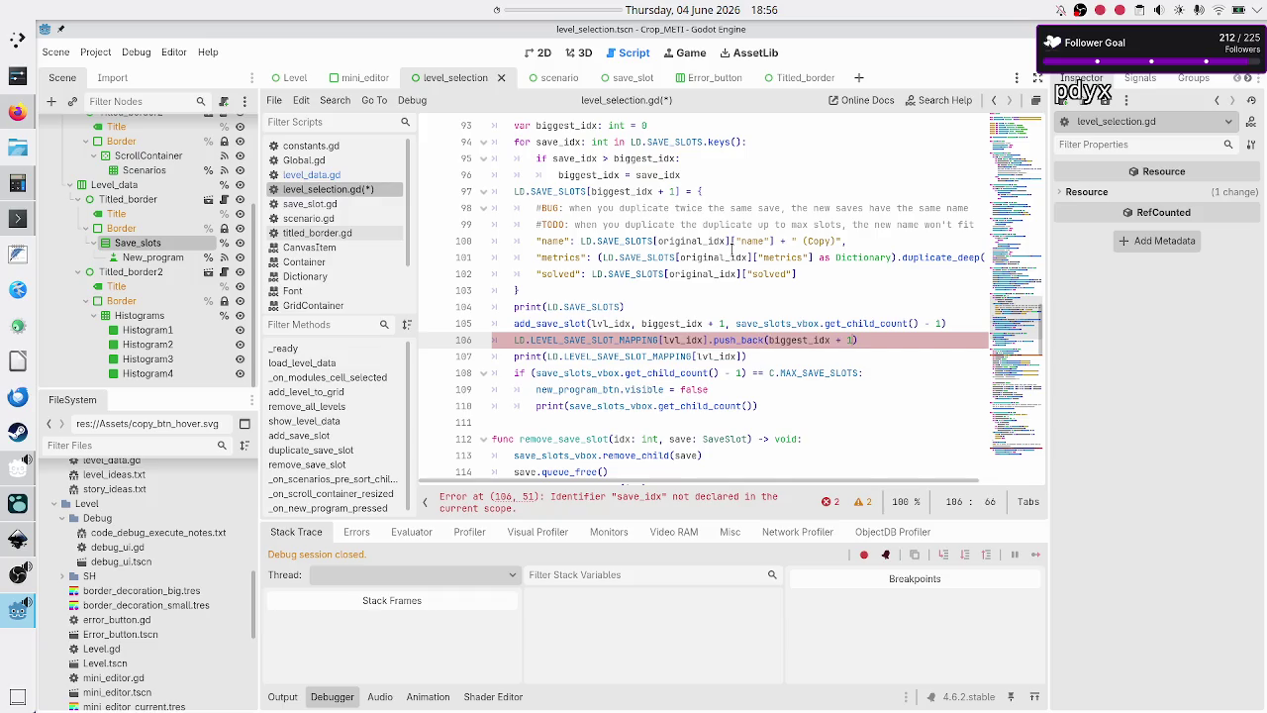
- Review the surrounding code and move to the remove_save_slot function header
key(Down)
key(Home)
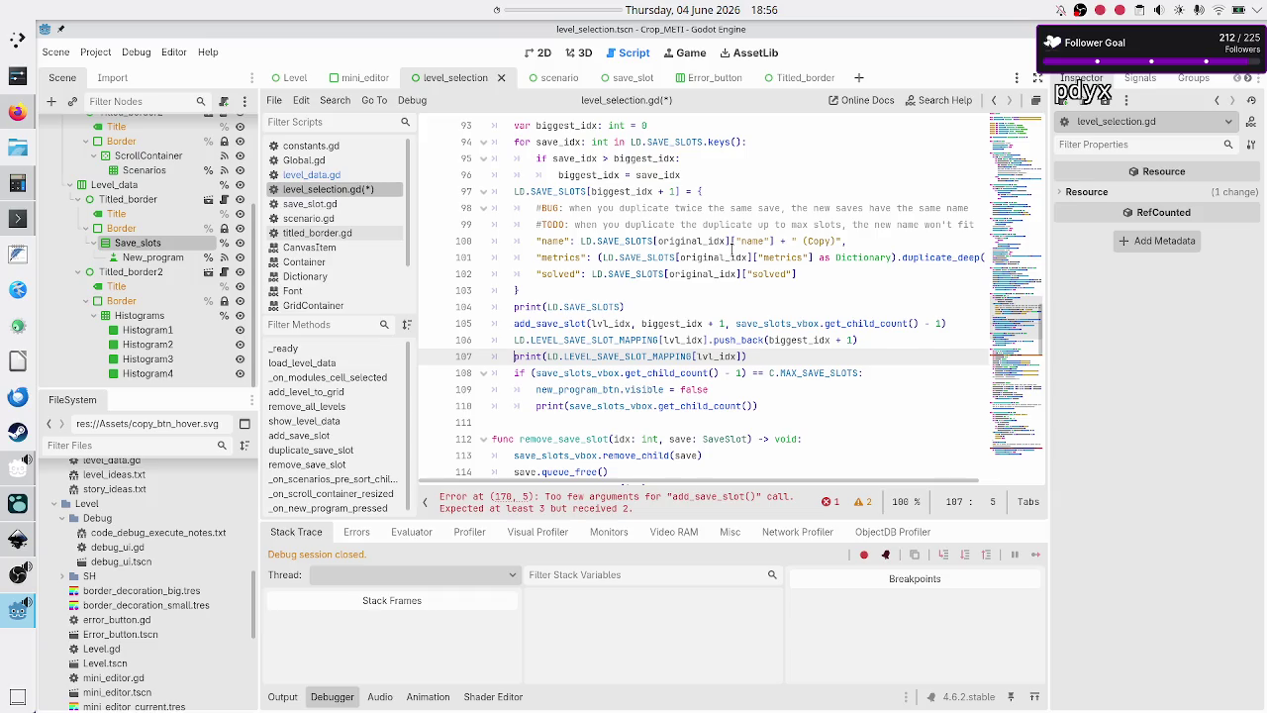
key(Down)
key(Down)
key(Down)
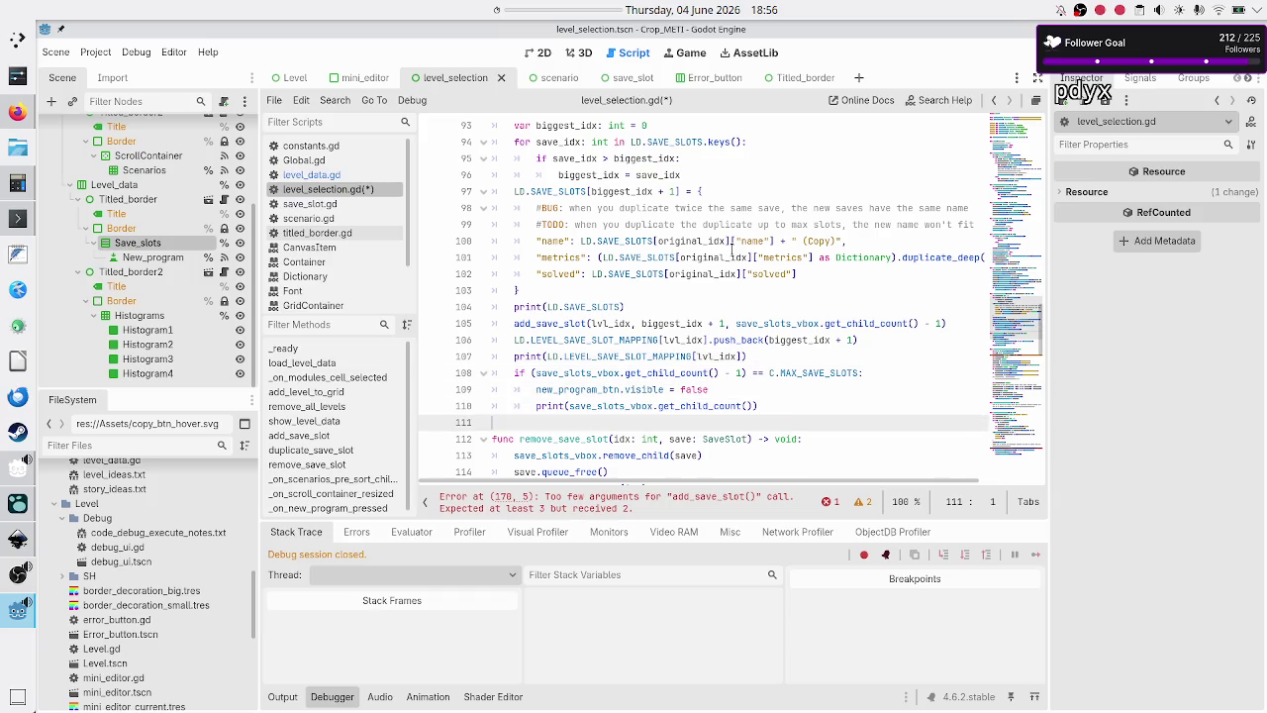
key(Up)
key(Up)
key(Up)
key(Up)
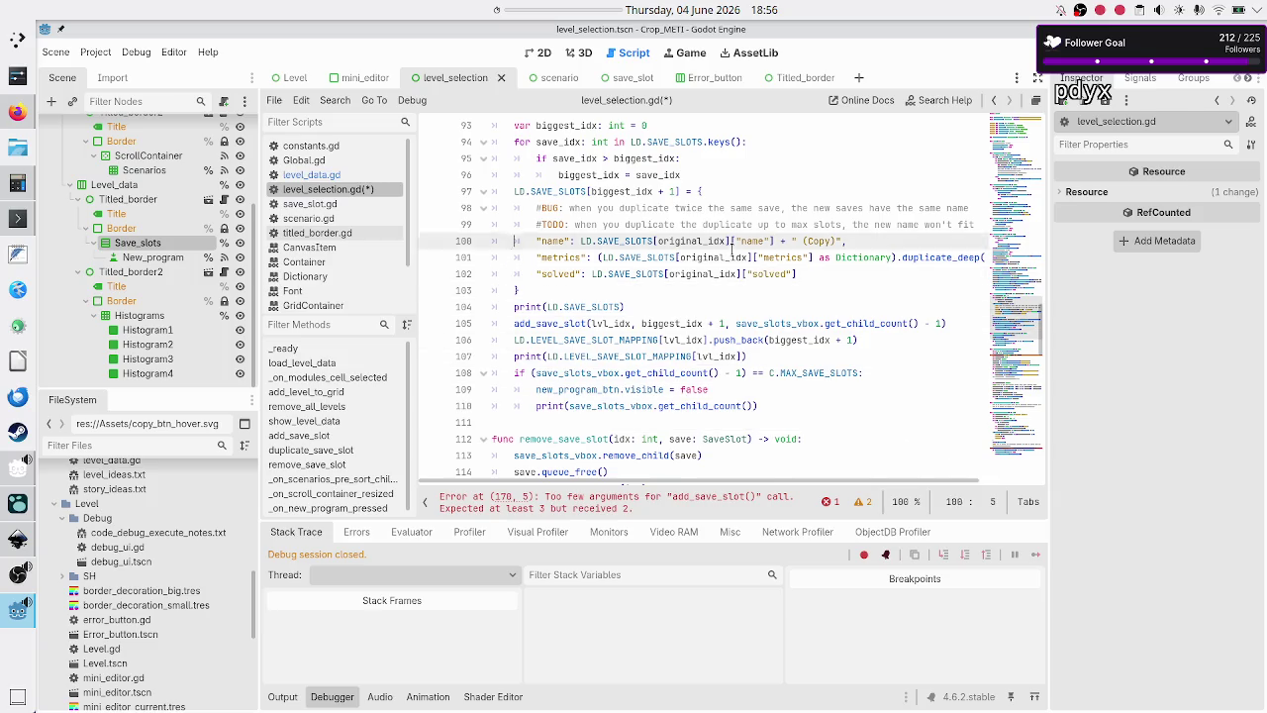
key(Home)
key(Up)
key(Up)
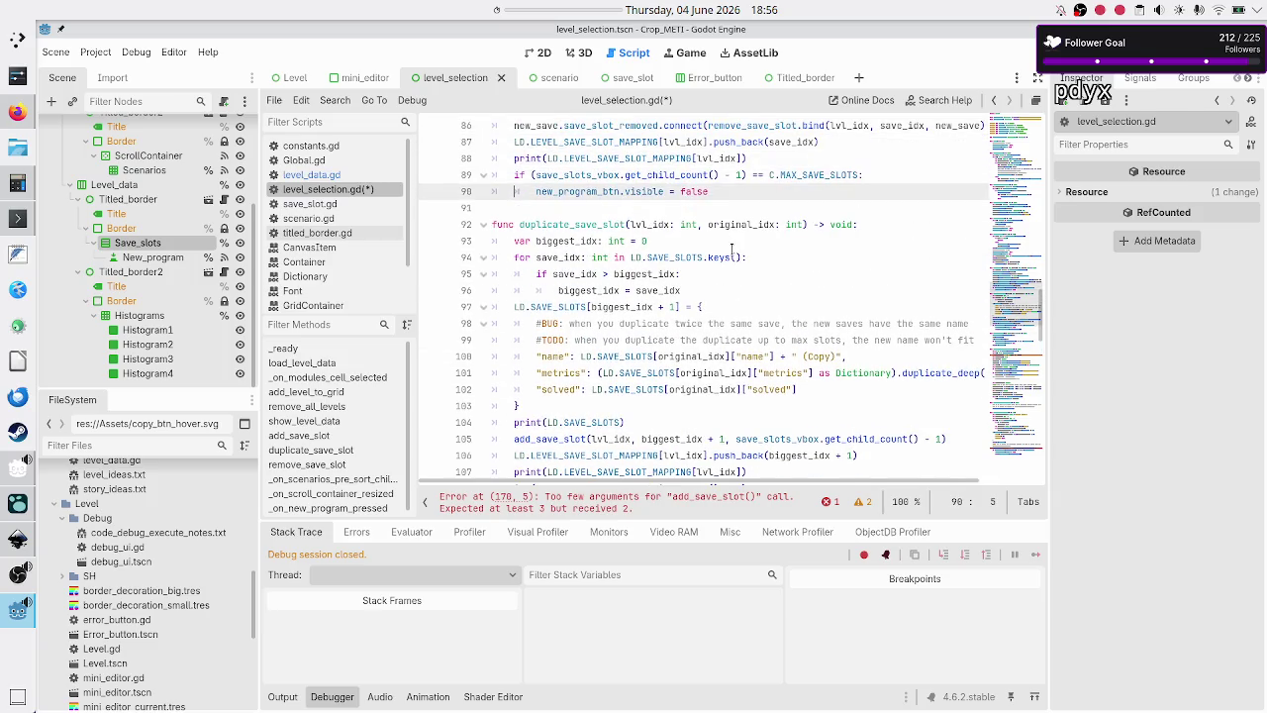
key(Down)
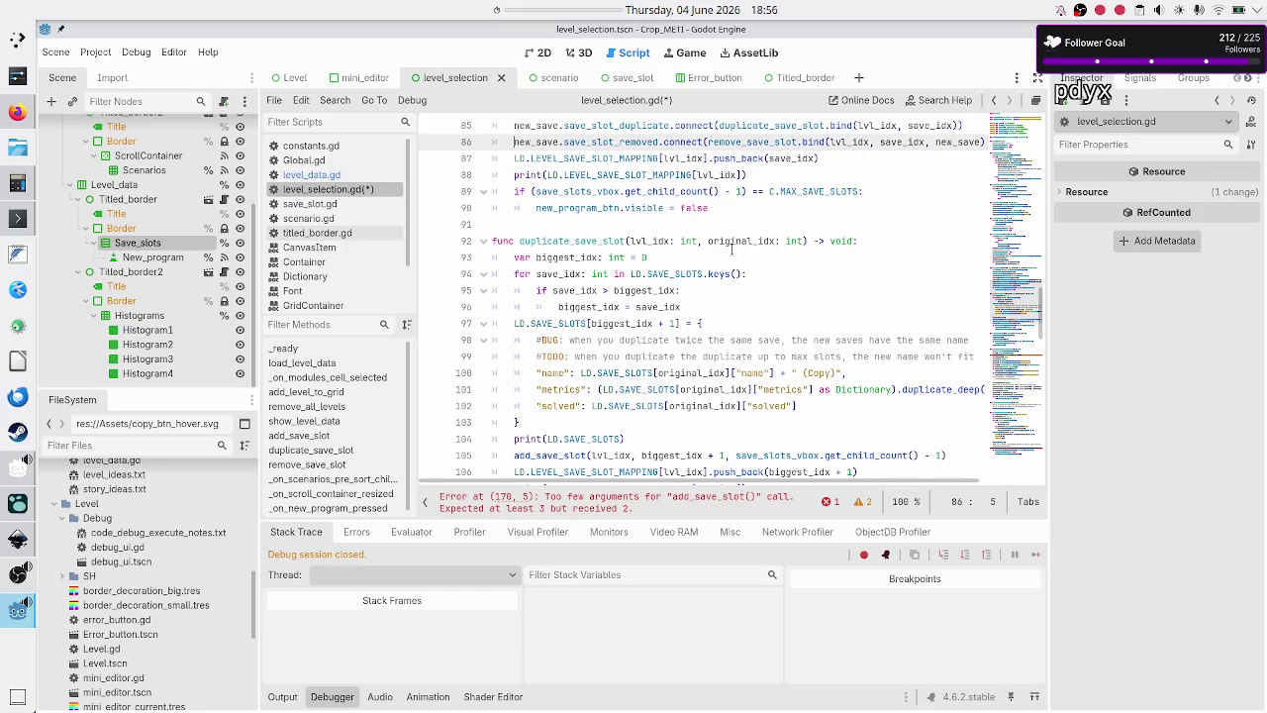
key(Down)
key(Down)
key(Down)
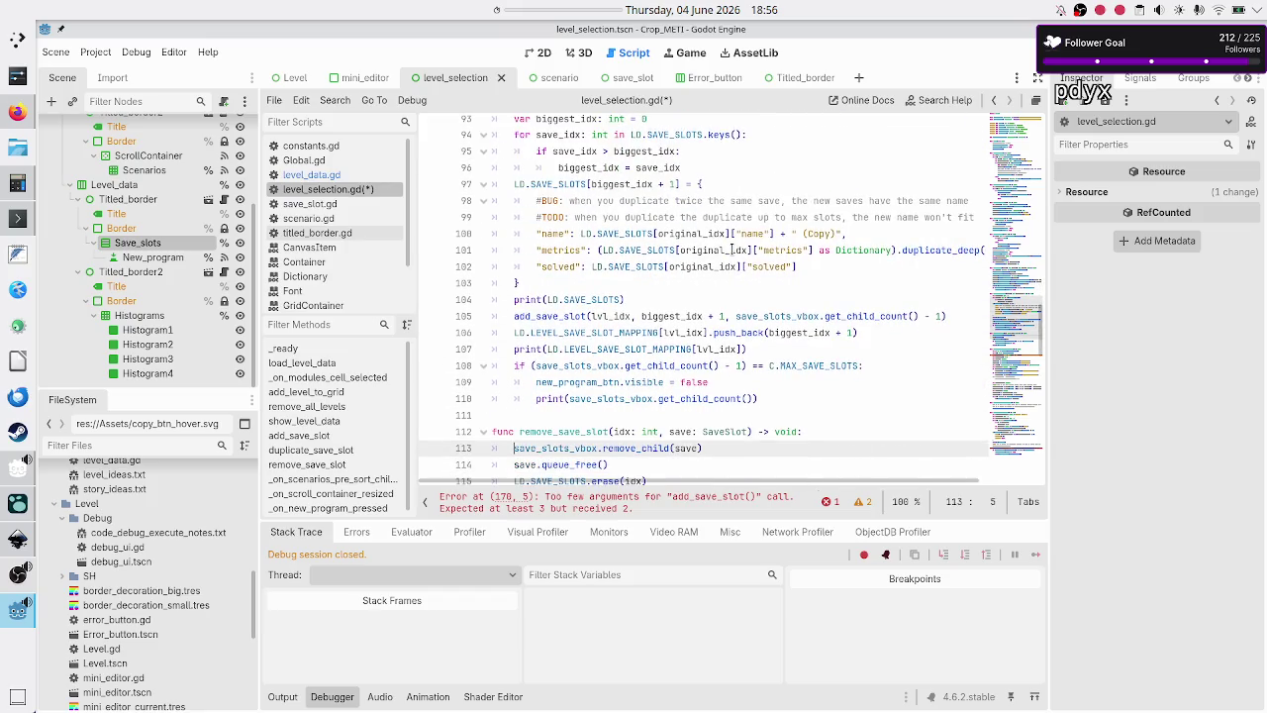
- Rename idx to save_idx in the remove_save_slot signature and its SAVE_SLOTS erase call
key(Right)
key(Right)
key(Right)
key(Right)
key(shift+Right)
key(shift+Right)
key(shift+Right)
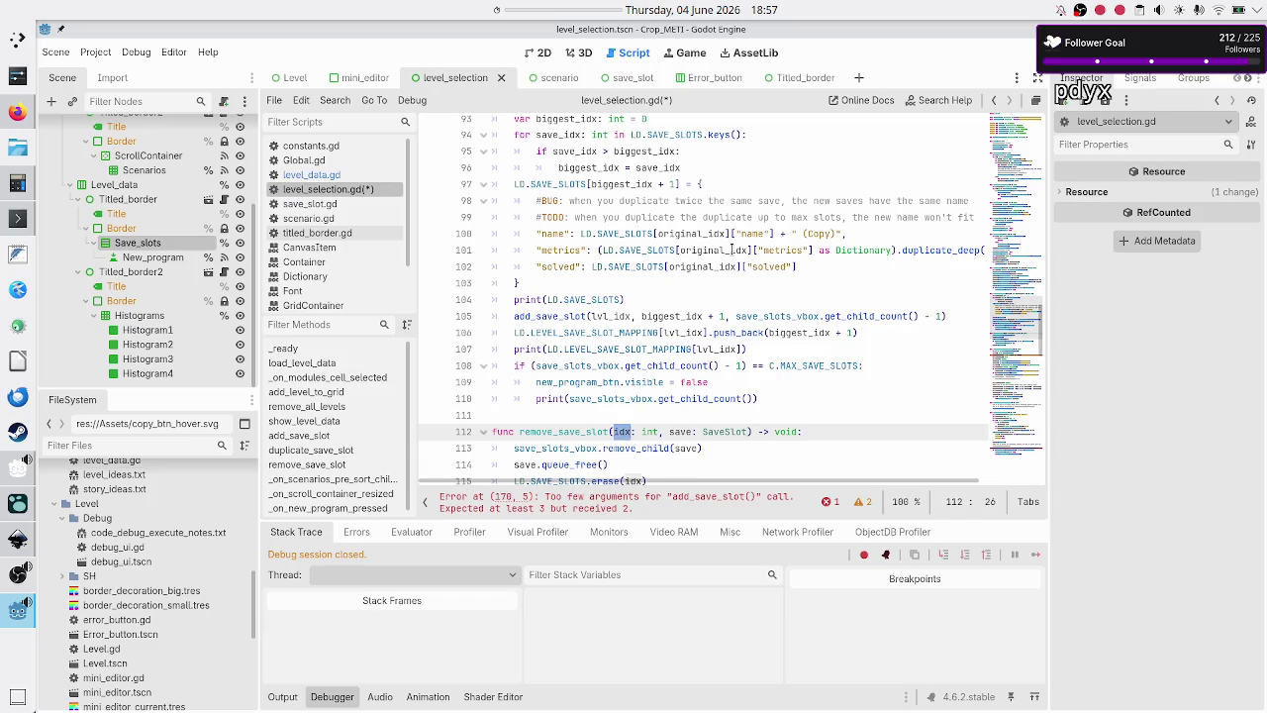
key(Right)
text(ave_)
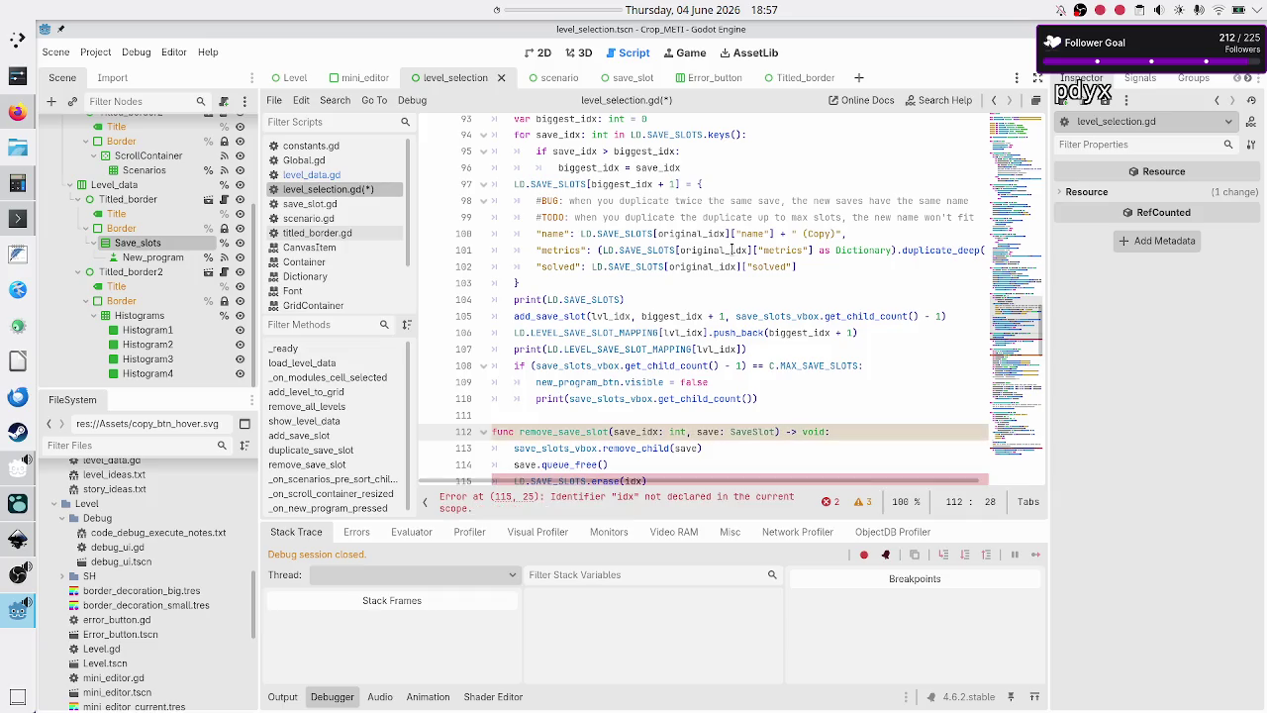
key(Down)
key(Down)
key(Down)
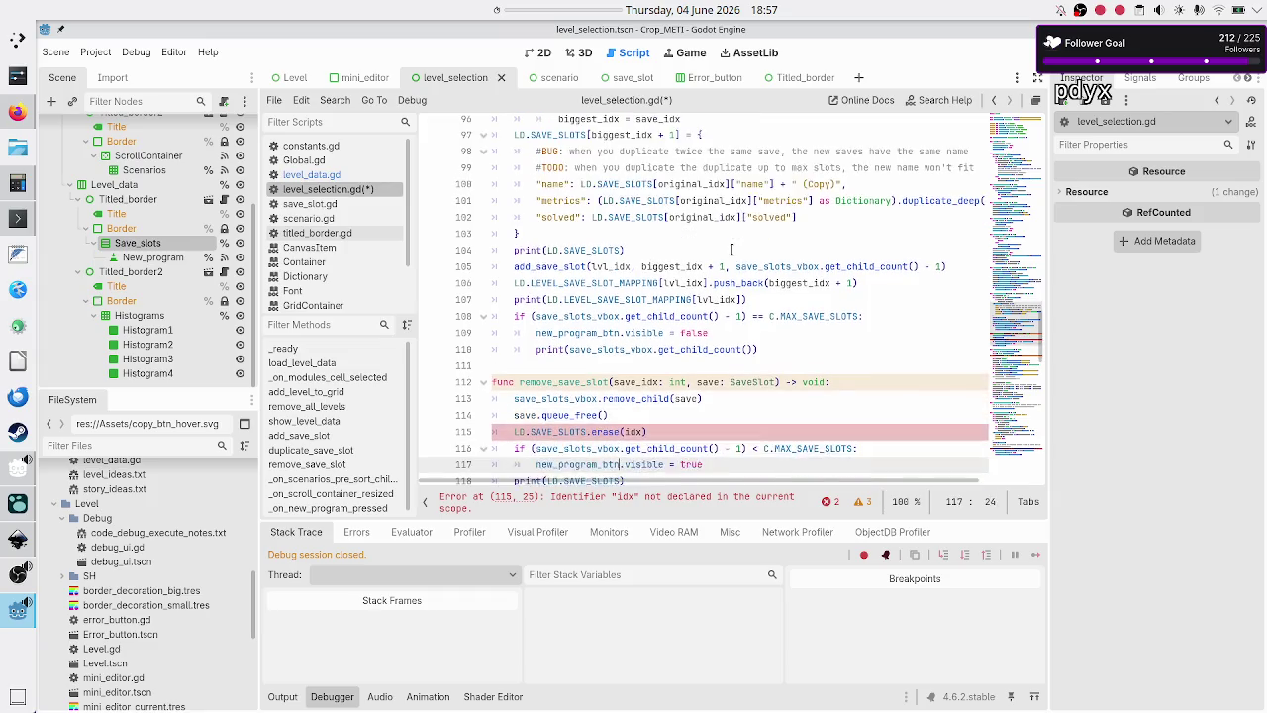
key(Up)
key(Up)
key(Up)
text(save_)
- Insert lvl_idx: int as remove_save_slot's first parameter
key(Escape)
key(Up)
key(Up)
key(Up)
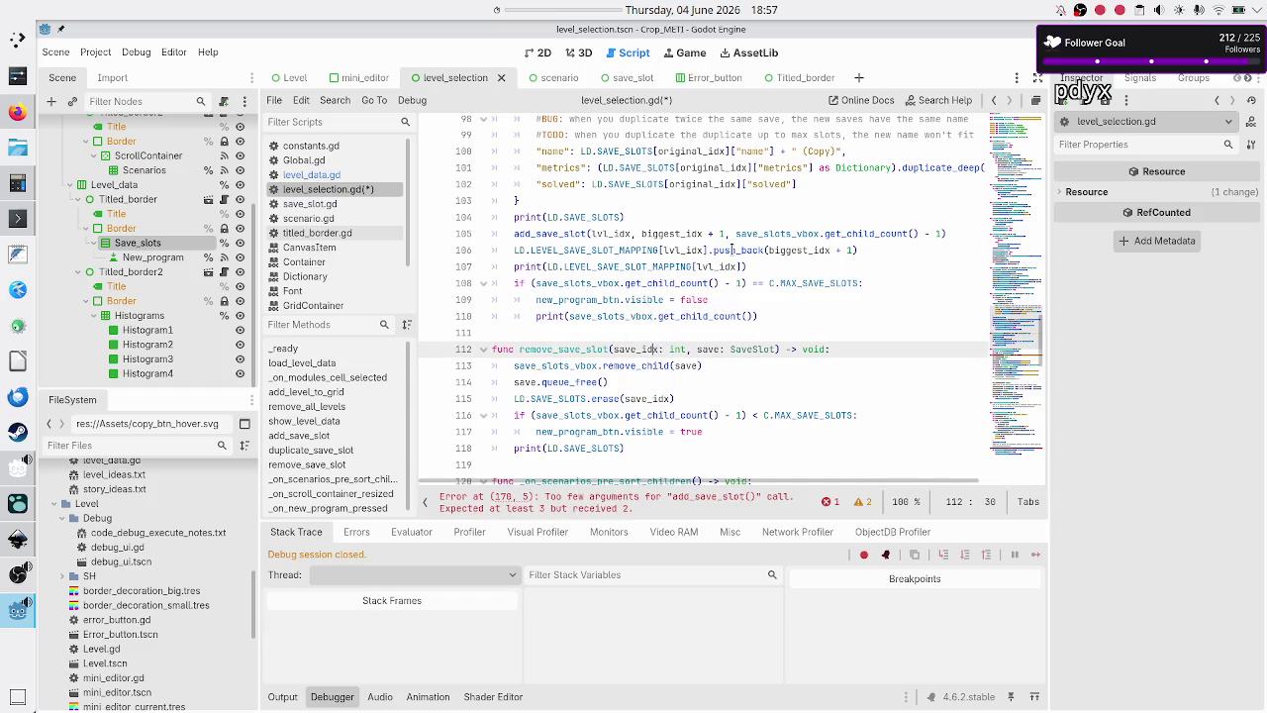
text(lvl_idx)
text(:int,)
key(Left)
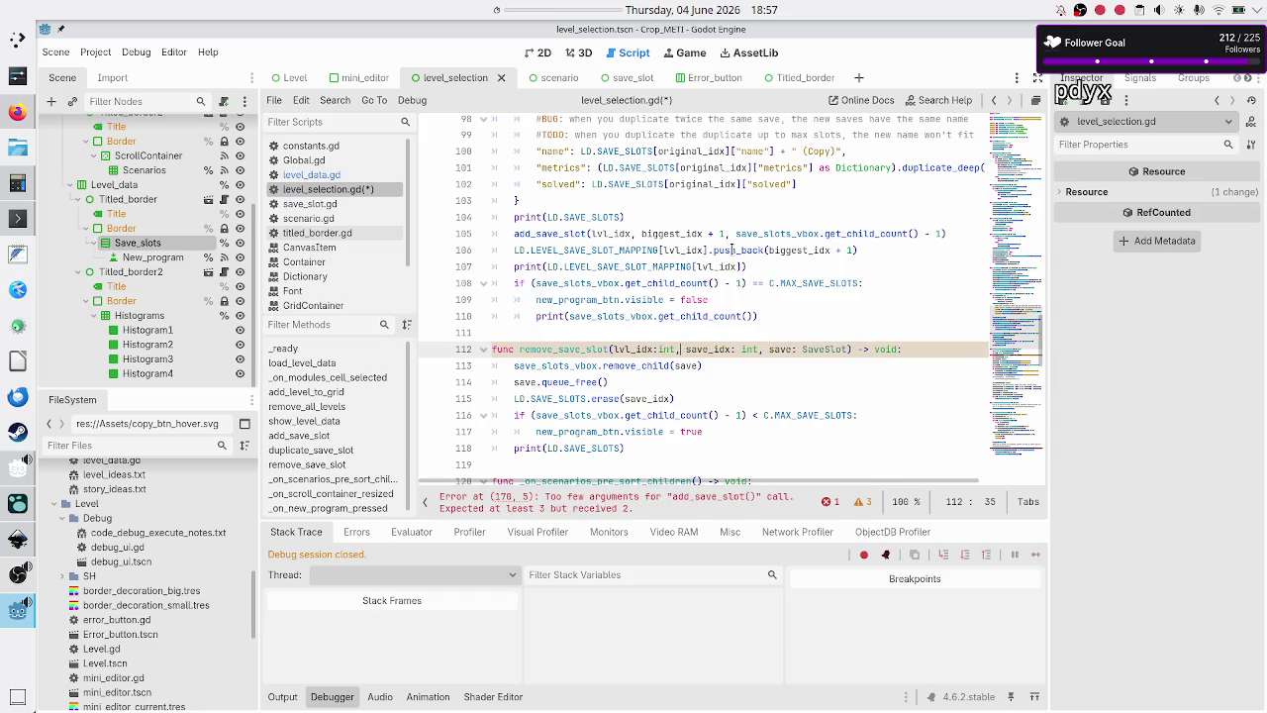
key(Down)
key(Down)
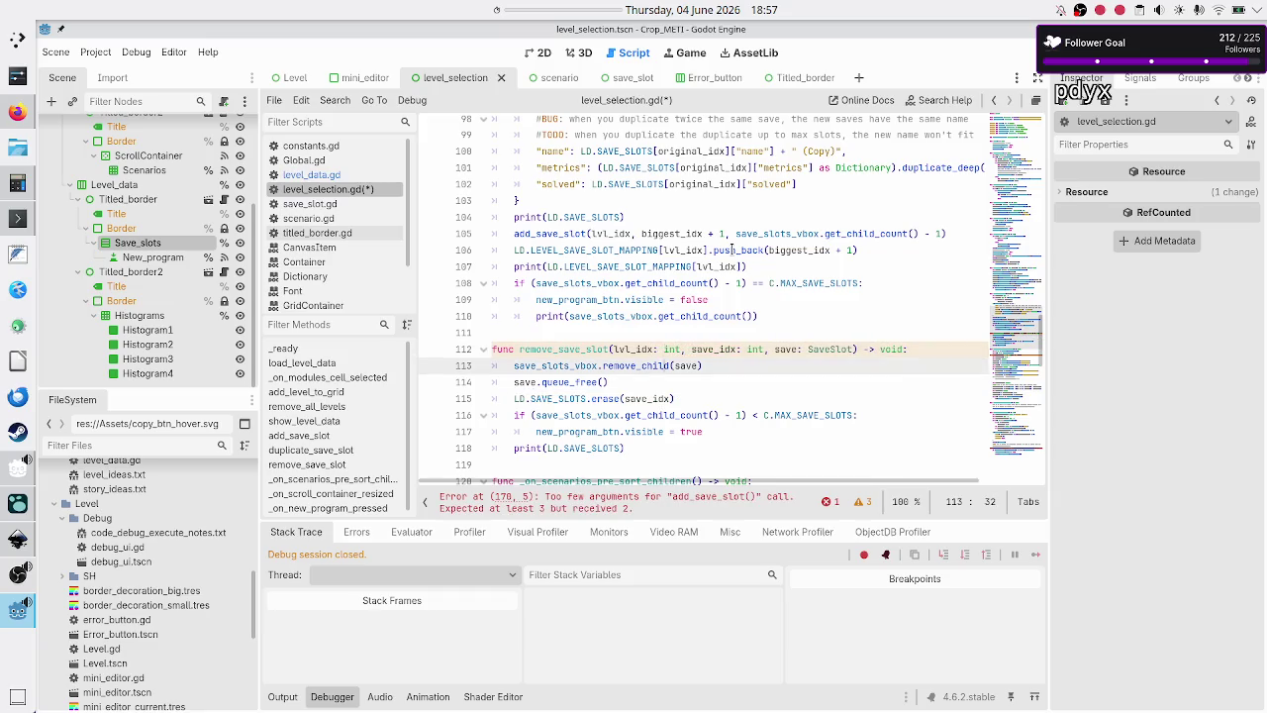
key(Down)
key(Home)
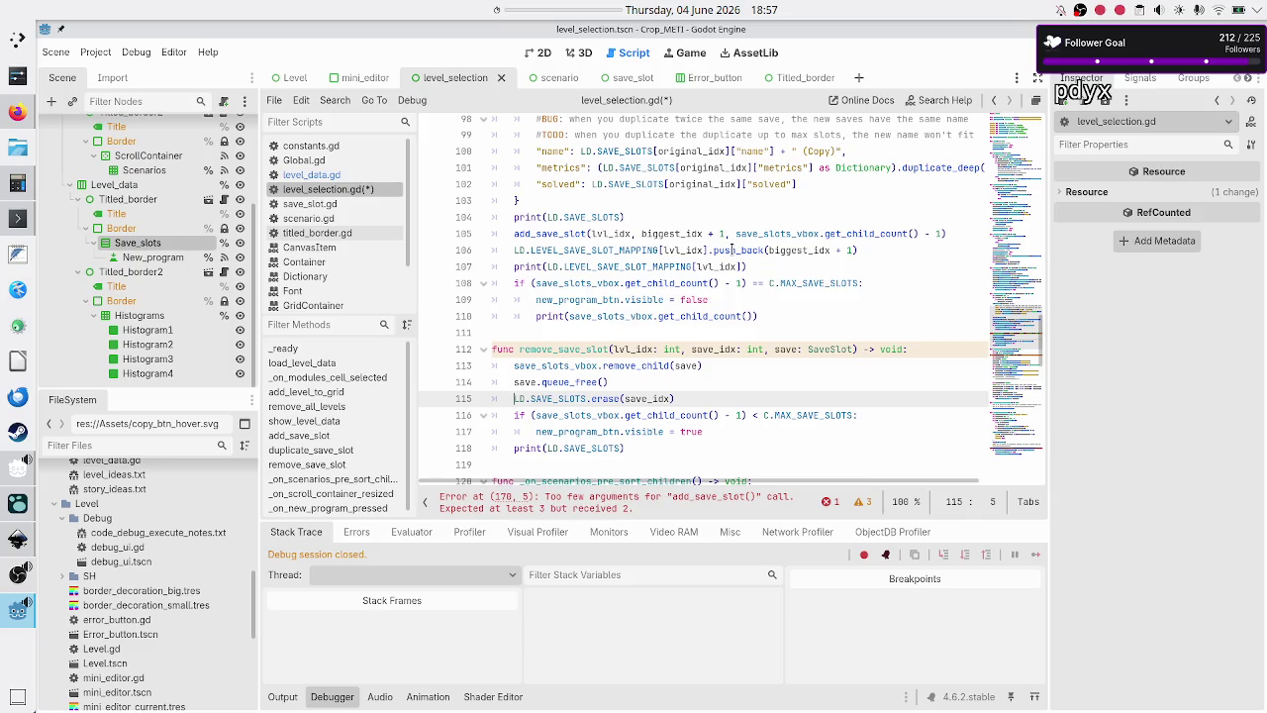
- Scroll through level_selection.gd, checking the duplicate mapping push_back line
scroll(701, 224, up, 5)
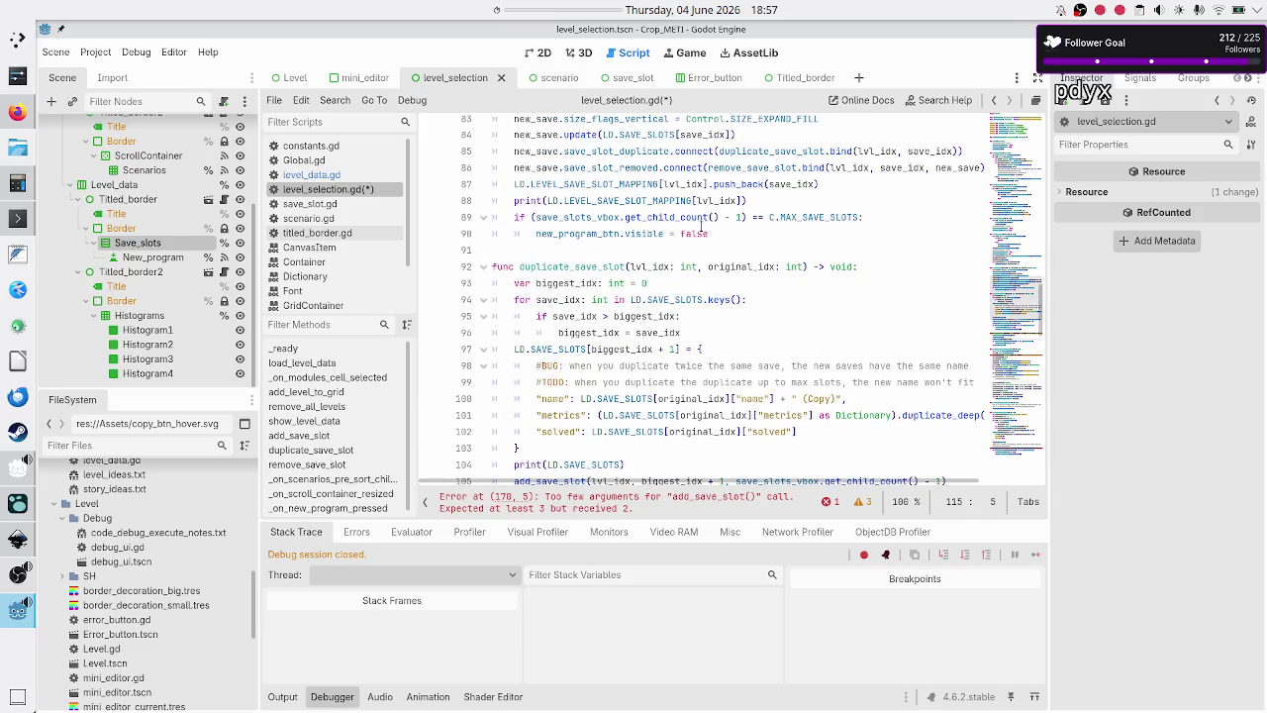
scroll(609, 267, down, 3)
scroll(599, 292, up, 5)
scroll(593, 299, down, 2)
scroll(583, 331, down, 3)
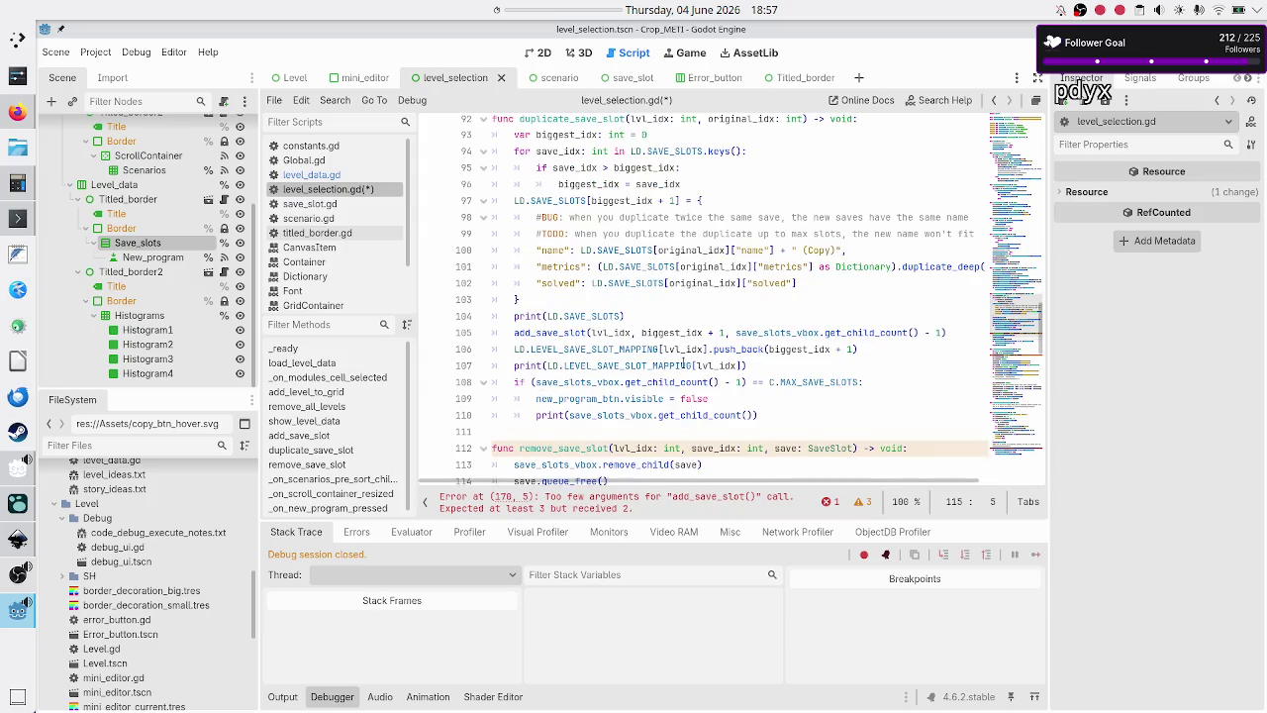
double_click(738, 349)
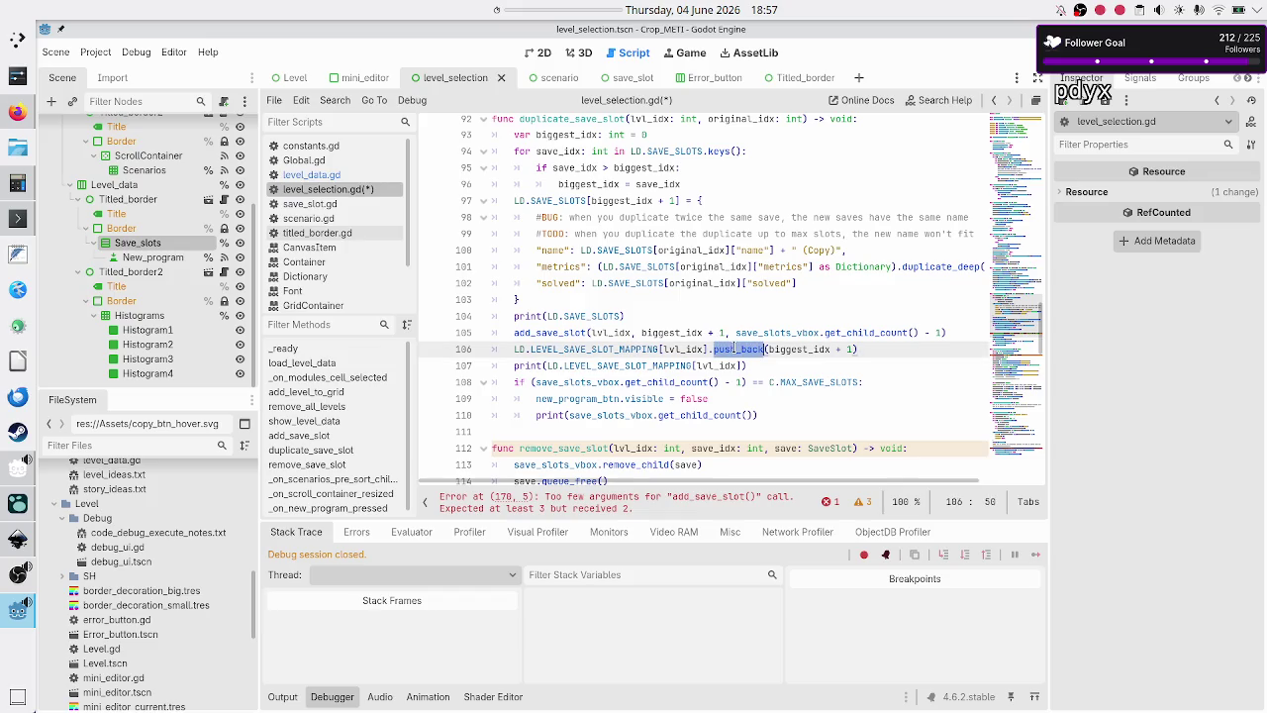
scroll(657, 299, up, 3)
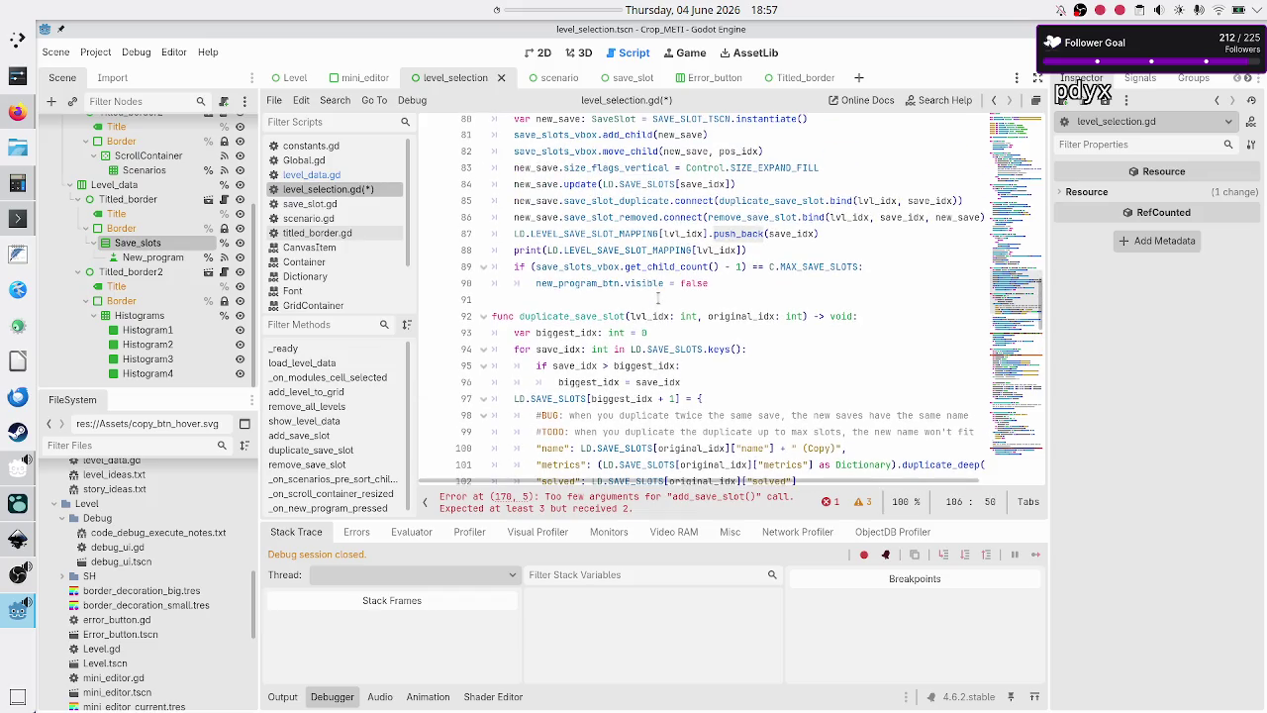
scroll(658, 299, up, 1)
scroll(709, 259, up, 2)
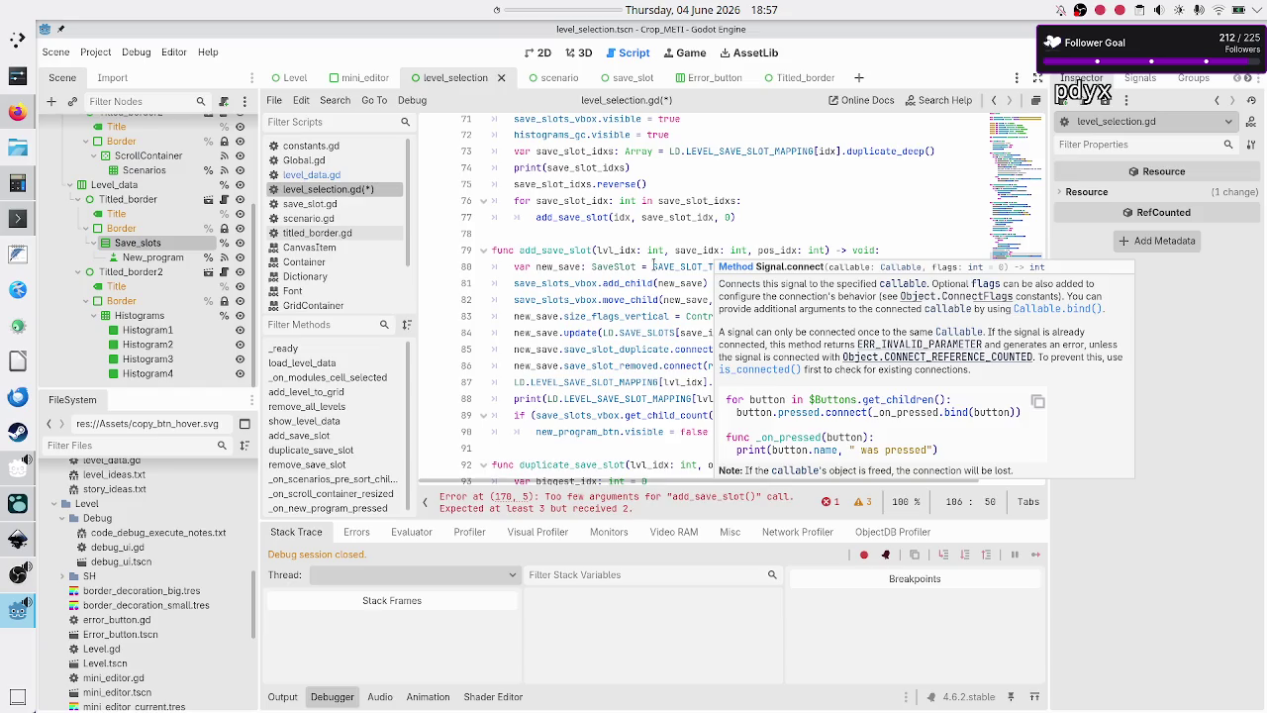
scroll(607, 331, down, 10)
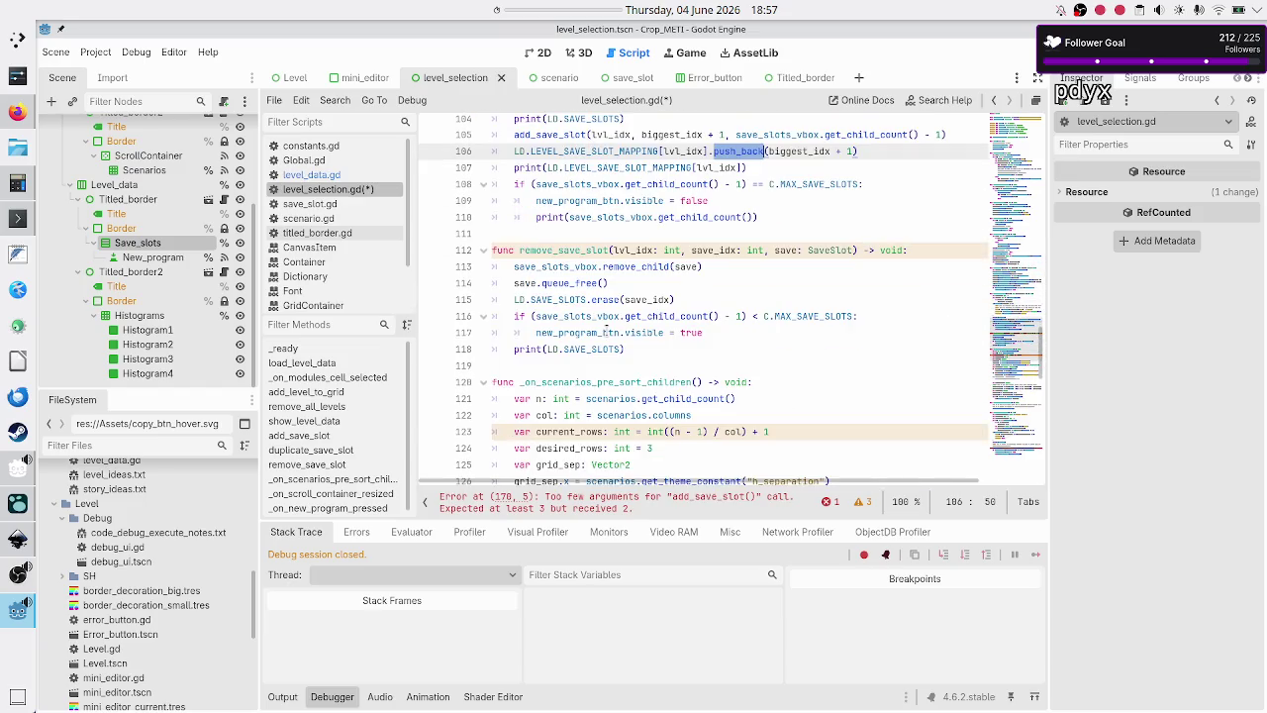
scroll(583, 306, up, 2)
scroll(570, 294, down, 1)
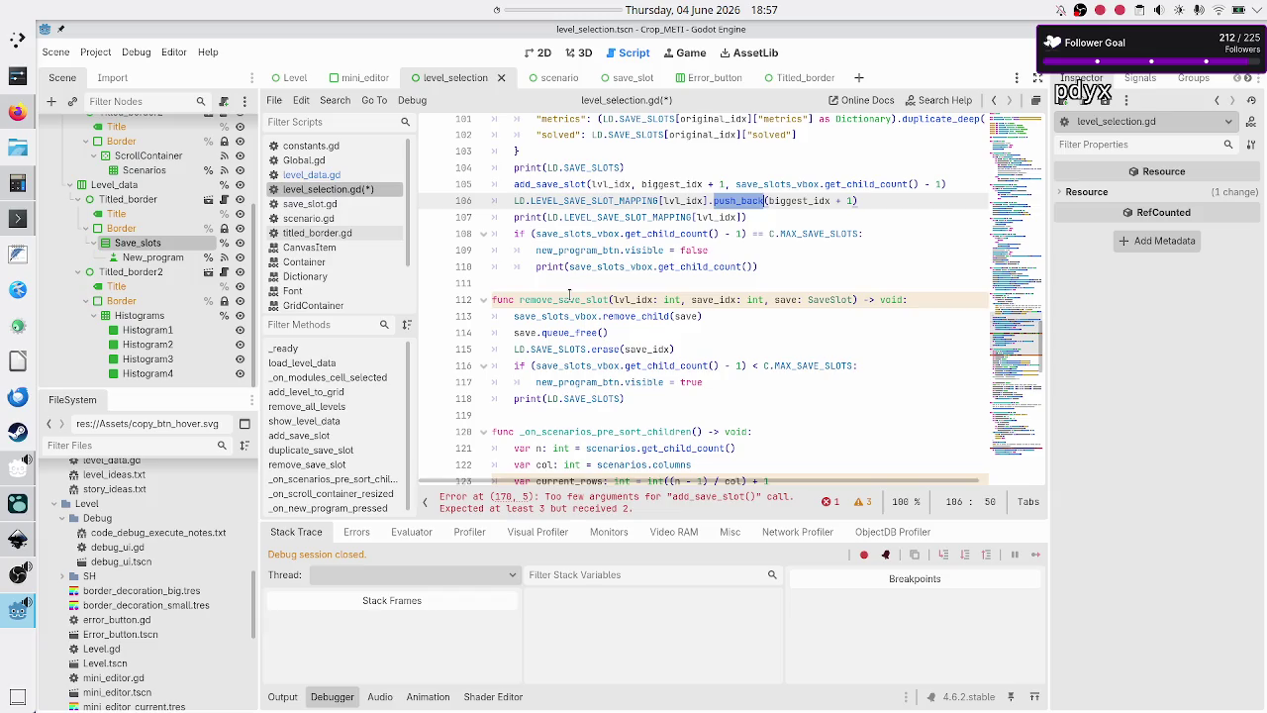
- Move the trailing print(LD.SAVE_SLOTS) up to just after the erase line in remove_save_slot
click(656, 400)
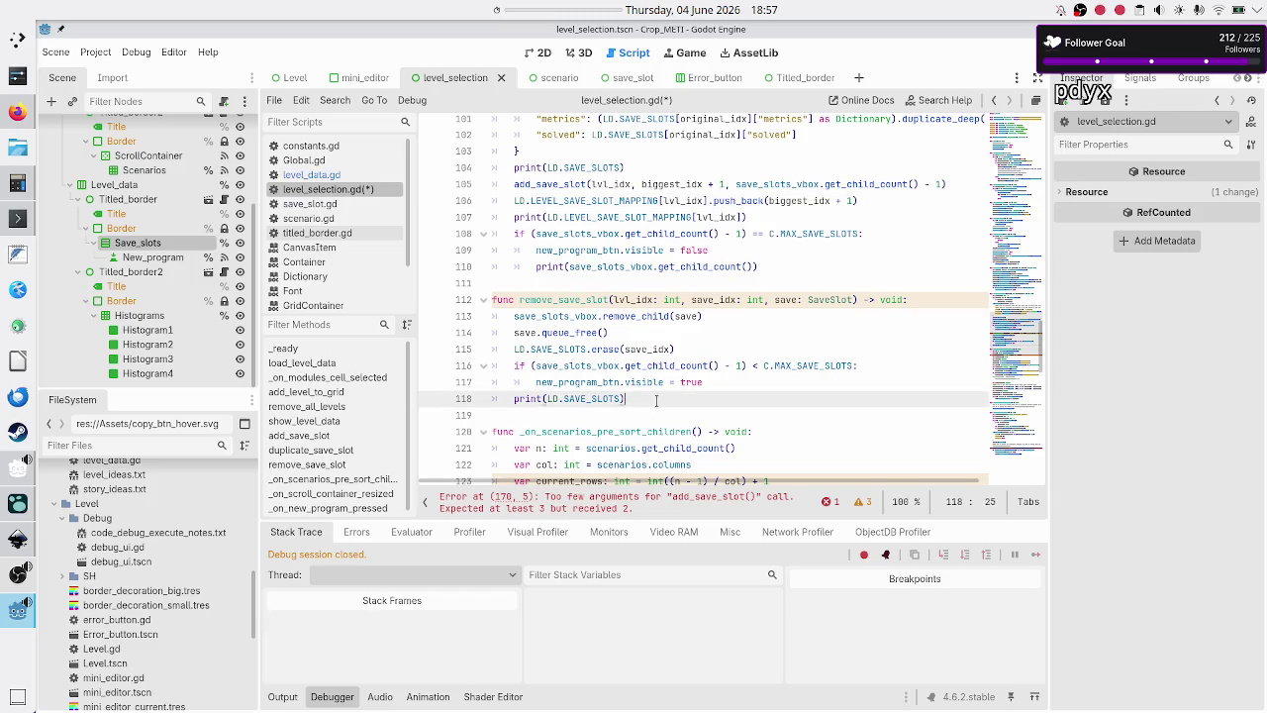
key(Home)
key(shift+End)
key(ctrl+c)
key(Delete)
key(BackSpace)
key(Up)
key(Up)
key(Return)
key(ctrl+v)
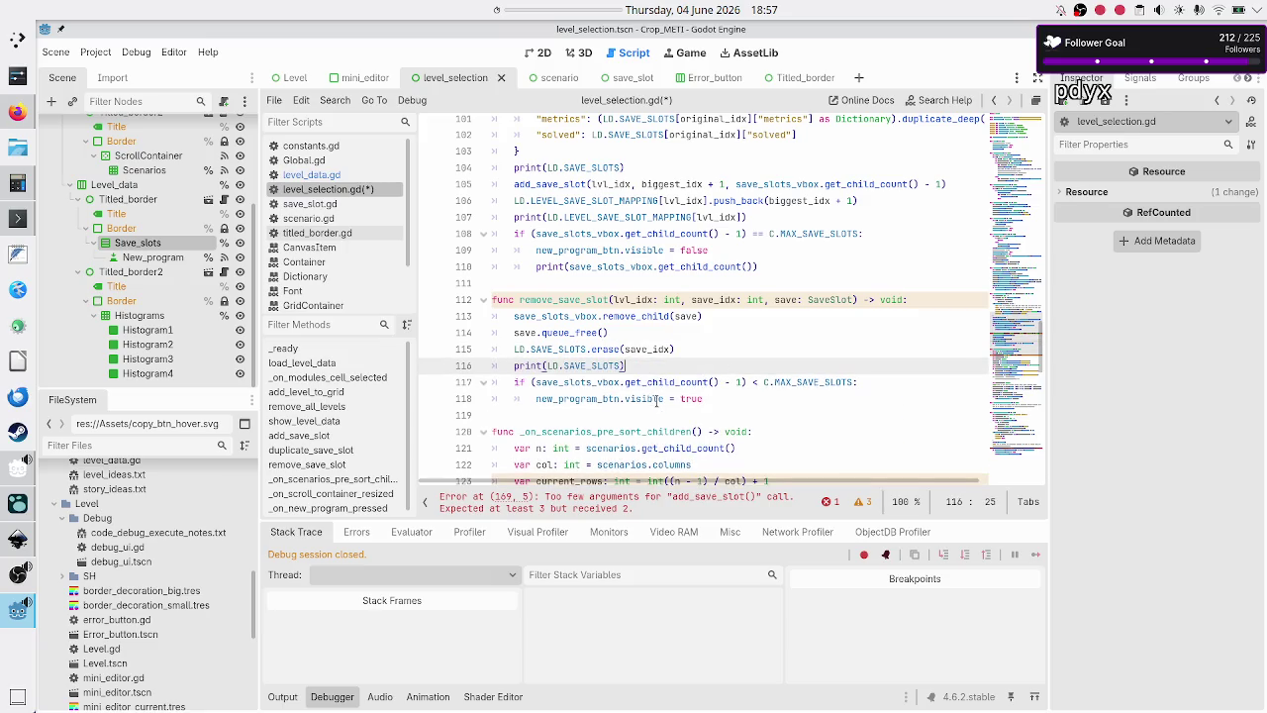
- Start a new line with LD.LEVEL_SAVE_SLOT_MAPPING[lvl below the print
key(Return)
text(LD.LE)
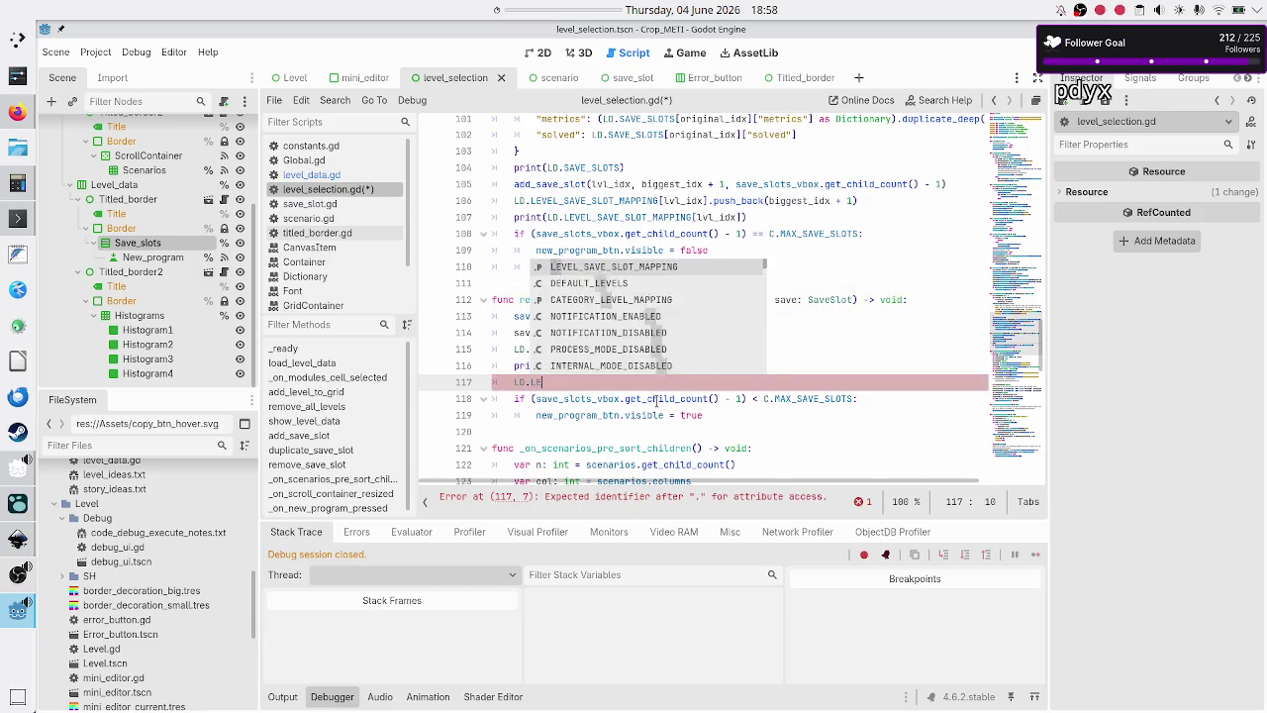
text(VEL)
key(Return)
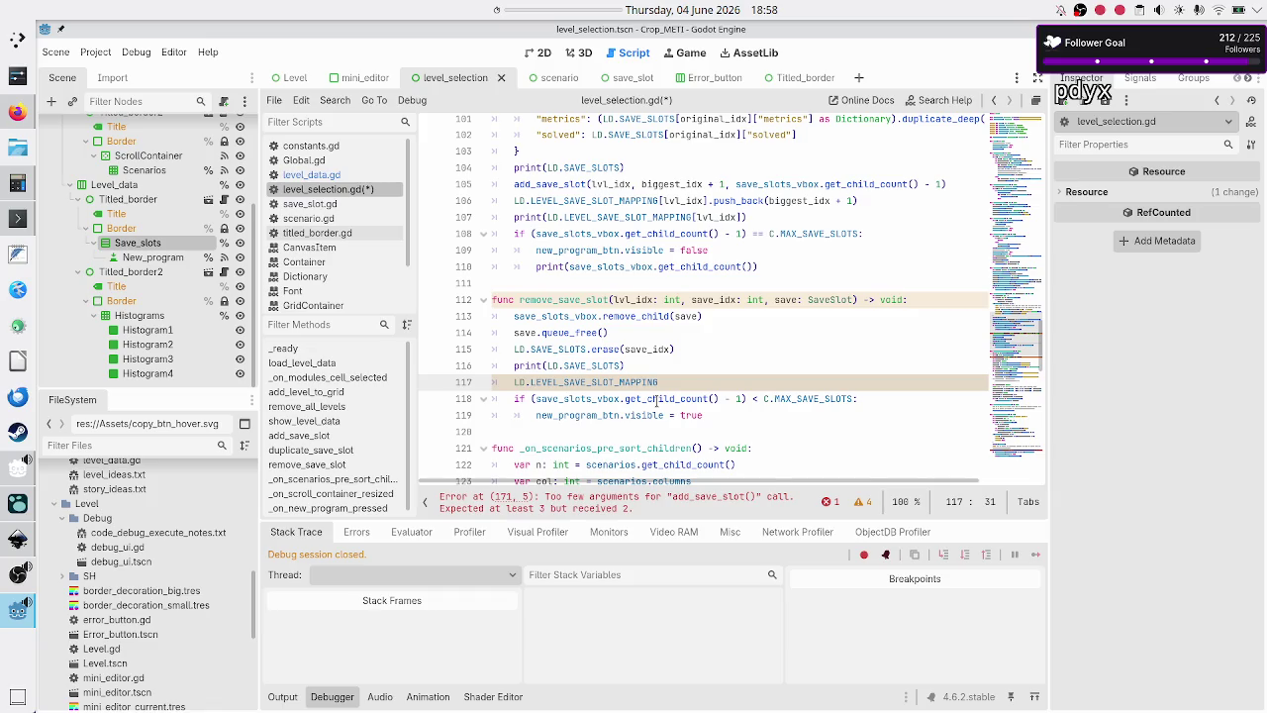
text([)
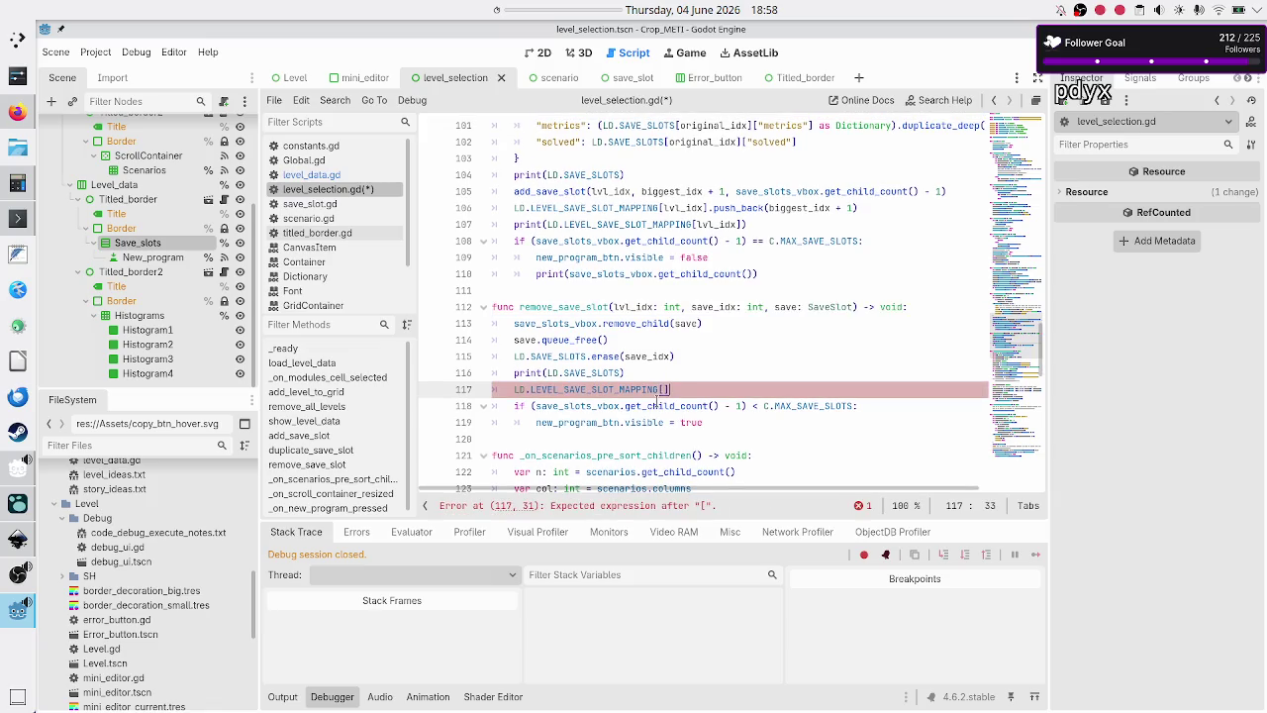
text(lvl)
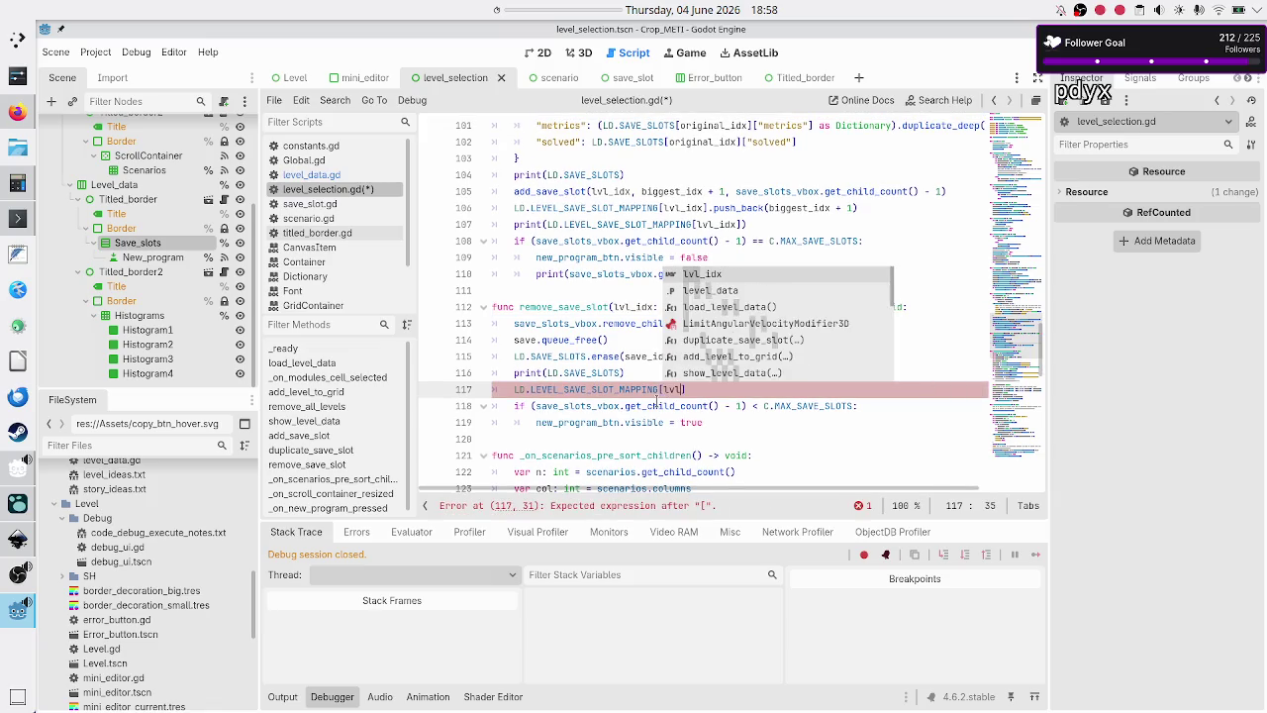